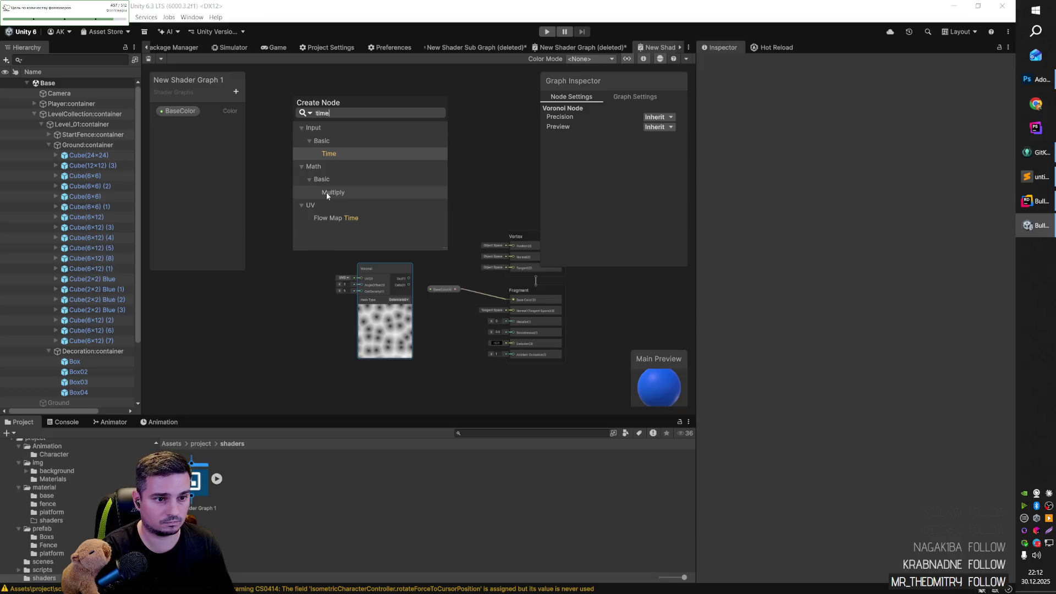
Step: Add a Multiply node found by searching 'mul' and wire the Time output into its A input
mouse_move(309, 204)
left_mouse_down()
mouse_move(295, 238)
mouse_move(291, 160)
left_mouse_up()
right_click(341, 177)
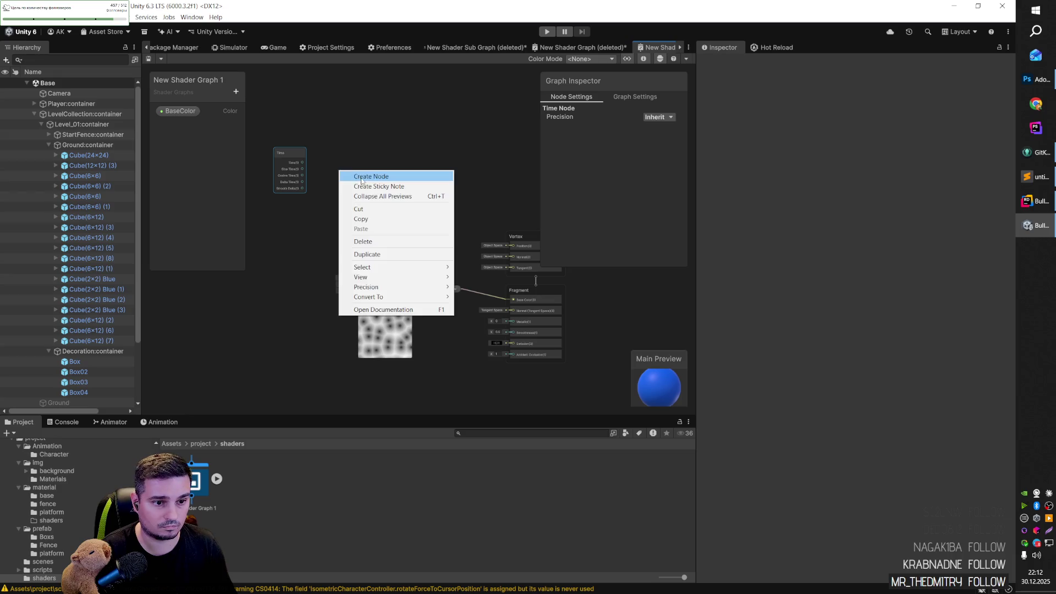
left_click(352, 175)
type("mul")
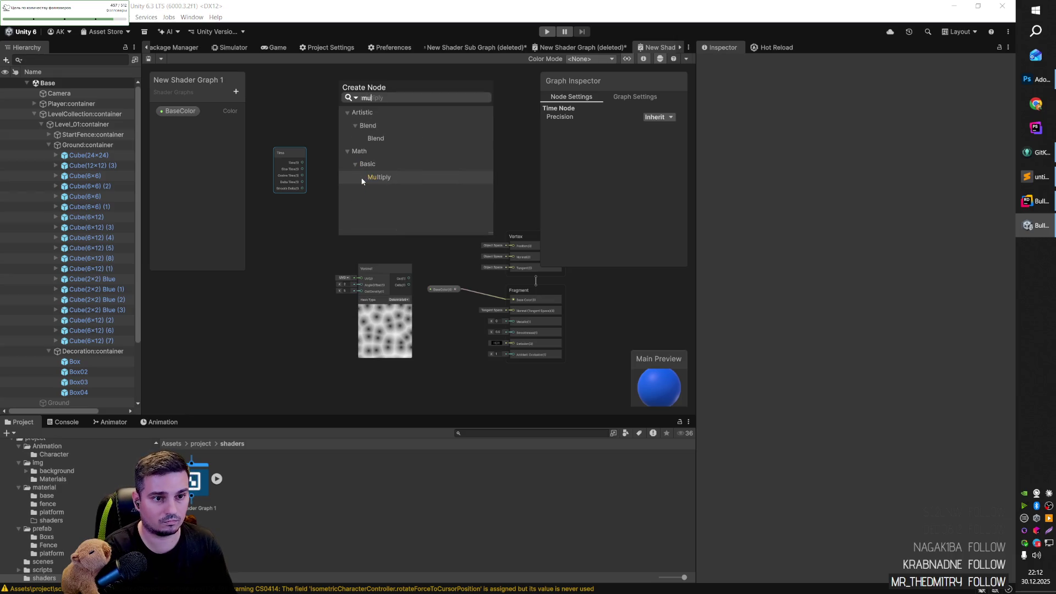
left_click(377, 177)
left_click(369, 170)
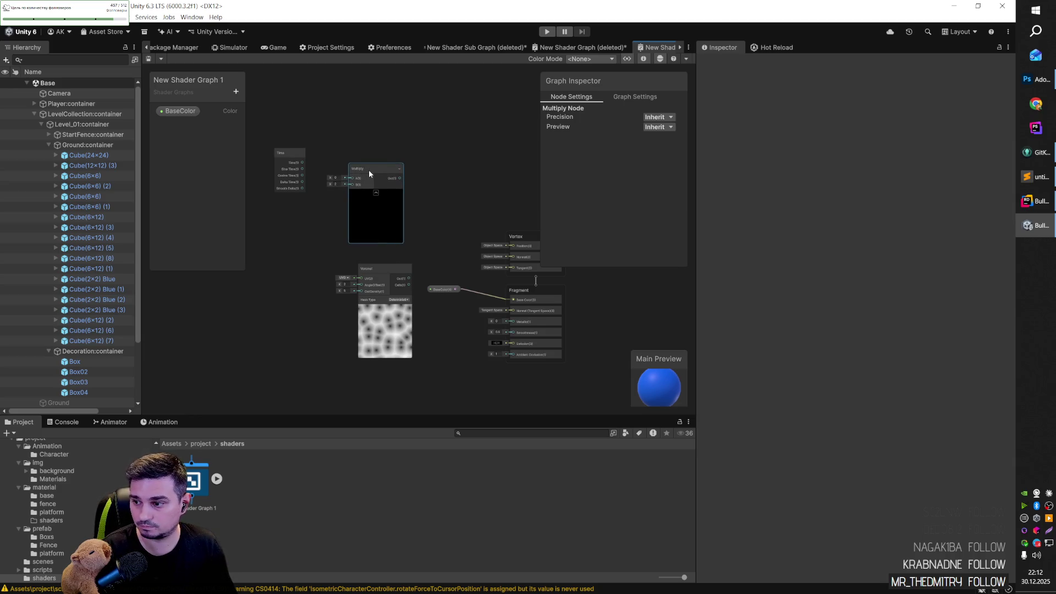
mouse_move(301, 161)
left_mouse_down()
mouse_move(351, 176)
mouse_move(290, 158)
mouse_move(353, 178)
left_mouse_up()
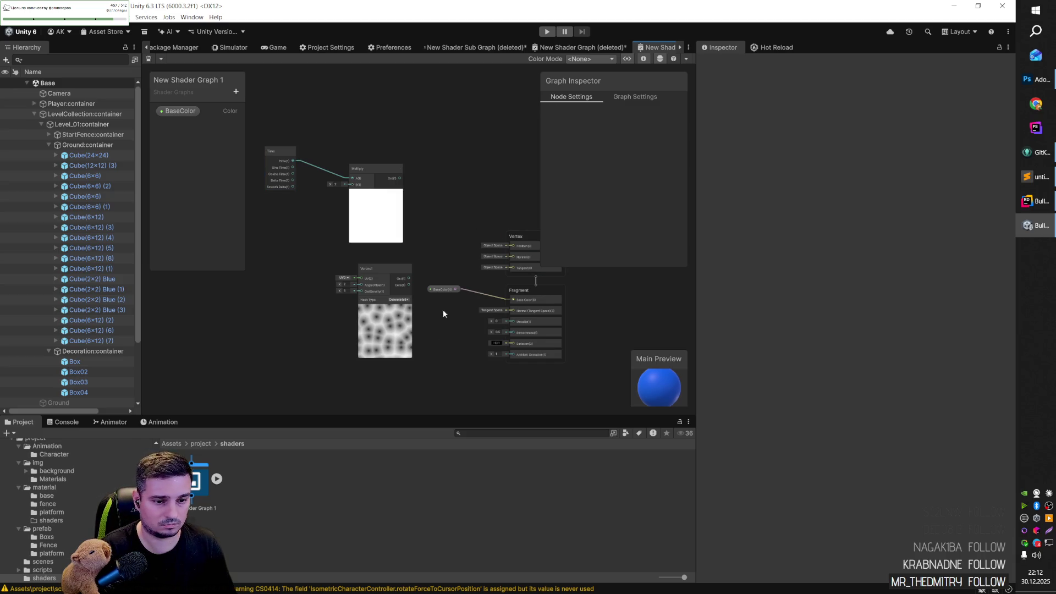
right_click(216, 309)
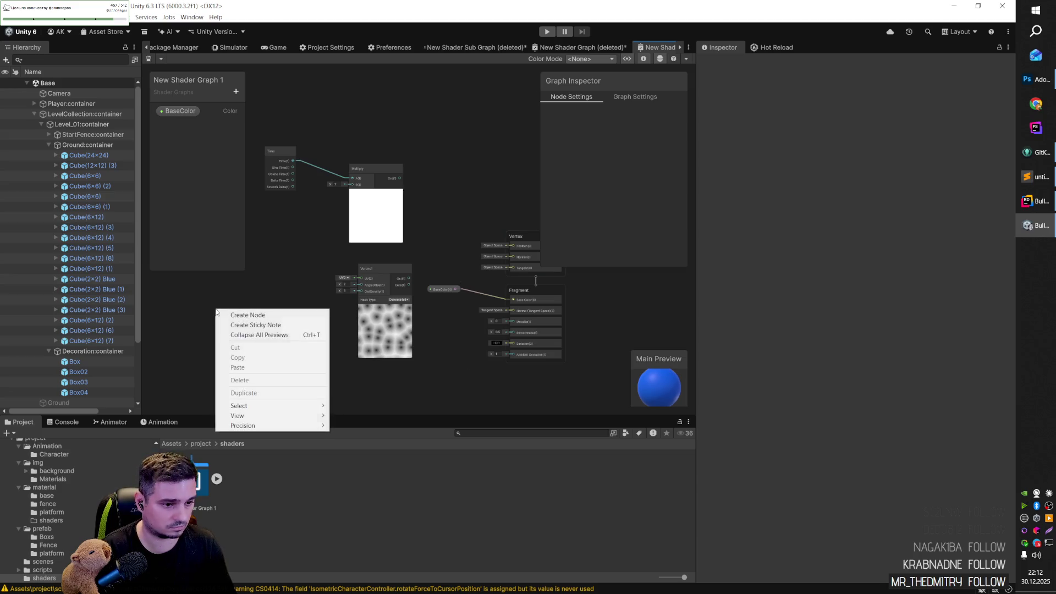
Step: Add the BaseColor property node and wire it into the Multiply node's B input
left_click(241, 315)
type("pro")
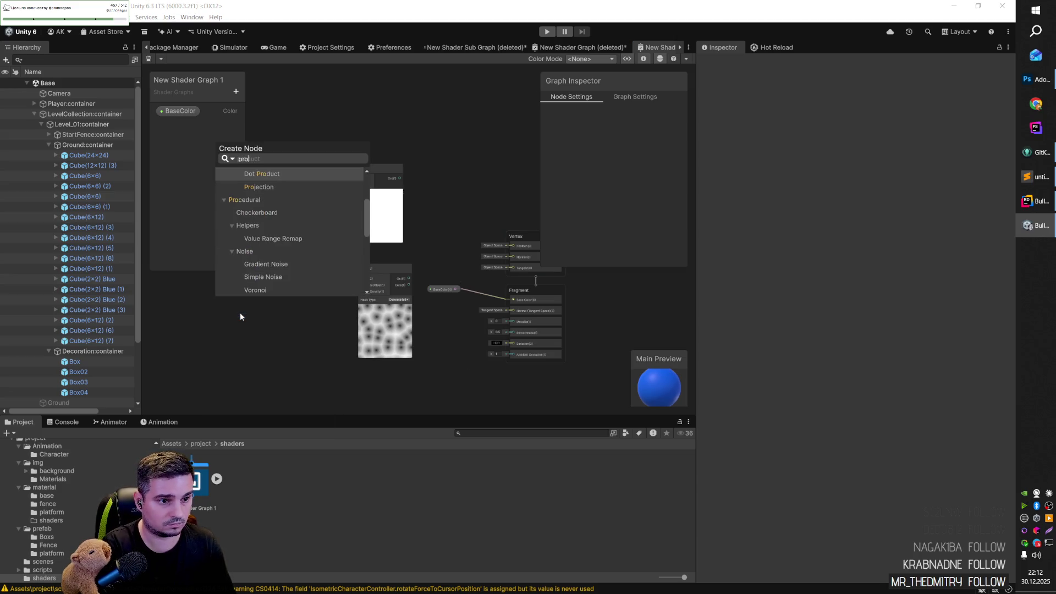
type("p")
key("Return")
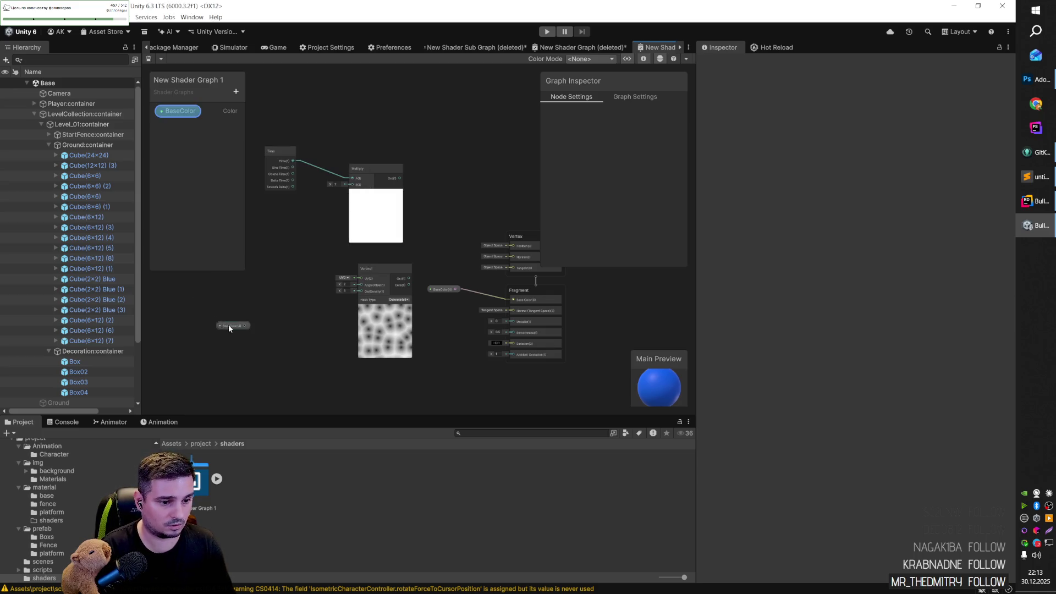
left_click_drag(229, 325, 288, 263)
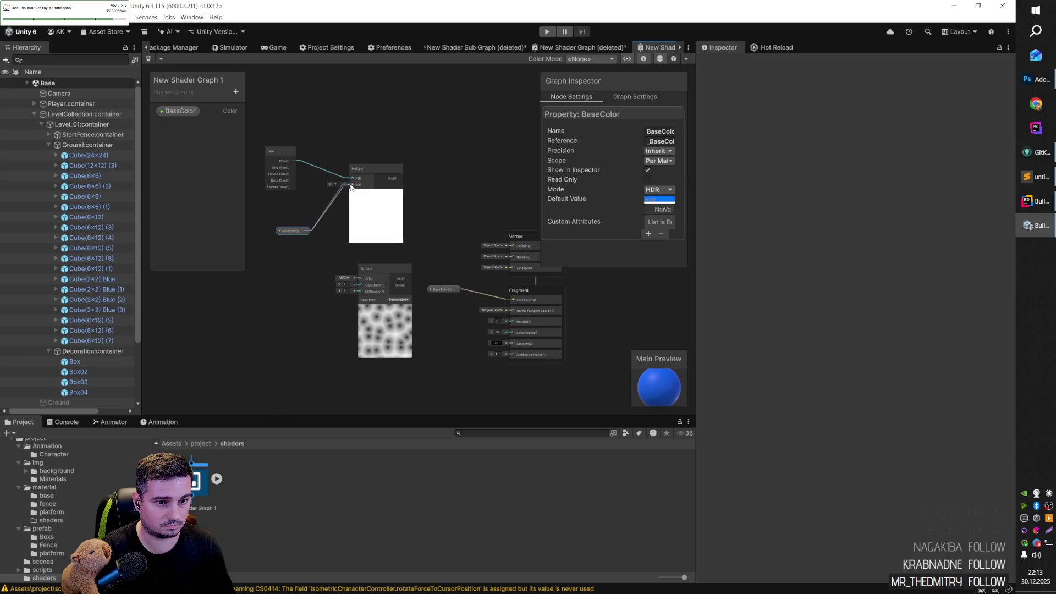
left_click_drag(351, 187, 353, 185)
Step: Move the Time, Multiply and BaseColor nodes down-left and delete the Multiply-to-Voronoi UV connection
left_click_drag(358, 247, 273, 130)
mouse_move(379, 212)
left_mouse_down()
mouse_move(340, 242)
mouse_move(269, 344)
mouse_move(361, 279)
left_mouse_up()
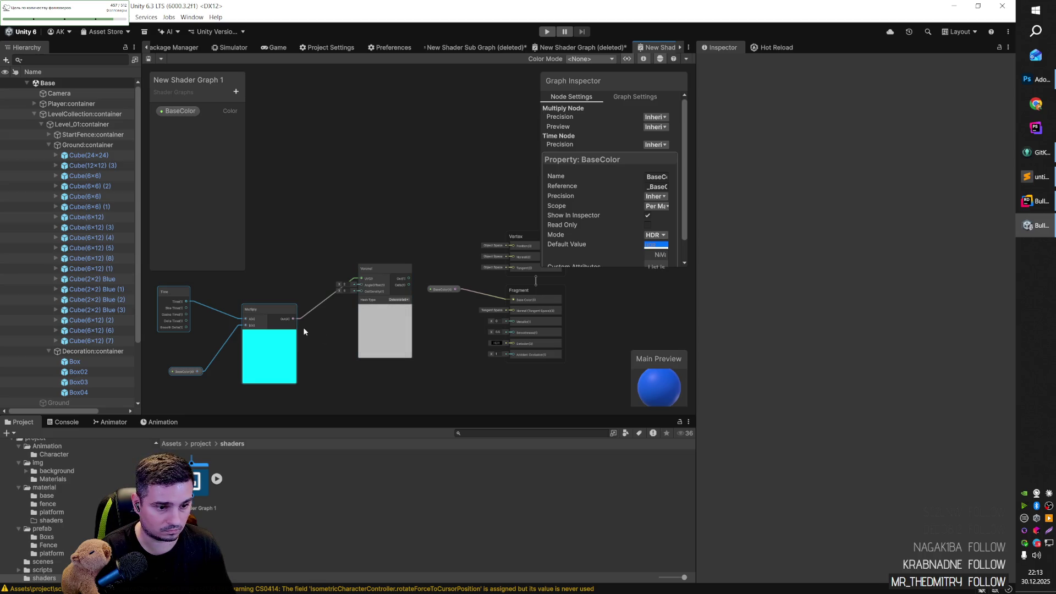
left_click(350, 281)
key("Delete")
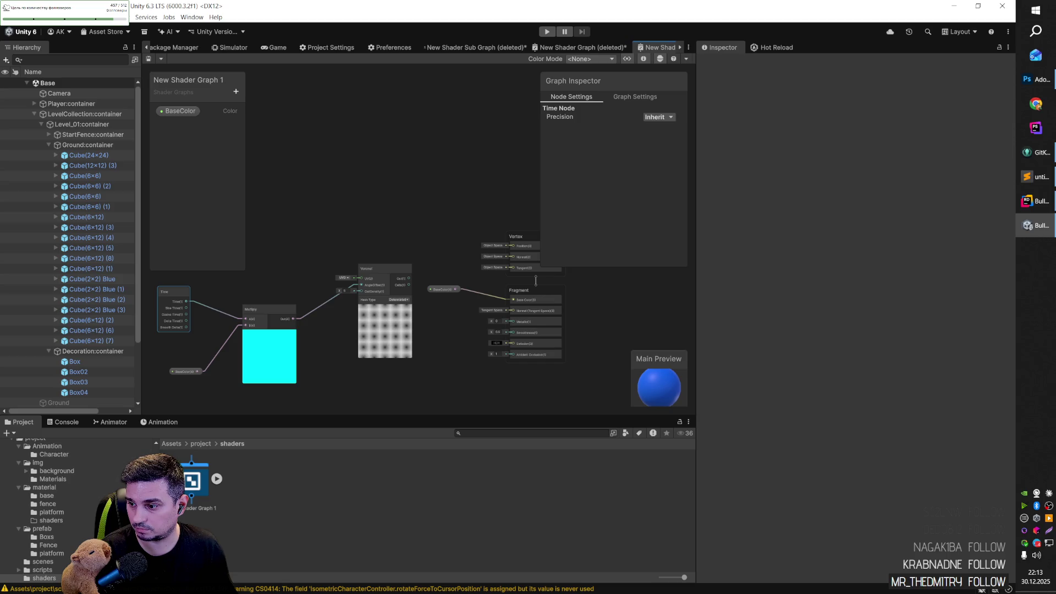
left_click(236, 91)
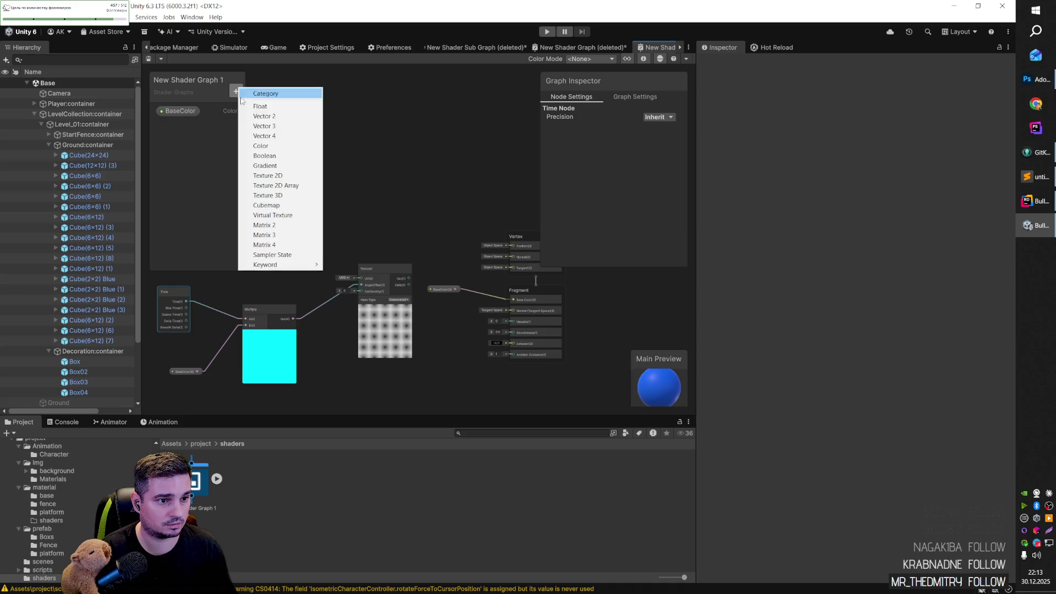
Step: Create a Float property named propertySpeed with a default value of 1
left_click(265, 104)
type("propertySpeed")
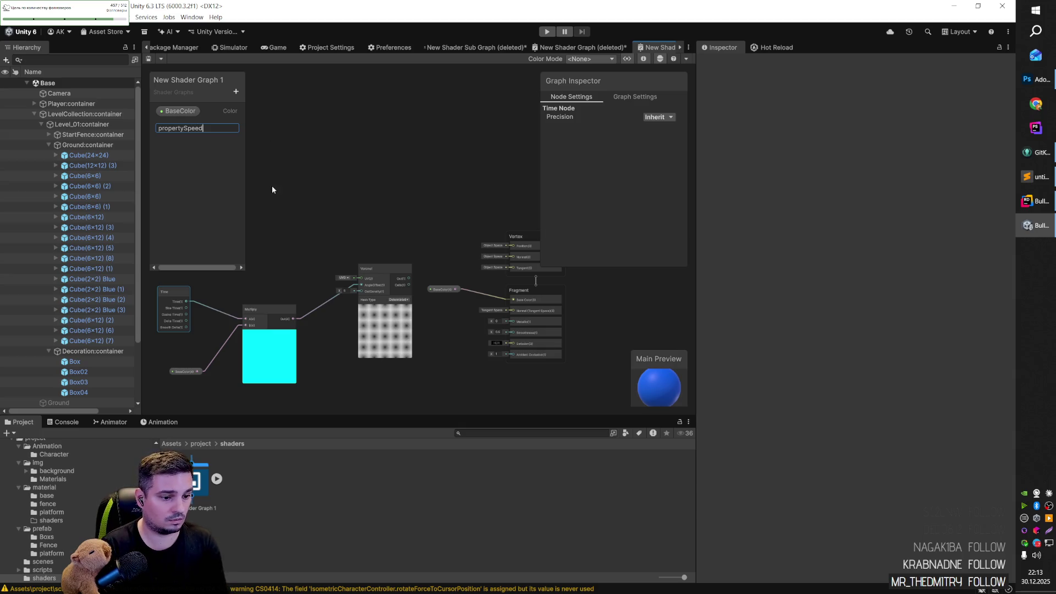
key("Return")
left_click(191, 127)
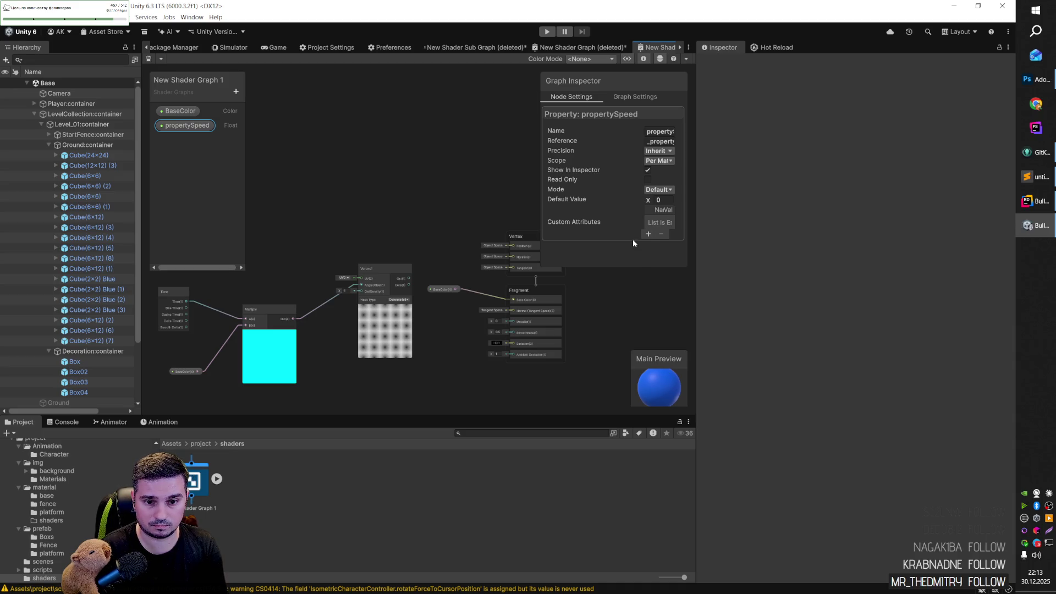
left_click(660, 199)
type("1")
Step: Replace the BaseColor node with a propertySpeed node placed beside Multiply
left_click(187, 372)
key("Delete")
mouse_move(182, 128)
left_mouse_down()
mouse_move(188, 358)
mouse_move(246, 325)
left_mouse_up()
left_click_drag(185, 358, 233, 357)
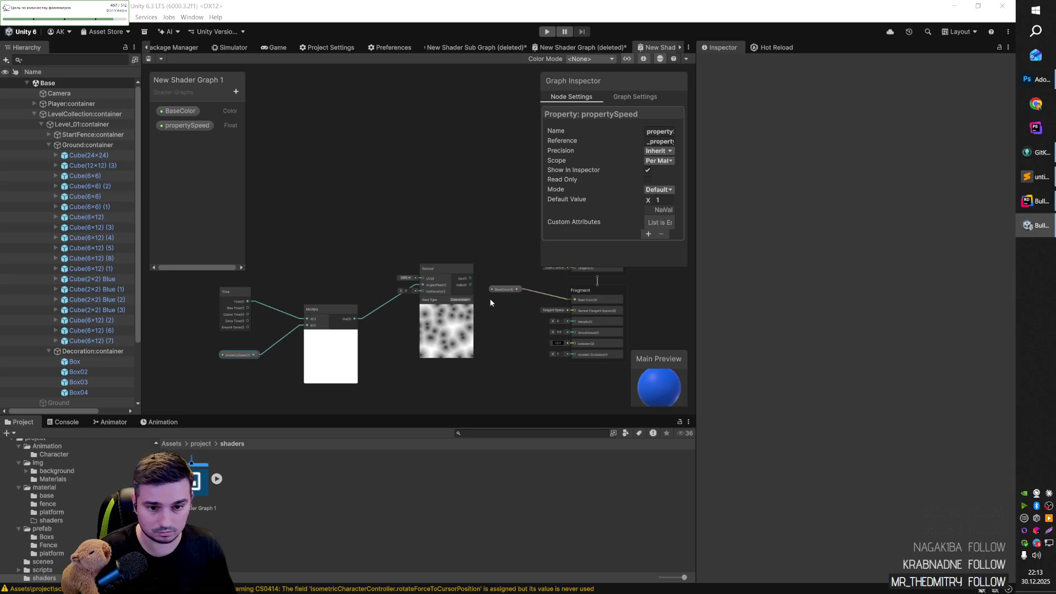
left_click(502, 291)
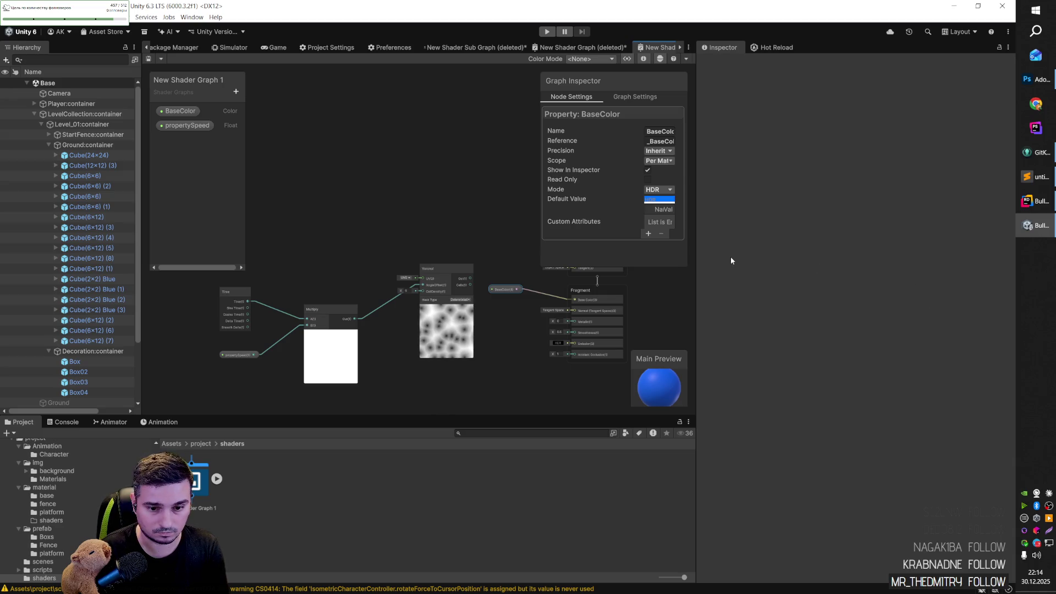
Step: Connect the Voronoi output to the Fragment's Normal (Tangent Space) input and move BaseColor up
left_click_drag(470, 278, 575, 310)
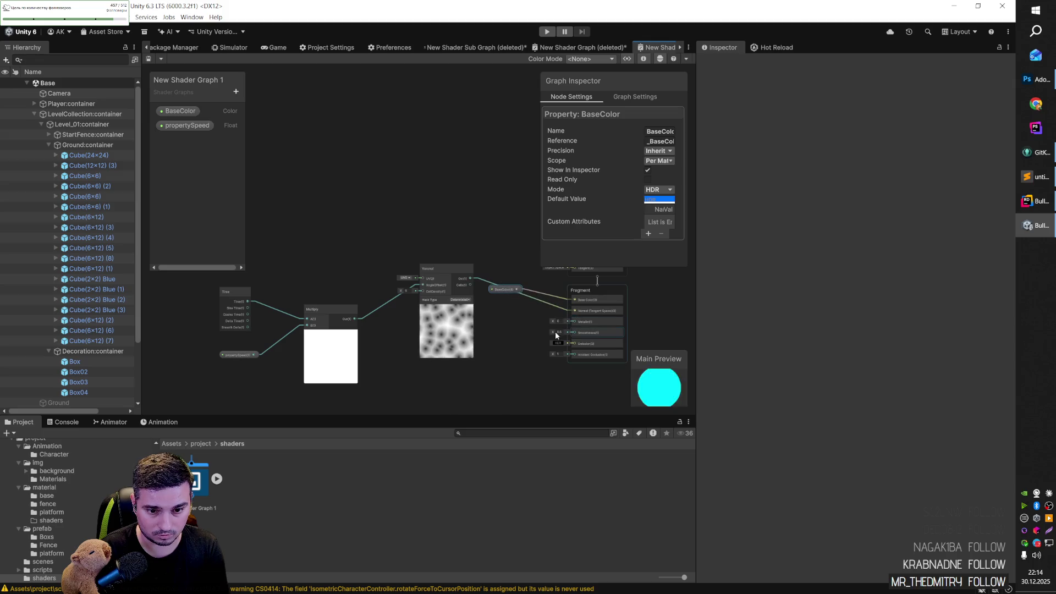
left_click_drag(509, 292, 505, 260)
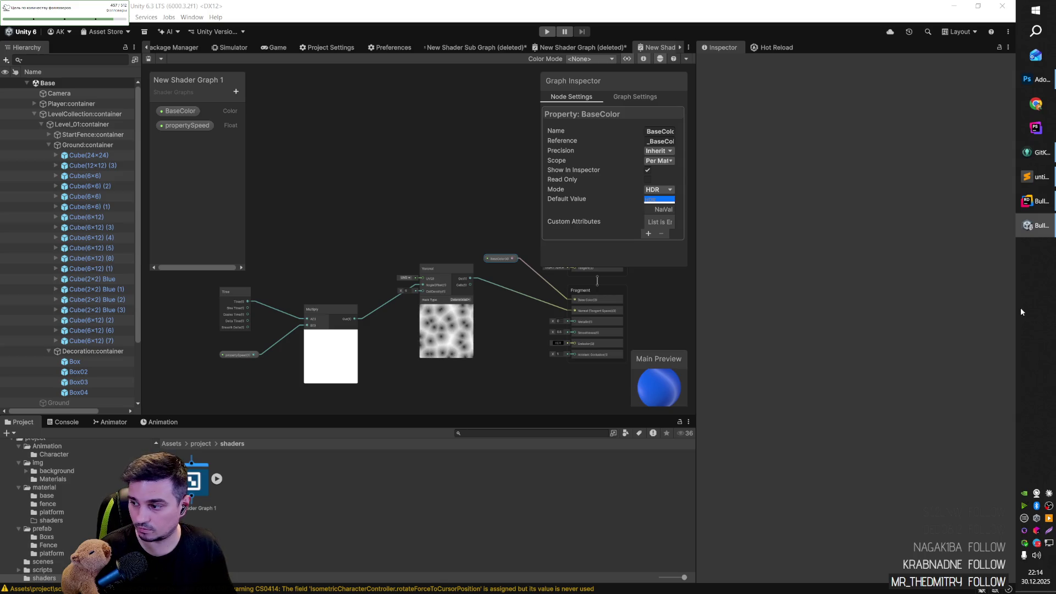
right_click(311, 196)
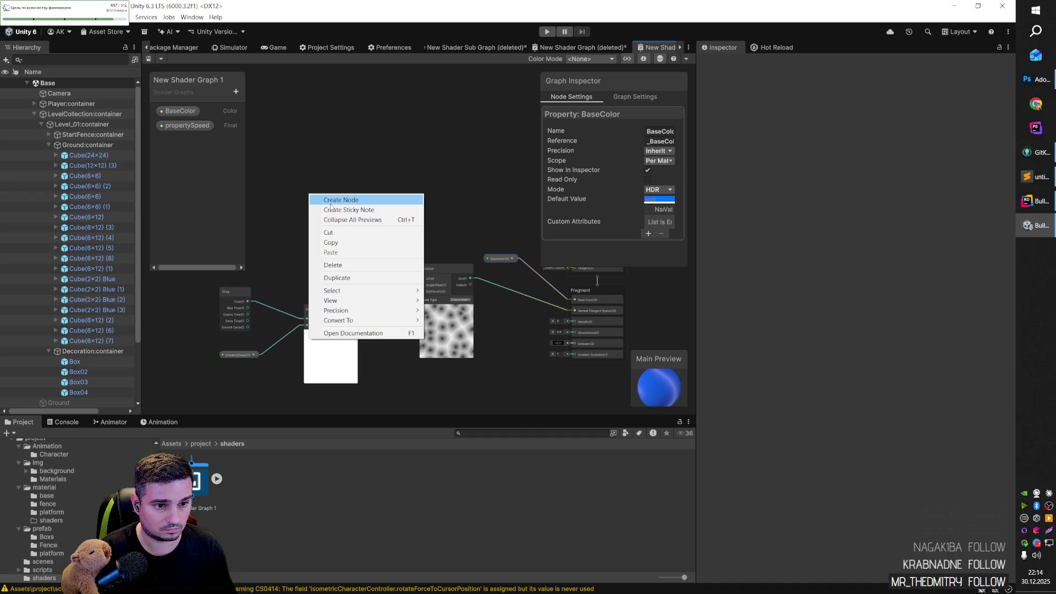
Step: Add a second Multiply node and move BaseColor and the master stack up-right
left_click(331, 201)
type("mult")
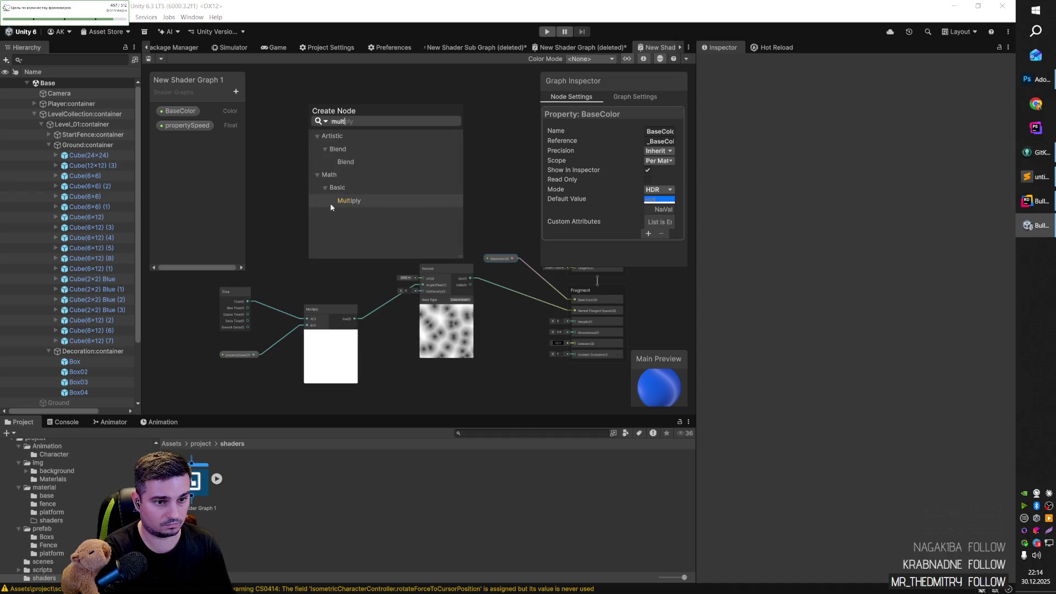
left_click(331, 204)
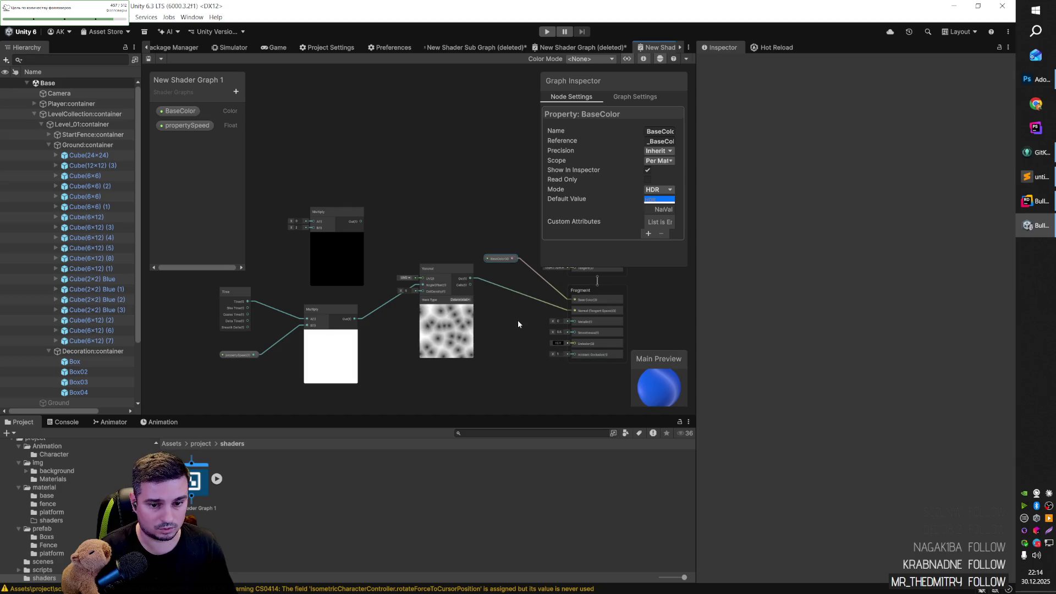
mouse_move(524, 324)
left_mouse_down()
mouse_move(470, 311)
mouse_move(394, 316)
left_mouse_up()
mouse_move(566, 380)
left_mouse_down()
mouse_move(411, 245)
mouse_move(477, 249)
left_mouse_up()
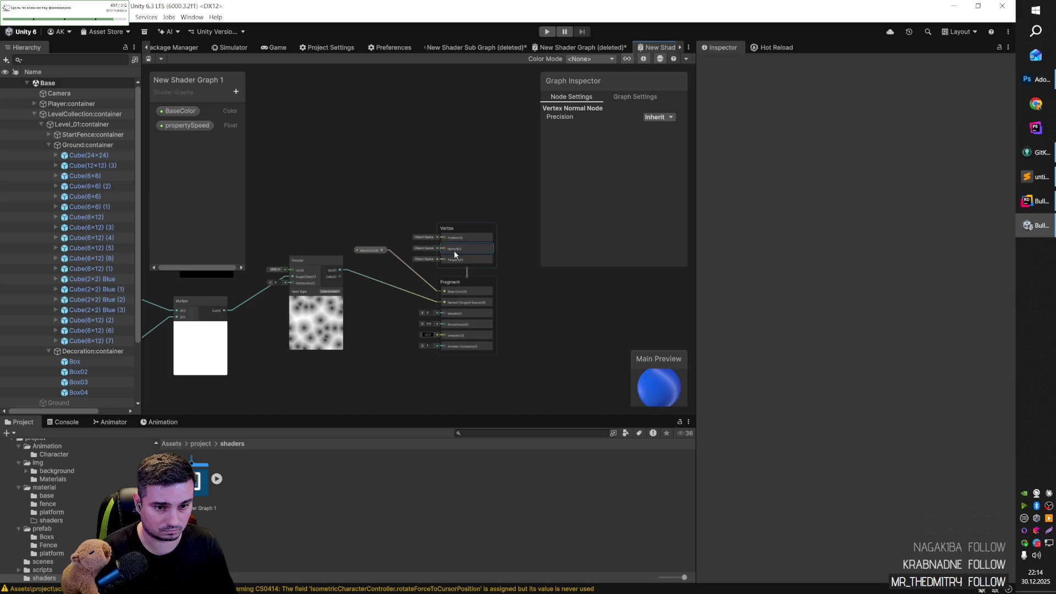
left_click_drag(532, 361, 359, 196)
left_click_drag(374, 249, 428, 213)
Step: Position the new Multiply node and feed the Voronoi output into its A input
left_click_drag(298, 217, 400, 201)
key("ctrl+v")
mouse_move(302, 197)
left_mouse_down()
mouse_move(505, 293)
mouse_move(497, 281)
left_mouse_up()
mouse_move(470, 228)
left_mouse_down()
mouse_move(362, 212)
mouse_move(376, 222)
left_mouse_up()
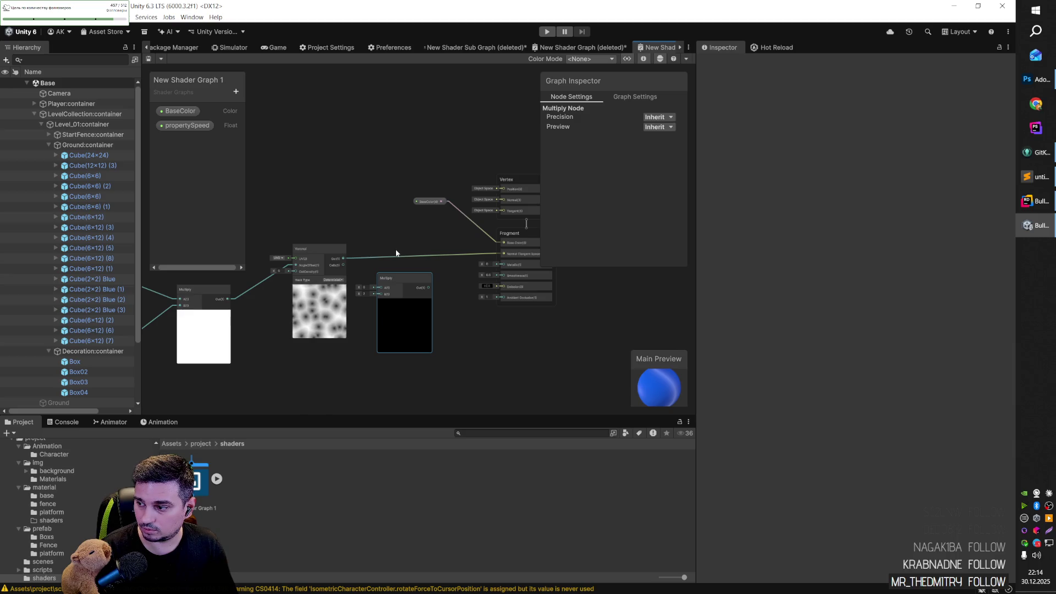
mouse_move(342, 257)
left_mouse_down()
mouse_move(387, 294)
mouse_move(505, 252)
left_mouse_up()
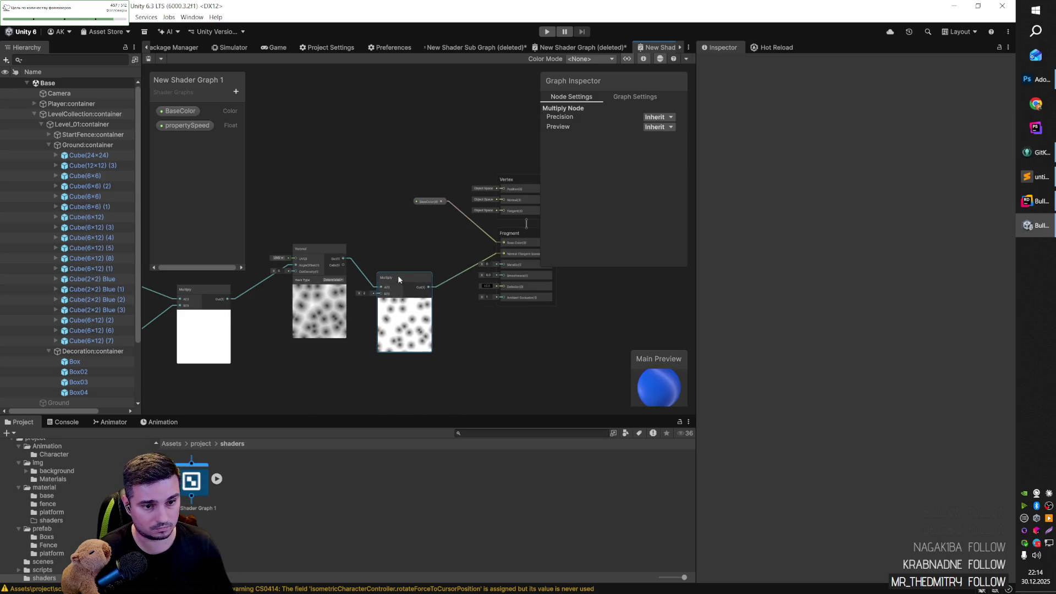
left_click_drag(398, 275, 405, 243)
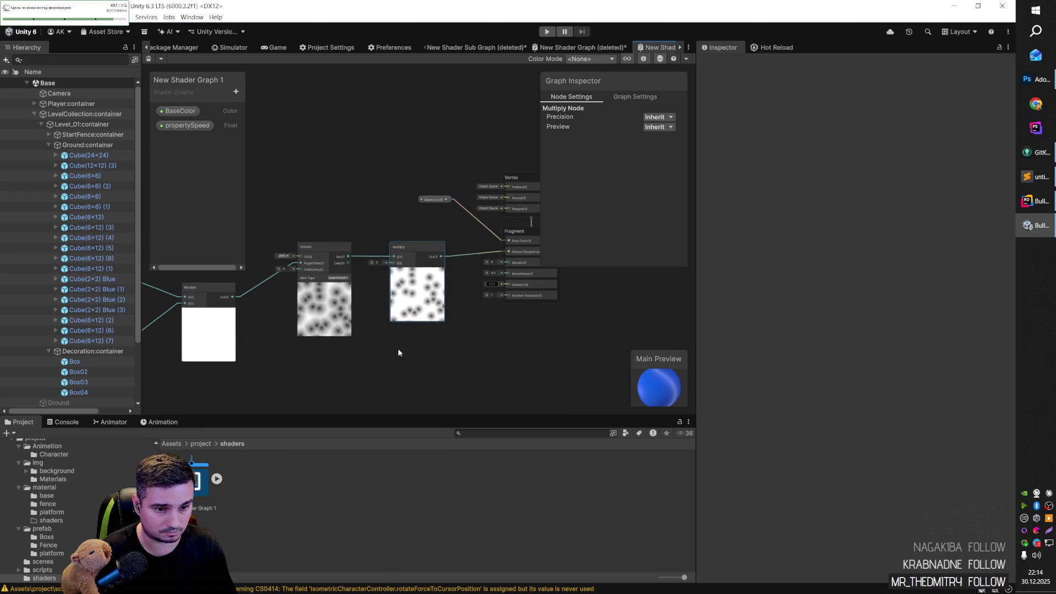
left_click_drag(396, 349, 443, 366)
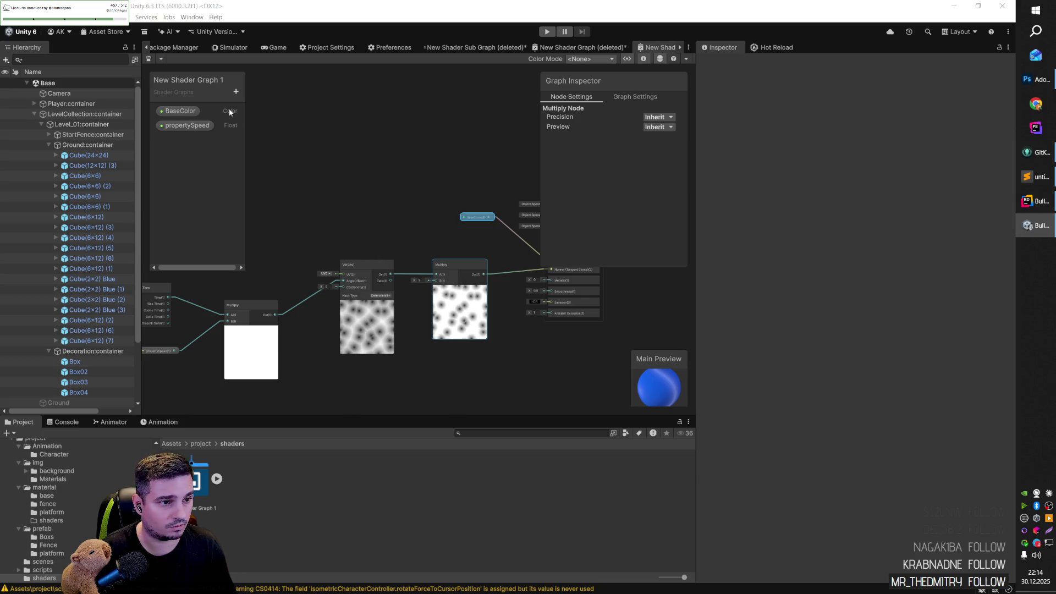
Step: Create a Color property named rpColor and wire it into the second Multiply's B input
left_click(236, 91)
left_click(256, 151)
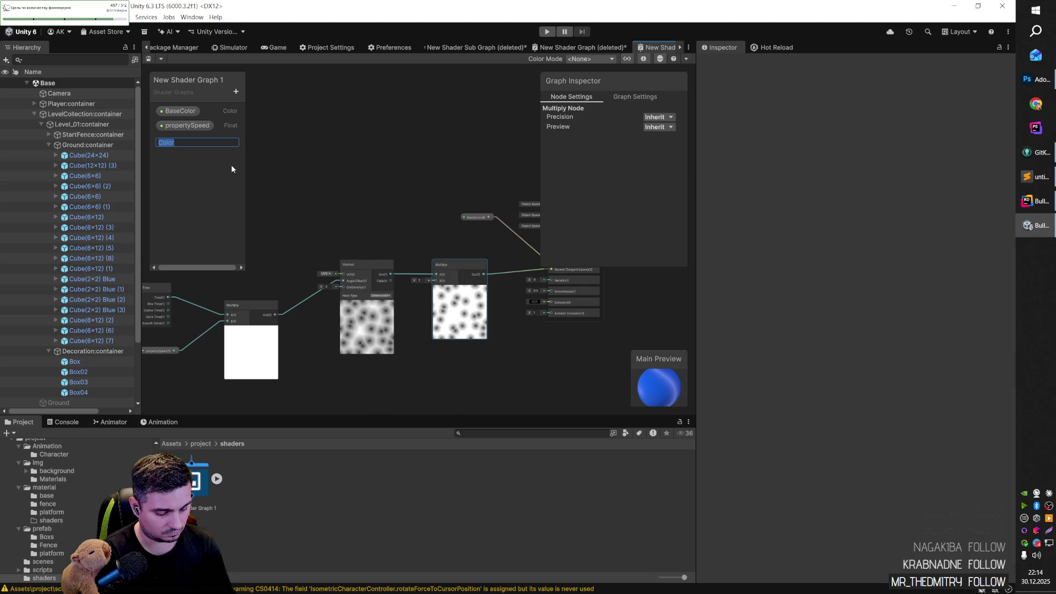
type("rpColor")
key("Return")
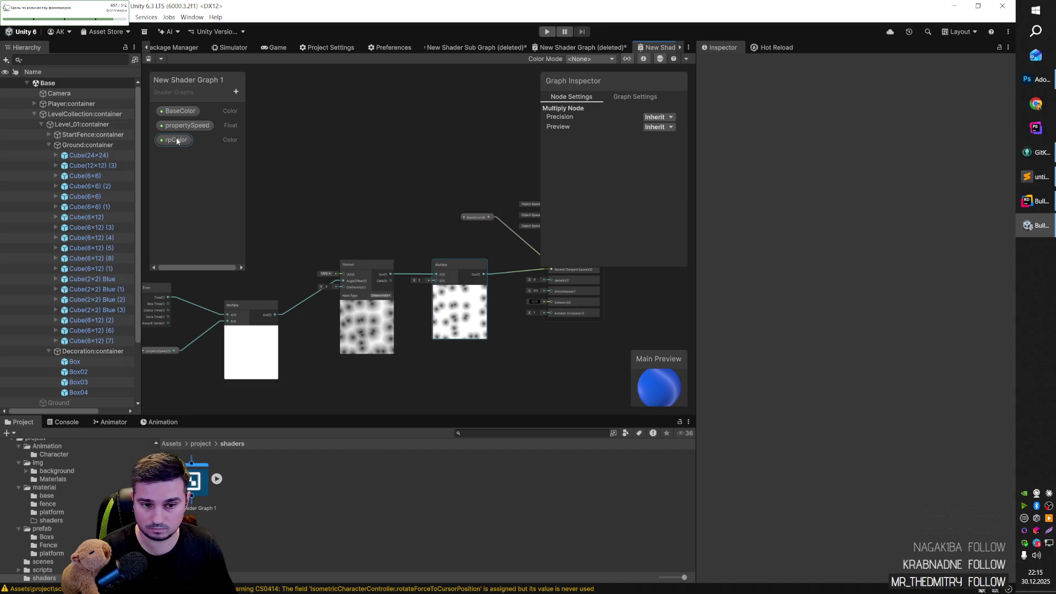
left_click(176, 138)
mouse_move(416, 367)
left_mouse_down()
mouse_move(405, 385)
mouse_move(414, 387)
mouse_move(439, 270)
left_mouse_up()
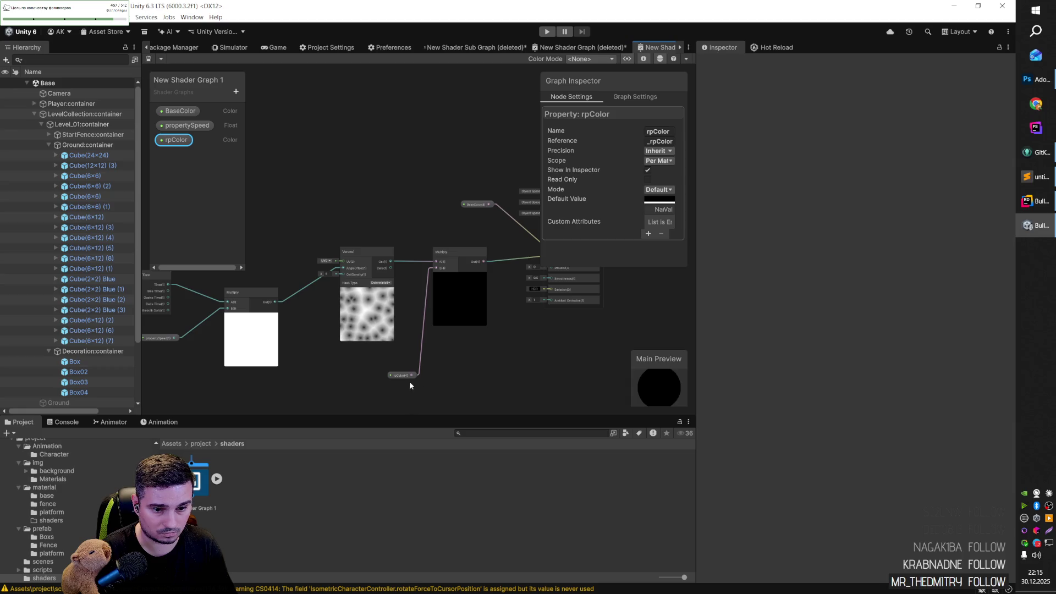
left_click_drag(409, 378, 396, 380)
Step: Set rpColor's default to bright cyan 00D3FF and switch its mode to HDR
left_click(668, 201)
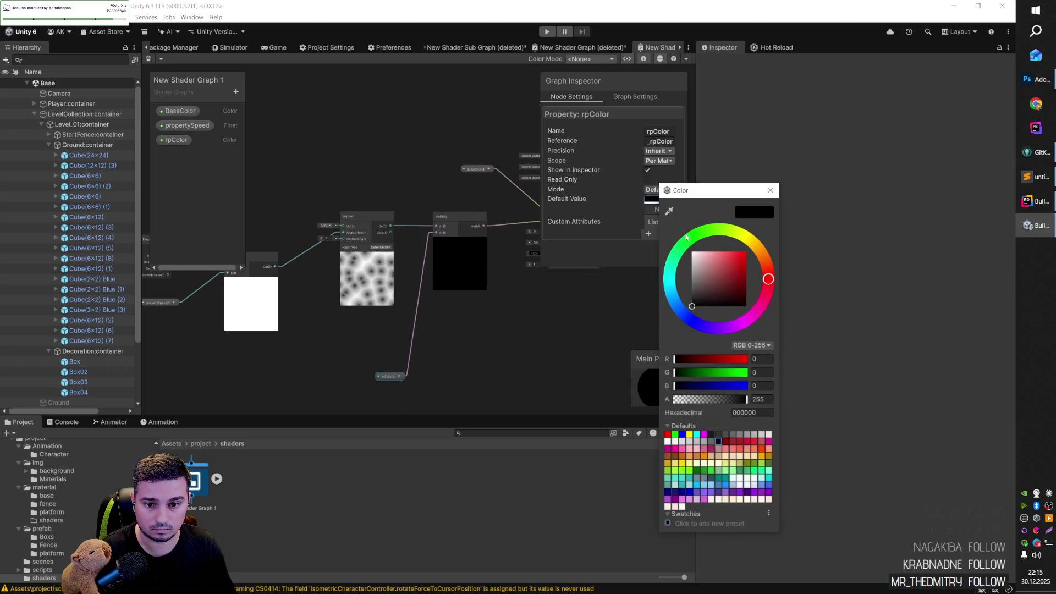
left_click_drag(724, 280, 747, 251)
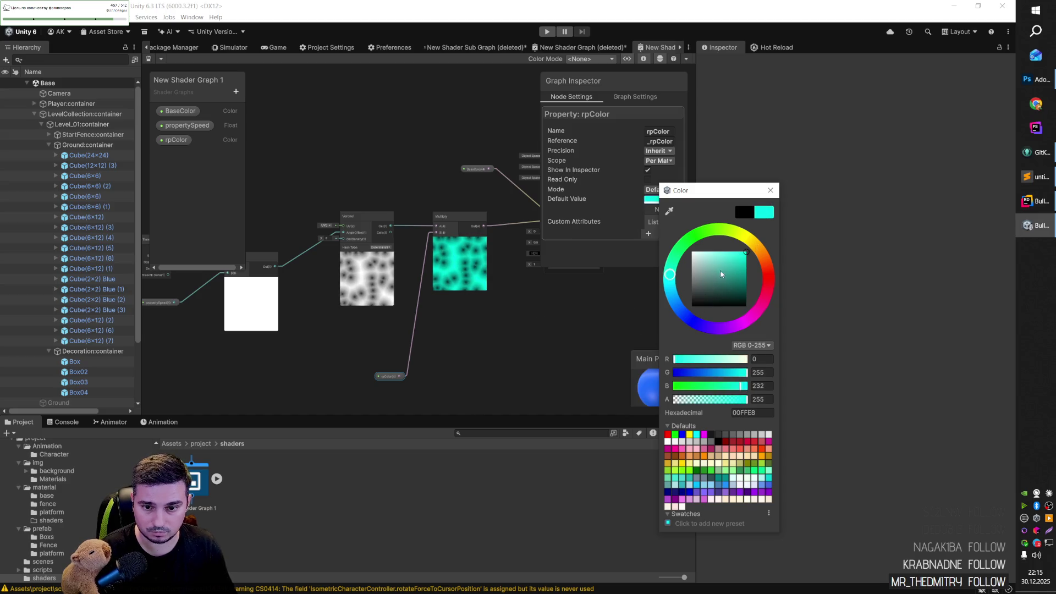
left_click(674, 280)
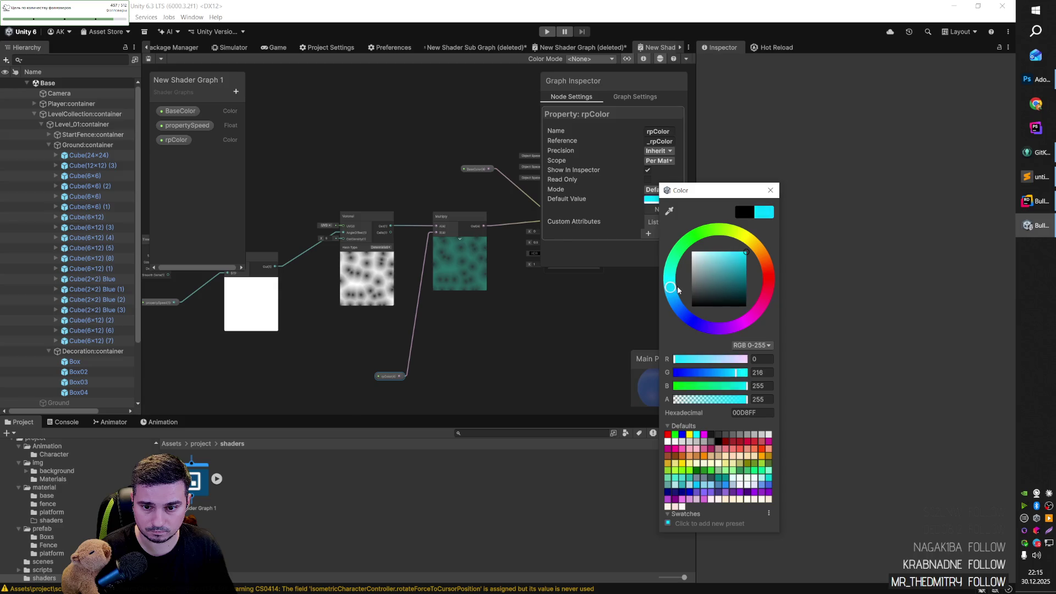
left_click_drag(673, 280, 671, 288)
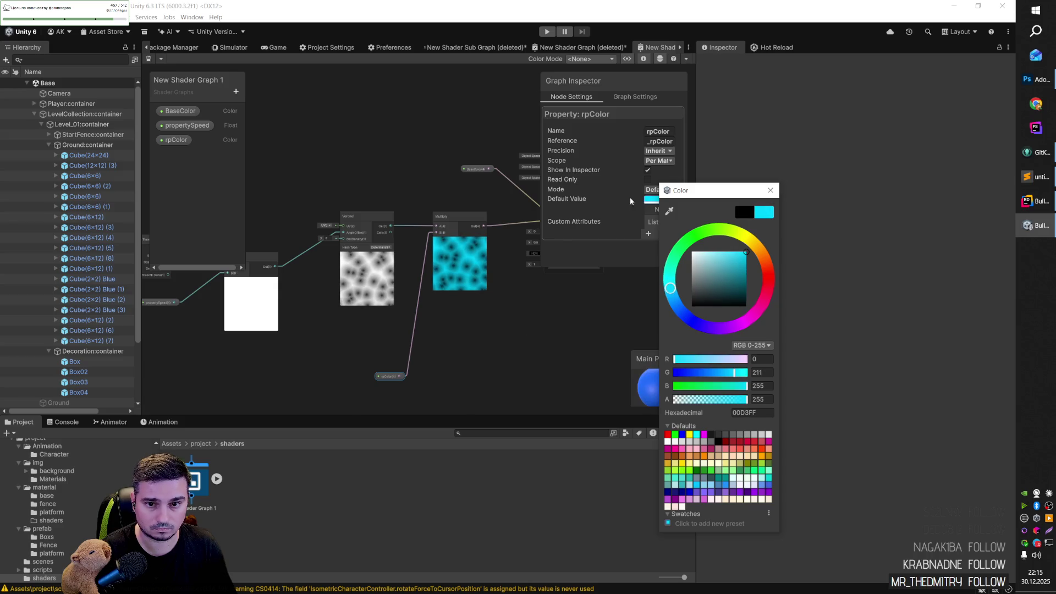
left_click(658, 189)
left_click(540, 324)
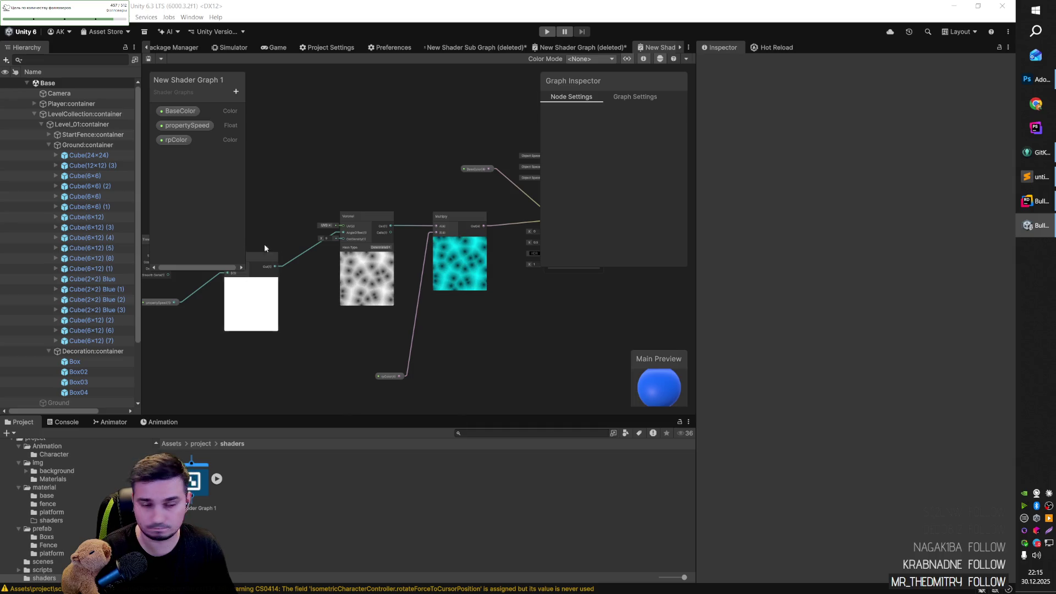
Step: Create a Float property named rpScale with a default value of 5
left_click(236, 92)
left_click(263, 106)
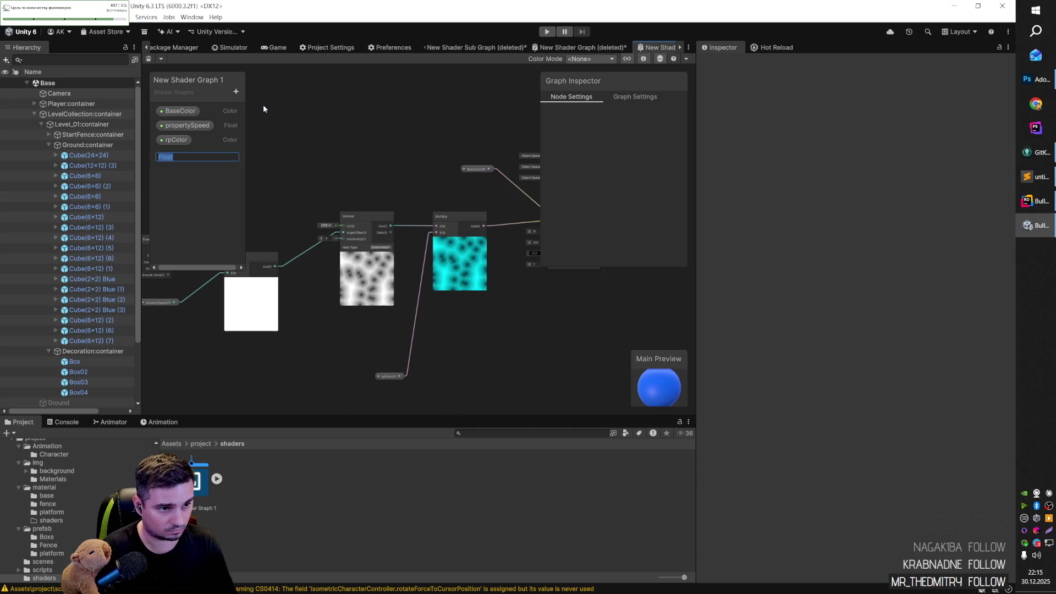
type("rpScale")
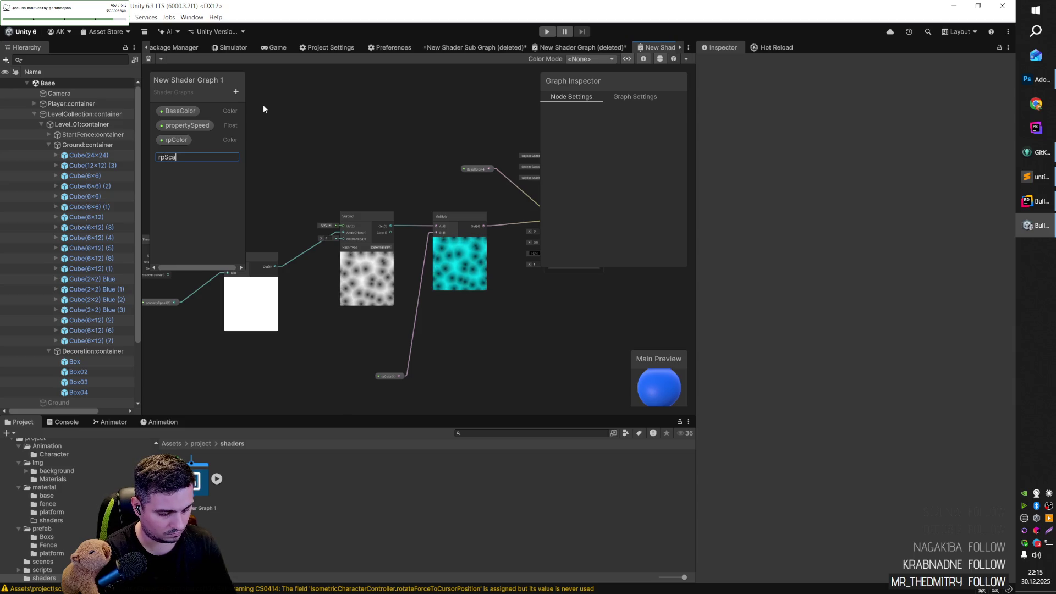
key("Return")
left_click(176, 154)
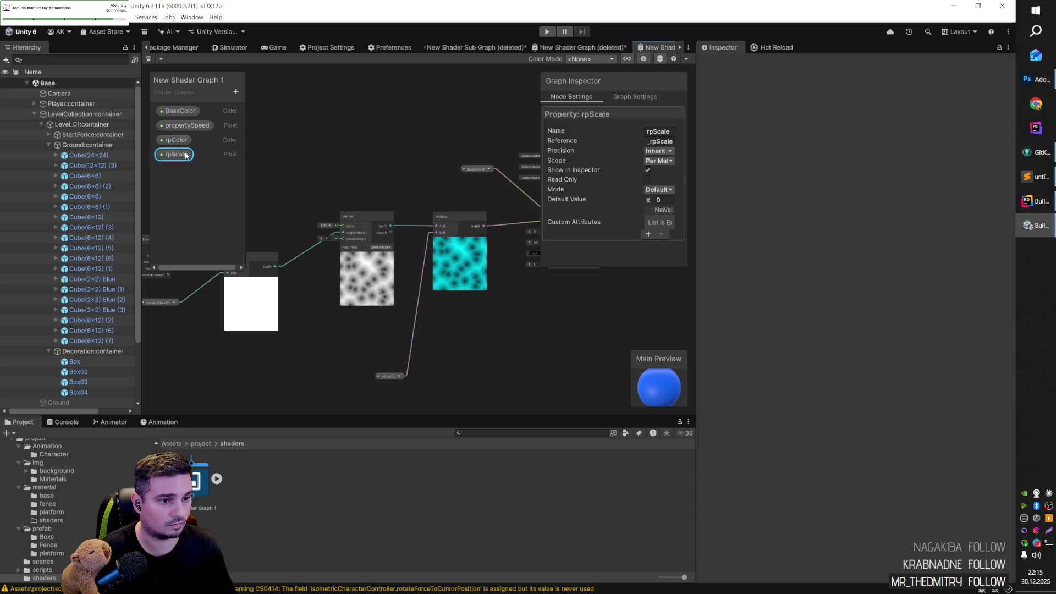
left_click(661, 200)
type("1")
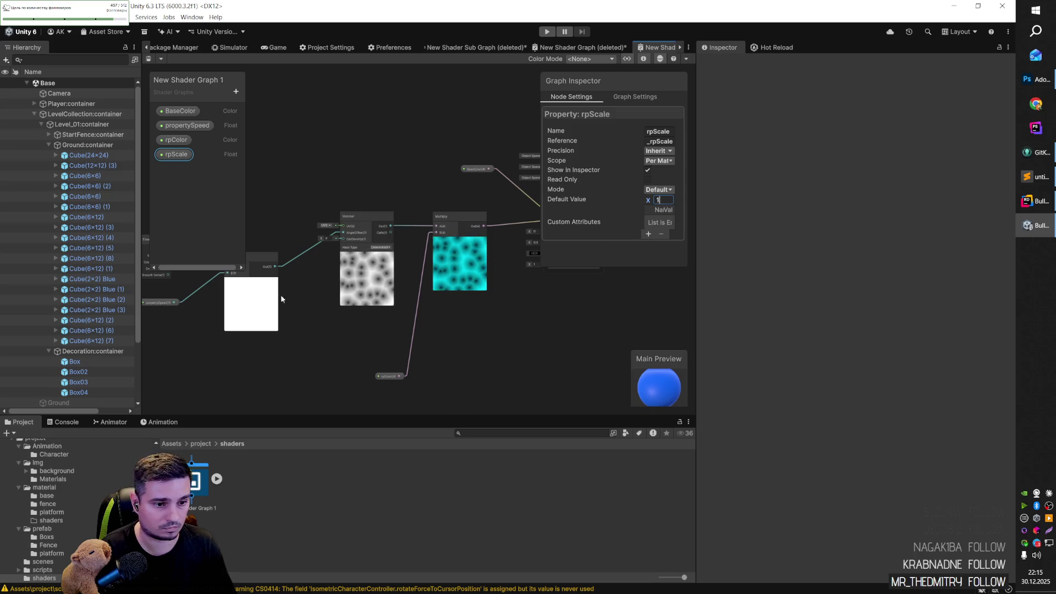
key("BackSpace")
type("5")
Step: Wire rpScale into the Voronoi Cell Density, enlarge the Main Preview and shift rpColor left
mouse_move(179, 154)
left_mouse_down()
mouse_move(283, 302)
mouse_move(285, 357)
mouse_move(351, 235)
left_mouse_up()
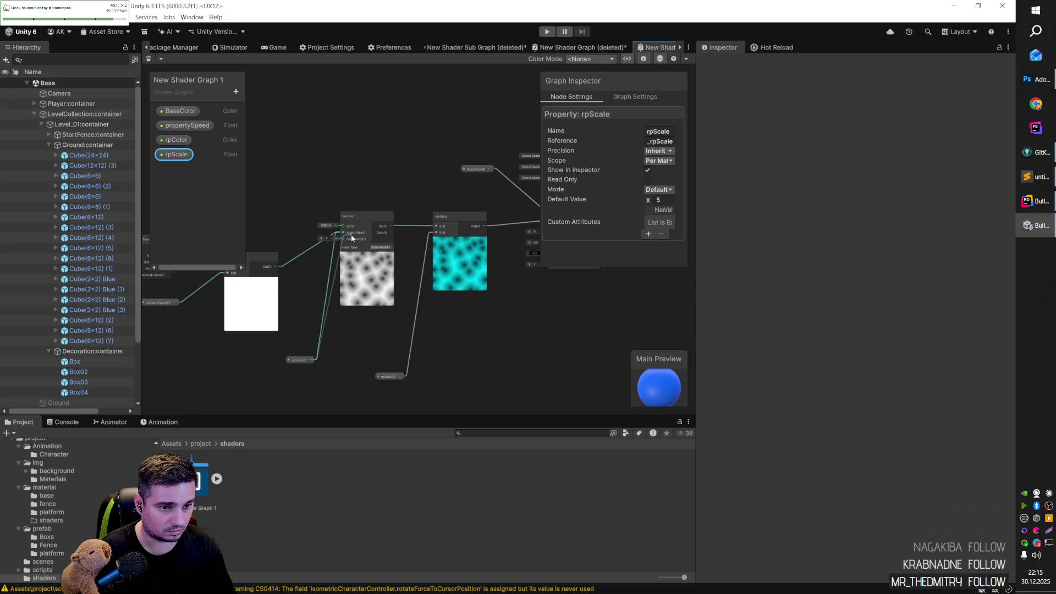
left_click_drag(306, 361, 298, 370)
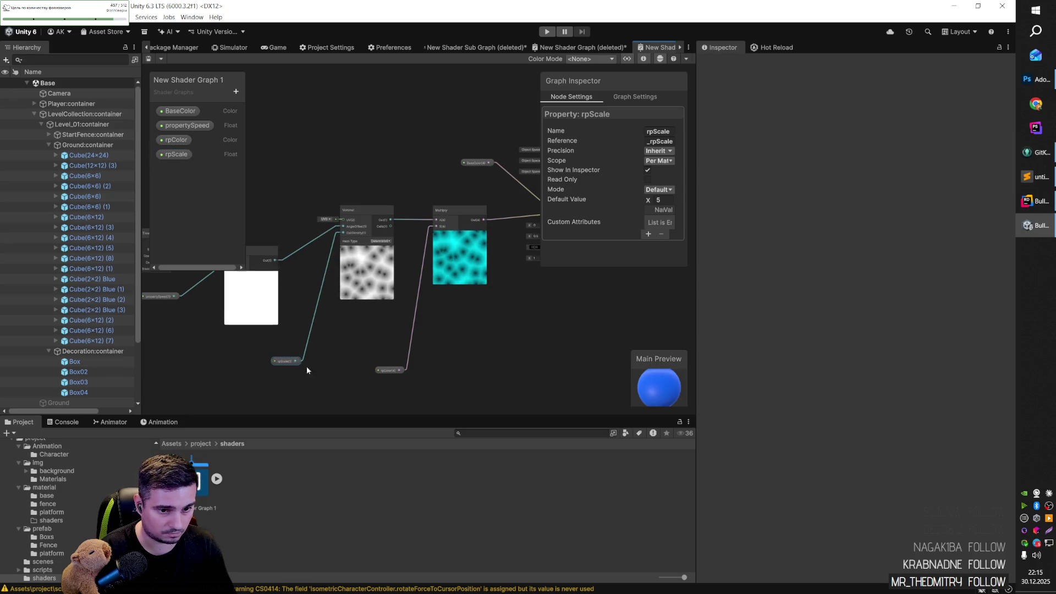
mouse_move(631, 379)
left_mouse_down()
mouse_move(589, 331)
mouse_move(564, 330)
left_mouse_up()
mouse_move(606, 357)
left_mouse_down()
mouse_move(699, 386)
mouse_move(756, 419)
mouse_move(641, 344)
mouse_move(635, 320)
mouse_move(634, 392)
left_mouse_up()
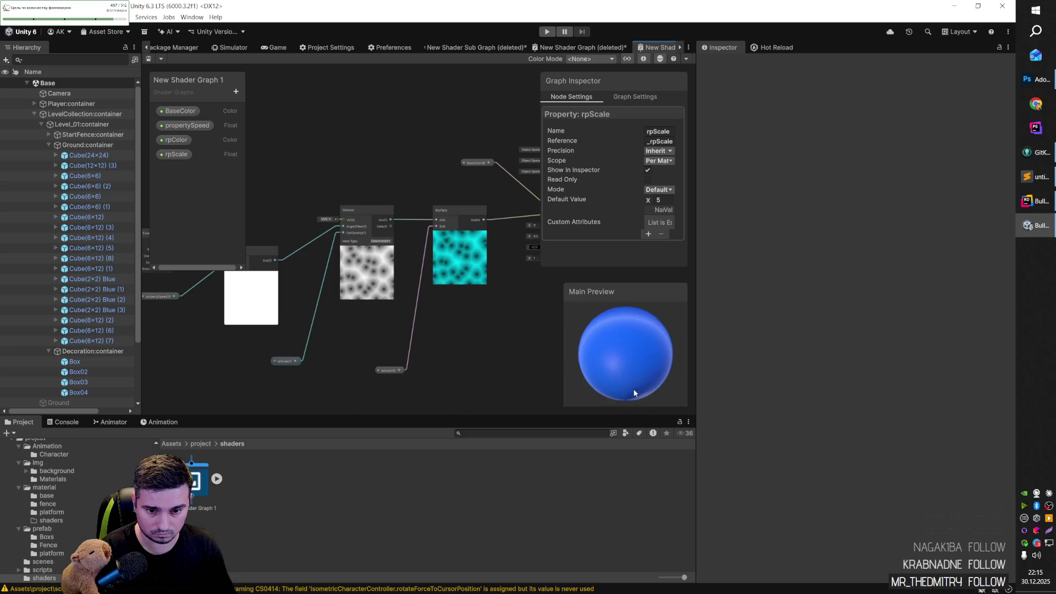
mouse_move(388, 372)
left_mouse_down()
mouse_move(372, 371)
mouse_move(391, 327)
left_mouse_up()
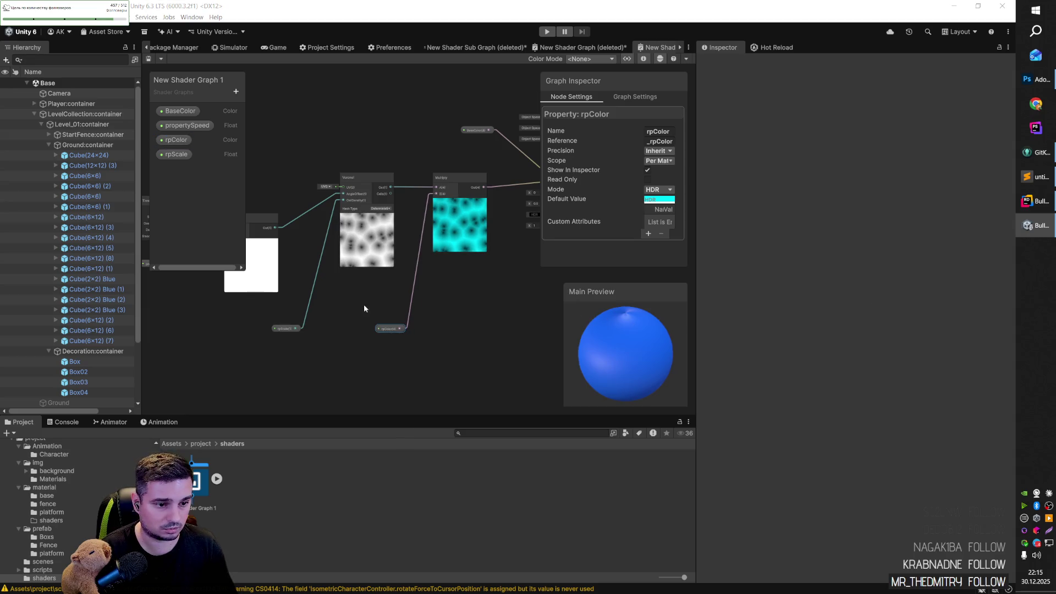
scroll(351, 295, "down", 3)
left_click_drag(351, 295, 447, 328)
left_click_drag(436, 331, 434, 331)
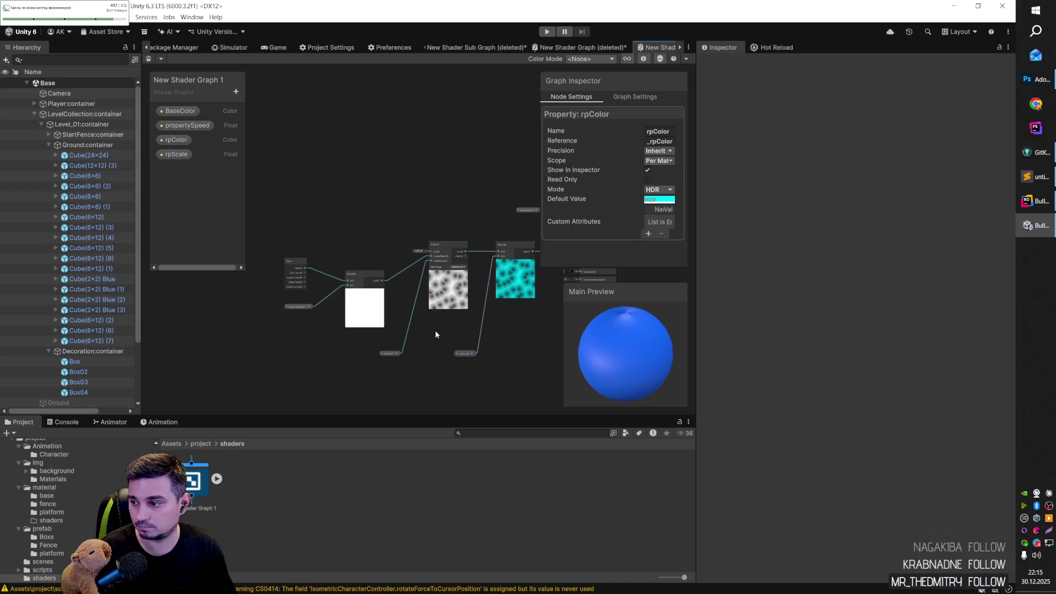
scroll(434, 330, "down", 1)
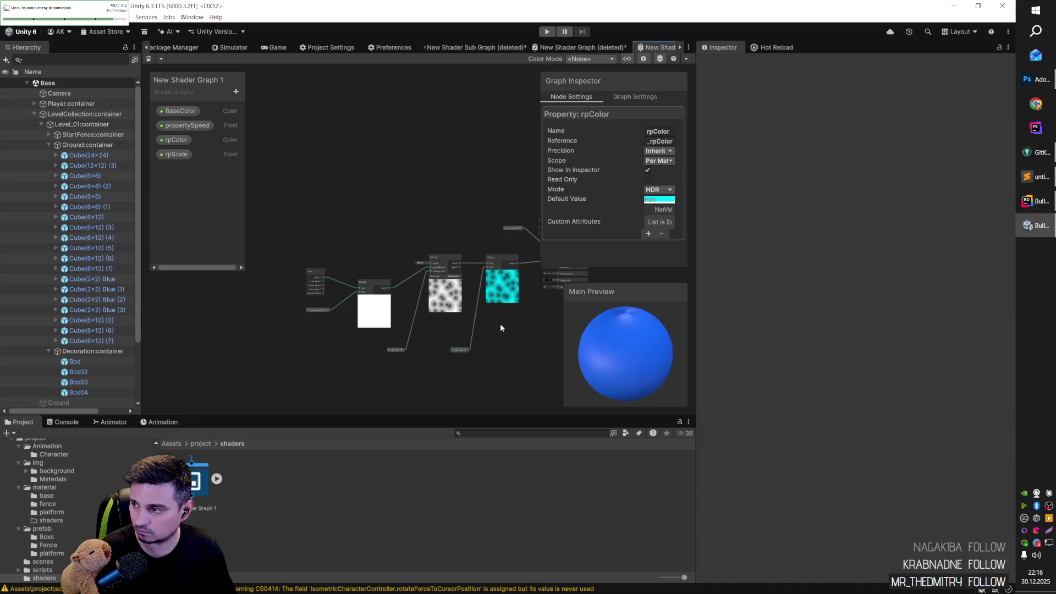
left_click(419, 373)
left_click_drag(508, 353, 459, 354)
left_click(506, 243)
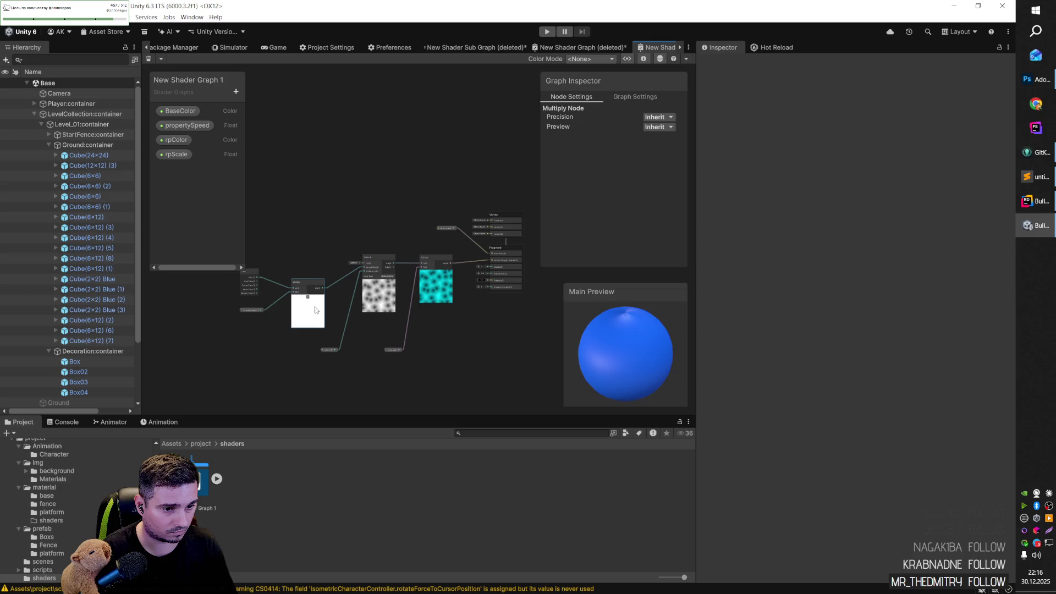
left_click(253, 309)
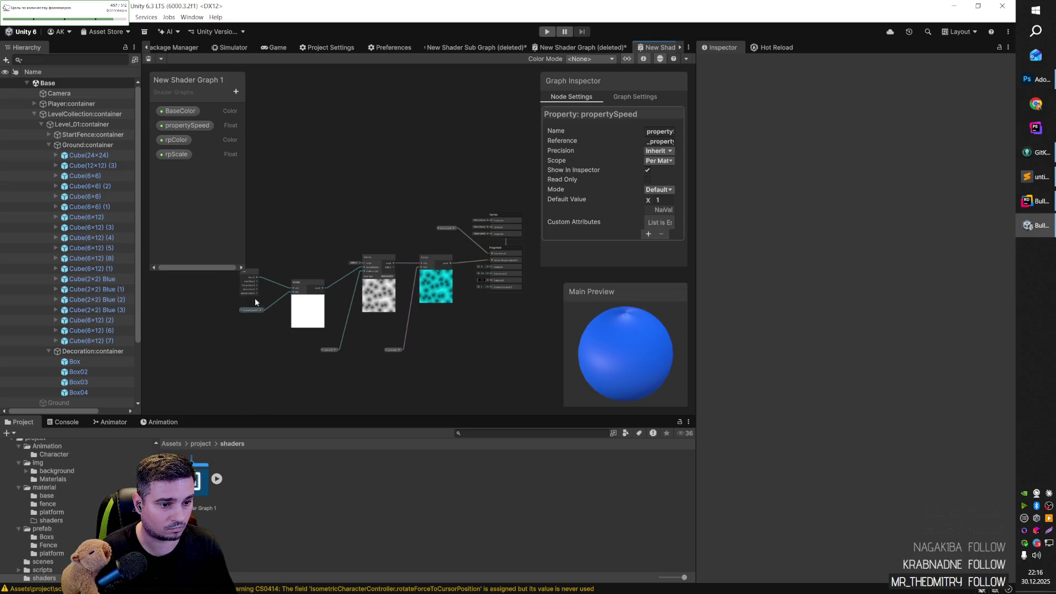
left_click(251, 287)
left_click(489, 344)
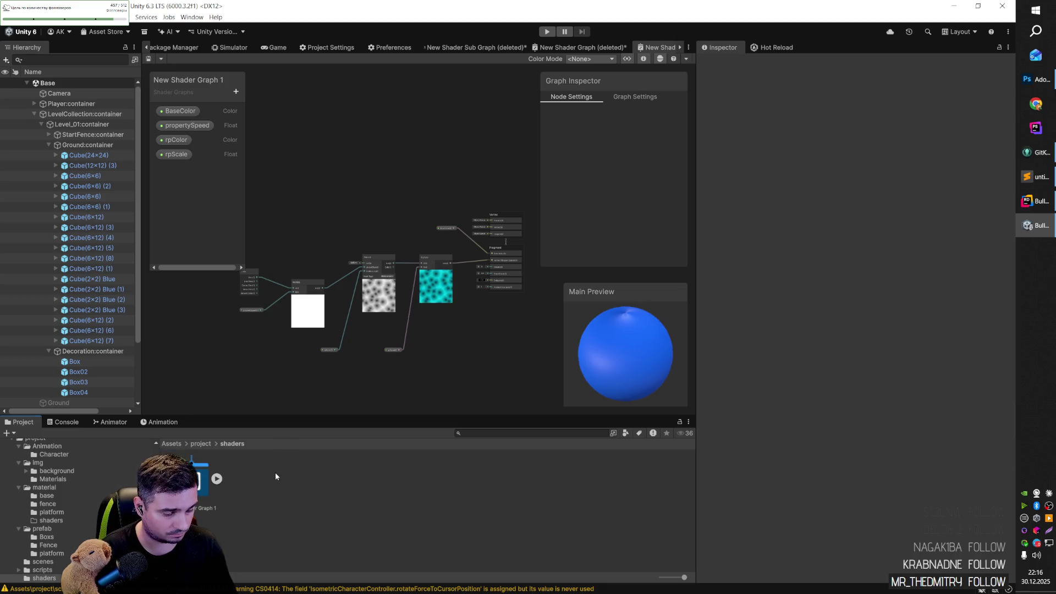
Step: Return to the level's Scene view, dismissing the unsaved-changes prompt without saving
left_click(173, 47)
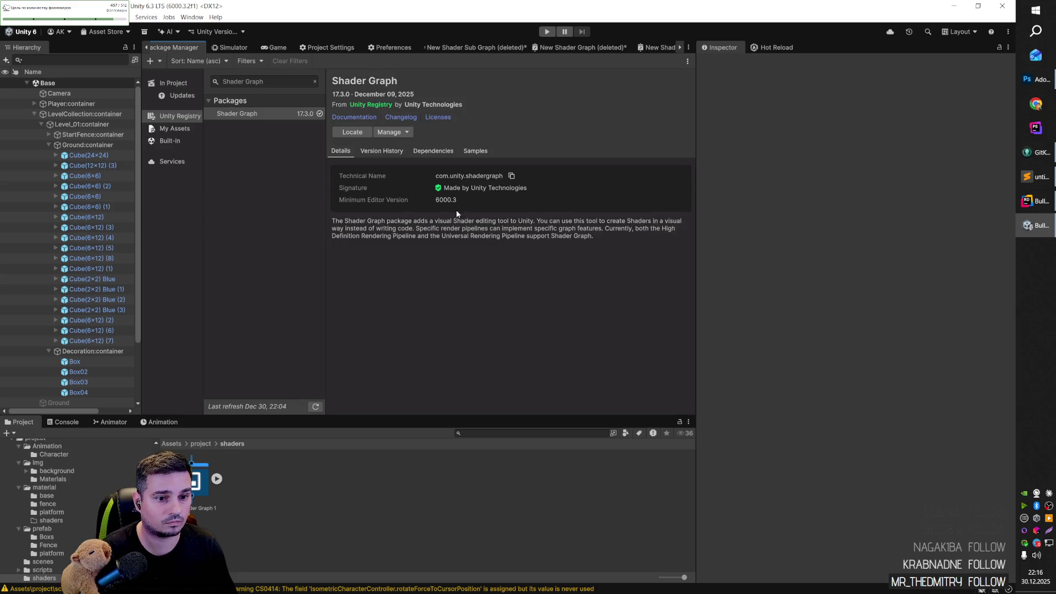
left_click(147, 47)
left_click(172, 48)
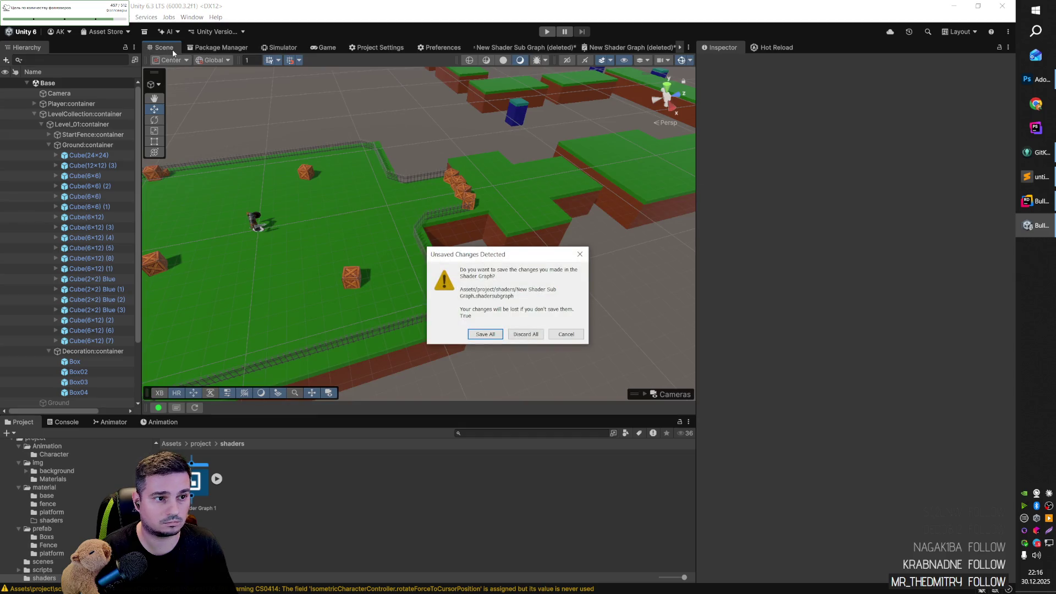
left_click(566, 336)
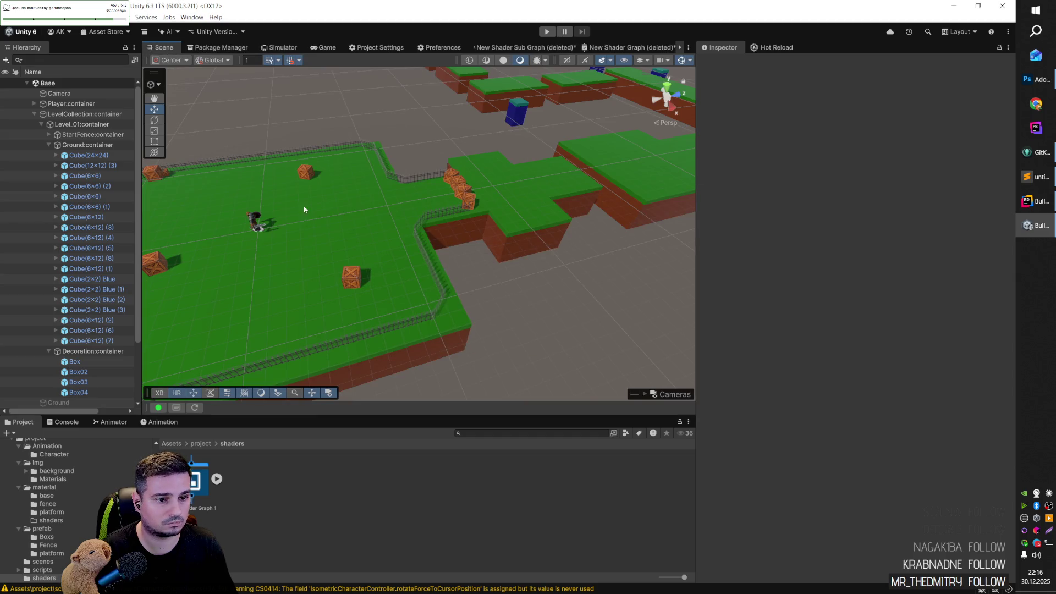
scroll(531, 297, "down", 2)
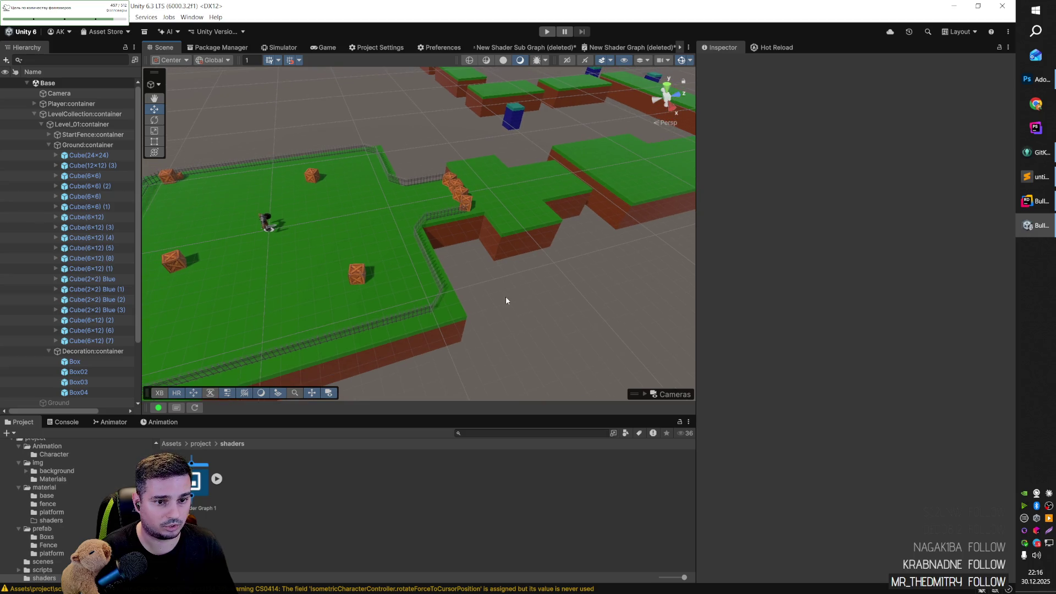
scroll(493, 295, "down", 2)
Step: Collapse the Decoration, Ground, Level_01 and LevelCollection containers and delete the unused root Ground object
left_click(49, 351)
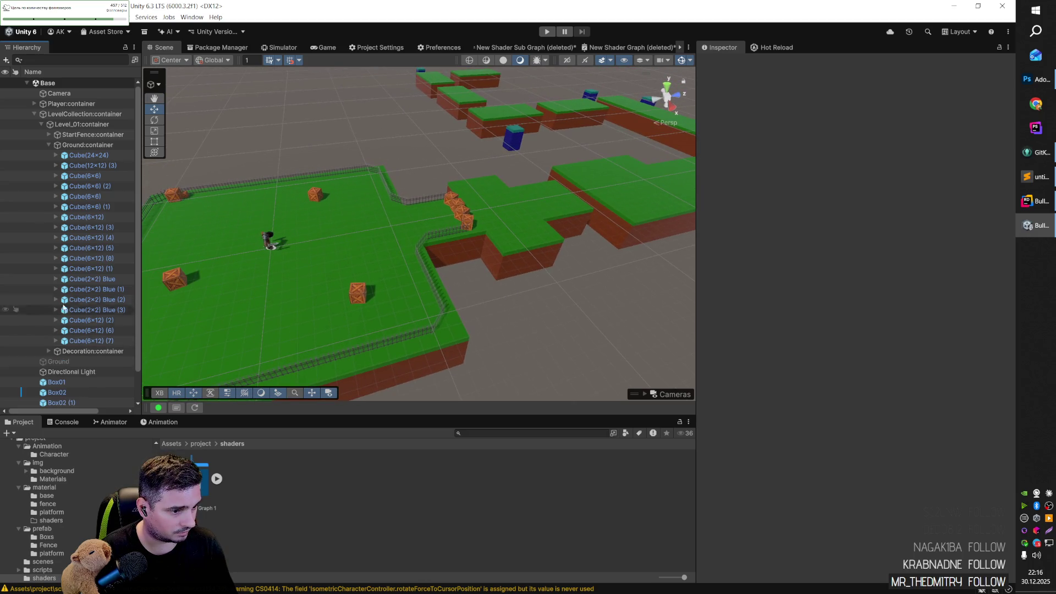
left_click(50, 145)
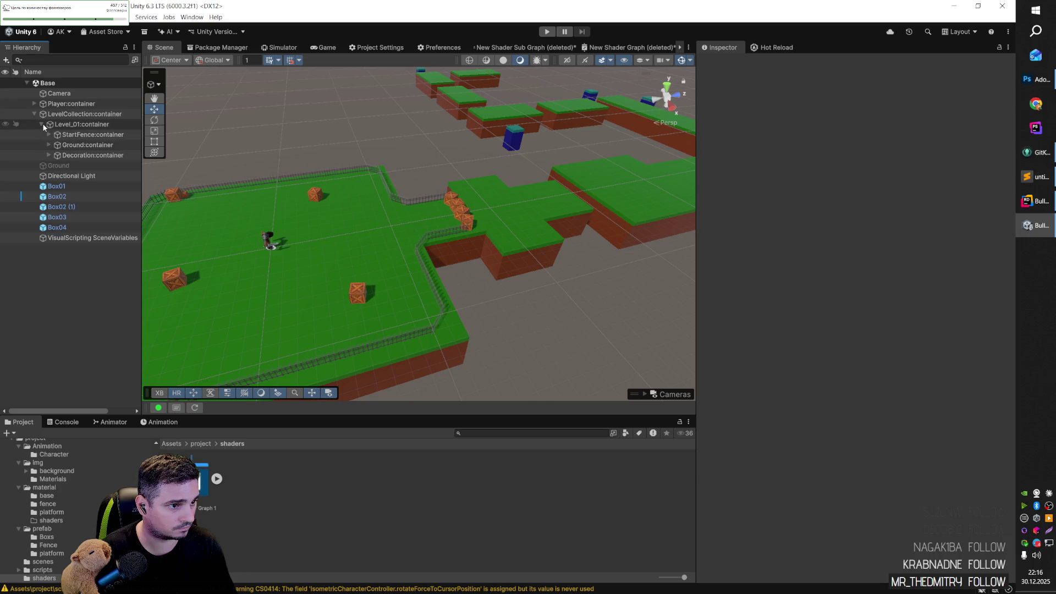
left_click(41, 124)
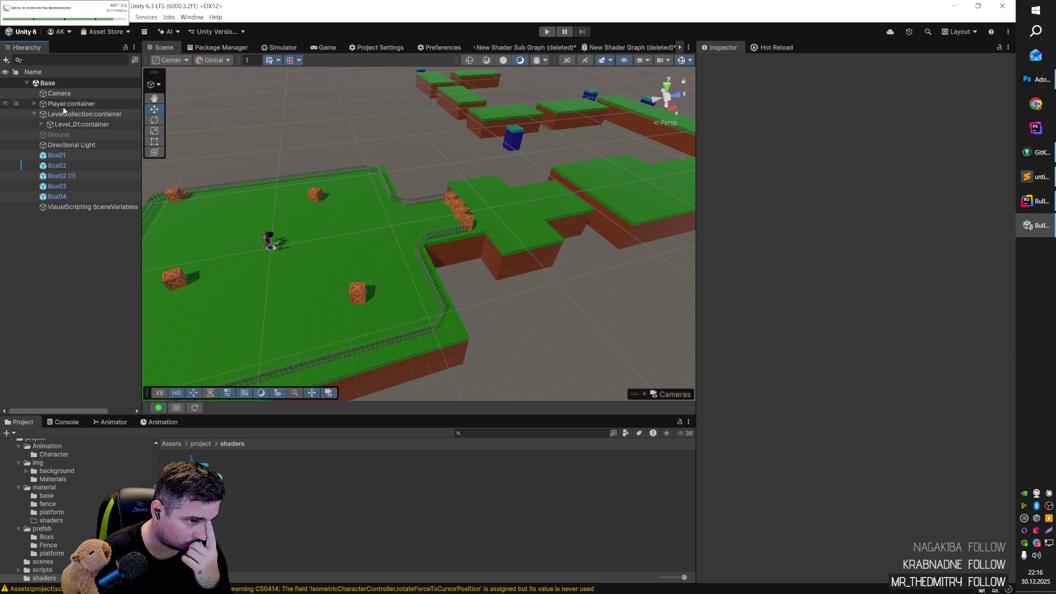
left_click(34, 113)
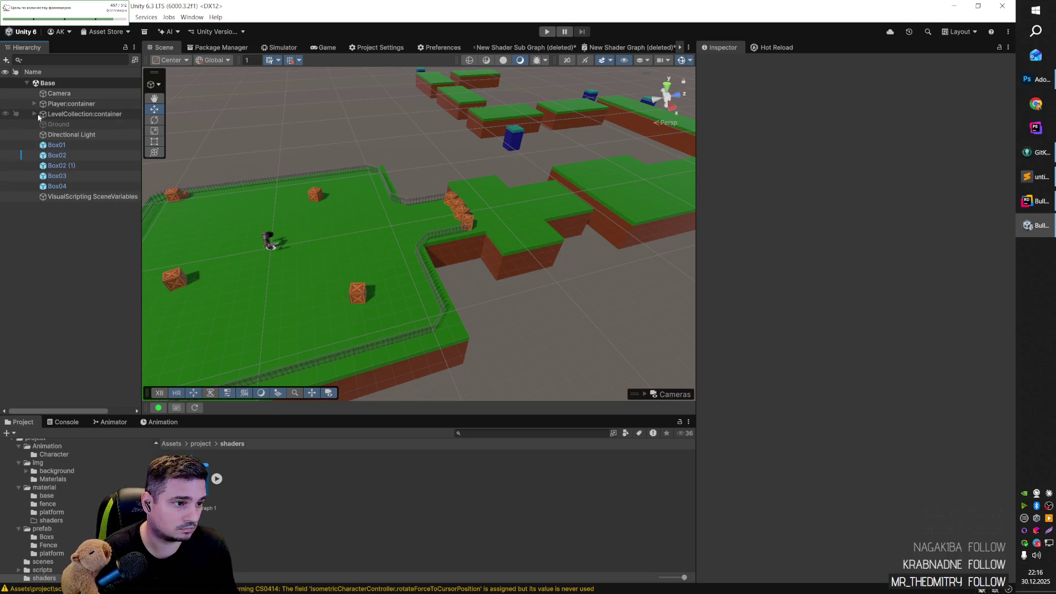
left_click(79, 125)
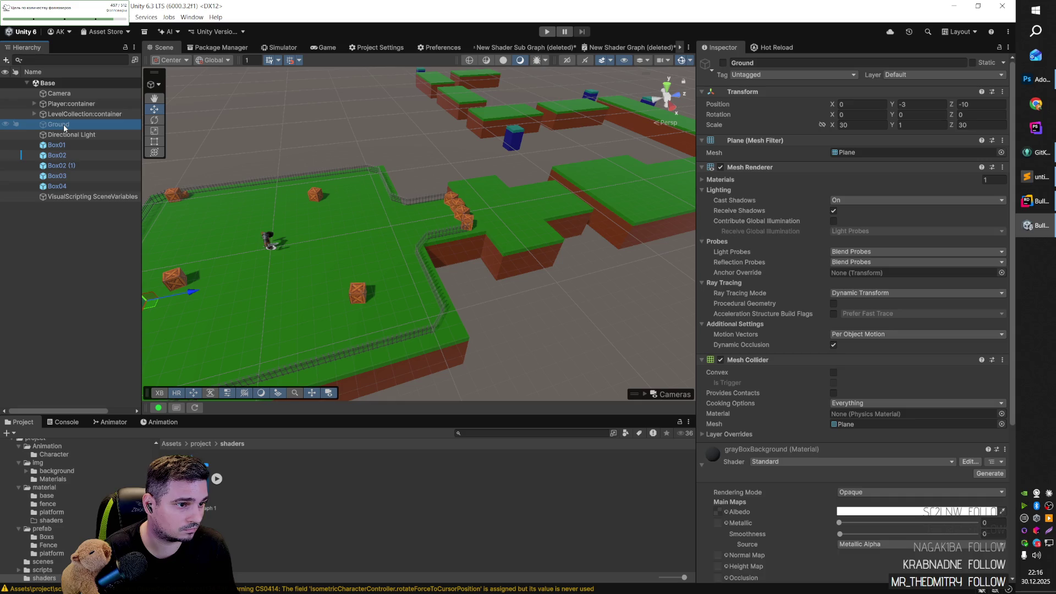
key("ctrl+z")
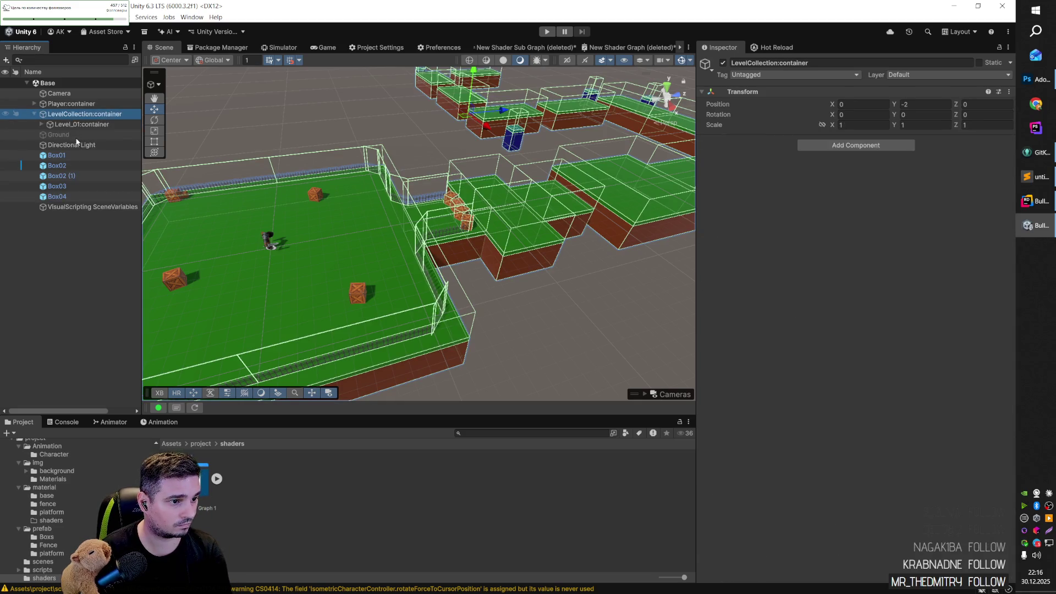
key("ctrl+y")
key("Delete")
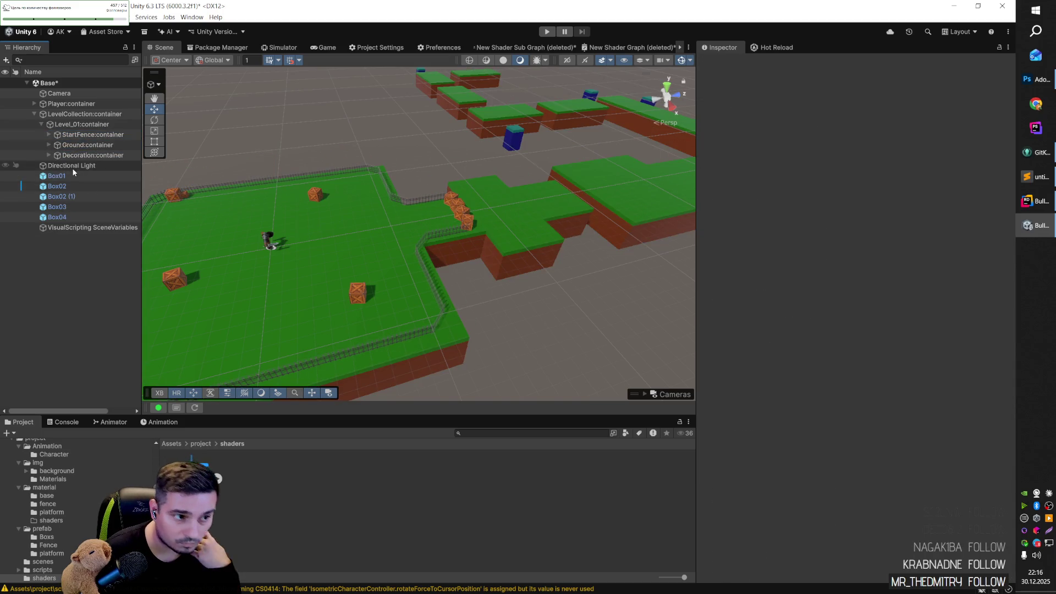
Step: Move the root crates Box01–Box04 into Decoration:container
left_click(71, 167)
left_click(70, 176)
left_click(56, 217, "shift")
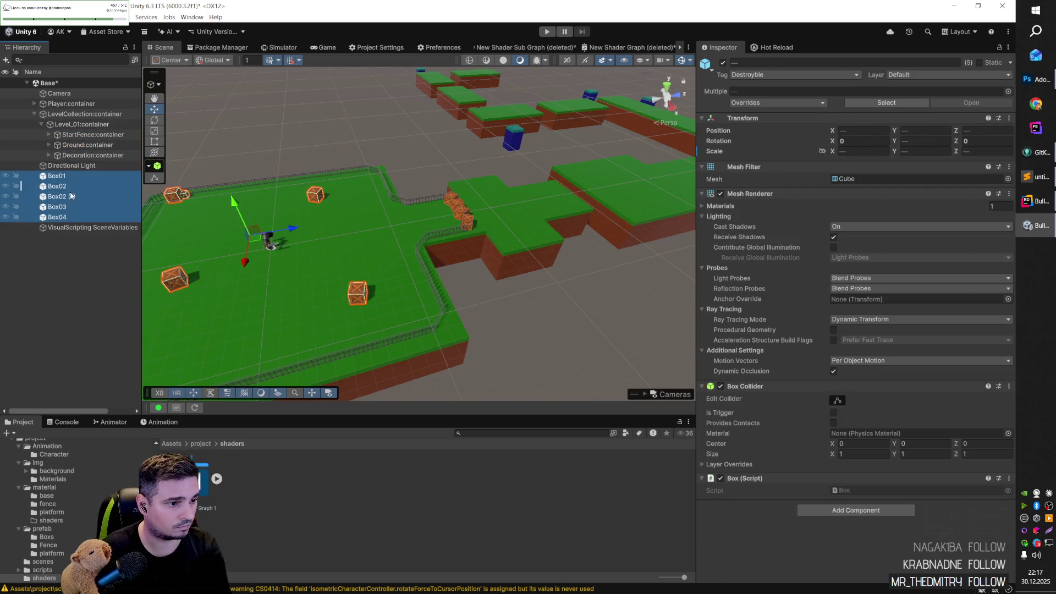
left_click(88, 145)
key("Right")
key("Left")
key("Down")
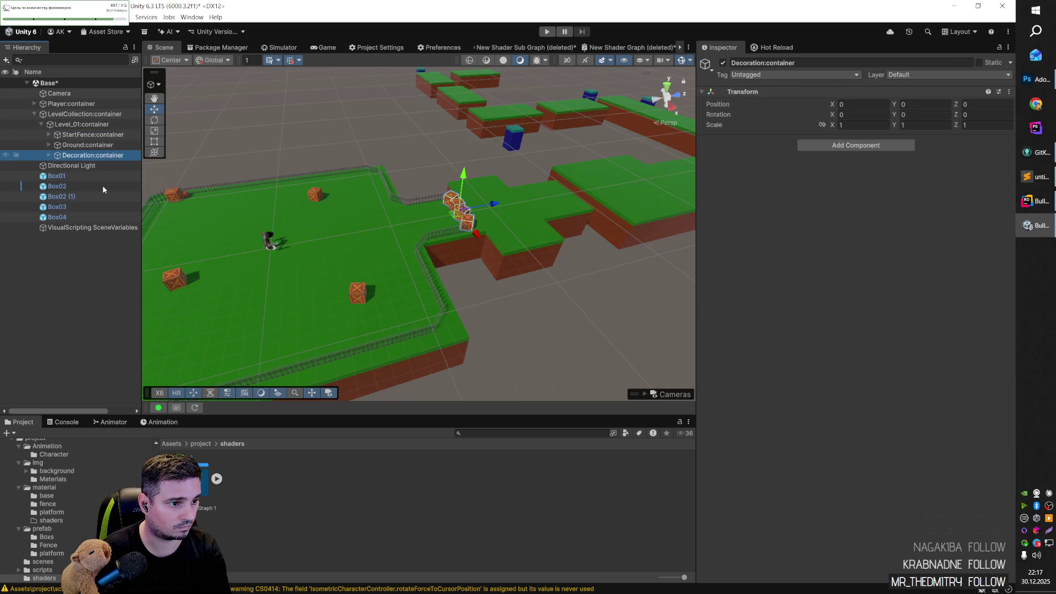
key("Right")
left_click(57, 217)
left_click(57, 258, "shift")
left_click_drag(56, 258, 85, 153)
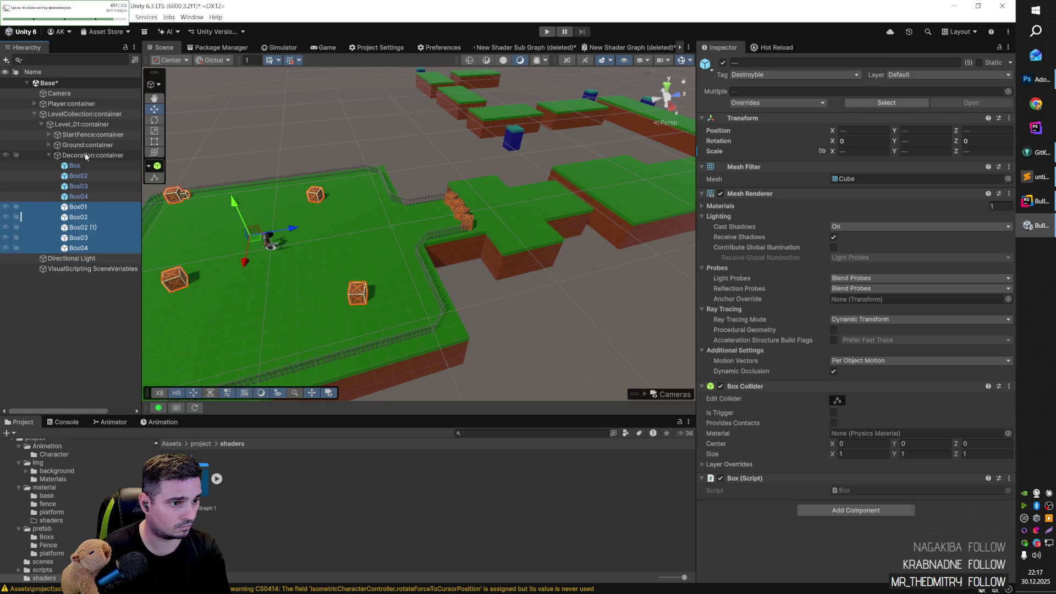
Step: Collapse Decoration, Level_01 and LevelCollection, save the Base scene, and select Directional Light
left_click(49, 155)
left_click(67, 126)
key("Left")
key("ctrl+s")
key("Left")
key("Left")
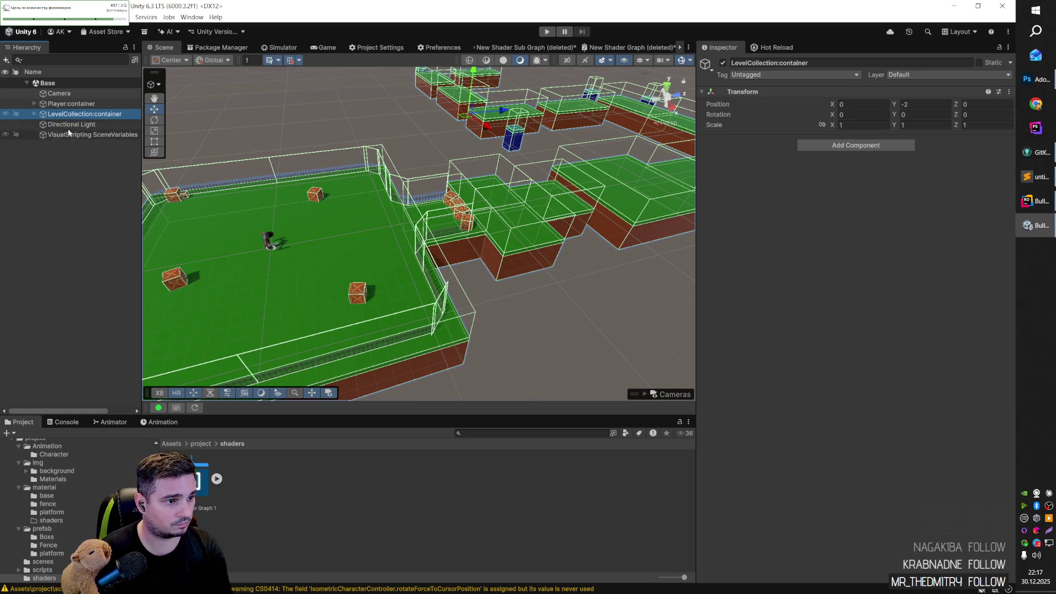
key("Down")
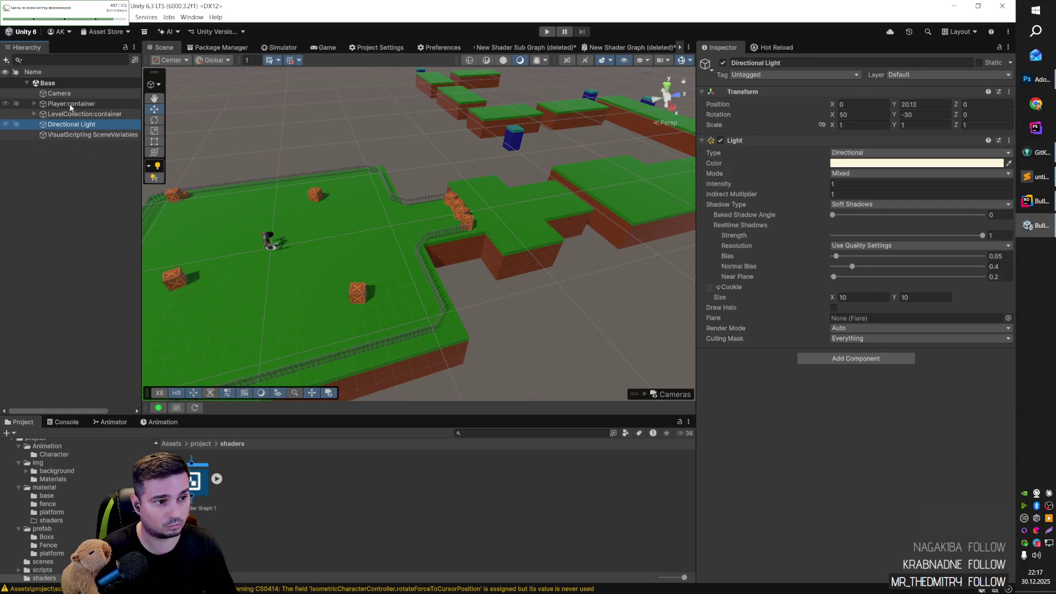
Step: Add a 3D Cube to the scene from the Hierarchy's create menu
right_click(68, 168)
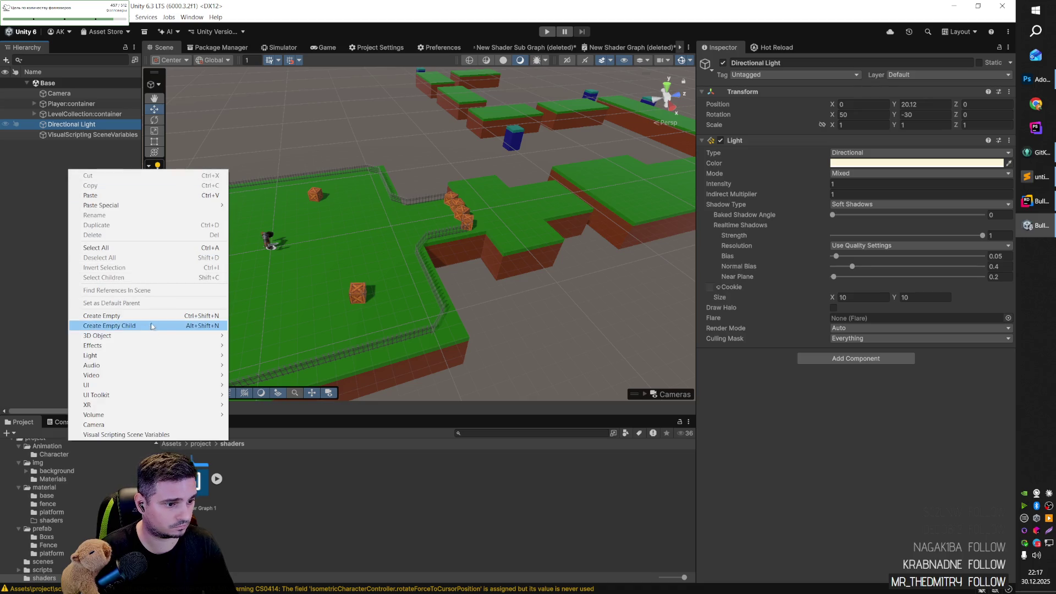
mouse_move(217, 337)
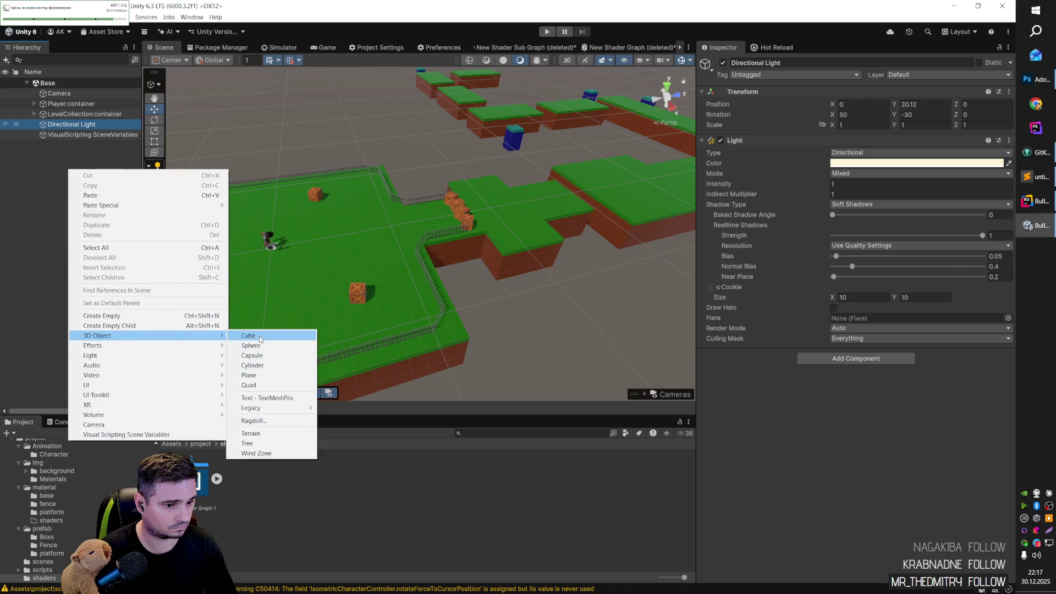
left_click(260, 338)
left_click(910, 125)
type("100")
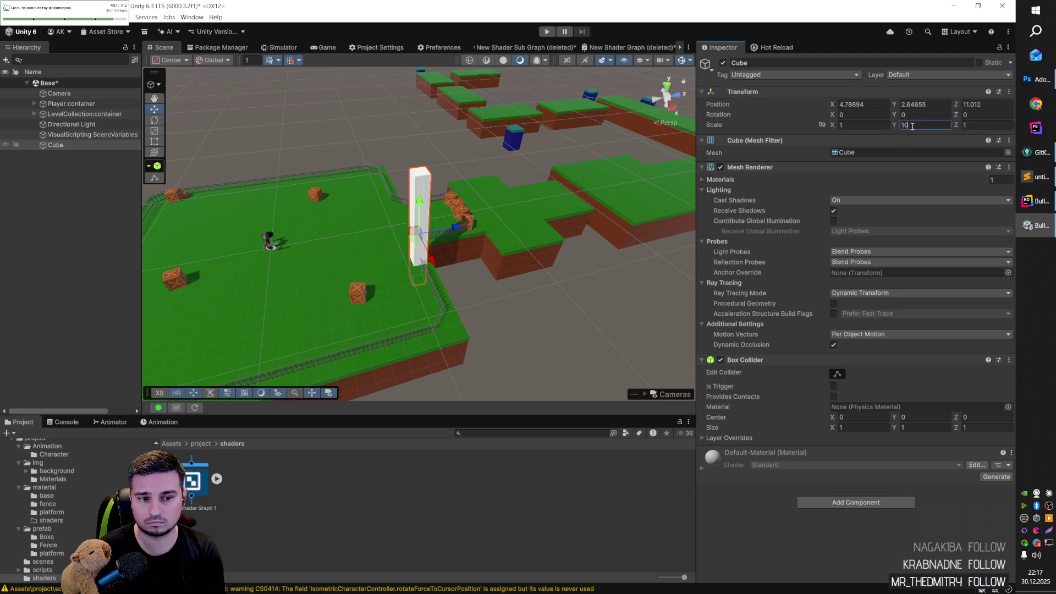
key("BackSpace")
key("BackSpace")
Step: Scale the cube to X 100, Y 1, Z 100 and lower it beneath the level
left_click(868, 125)
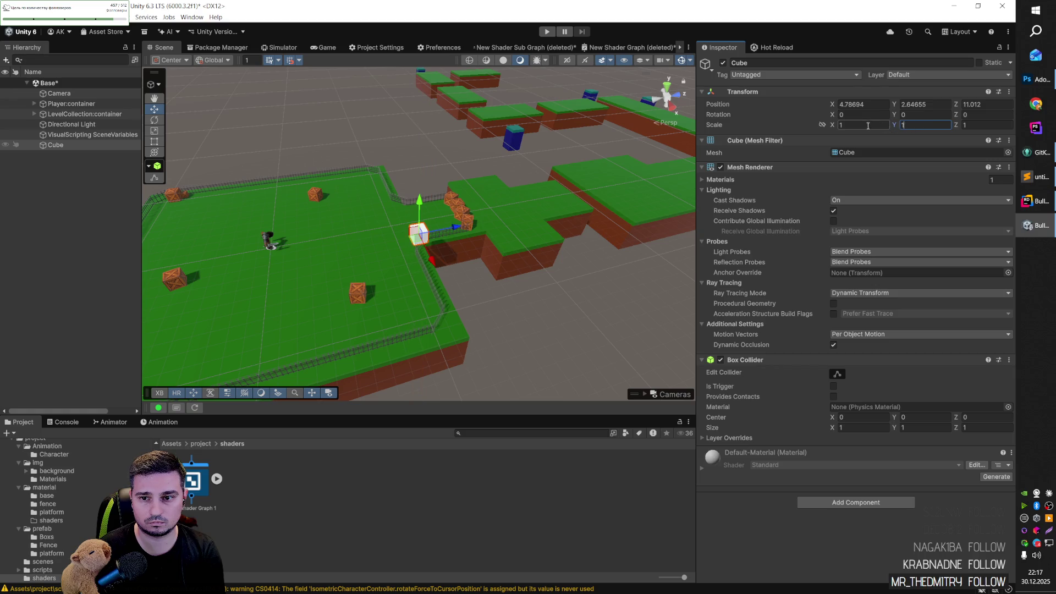
type("100")
key("Tab")
key("Tab")
type("100")
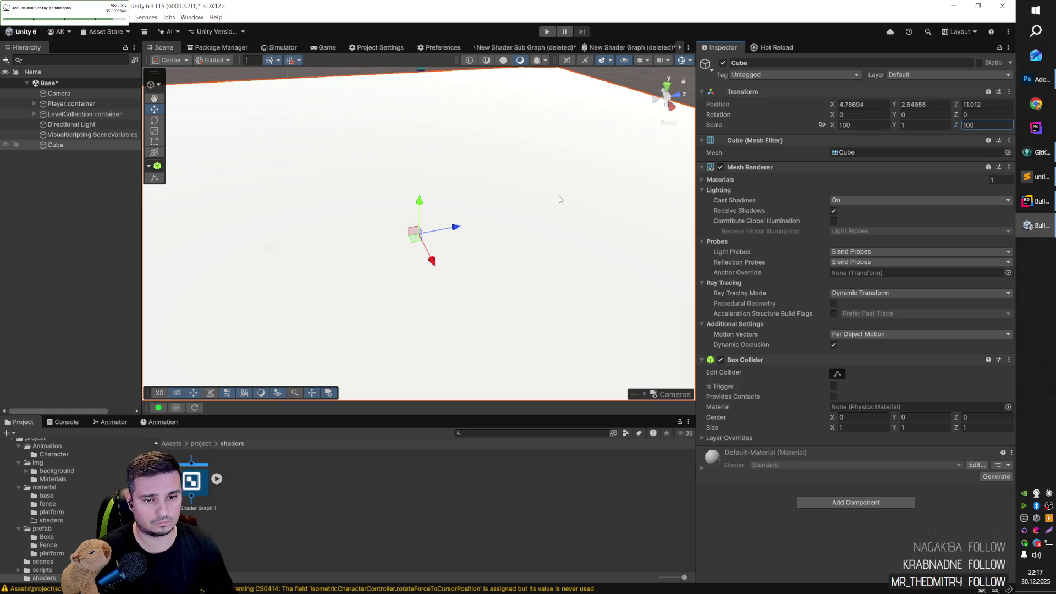
mouse_move(422, 219)
left_mouse_down()
mouse_move(412, 316)
mouse_move(420, 269)
left_mouse_up()
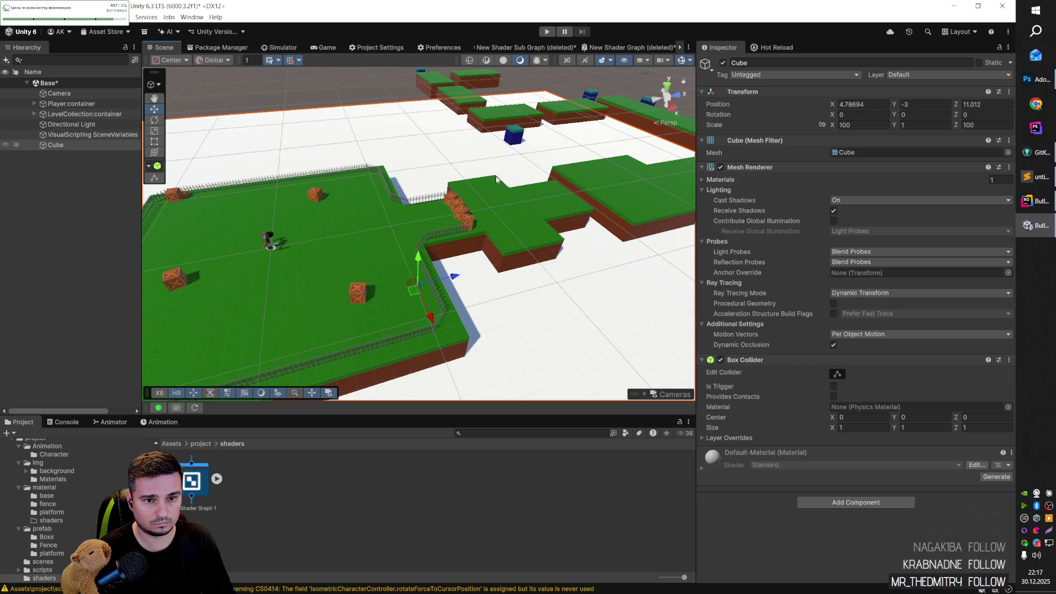
scroll(483, 182, "down", 5)
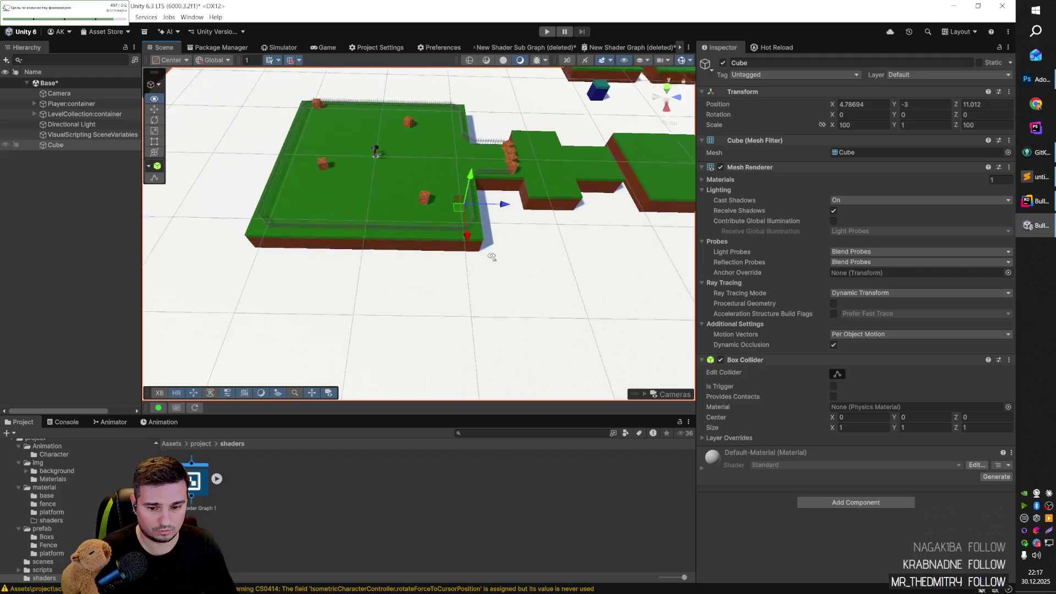
Step: Move the project's shaders folder into the material folder, accepting the renamed copy
left_click(524, 310)
left_click(201, 444)
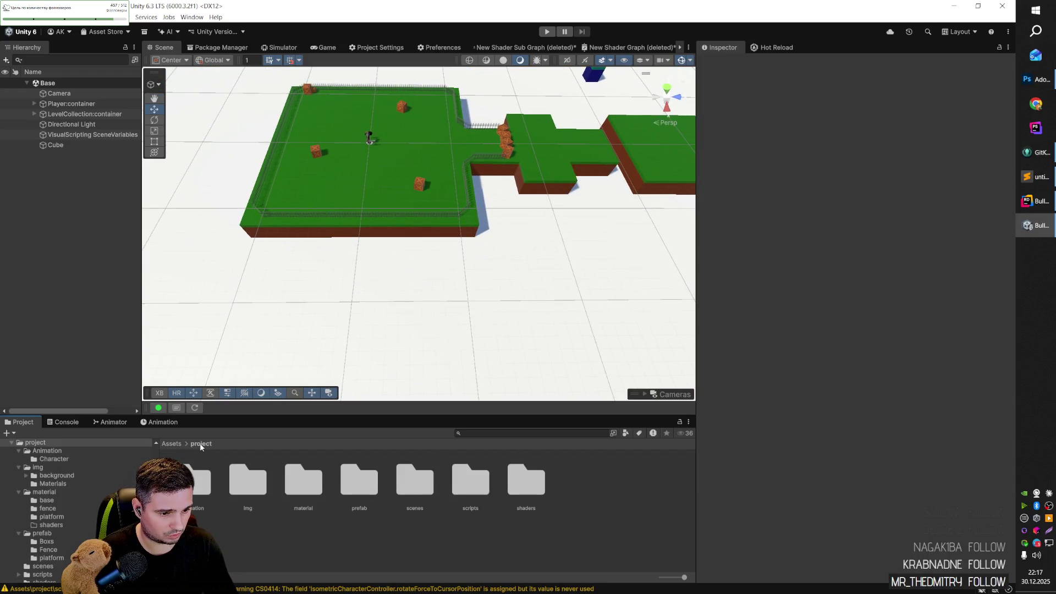
double_click(303, 480)
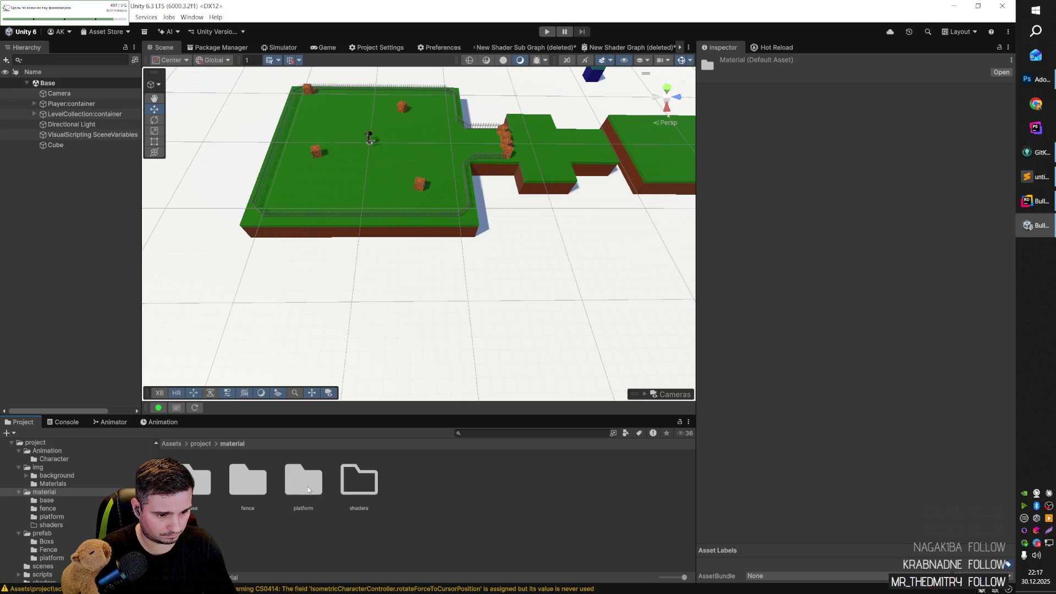
right_click(394, 494)
double_click(359, 484)
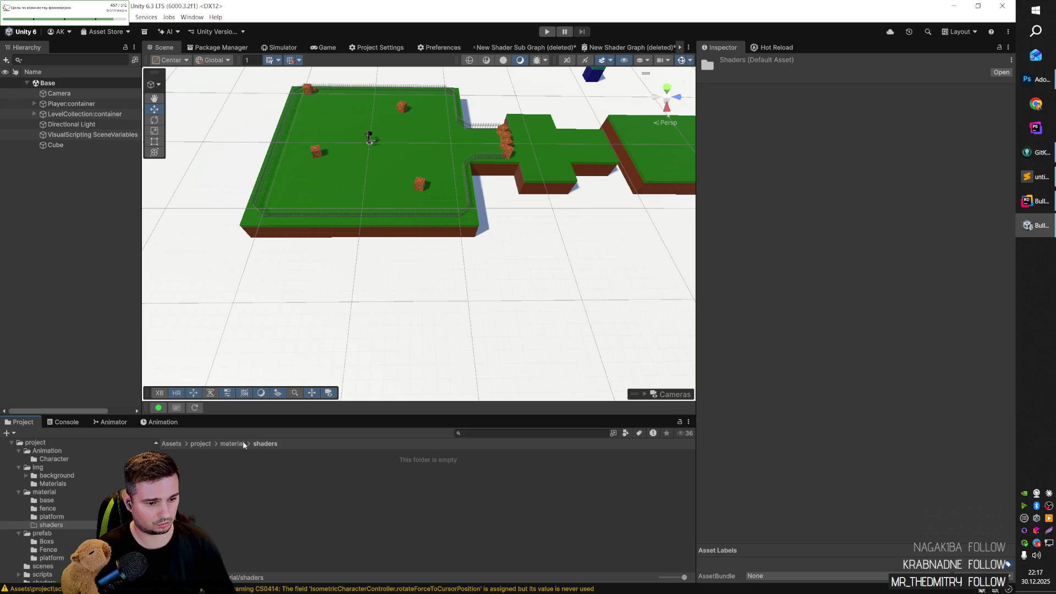
left_click(201, 444)
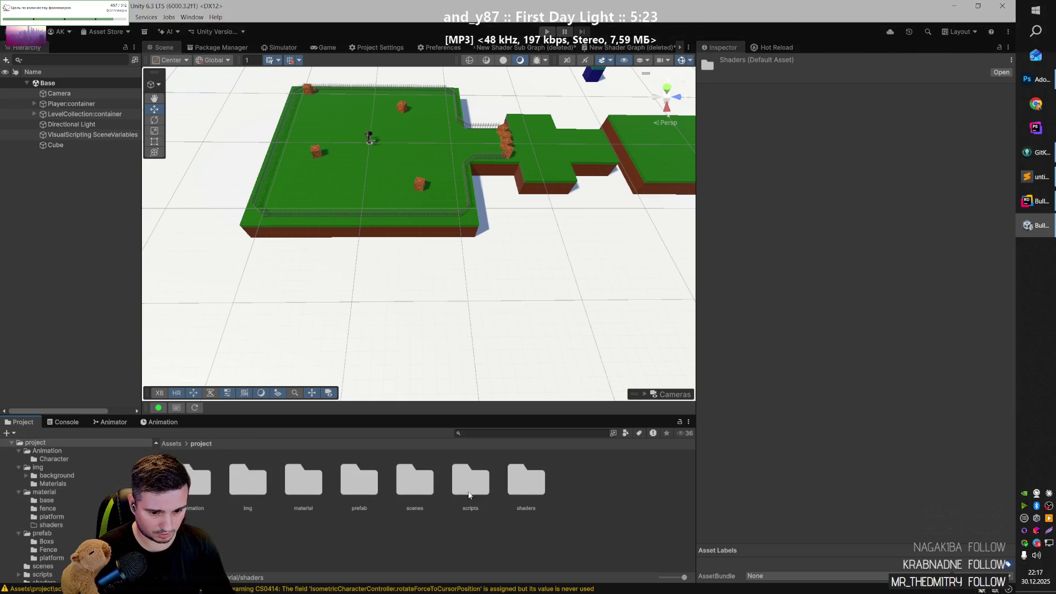
left_click(529, 487)
left_click_drag(529, 489, 303, 487)
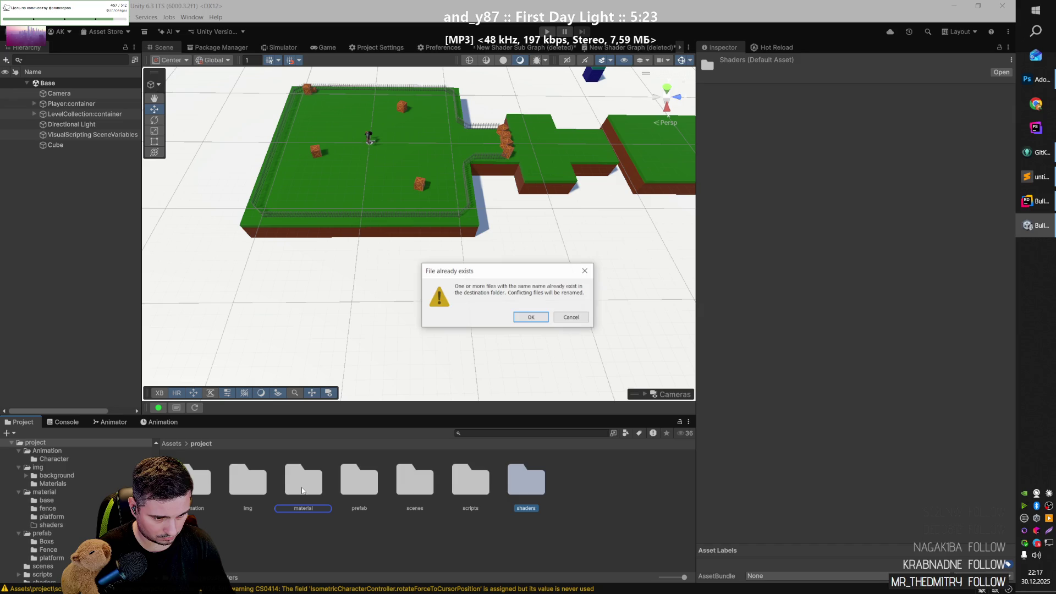
left_click(532, 317)
Step: Delete the old empty shaders folder inside material and rename 'shaders 1' to 'shaders'
double_click(311, 476)
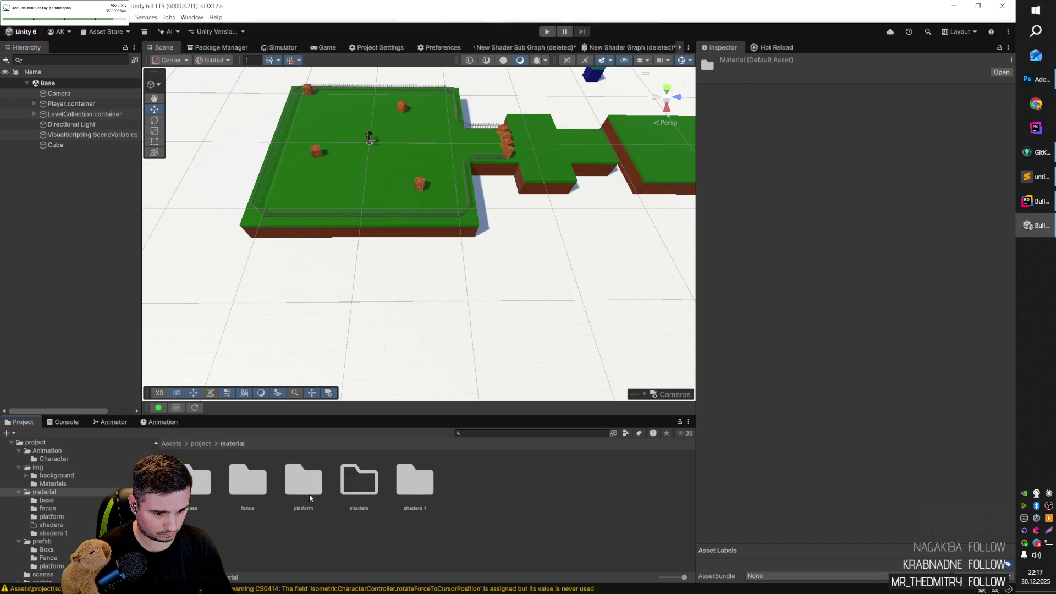
left_click(360, 483)
key("Delete")
key("Return")
key("F2")
type("shaders")
key("Return")
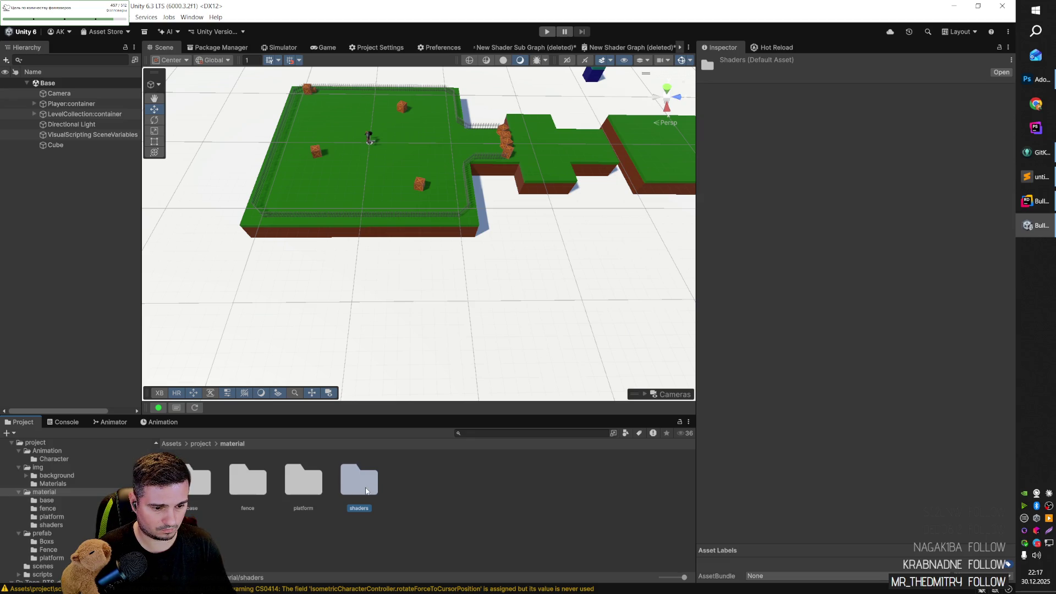
right_click(410, 491)
Step: Create a new material named Water in the material folder
mouse_move(545, 227)
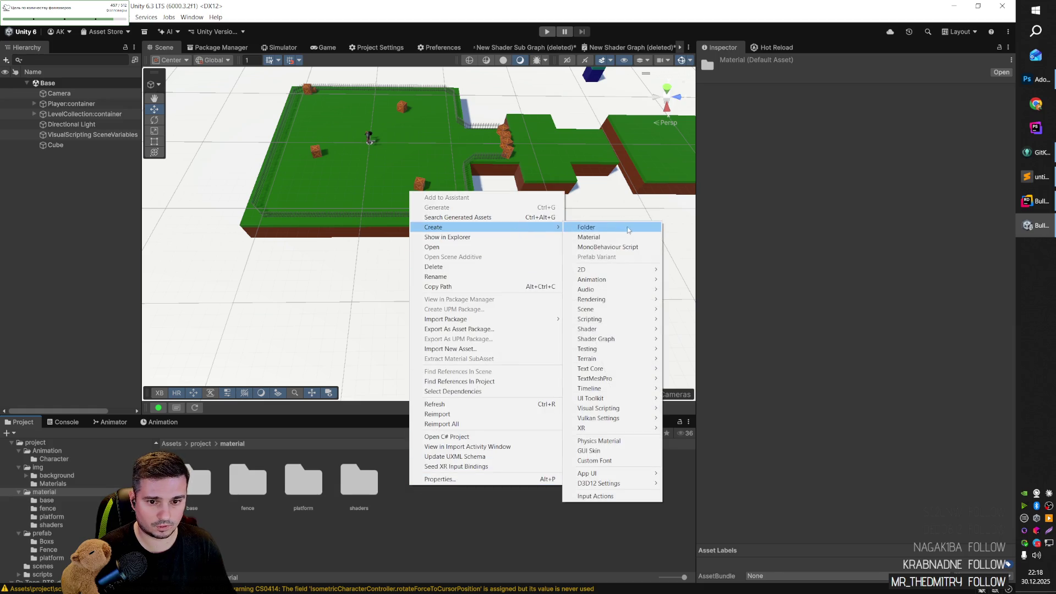
left_click(627, 237)
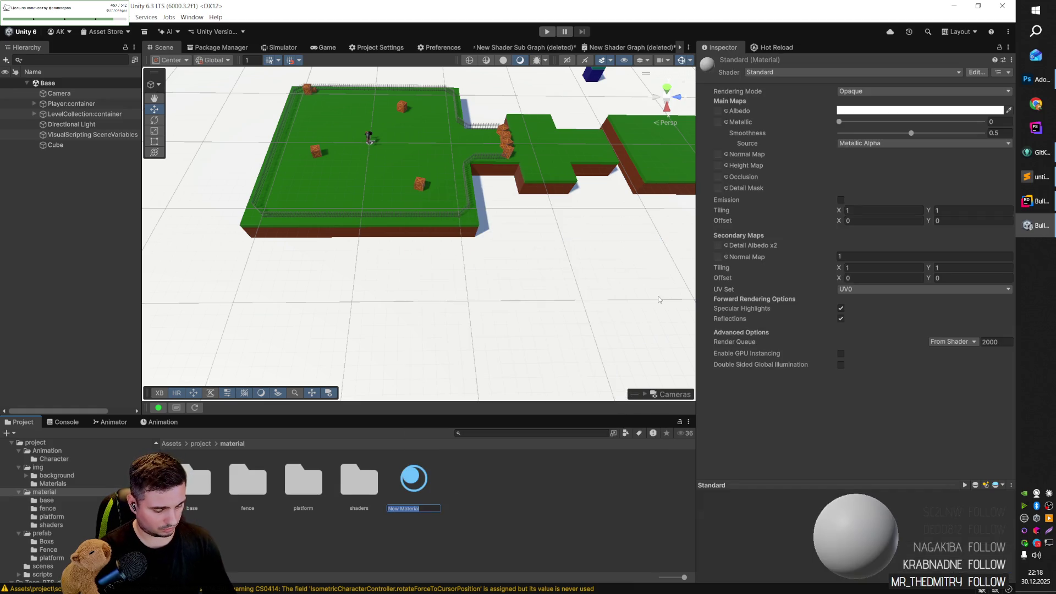
type("Water")
key("Return")
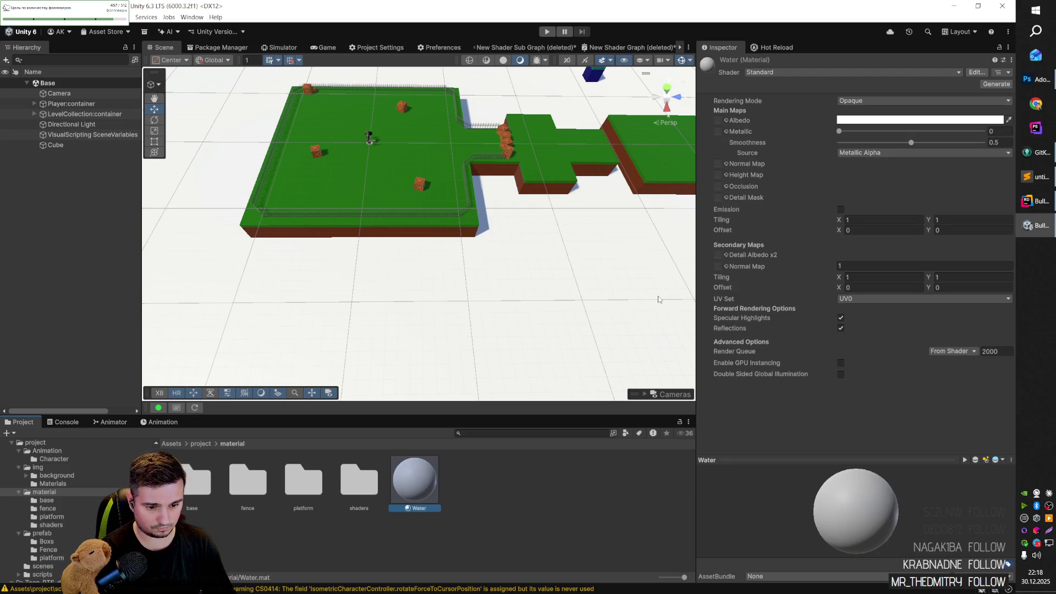
Step: Set the Water material's albedo colour to bright cyan (00CFFF)
left_click(916, 119)
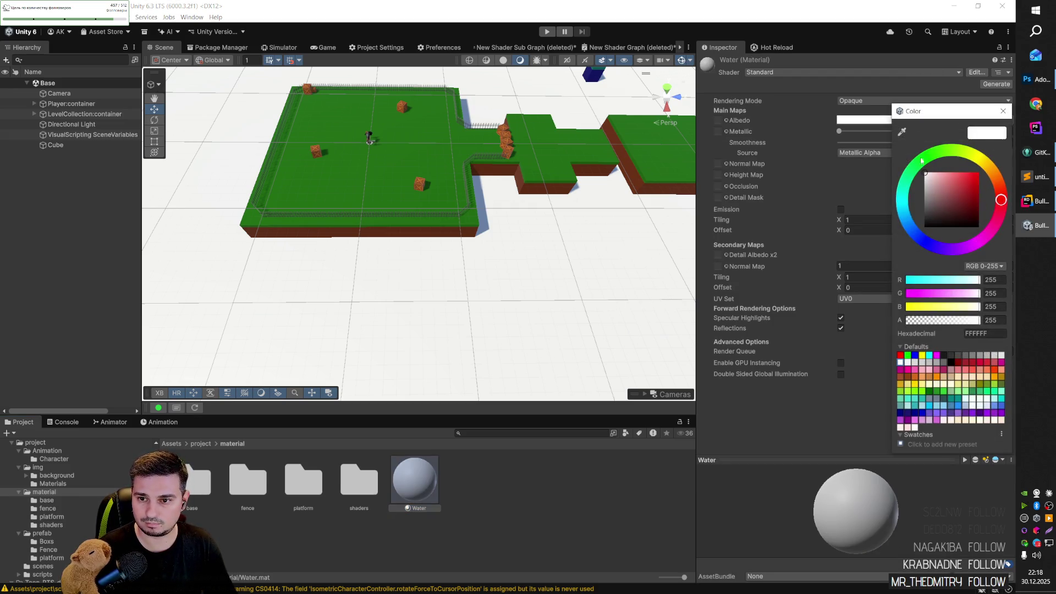
left_click_drag(912, 227, 905, 211)
left_click(974, 179)
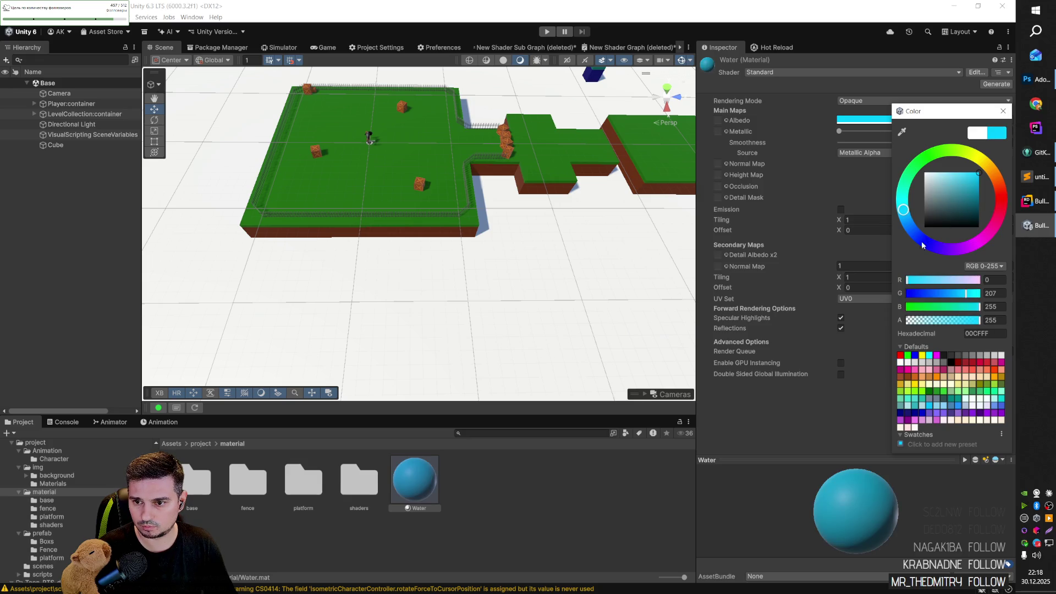
left_click(764, 405)
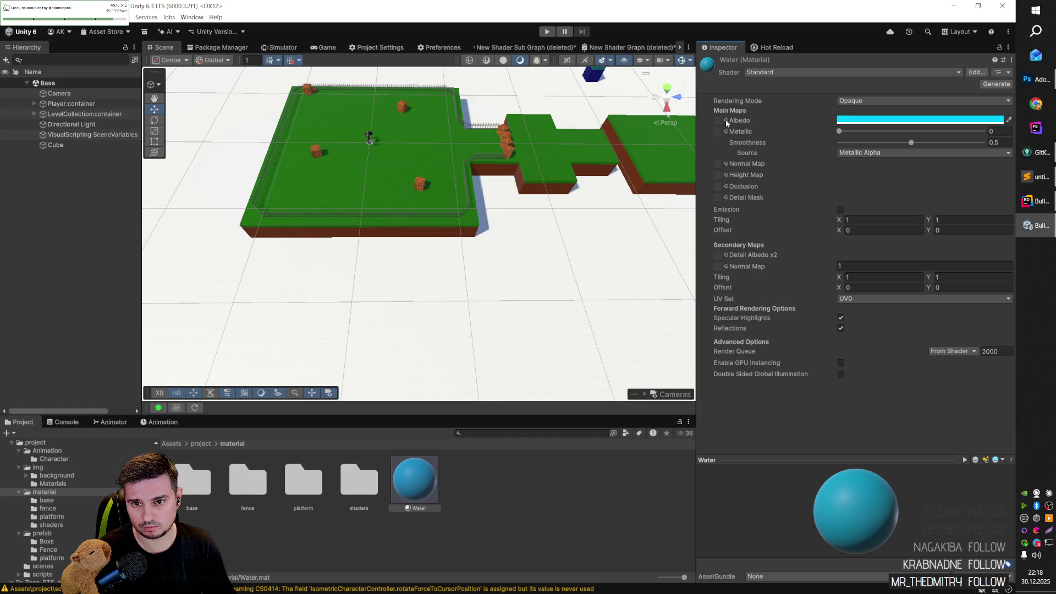
Step: Browse the Albedo, Metallic and Normal Map texture pickers without assigning any texture
left_click(727, 122)
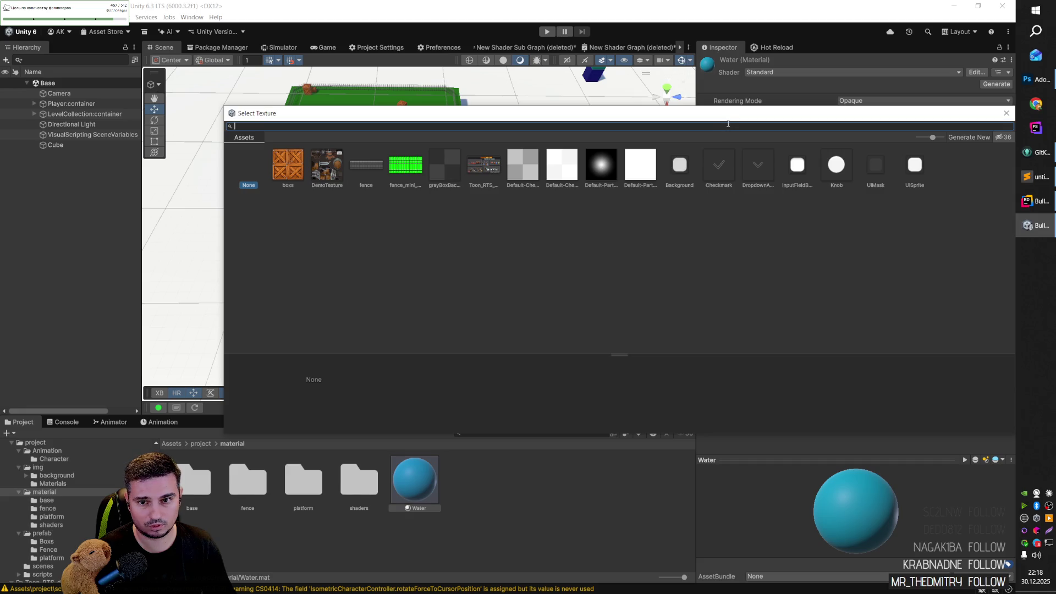
key("Escape")
left_click(727, 132)
key("Escape")
left_click(725, 164)
key("Escape")
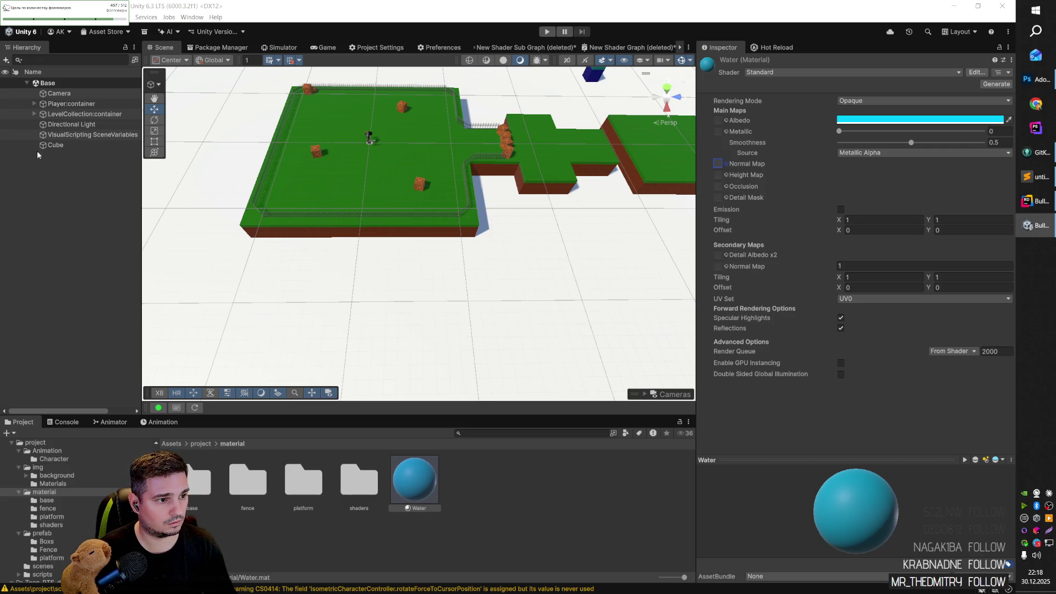
Step: Rename the Cube object to Water and save the Base scene
left_click(55, 145)
left_click(63, 145)
type("Water")
key("Return")
key("ctrl+s")
Step: Apply the New Shader Graph 1 material to the Water slab and save the scene
mouse_move(414, 480)
left_mouse_down()
mouse_move(434, 468)
mouse_move(674, 437)
mouse_move(538, 345)
left_mouse_up()
double_click(371, 483)
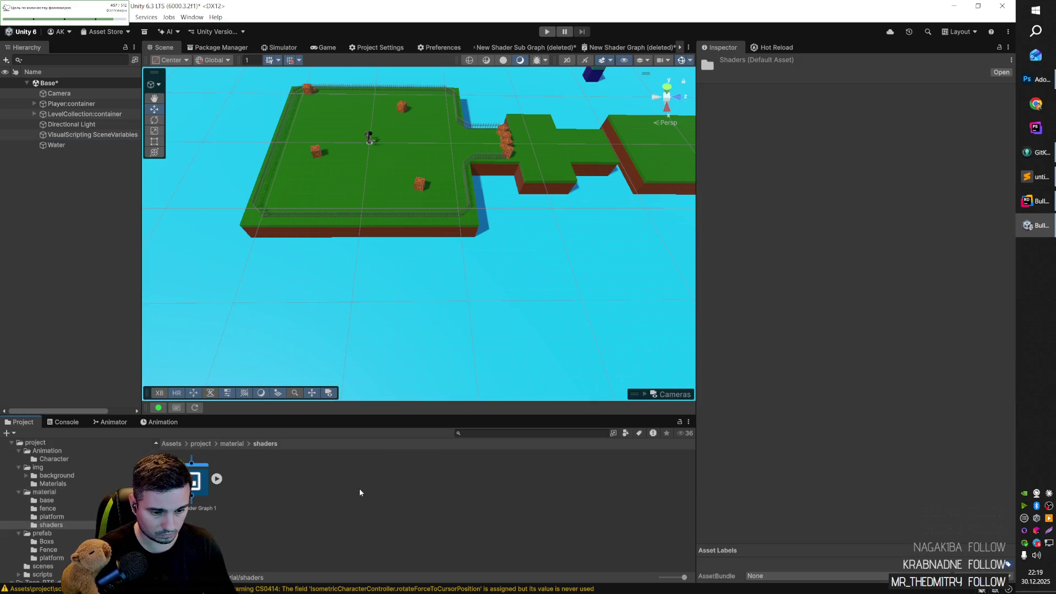
left_click(216, 479)
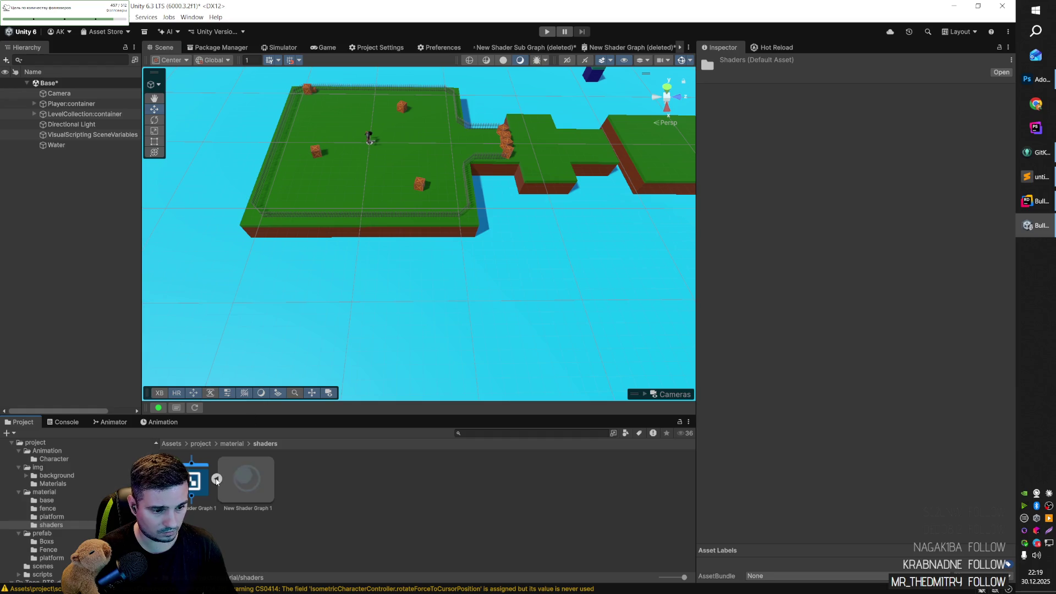
mouse_move(247, 478)
left_mouse_down()
mouse_move(389, 347)
mouse_move(434, 88)
mouse_move(514, 266)
mouse_move(618, 269)
mouse_move(502, 307)
mouse_move(460, 354)
left_mouse_up()
key("ctrl+s")
Step: Delete the unused Water material from the material folder
left_click(254, 493)
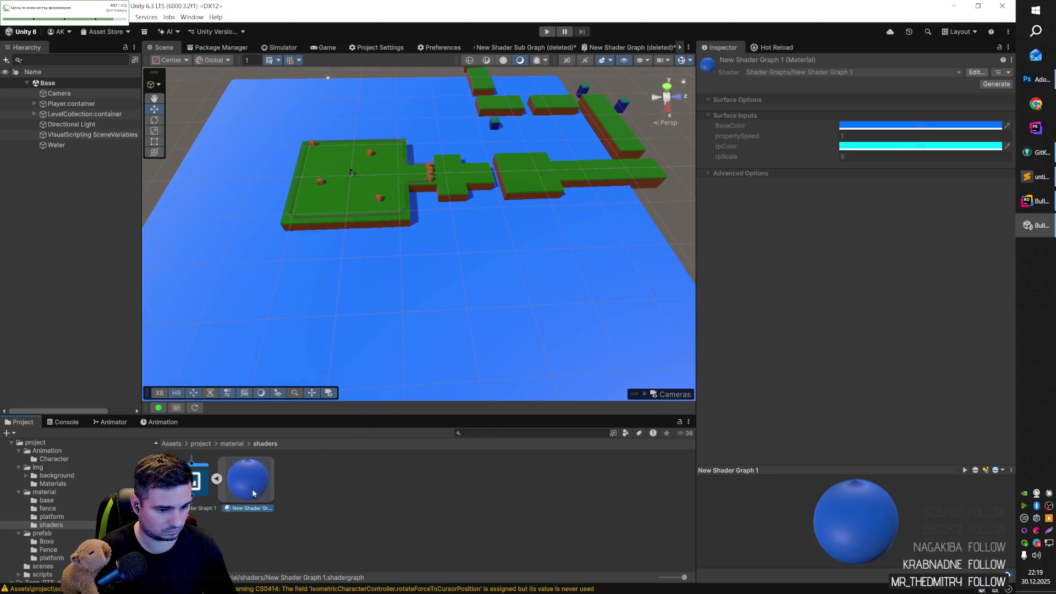
left_click(232, 443)
left_click(418, 487)
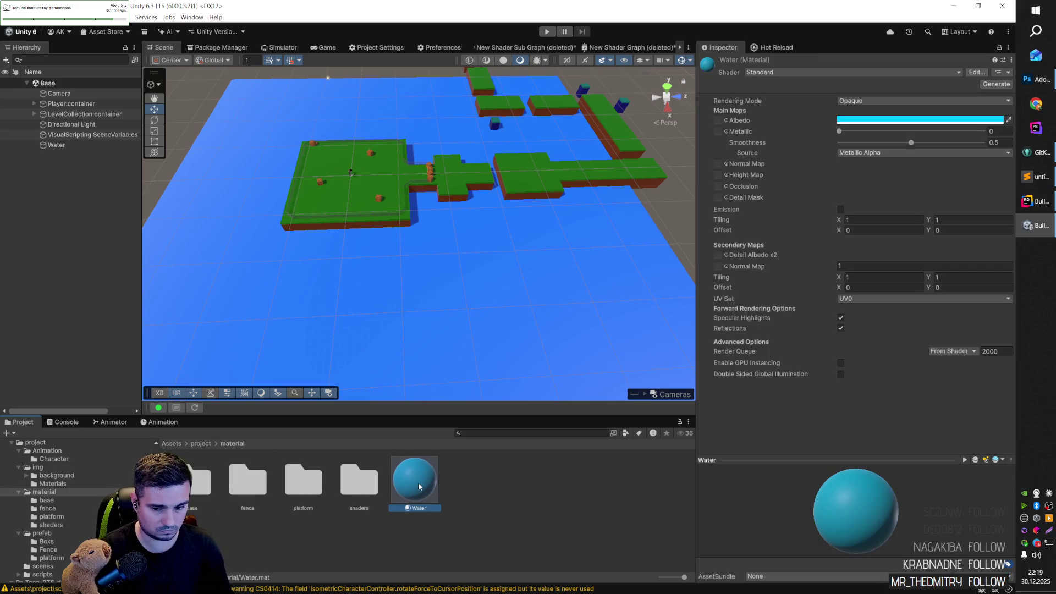
left_click(292, 292)
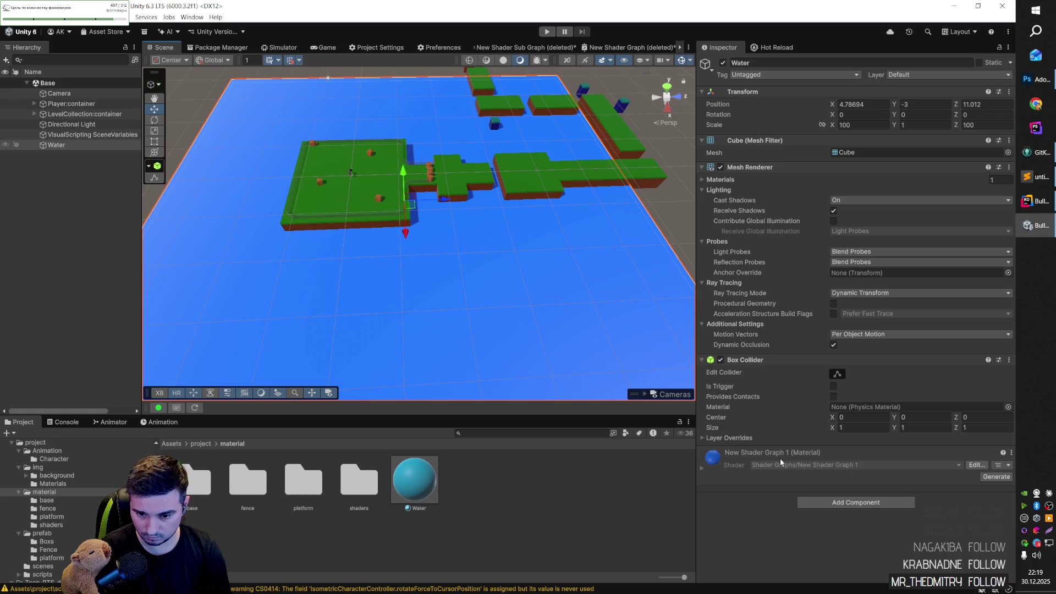
left_click(415, 479)
key("Delete")
left_click(464, 329)
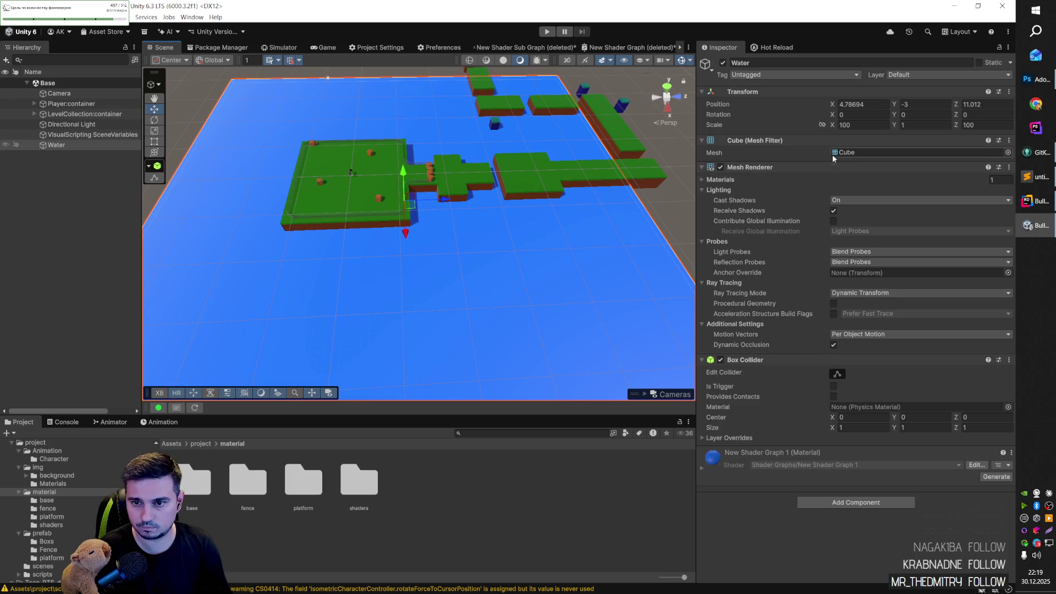
Step: Move the Water plane under the level islands and set its X and Z scale to 200
scroll(592, 188, "down", 5)
scroll(592, 190, "down", 1)
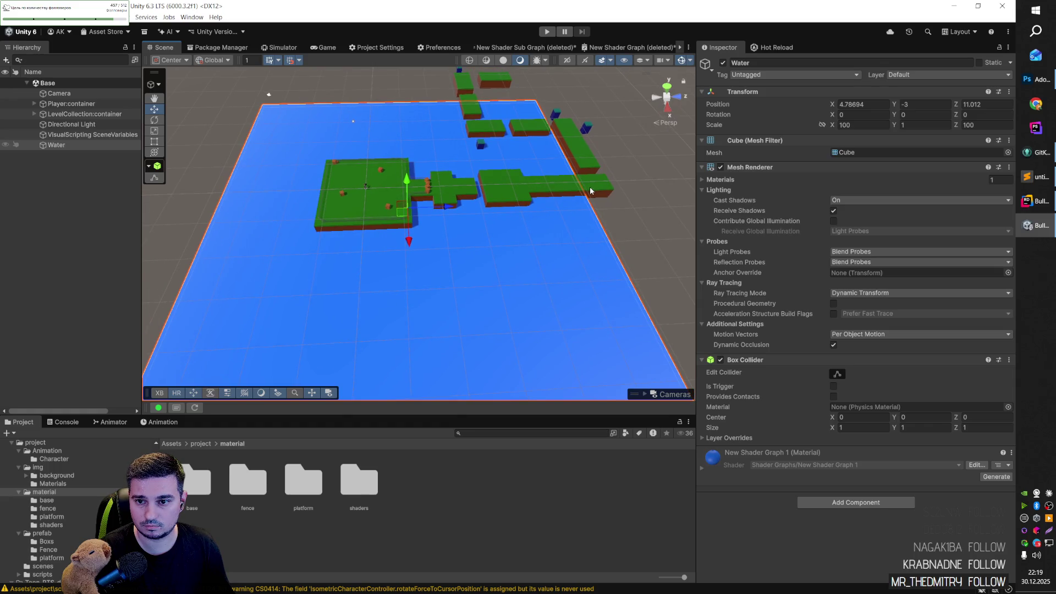
left_click(856, 125)
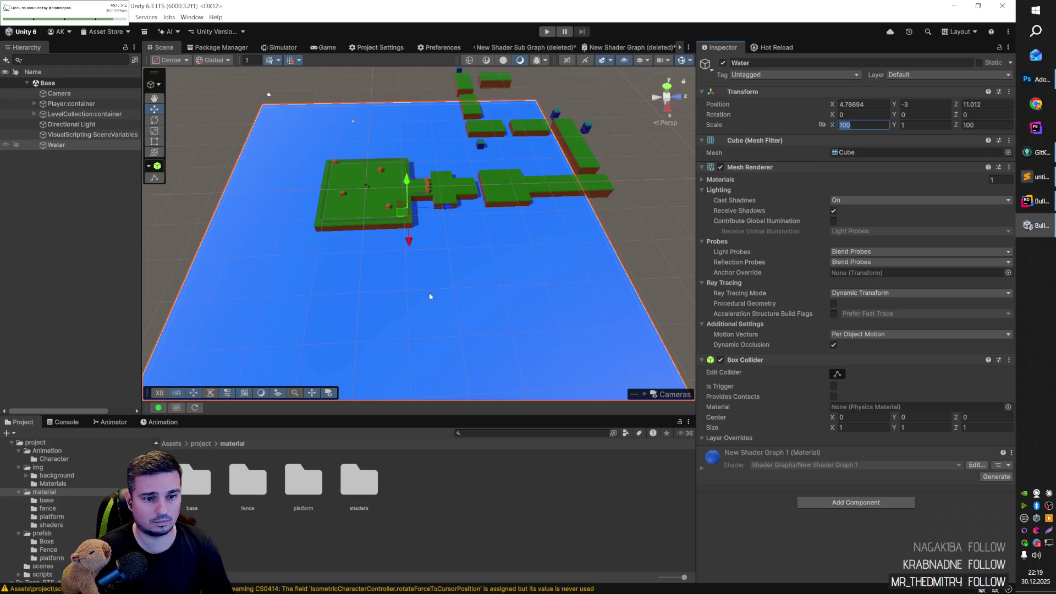
left_click_drag(406, 216, 456, 135)
left_click(861, 125)
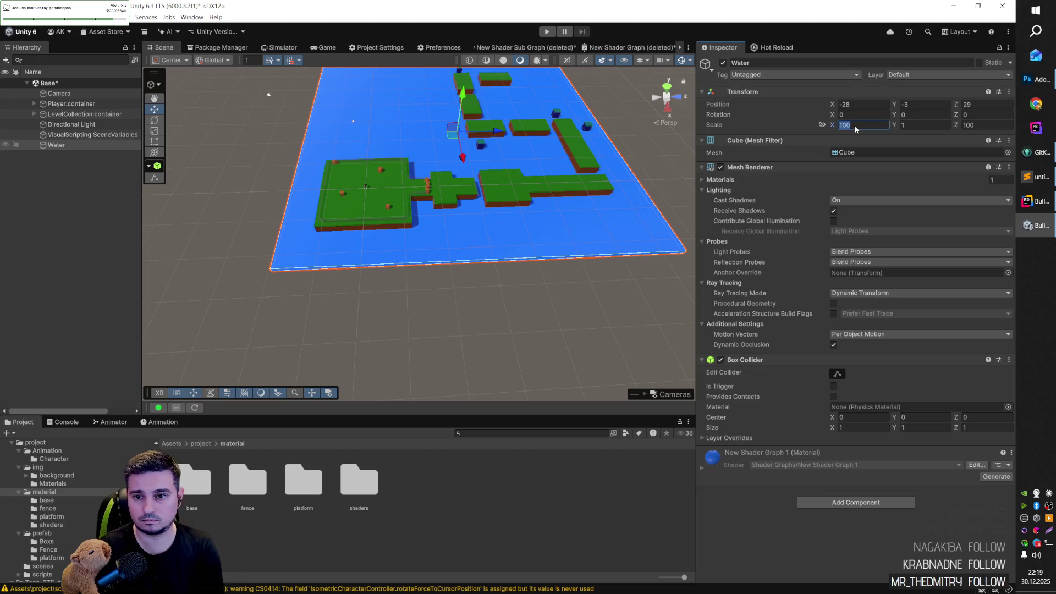
type("200")
left_click(966, 126)
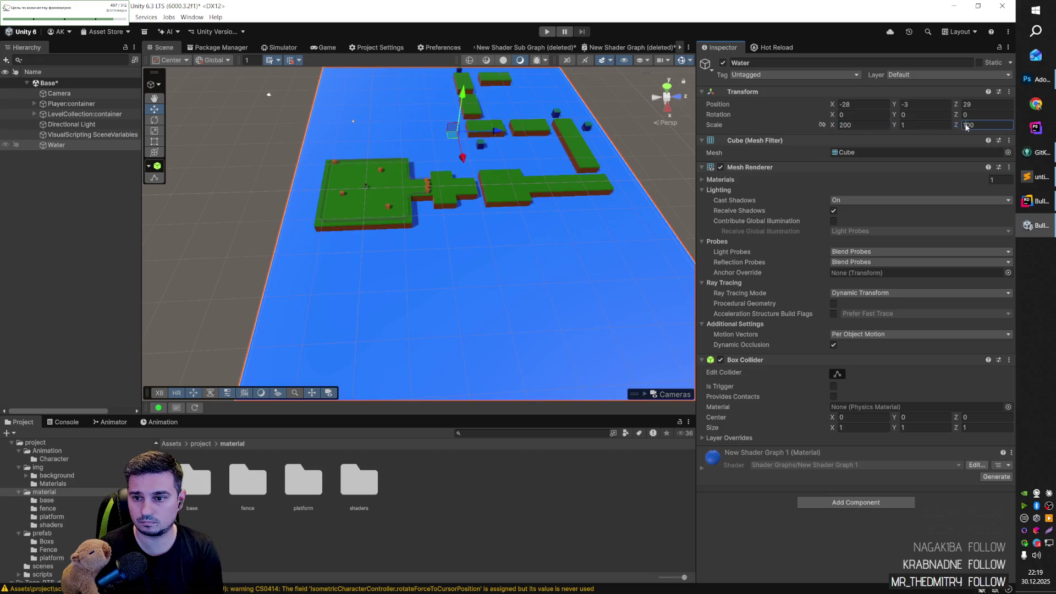
type("200")
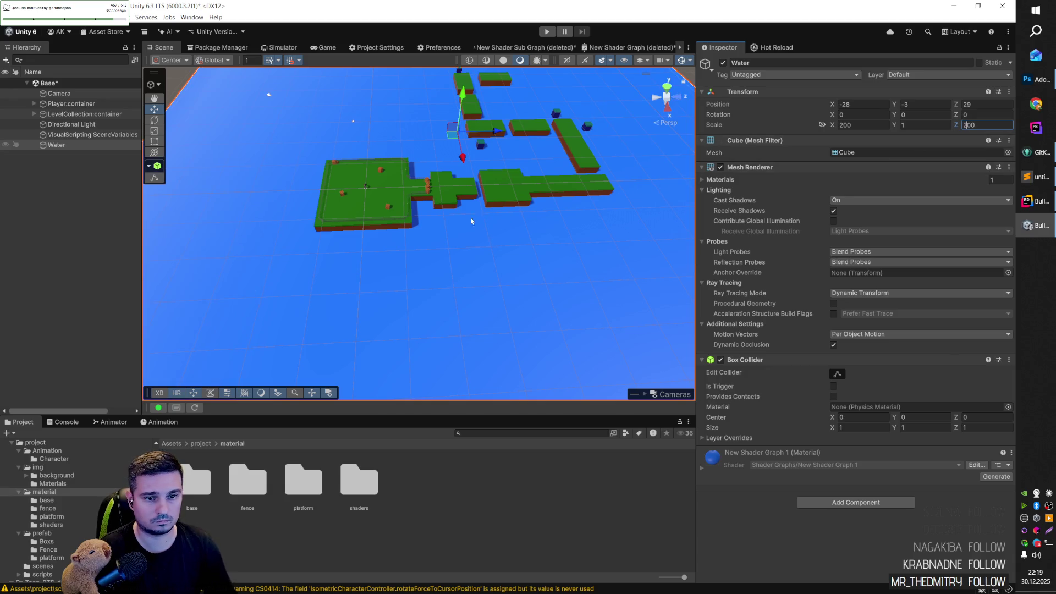
Step: Nudge the Water plane to recentre it and review its material settings
scroll(465, 258, "down", 5)
left_click_drag(441, 162, 435, 178)
left_click(650, 159)
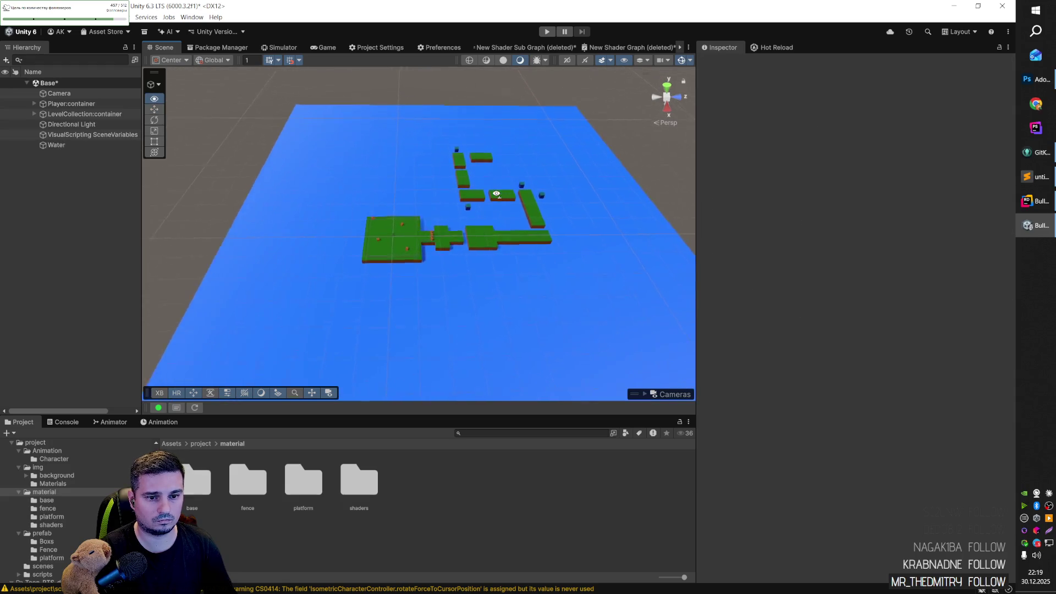
scroll(503, 203, "up", 5)
scroll(502, 204, "down", 6)
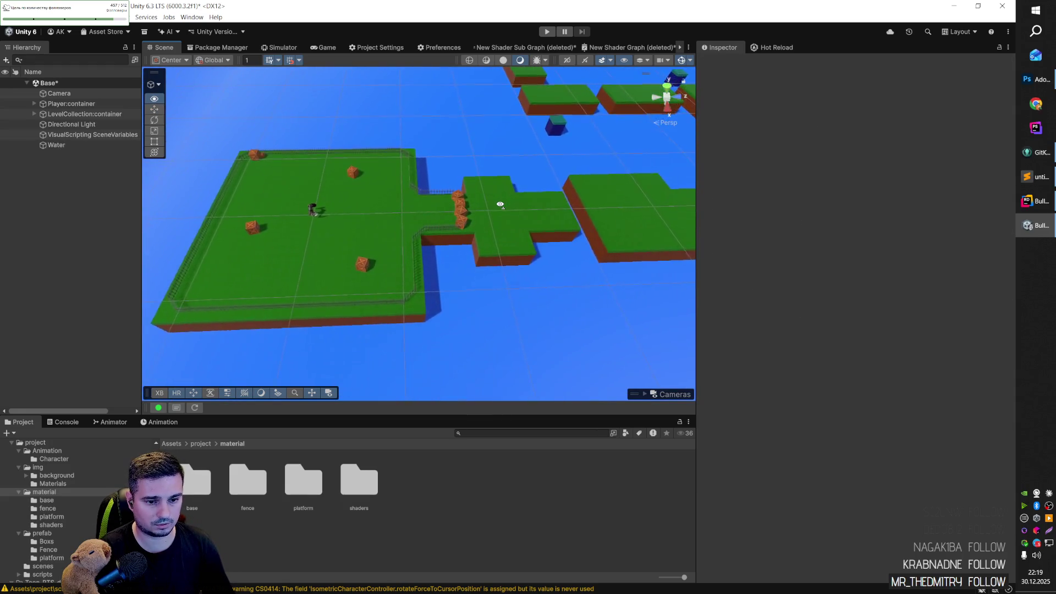
scroll(476, 212, "down", 3)
left_click(573, 293)
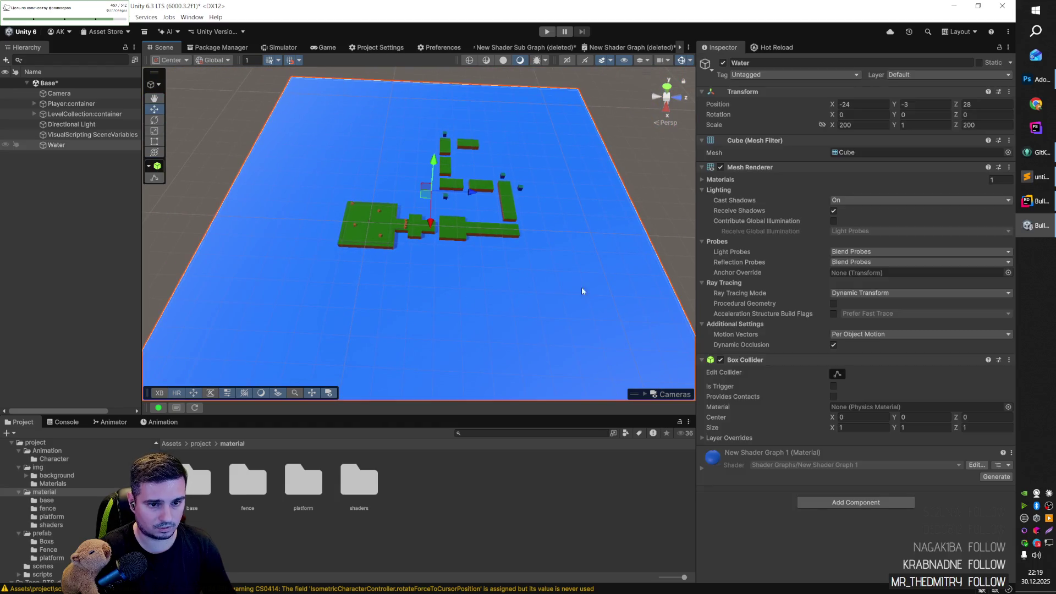
left_click_drag(442, 298, 468, 309)
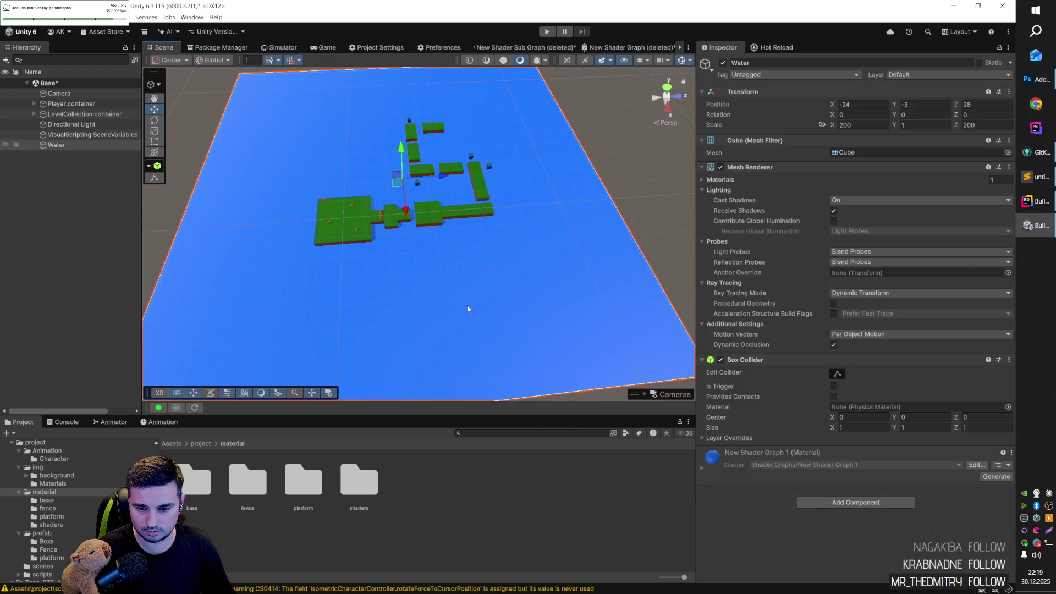
left_click(703, 469)
scroll(794, 470, "down", 1)
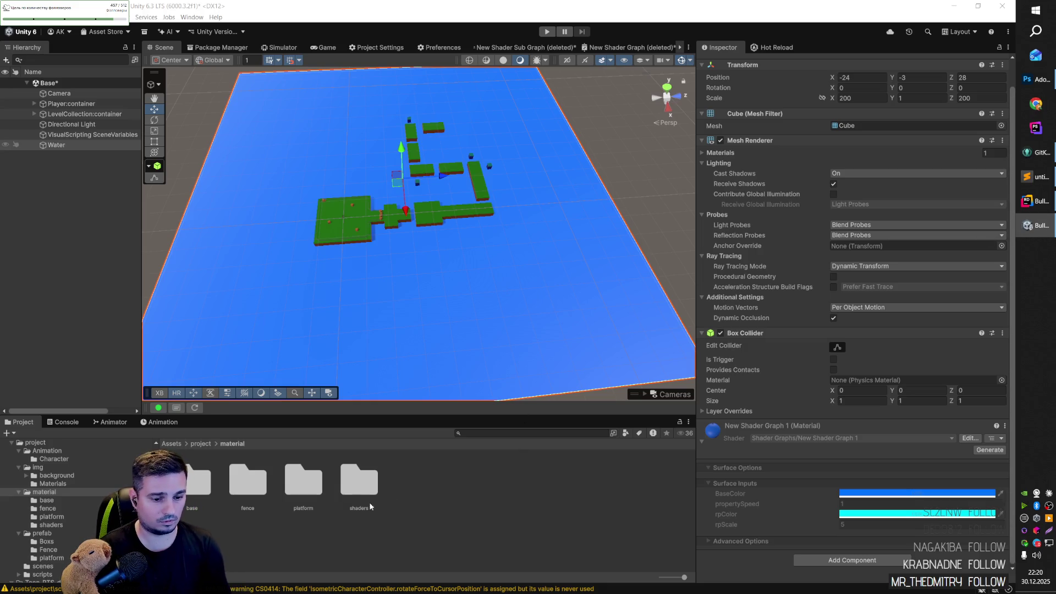
Step: Create a Water material from the New Shader Graph 1 shader and select the Water plane
double_click(362, 494)
left_click(251, 485)
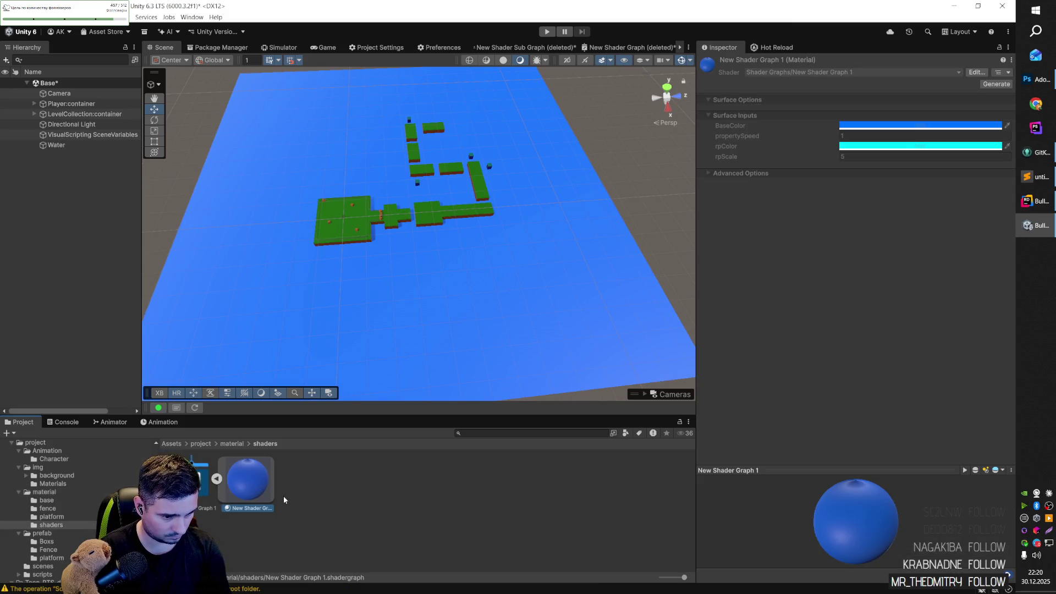
right_click(192, 482)
mouse_move(287, 223)
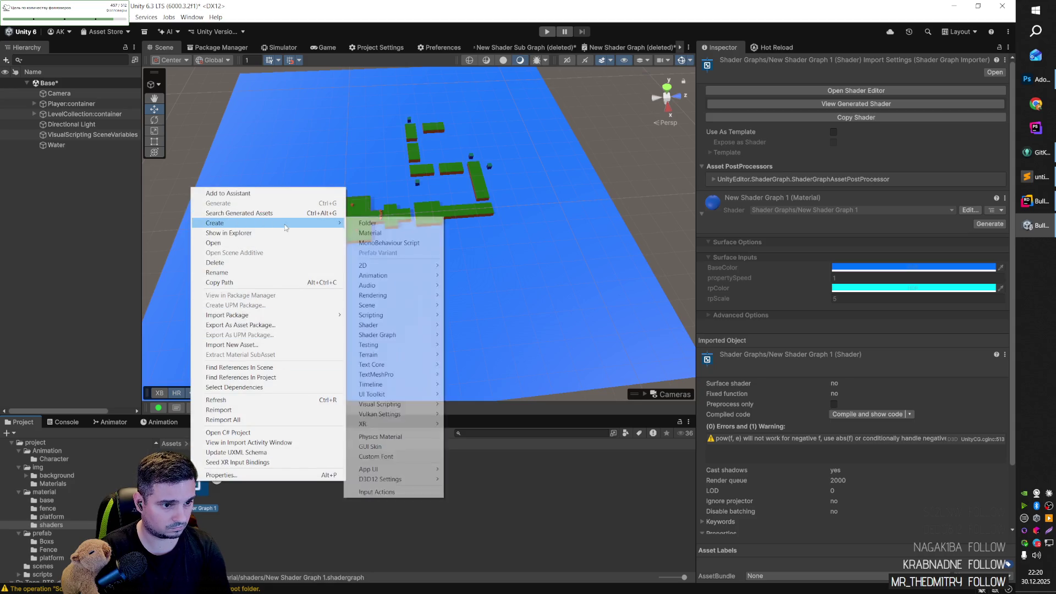
left_click(378, 234)
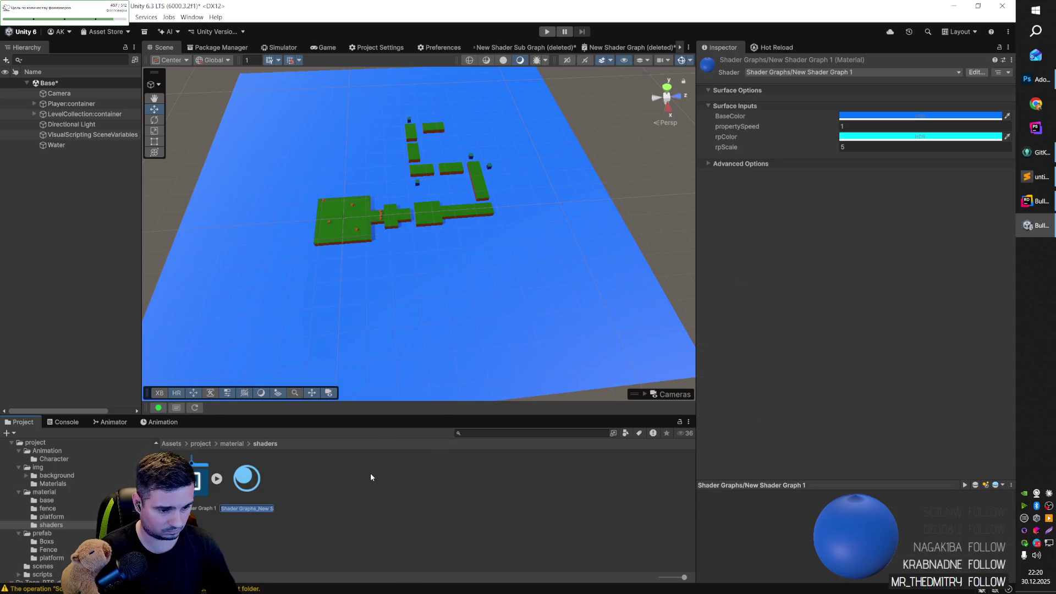
type("Water")
key("Return")
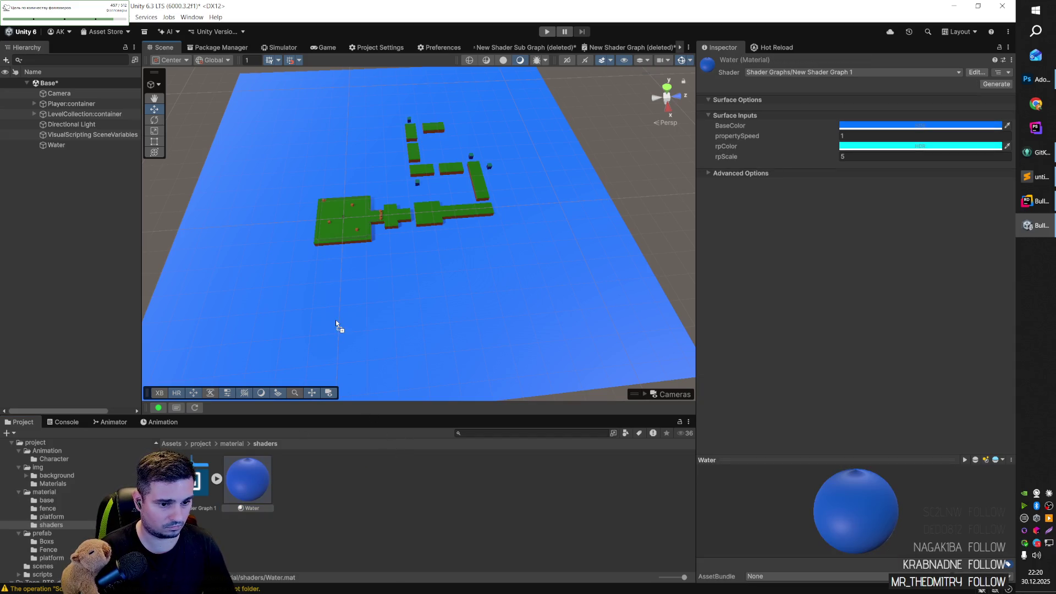
left_click(378, 311)
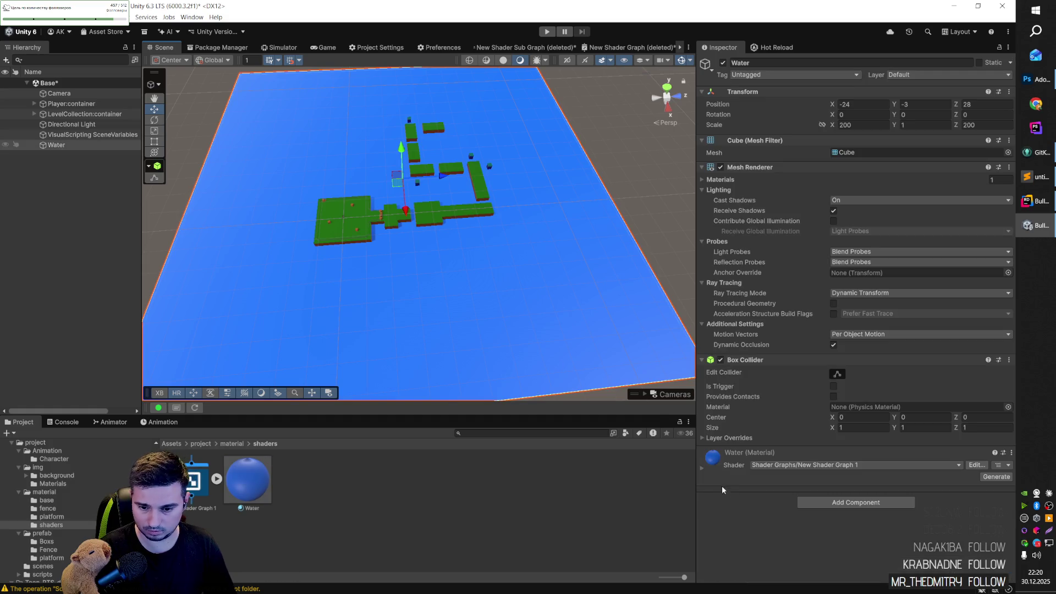
Step: Darken the Water material's BaseColor to deeper blue and lighten the rpColor cyan slightly
left_click(702, 468)
scroll(834, 499, "down", 2)
left_click(881, 493)
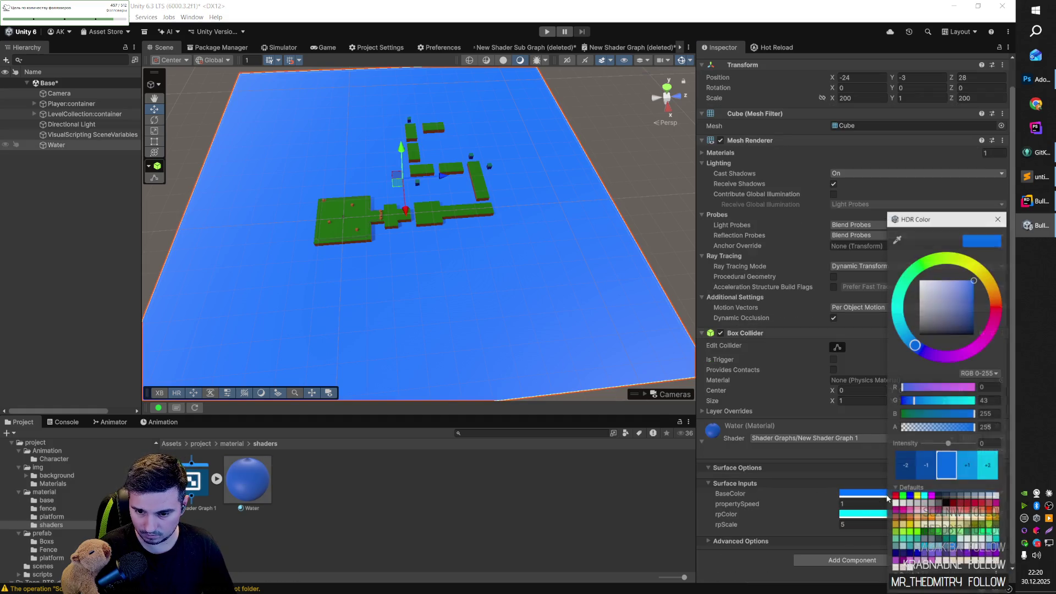
mouse_move(954, 305)
left_mouse_down()
mouse_move(935, 290)
mouse_move(973, 292)
mouse_move(981, 312)
left_mouse_up()
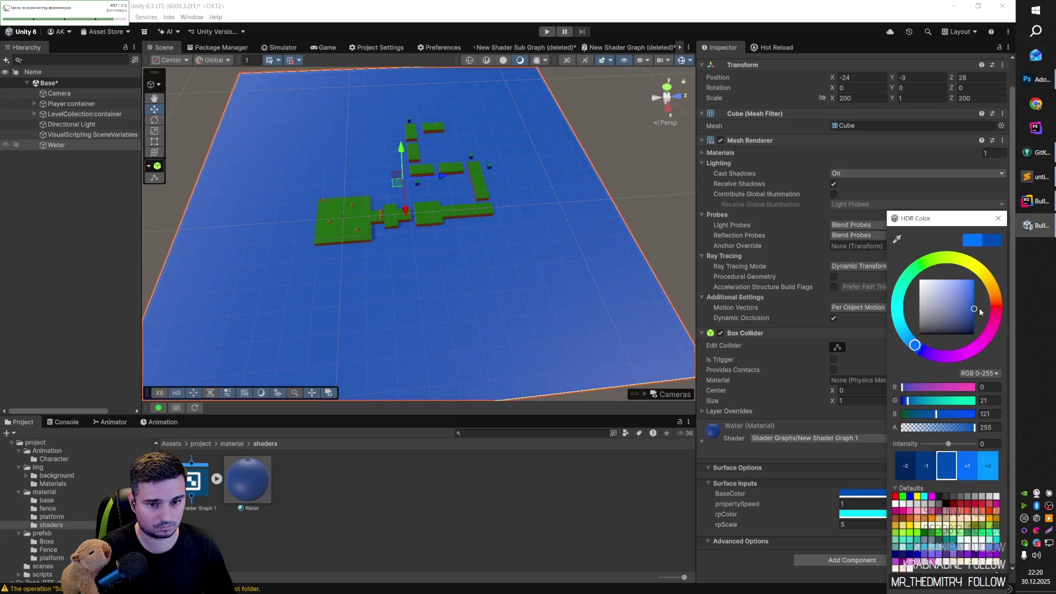
left_click(850, 518)
left_click_drag(935, 279, 956, 277)
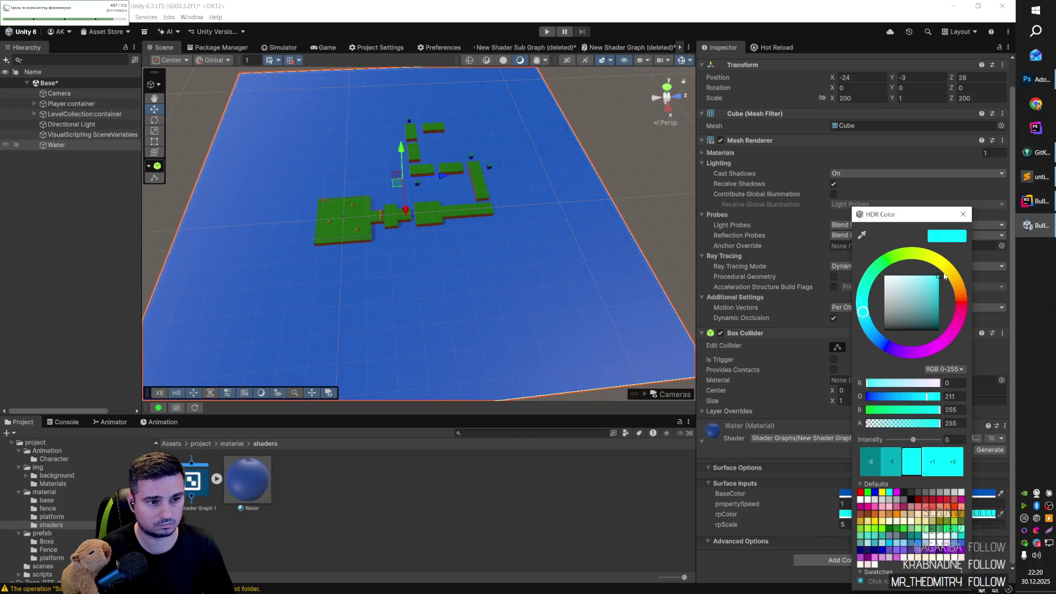
left_click(755, 545)
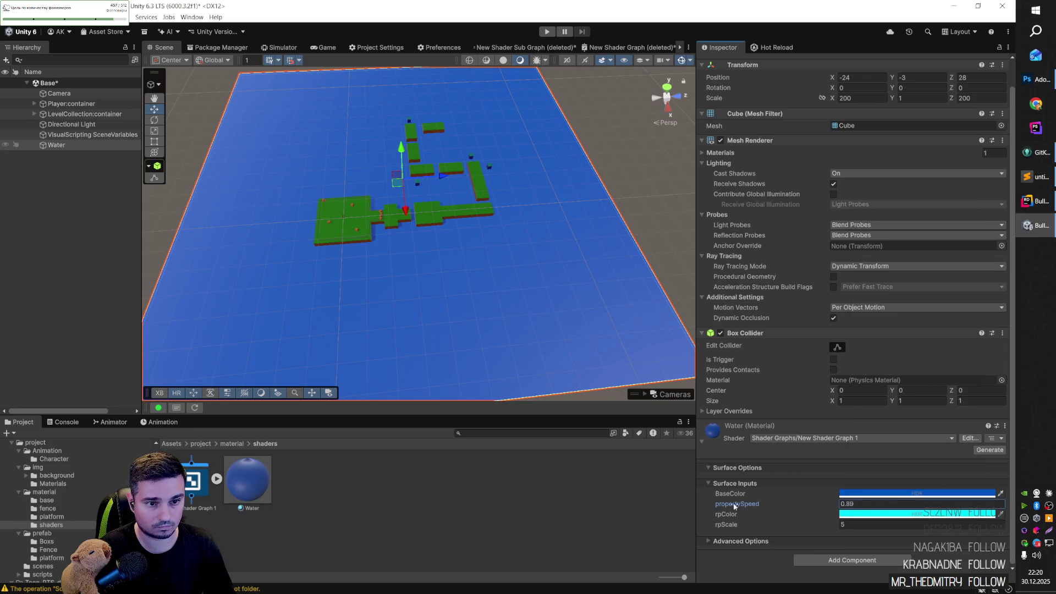
Step: Set speed to 1.72 and rpScale to 5.52, save, and make the Box Collider a trigger
left_click_drag(743, 529, 781, 527)
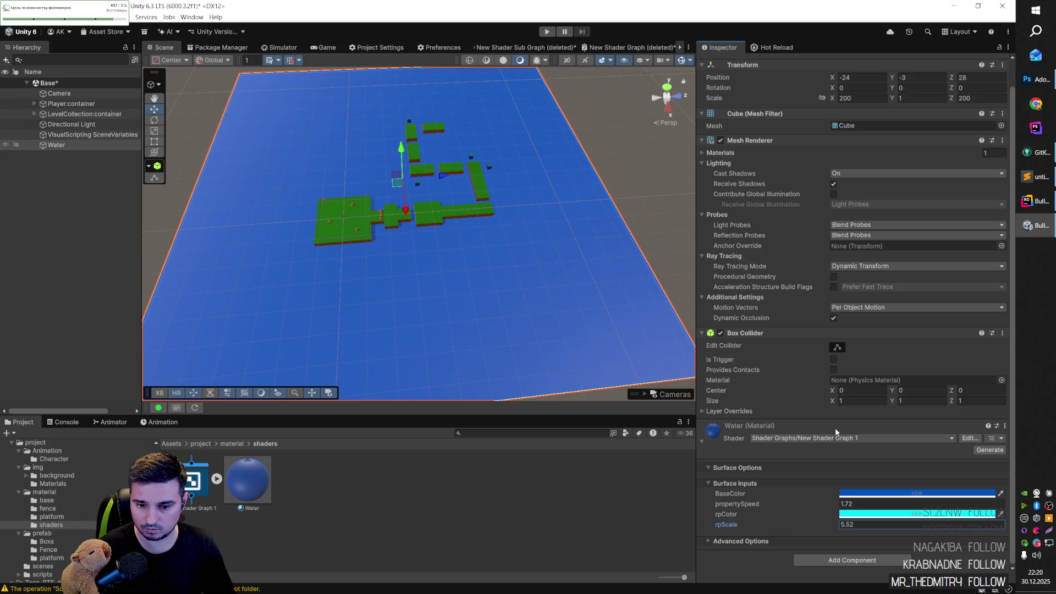
key("ctrl+s")
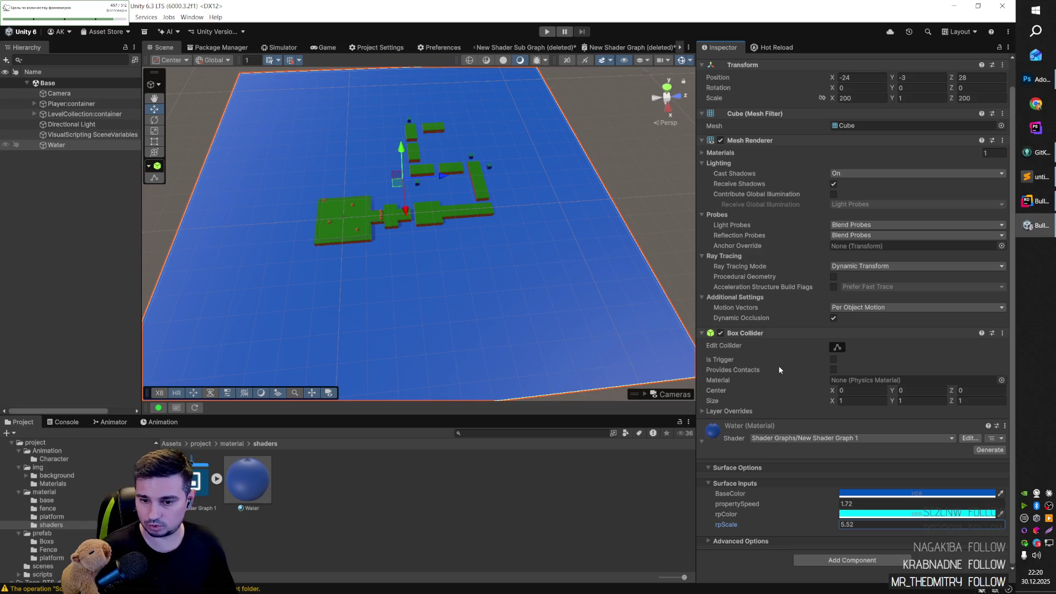
left_click(833, 359)
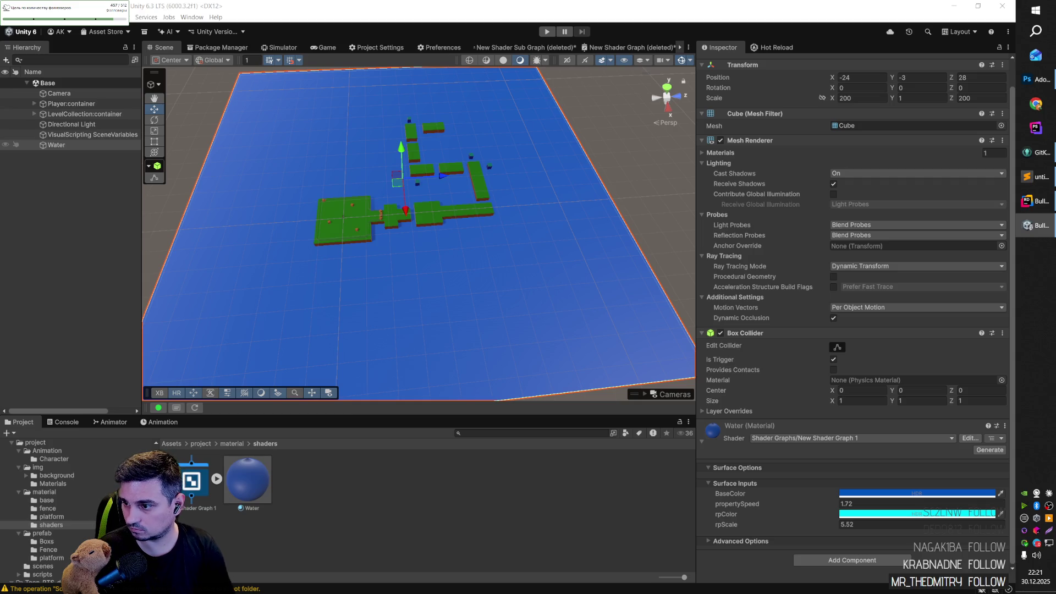
left_click(195, 490)
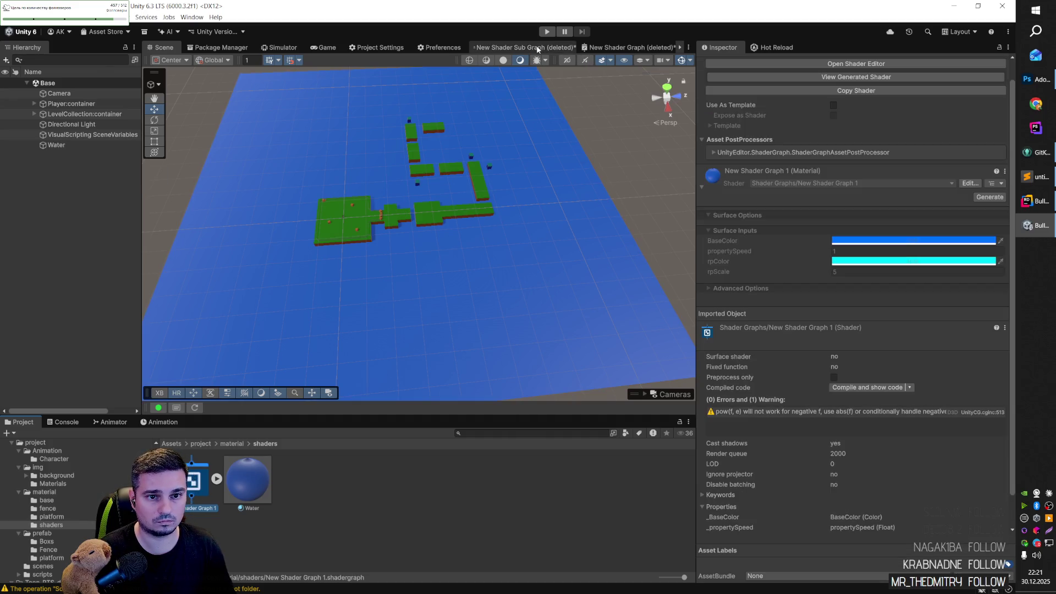
Step: Discard and close the deleted New Shader Sub Graph editor tab
left_click(538, 50)
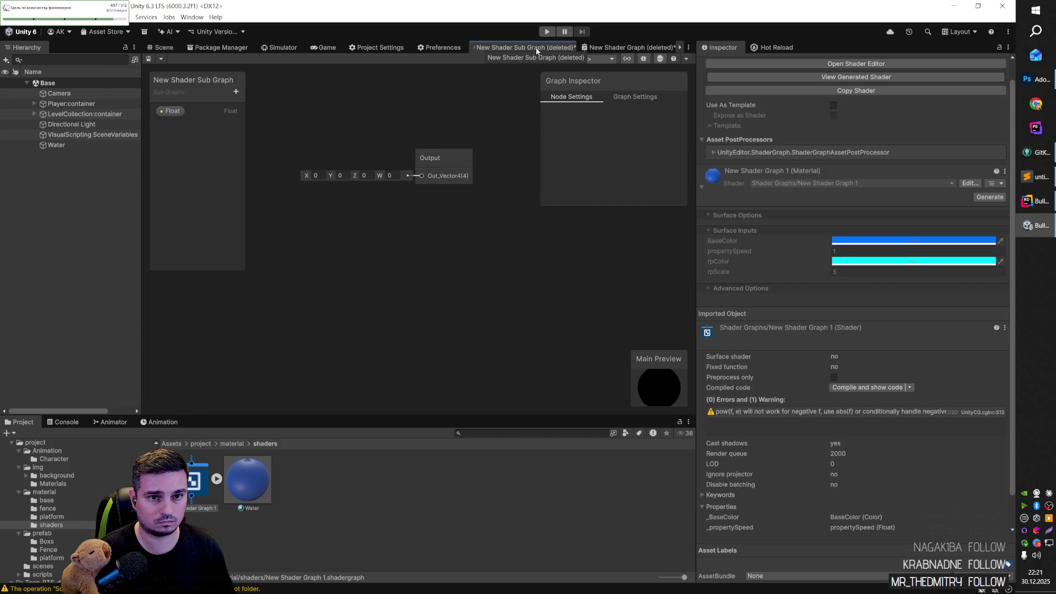
right_click(524, 48)
left_click(542, 64)
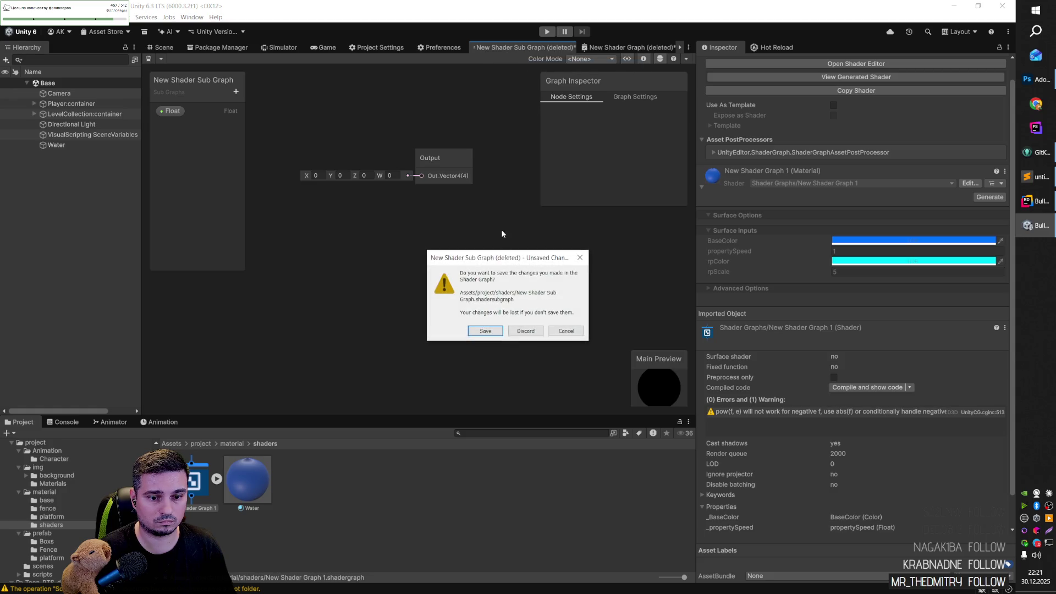
left_click(489, 331)
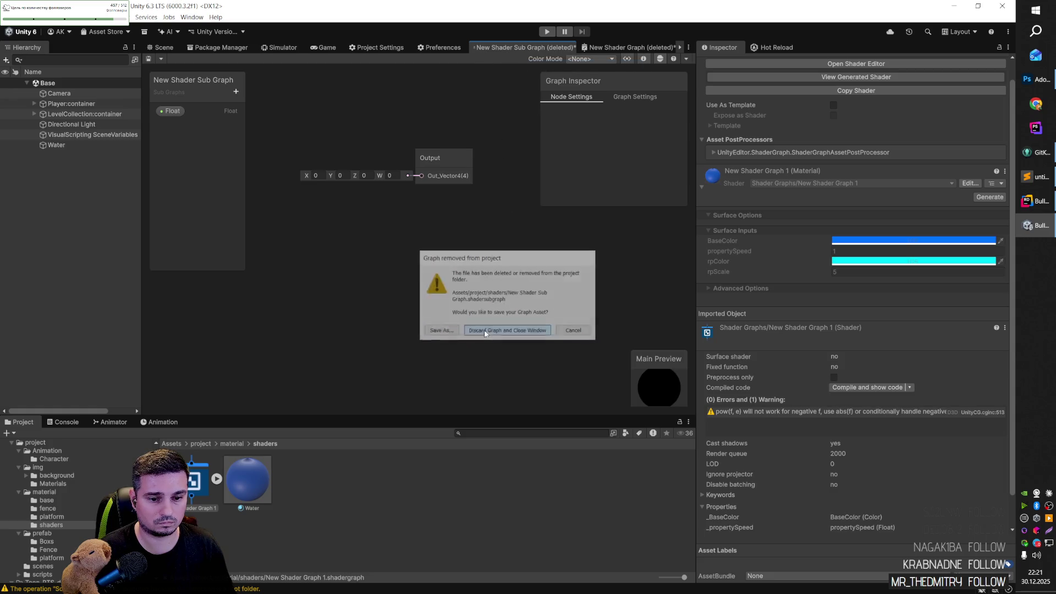
Step: Dismiss the graph-removed warning and close the deleted New Shader Graph editor without saving
left_click(502, 51)
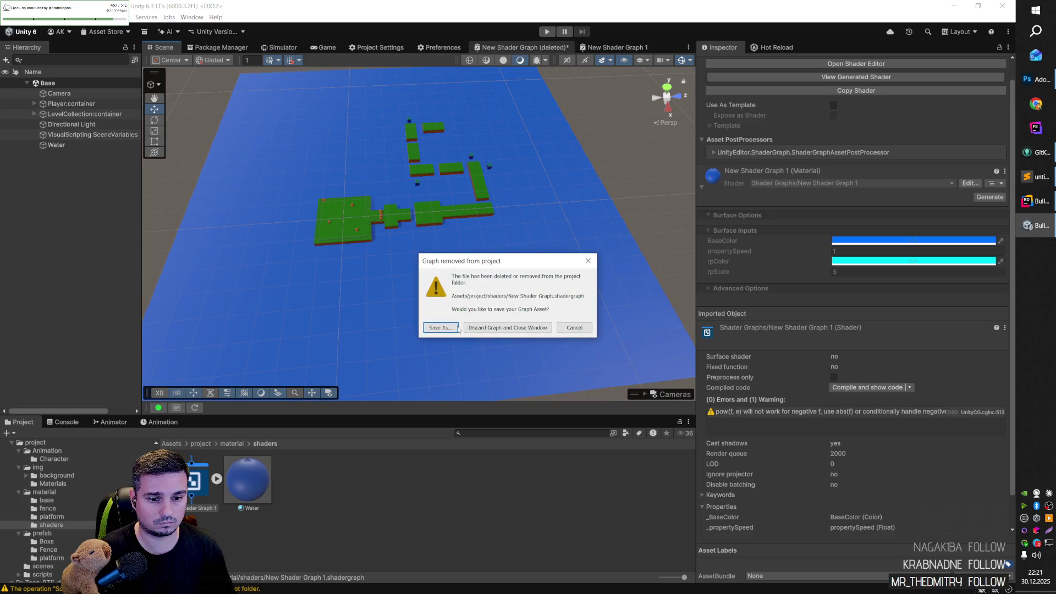
left_click(589, 327)
left_click(604, 46)
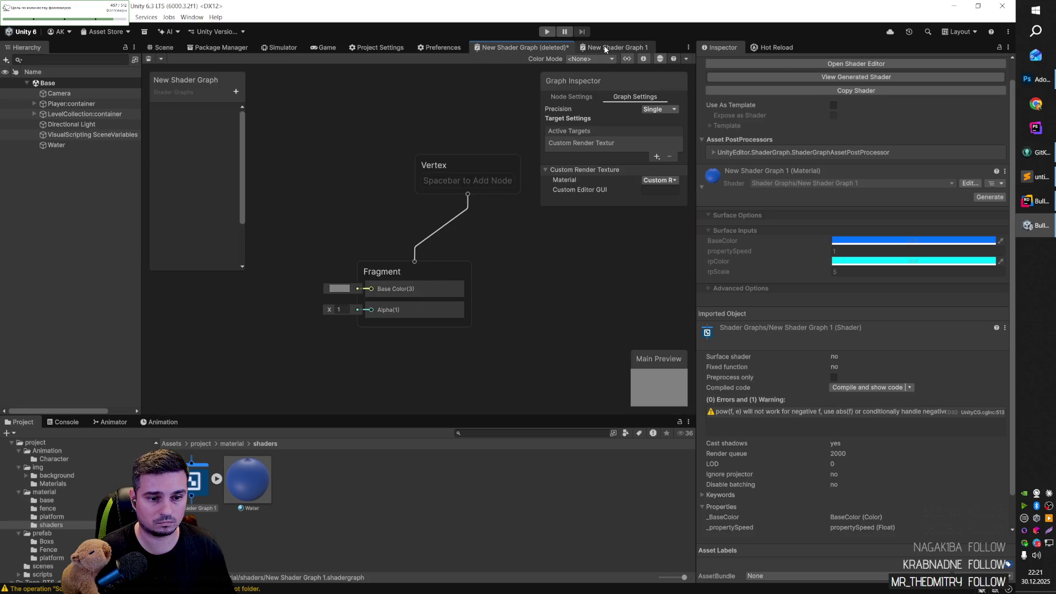
right_click(540, 47)
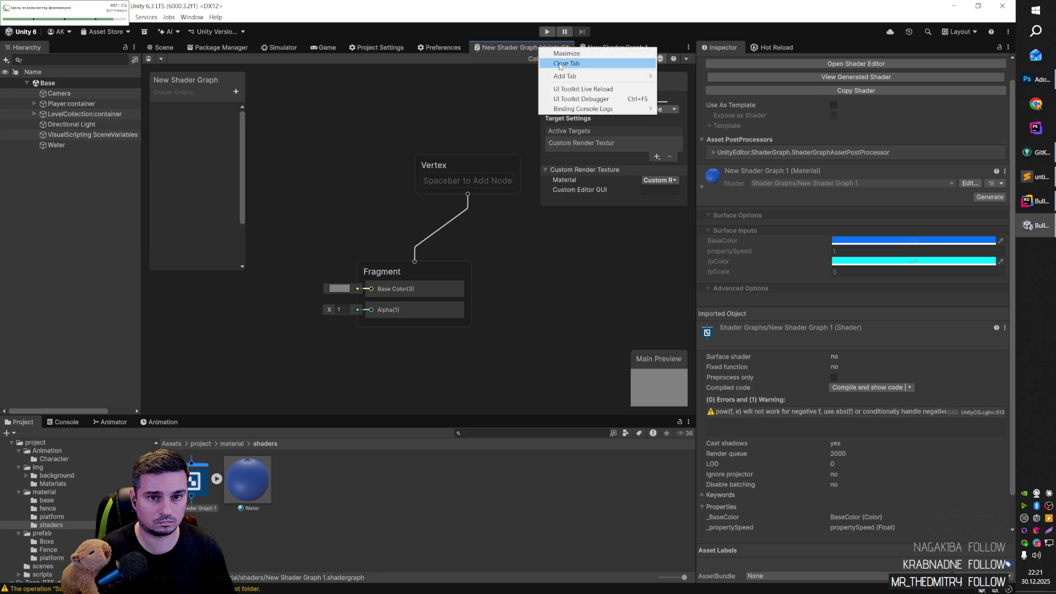
left_click(555, 62)
left_click(492, 327)
left_click(509, 328)
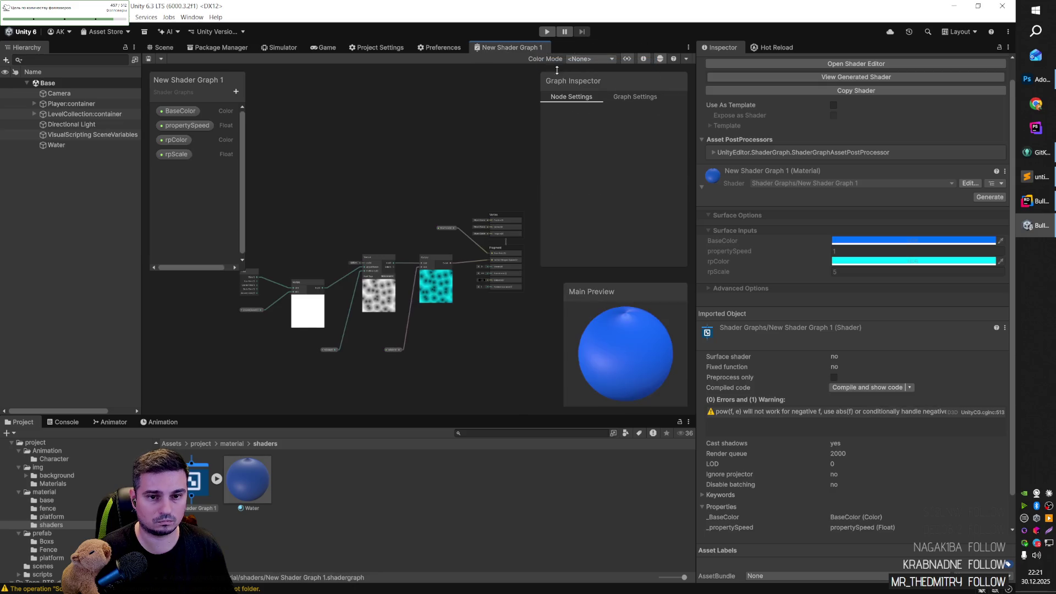
Step: Add a Float property named rpSize and place an rpSize node on the canvas
scroll(330, 328, "up", 3)
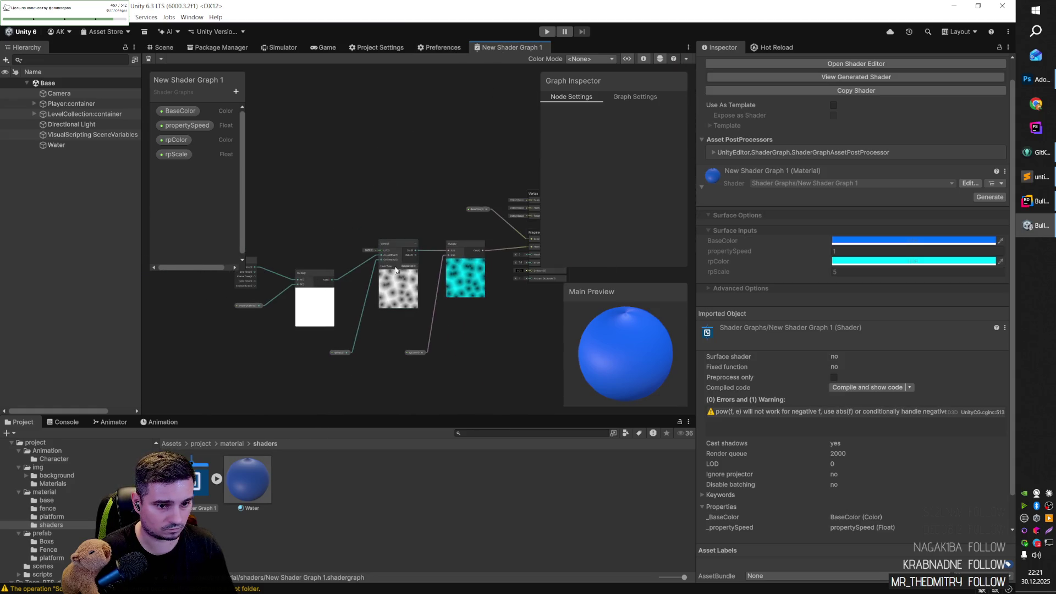
scroll(364, 259, "up", 5)
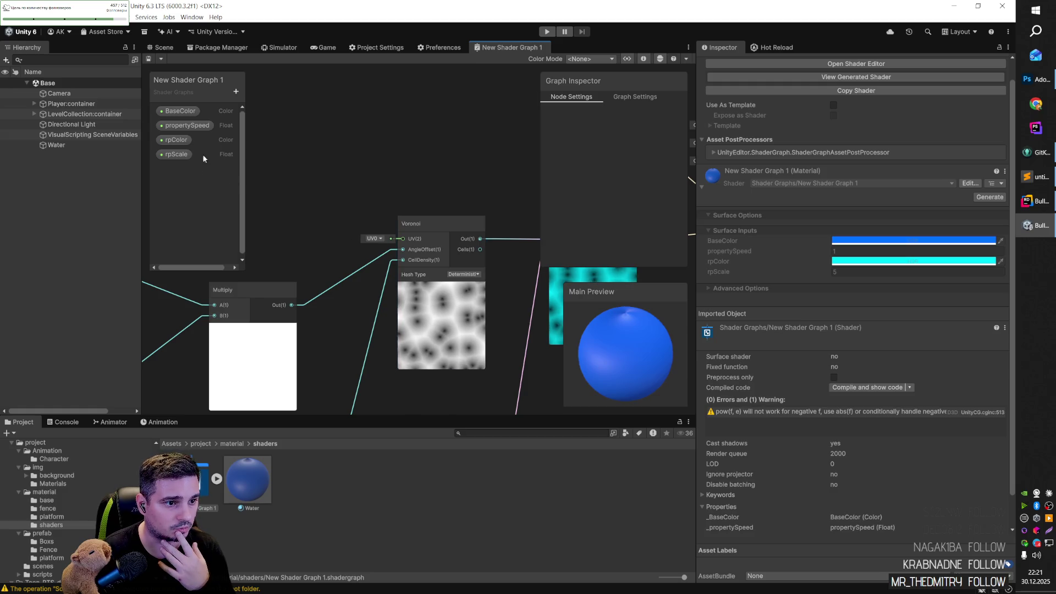
left_click(236, 91)
left_click(258, 110)
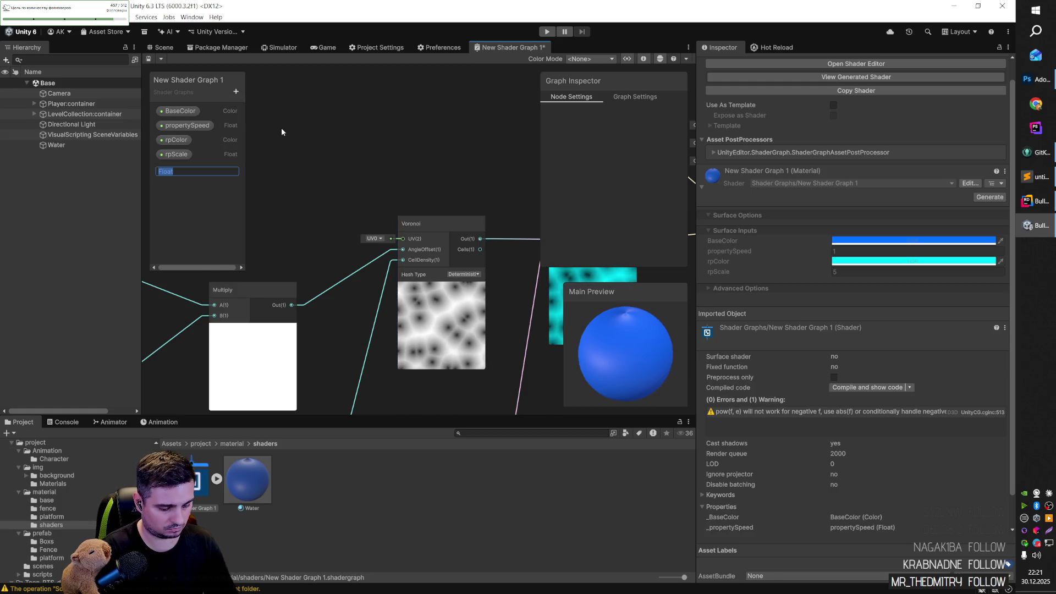
type("rpSize")
key("Return")
mouse_move(175, 168)
left_mouse_down()
mouse_move(306, 170)
mouse_move(407, 239)
left_mouse_up()
Step: Try rpSize default values of 5 and about 1.77 and Slider mode, revert to Default, then delete the node
left_click(660, 200)
type("5")
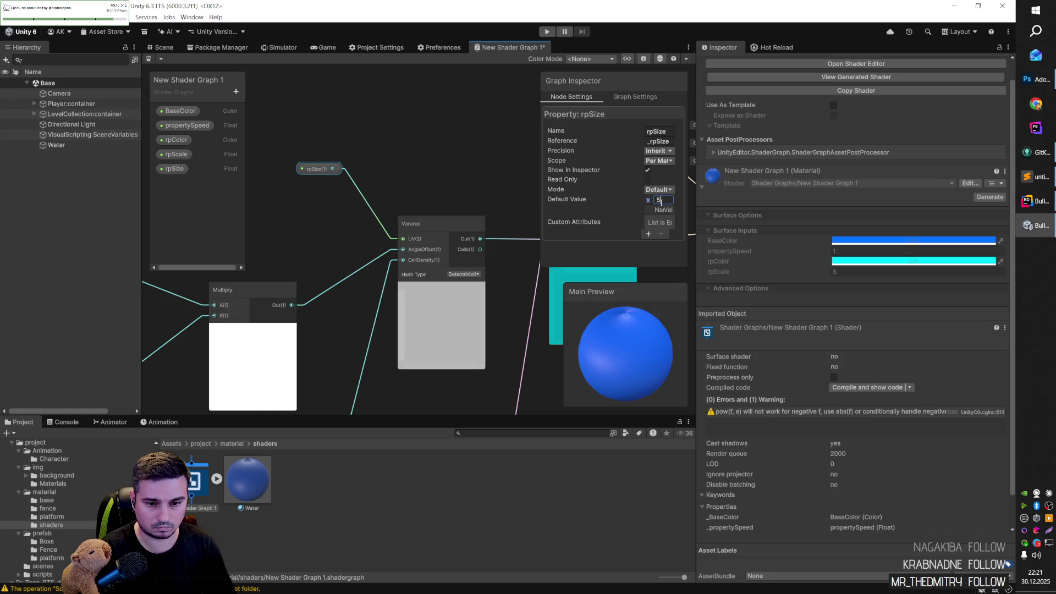
mouse_move(648, 201)
left_mouse_down()
mouse_move(590, 205)
mouse_move(671, 203)
left_mouse_up()
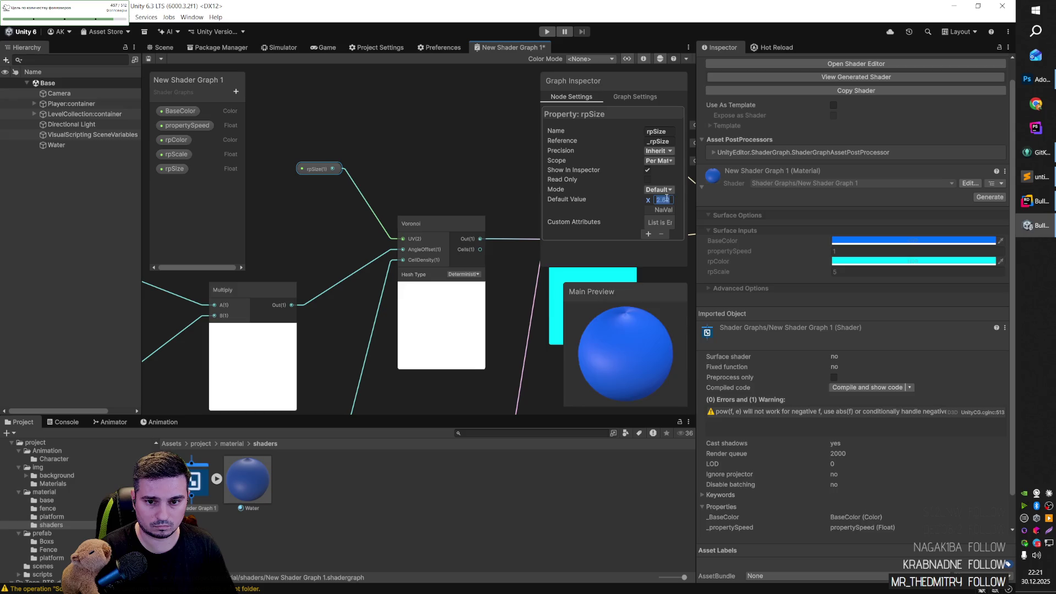
left_click(658, 190)
left_click(655, 205)
left_click(657, 190)
left_click(667, 211)
left_click(656, 200)
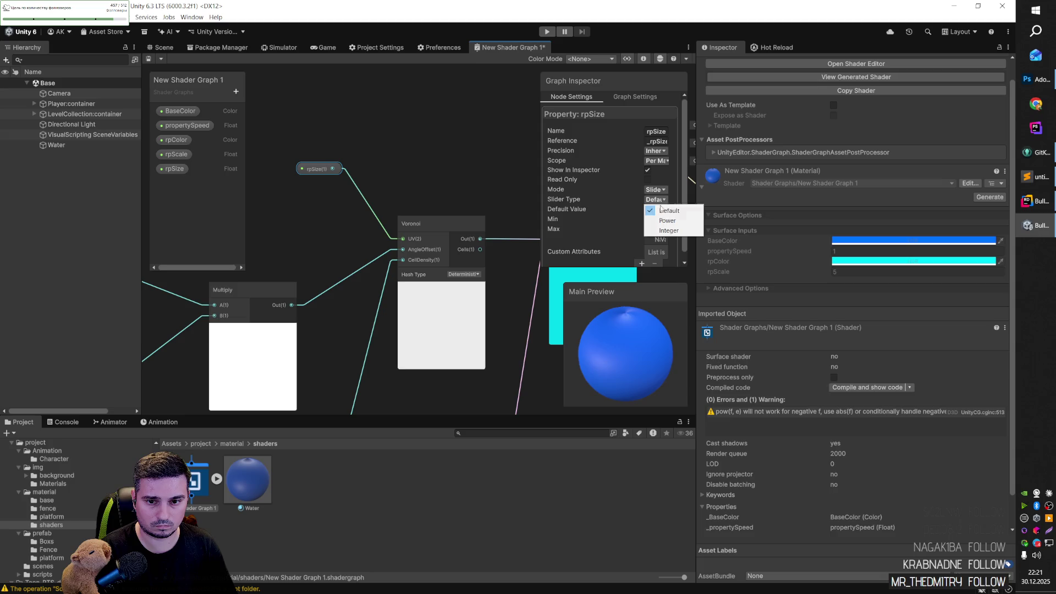
left_click(657, 200)
left_click(658, 190)
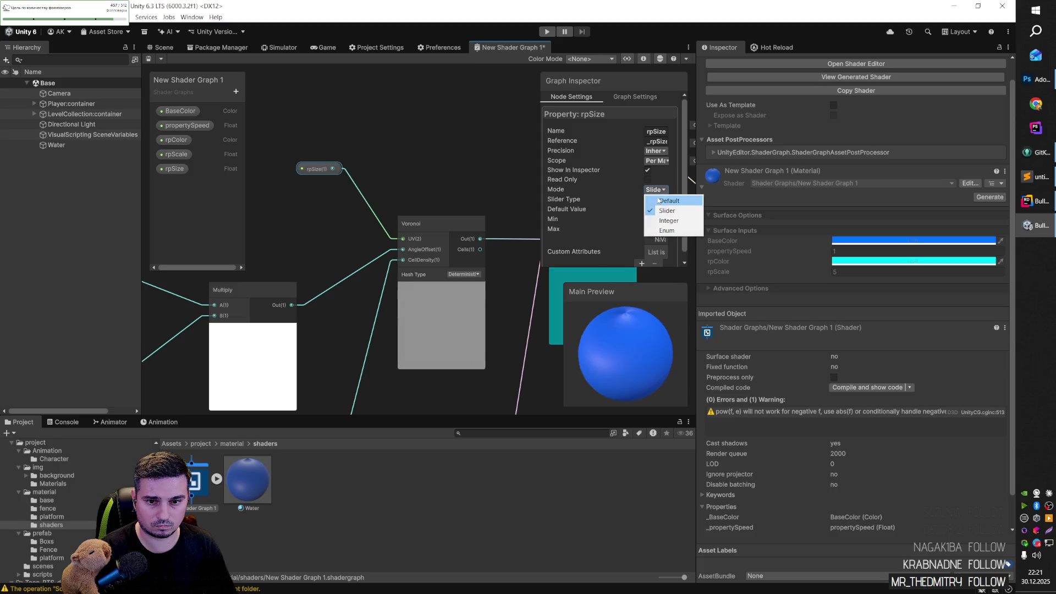
left_click(660, 201)
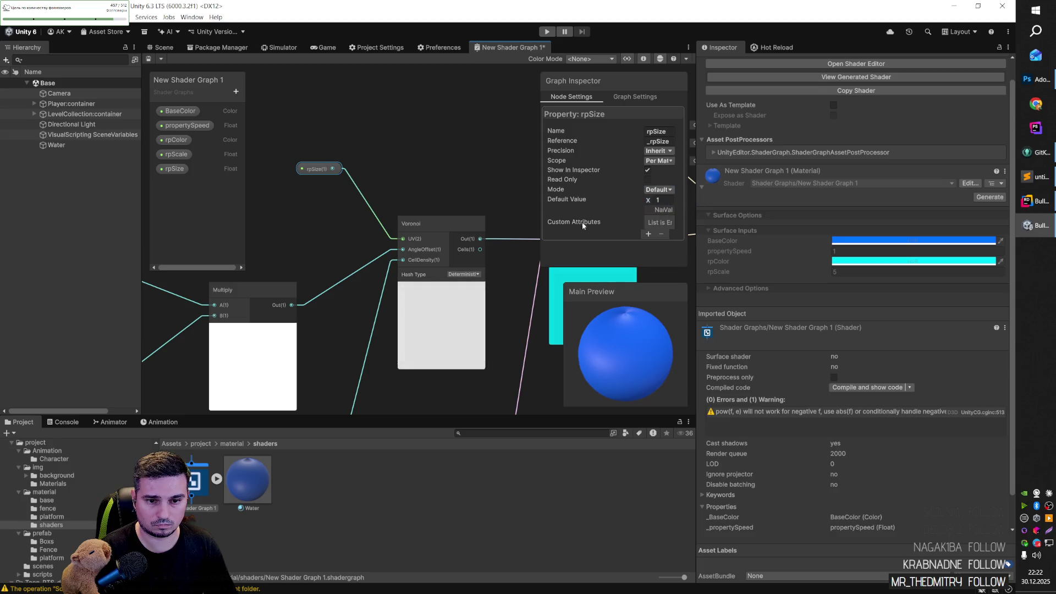
left_click(318, 169)
key("Delete")
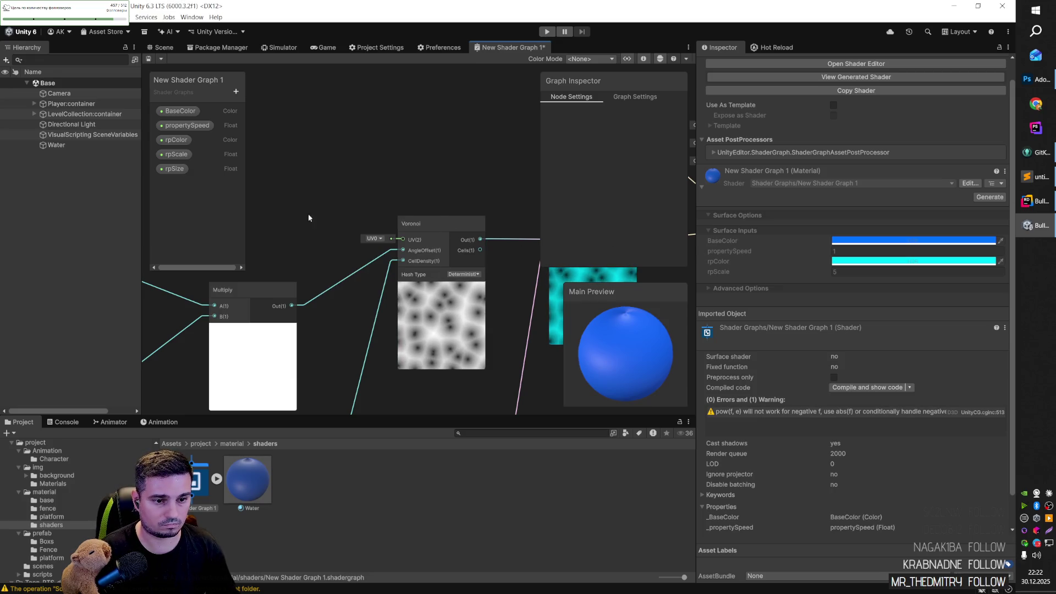
Step: Try a propertySpeed value of 3 on the graph's property node
scroll(337, 167, "down", 3)
left_click(372, 357)
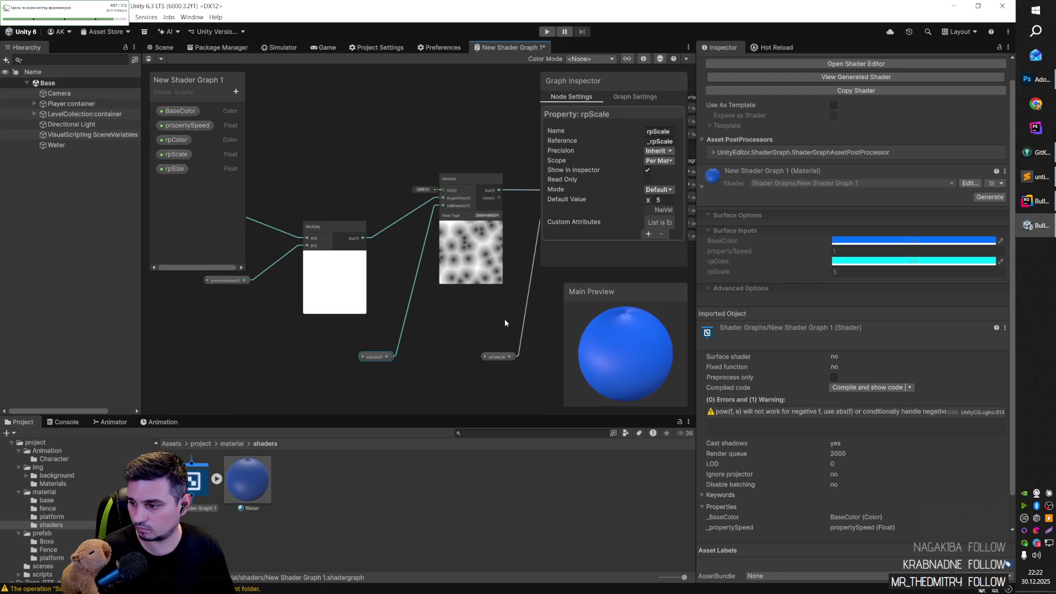
mouse_move(466, 303)
left_mouse_down()
mouse_move(570, 321)
mouse_move(567, 302)
left_mouse_up()
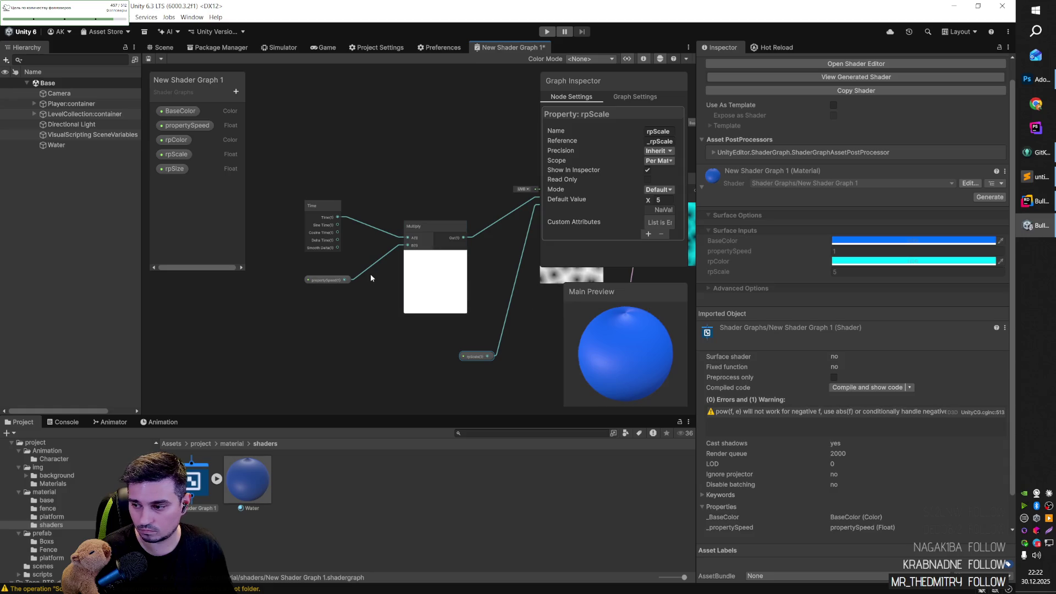
left_click(327, 281)
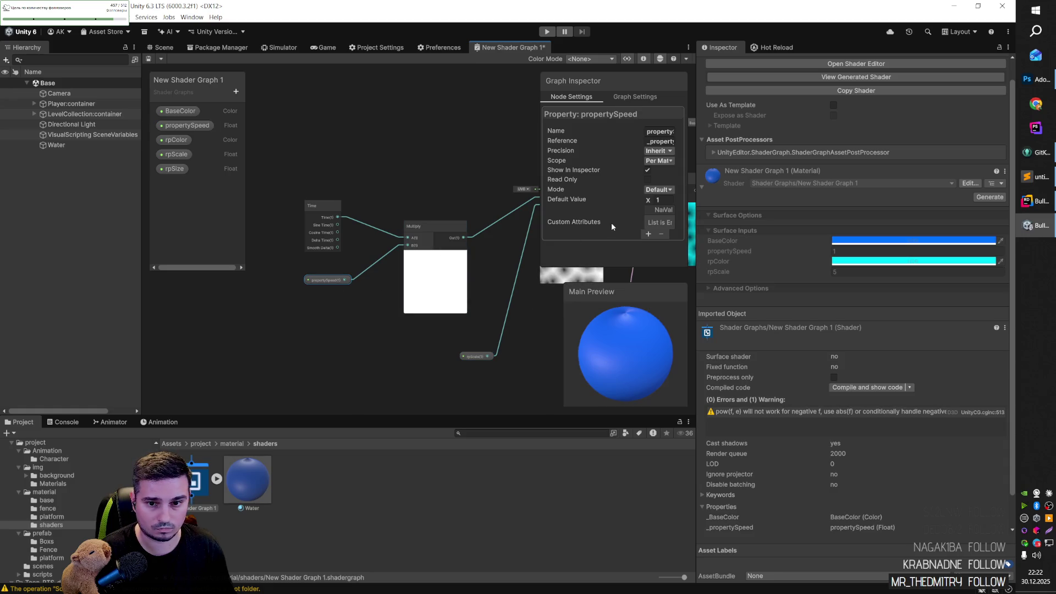
type("2")
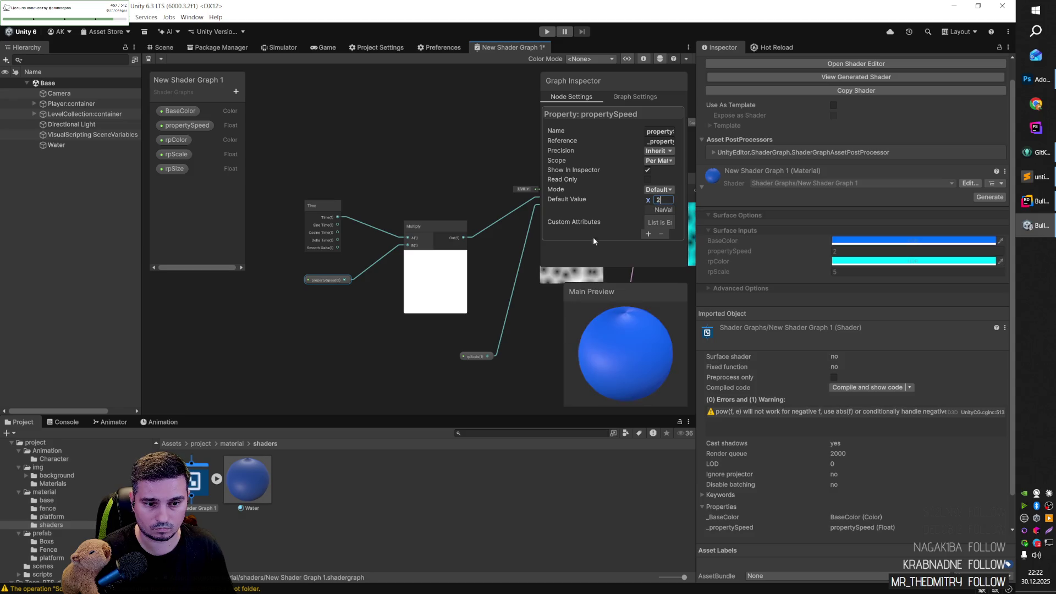
key("BackSpace")
type("3")
left_click(526, 347)
Step: Test a glossier Fragment Smoothness value, then undo the change
left_click_drag(535, 326, 434, 319)
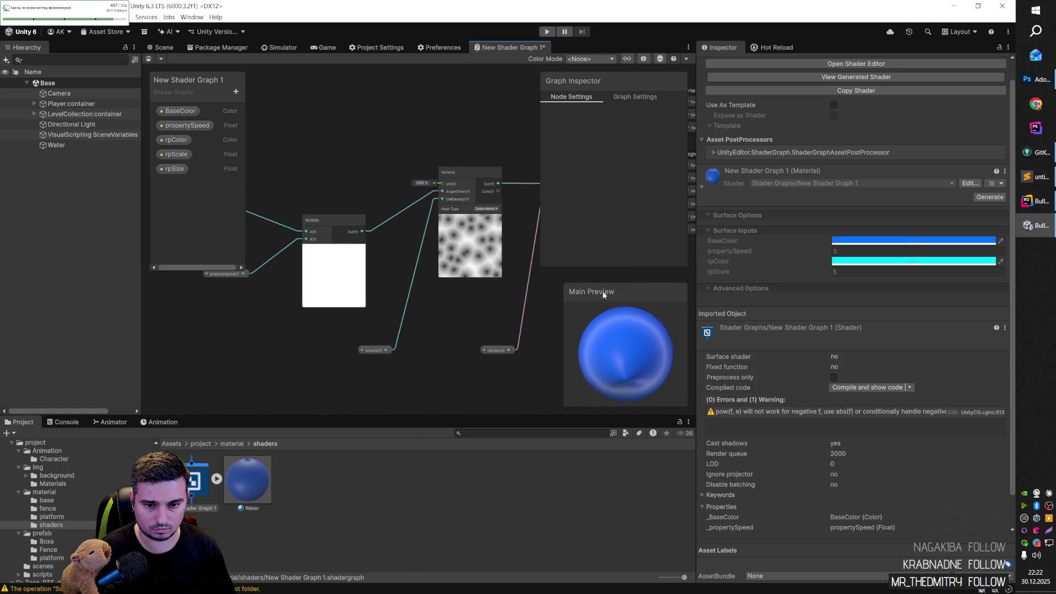
mouse_move(467, 262)
left_mouse_down()
mouse_move(415, 306)
mouse_move(390, 308)
left_mouse_up()
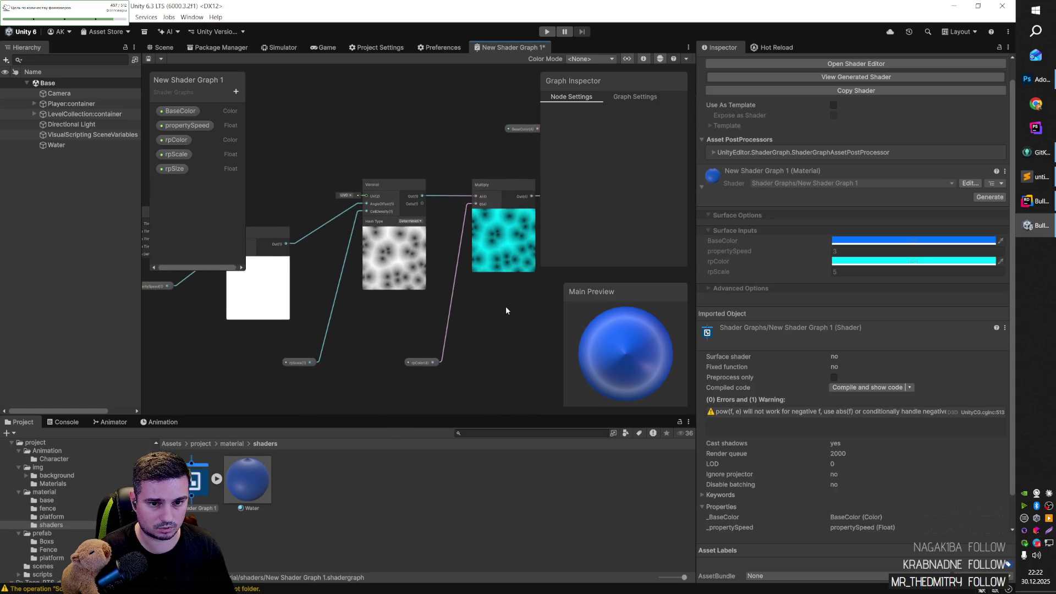
left_click_drag(506, 306, 371, 341)
left_click(388, 163)
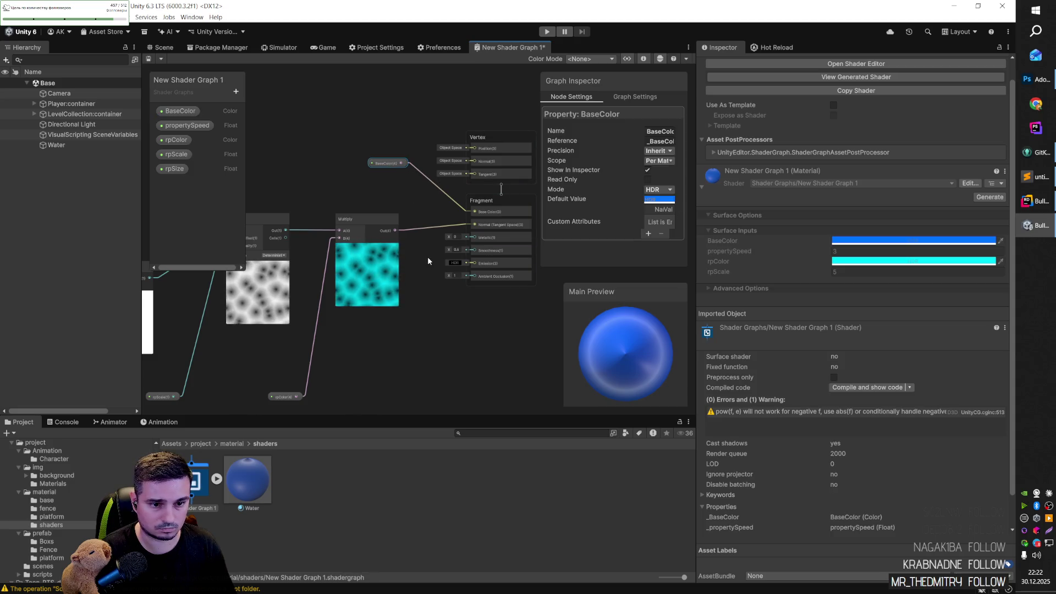
mouse_move(449, 252)
left_mouse_down()
mouse_move(458, 254)
mouse_move(447, 240)
mouse_move(462, 241)
mouse_move(451, 275)
left_mouse_up()
left_click(451, 238)
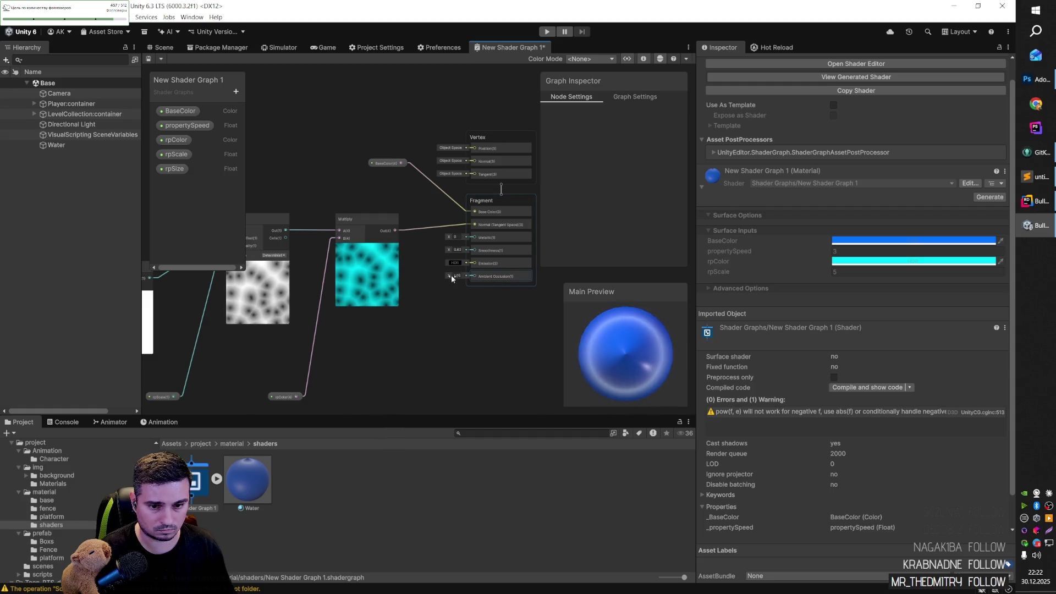
key("ctrl+z")
key("ctrl+z")
key("ctrl+z")
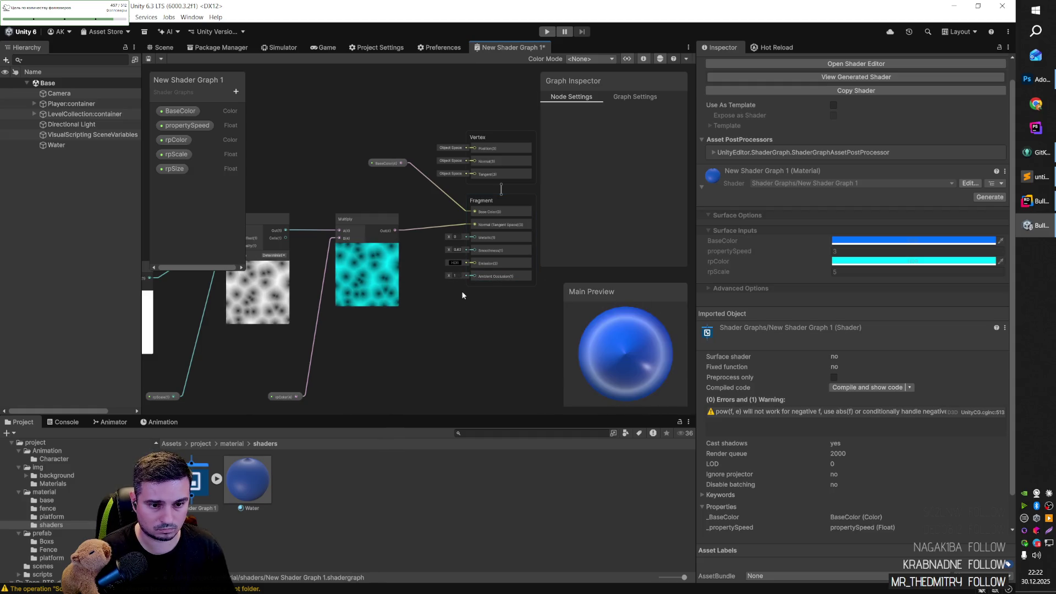
left_click(470, 315)
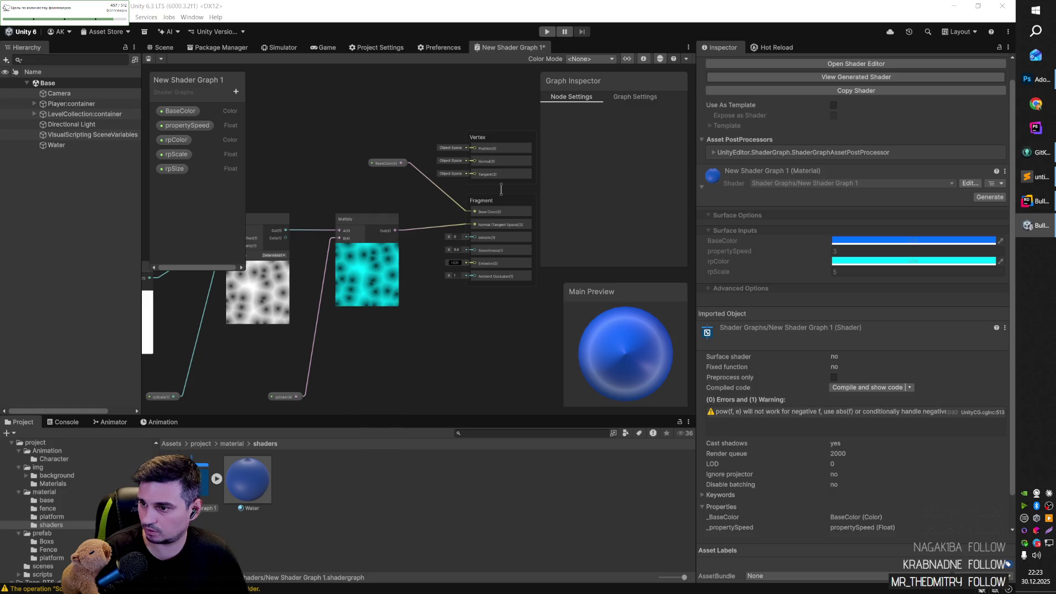
Step: Move rpSize up to third place in the Blackboard, just below propertySpeed
left_click_drag(176, 169, 182, 134)
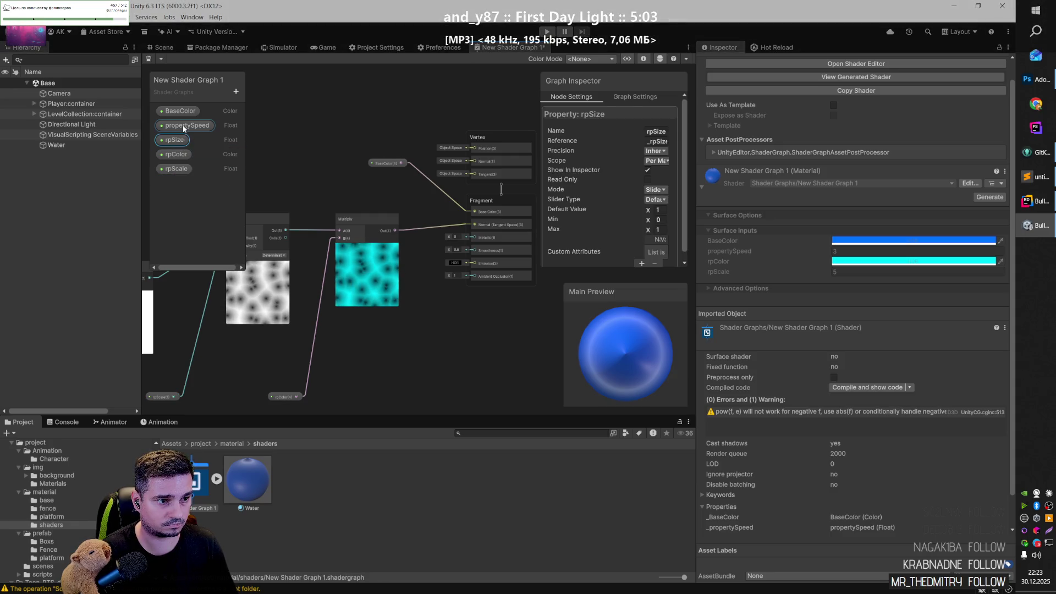
left_click(183, 126)
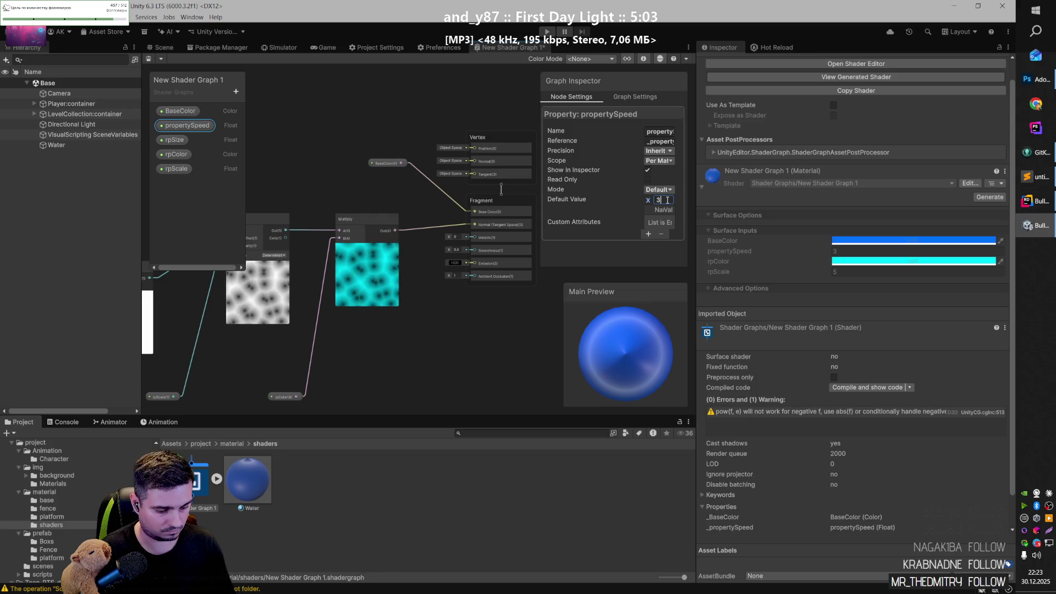
type("5")
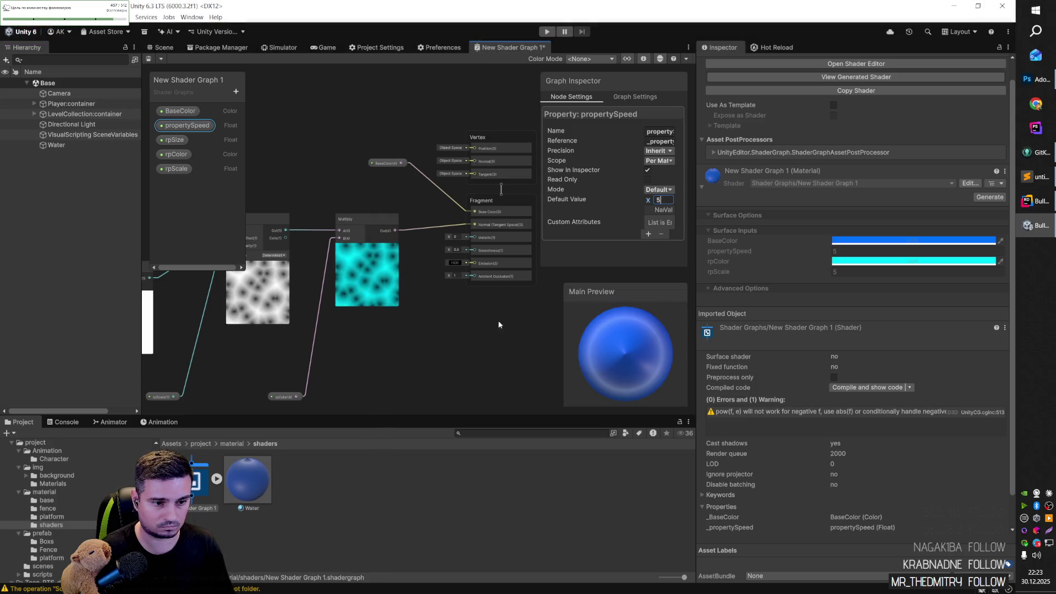
left_click_drag(625, 335, 637, 385)
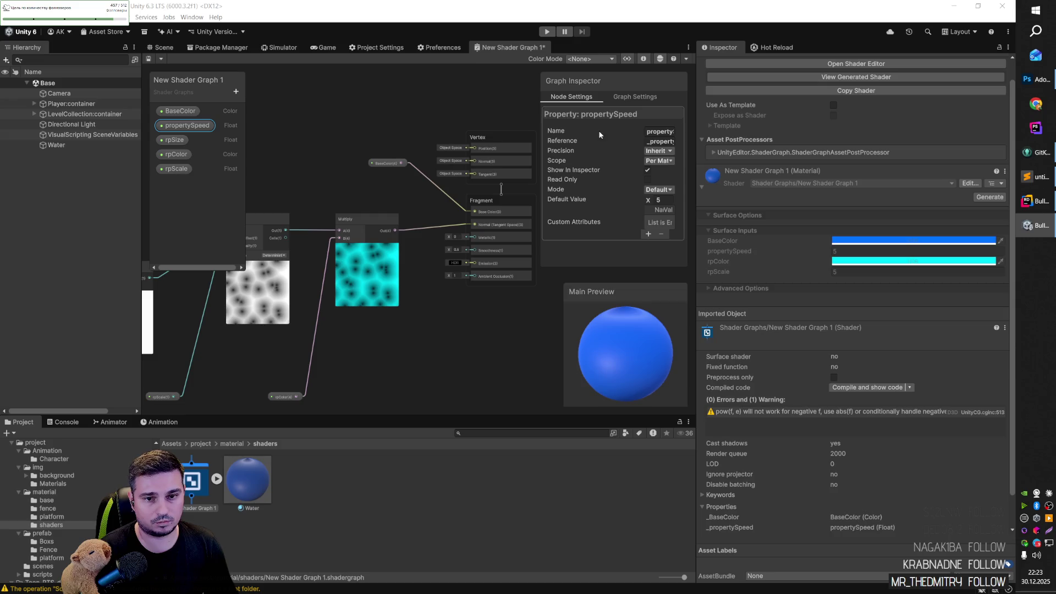
Step: Change propertySpeed's default value, entering 3 and then 21
left_click(664, 199)
type("3")
left_click(527, 311)
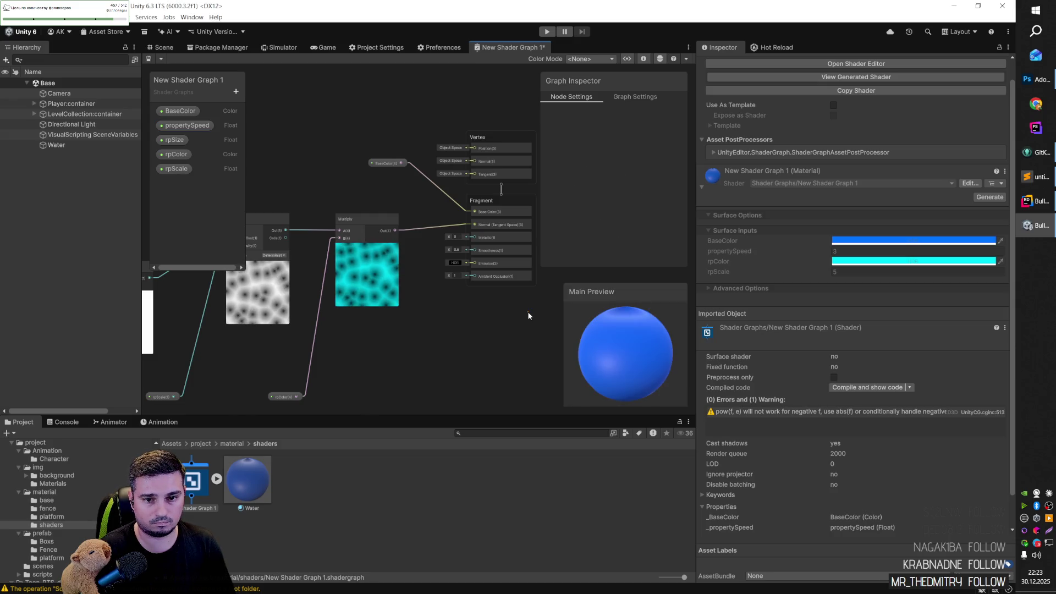
left_click(187, 125)
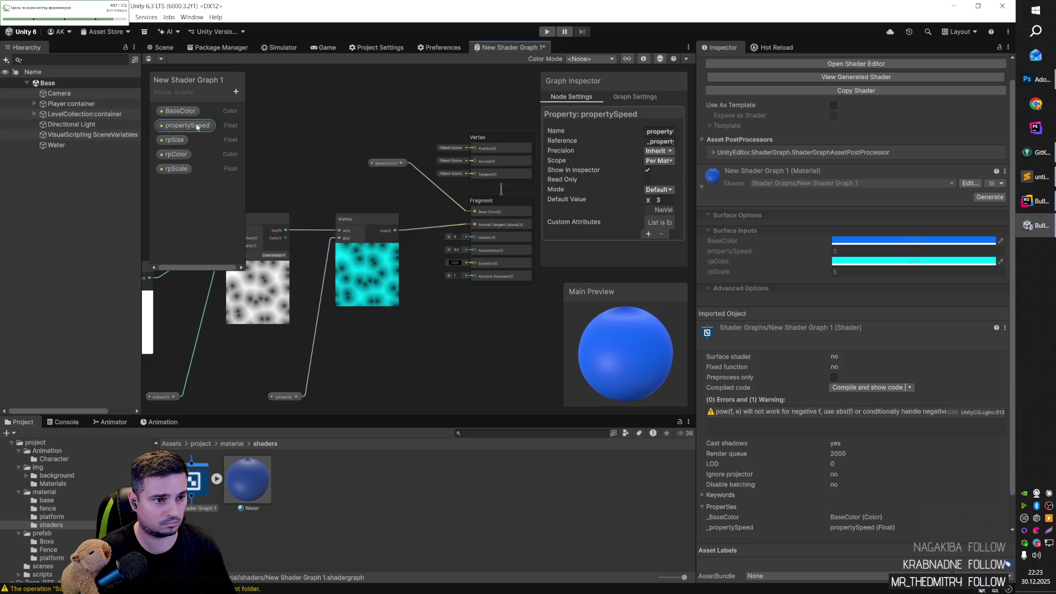
left_click(664, 200)
type("2")
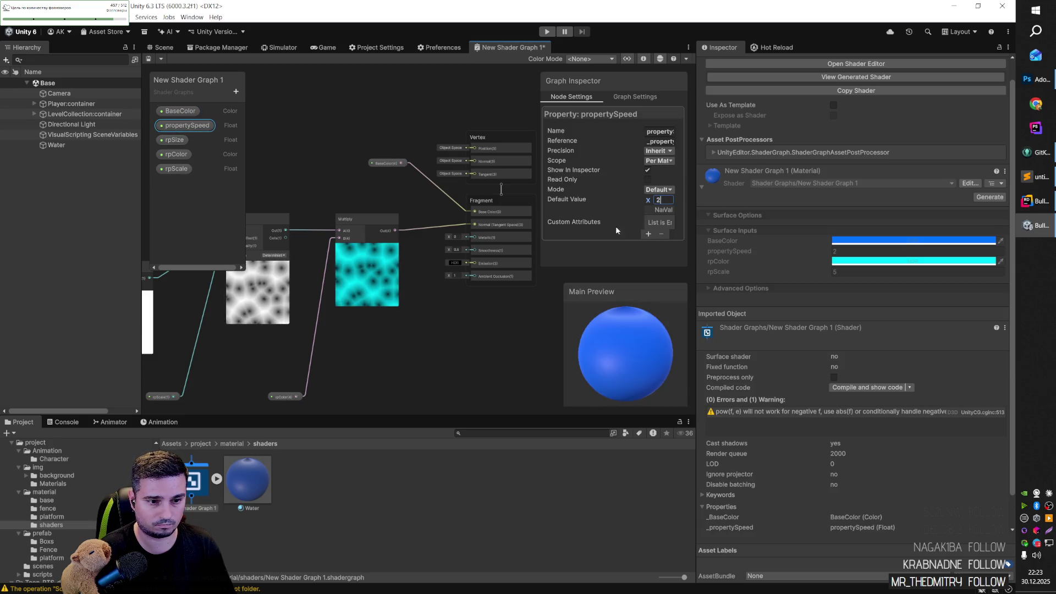
type("1")
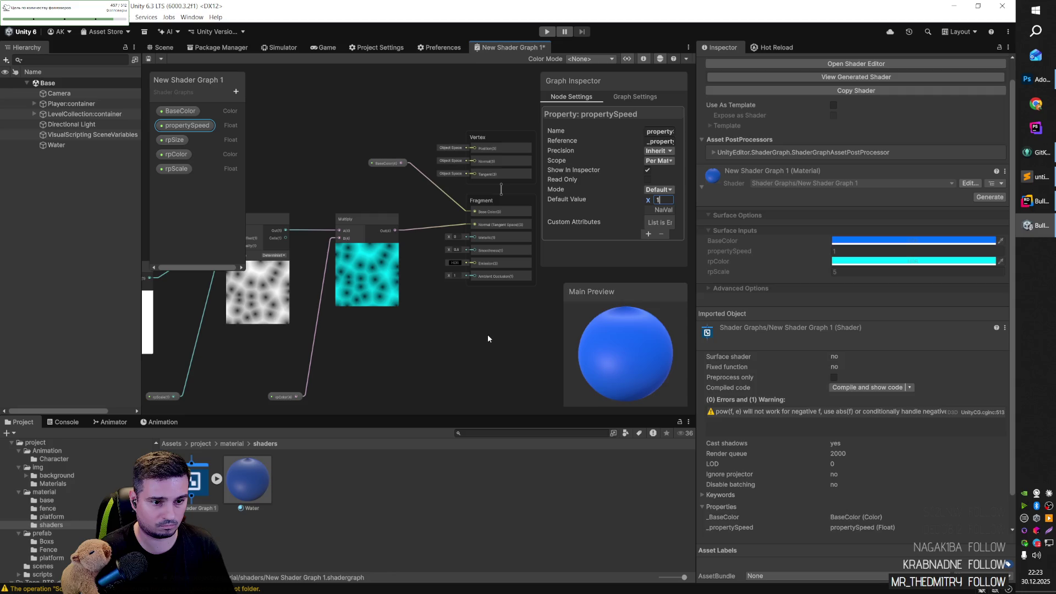
left_click(441, 354)
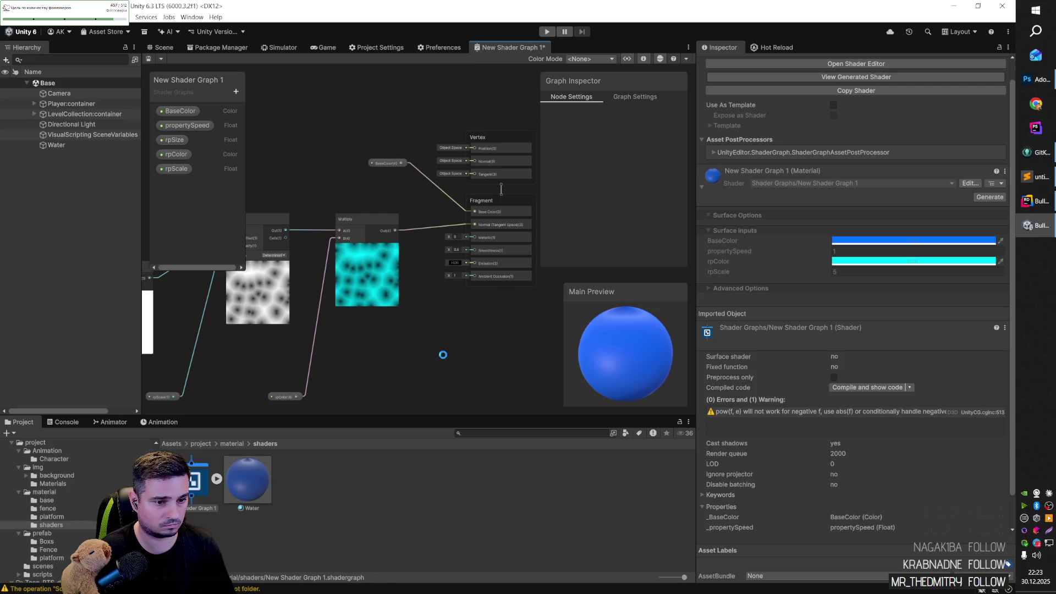
Step: Return to the scene and set the Water cube's scale to 10 by 10, moving it beside the level at X 16, Z 26
left_click(162, 47)
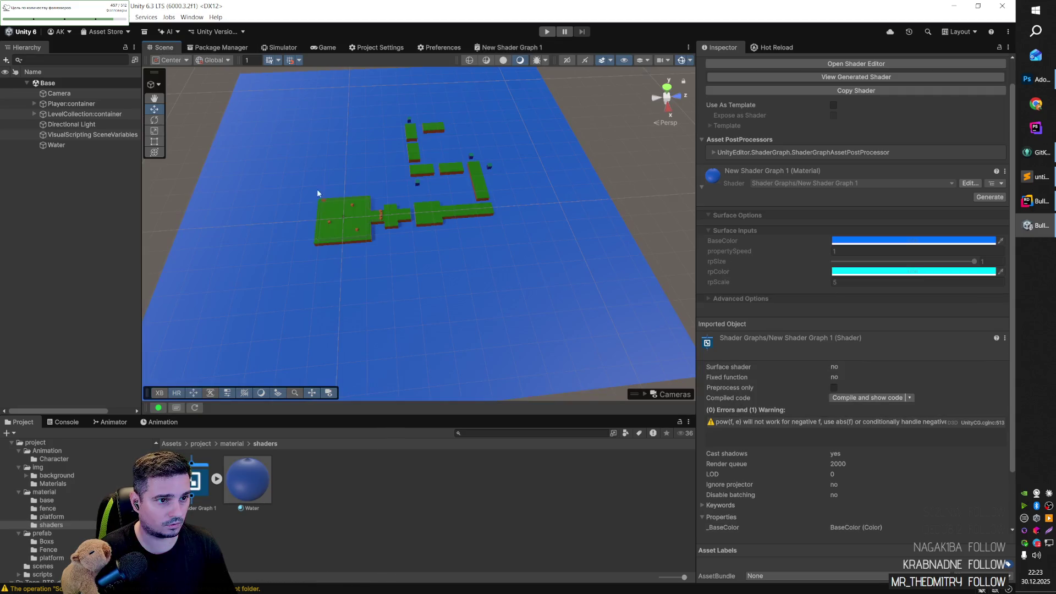
left_click(431, 257)
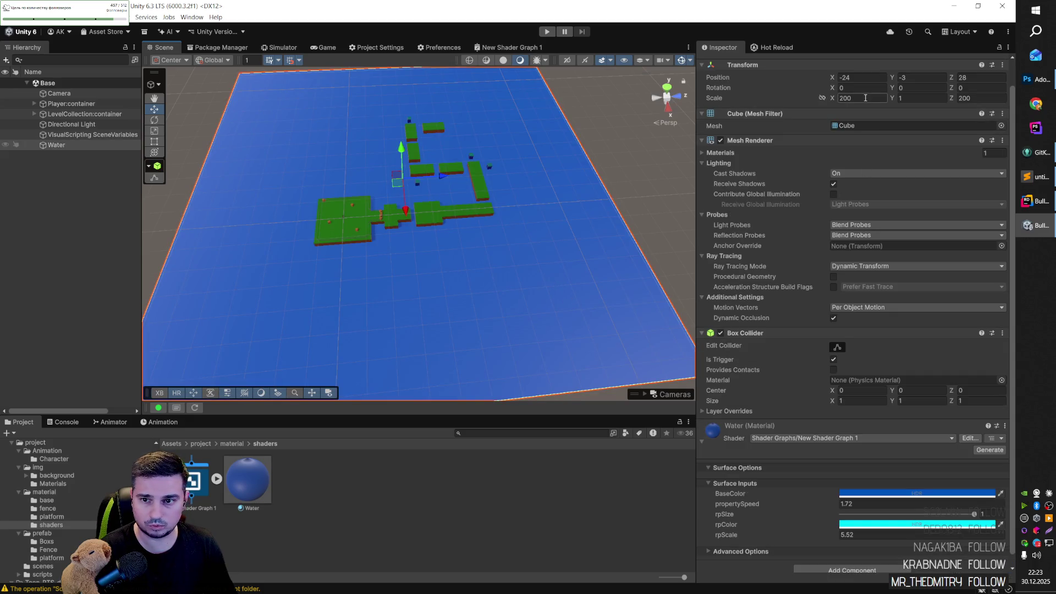
type("1010")
scroll(398, 196, "up", 4)
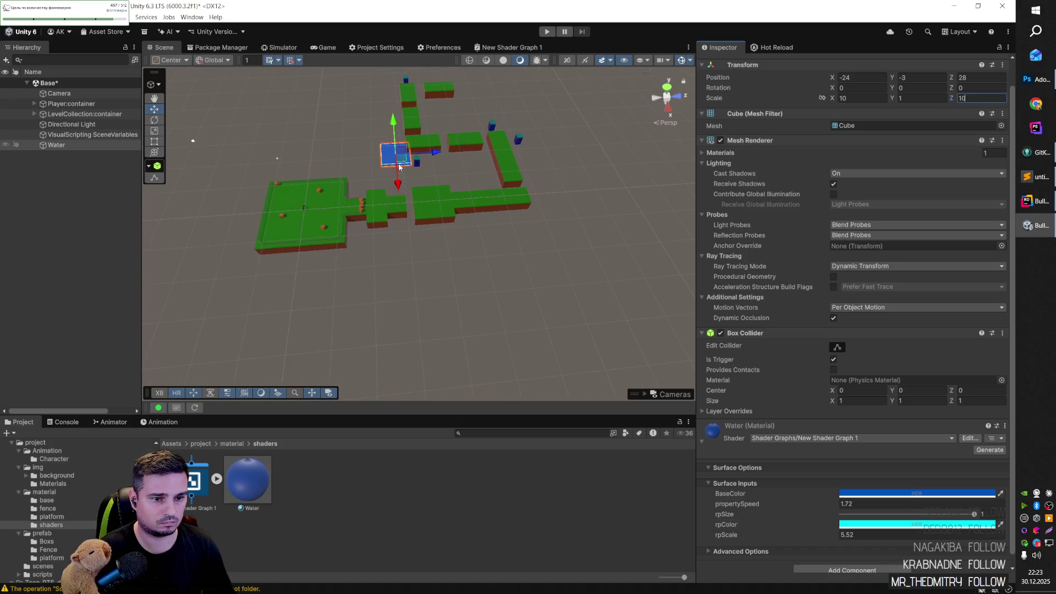
left_click_drag(400, 166, 402, 247)
Step: Frame and inspect the Water cube from several angles, then delete it from the scene
scroll(392, 270, "up", 5)
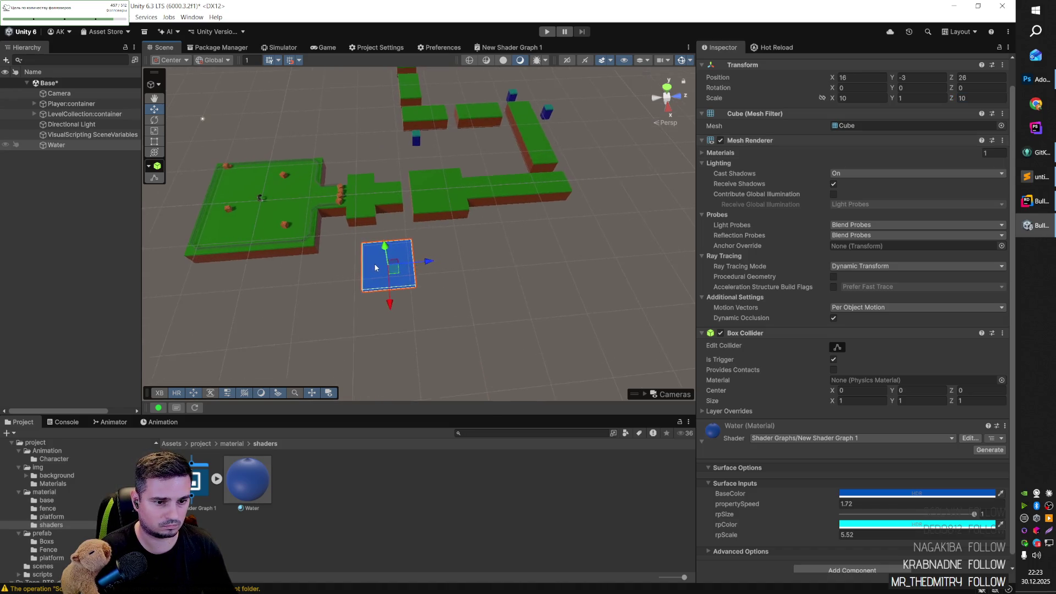
key("f")
mouse_move(401, 279)
left_mouse_down("alt")
mouse_move(396, 267)
mouse_move(459, 320)
left_mouse_up("alt")
left_click(458, 320)
left_click(542, 215)
mouse_move(541, 216)
left_mouse_down("alt")
mouse_move(613, 287)
mouse_move(387, 261)
mouse_move(325, 269)
left_mouse_up("alt")
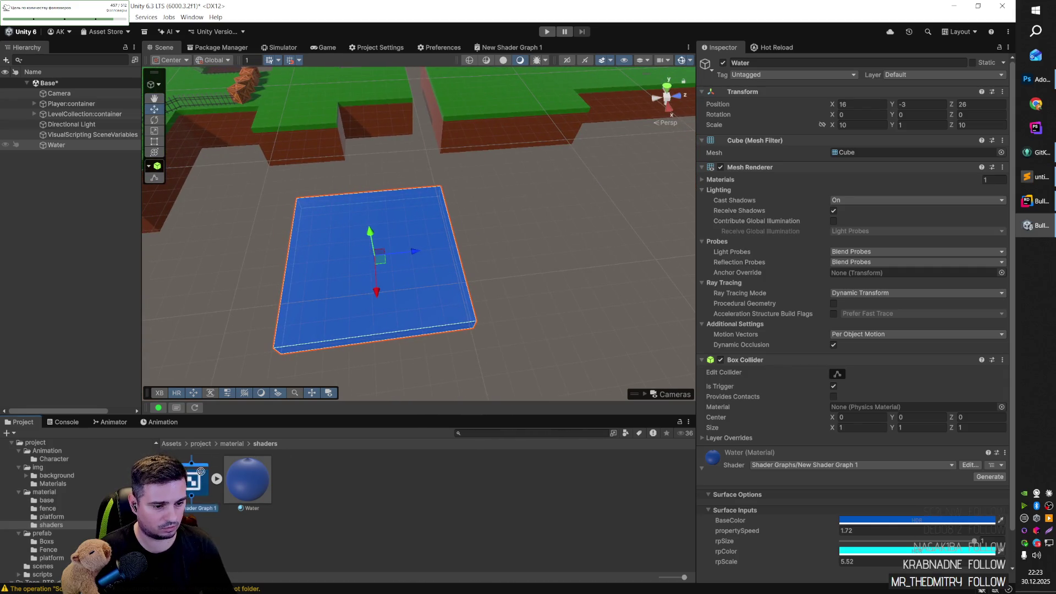
scroll(835, 458, "down", 2)
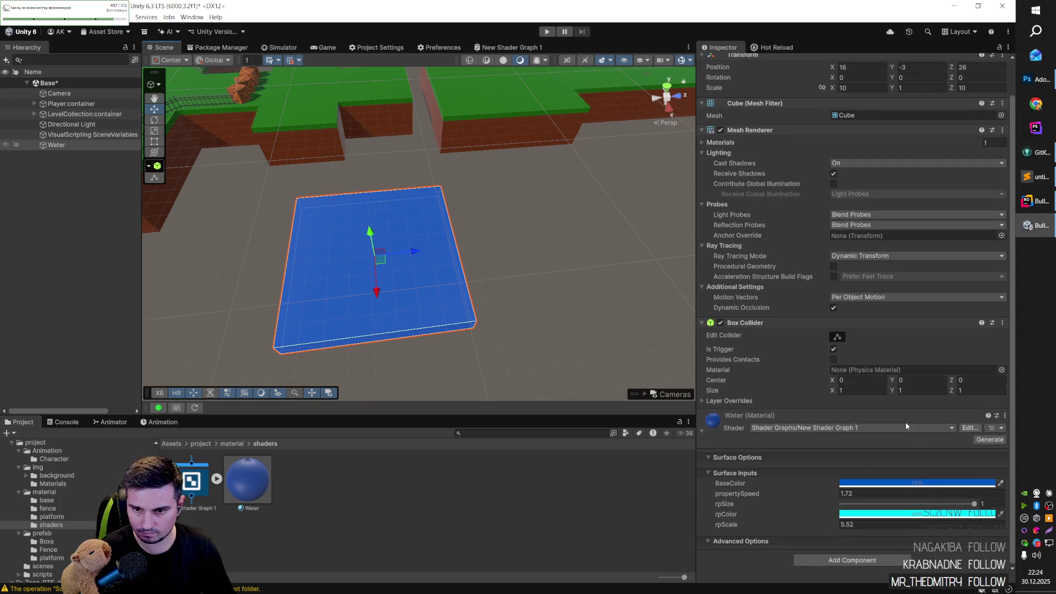
scroll(913, 429, "up", 1)
scroll(906, 424, "down", 1)
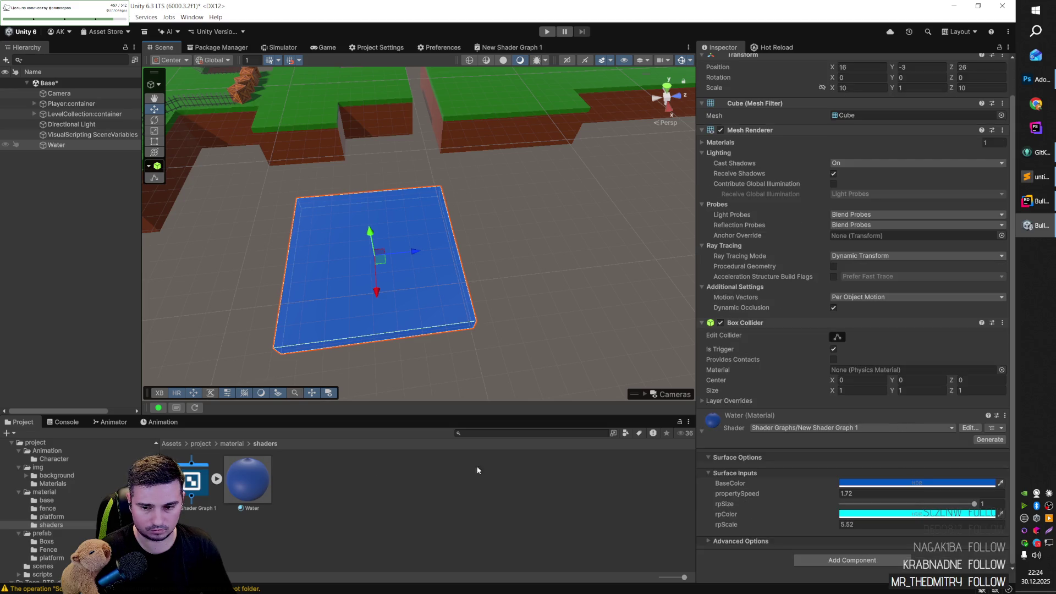
key("Delete")
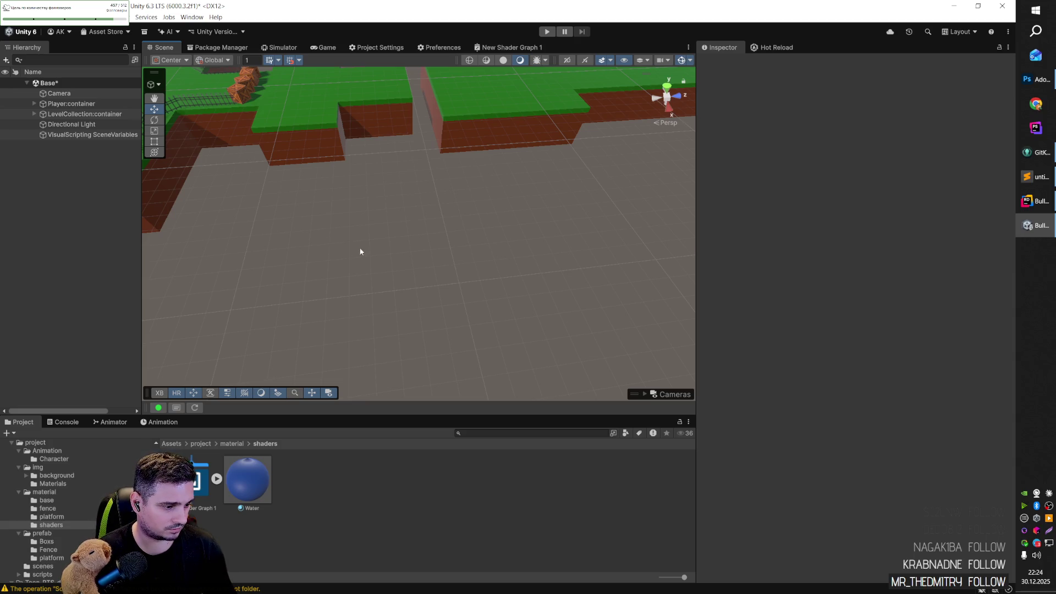
Step: Orbit and pan the Scene view across the level to inspect the platforms without the water
mouse_move(373, 224)
left_mouse_down()
mouse_move(386, 226)
mouse_move(391, 165)
mouse_move(324, 147)
mouse_move(464, 224)
mouse_move(453, 200)
mouse_move(509, 219)
mouse_move(474, 224)
mouse_move(535, 229)
mouse_move(405, 221)
mouse_move(219, 266)
mouse_move(230, 285)
mouse_move(486, 231)
left_mouse_up()
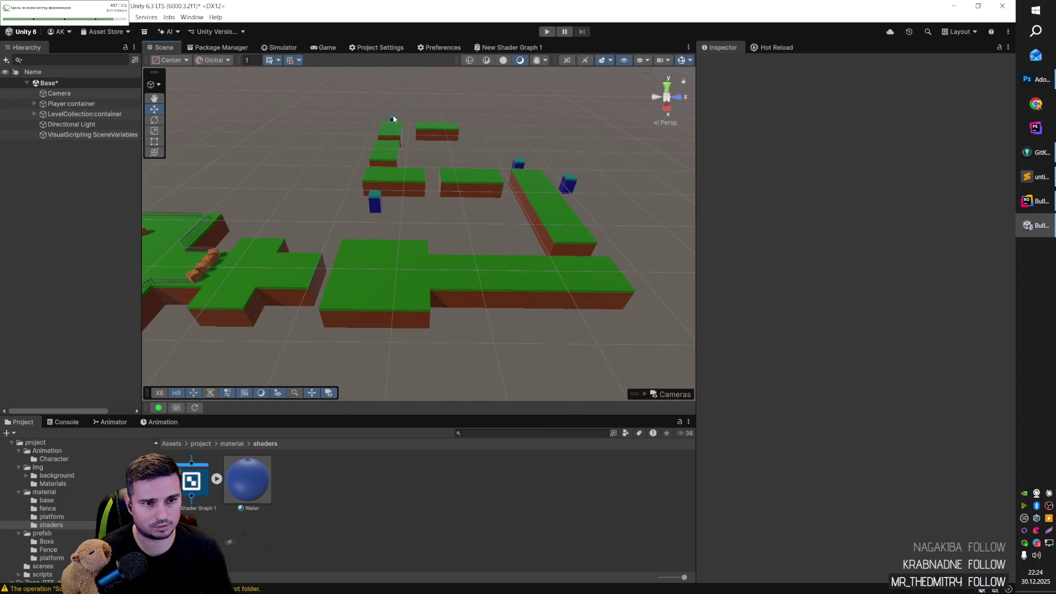
mouse_move(524, 174)
left_mouse_down()
mouse_move(455, 239)
mouse_move(391, 236)
mouse_move(383, 217)
mouse_move(342, 233)
left_mouse_up()
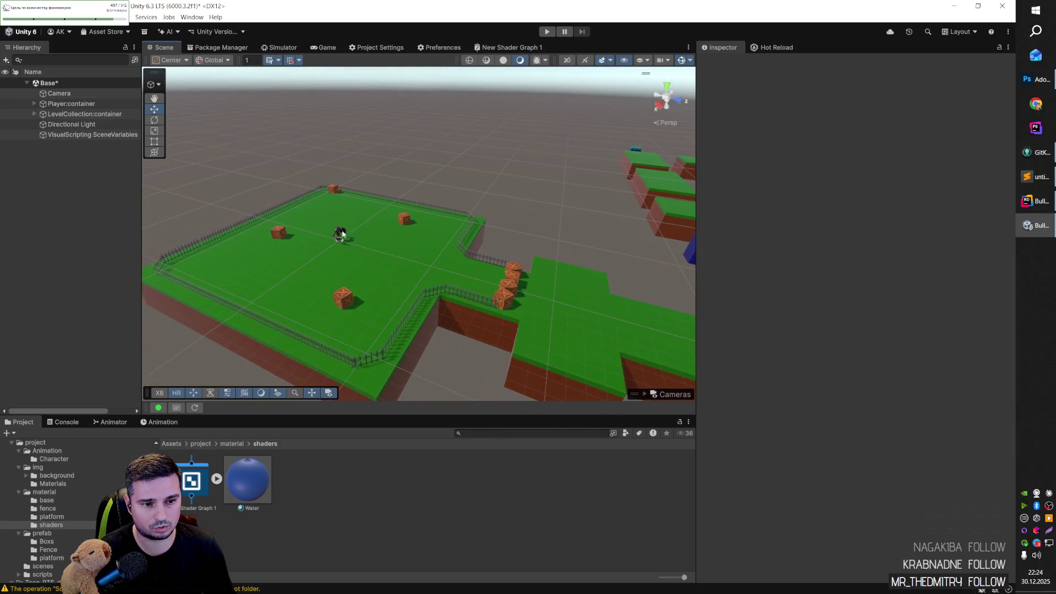
mouse_move(439, 258)
left_mouse_down()
mouse_move(431, 252)
mouse_move(448, 259)
mouse_move(442, 244)
mouse_move(410, 238)
left_mouse_up()
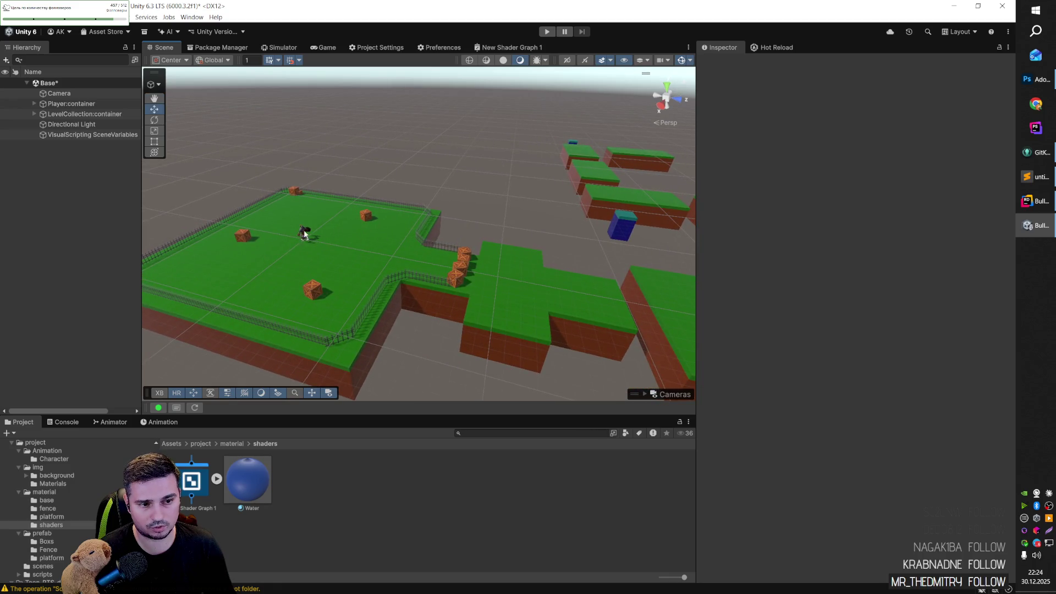
left_click_drag(308, 237, 408, 235)
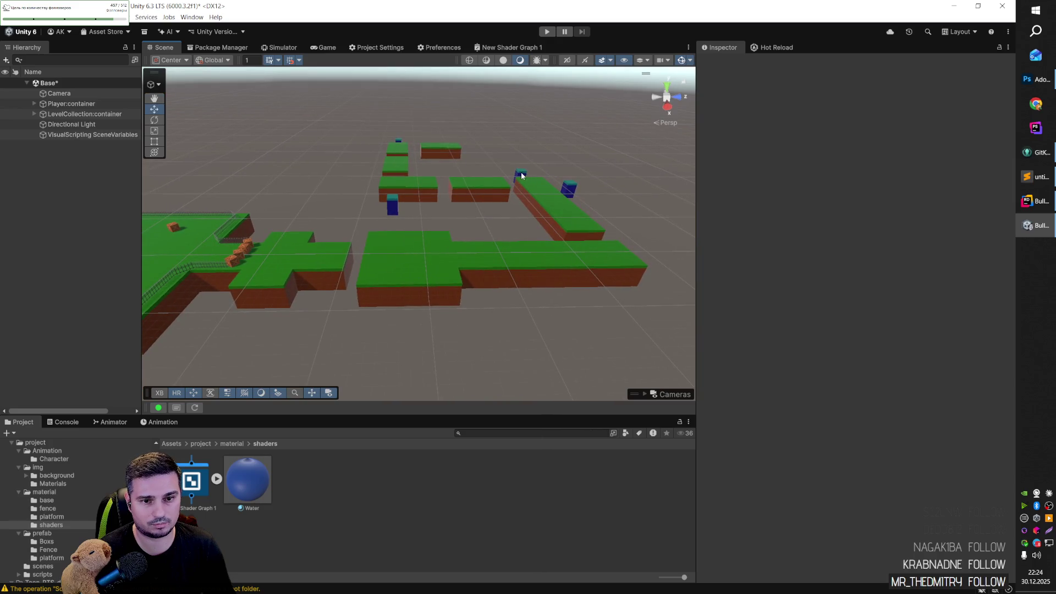
mouse_move(489, 220)
left_mouse_down()
mouse_move(424, 207)
mouse_move(404, 251)
mouse_move(523, 160)
mouse_move(553, 218)
mouse_move(483, 228)
mouse_move(404, 206)
mouse_move(361, 239)
mouse_move(400, 234)
left_mouse_up()
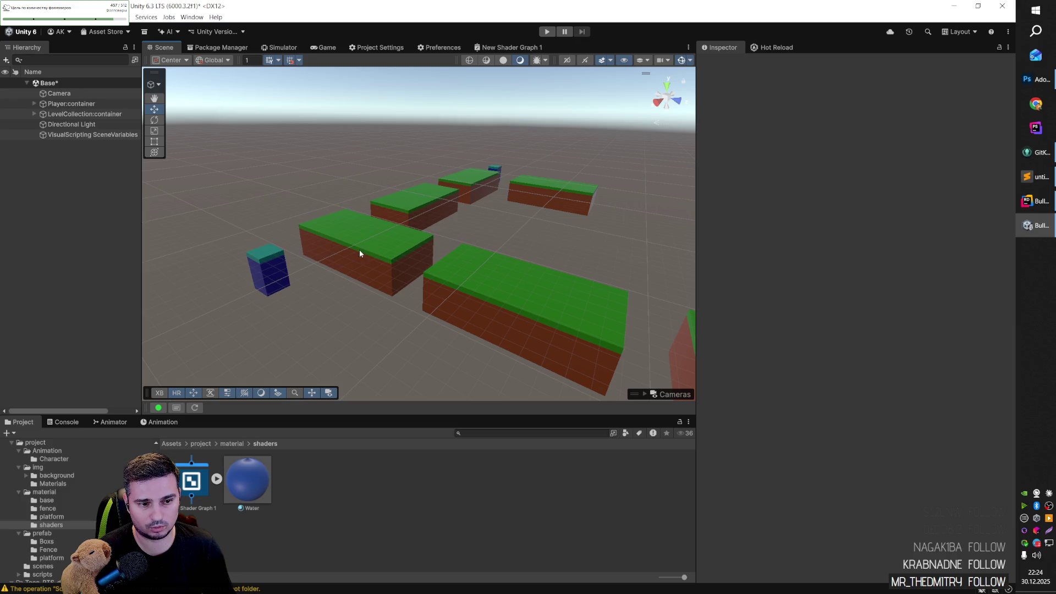
mouse_move(427, 255)
left_mouse_down()
mouse_move(504, 266)
mouse_move(513, 287)
mouse_move(451, 285)
mouse_move(476, 292)
mouse_move(558, 288)
mouse_move(585, 245)
left_mouse_up()
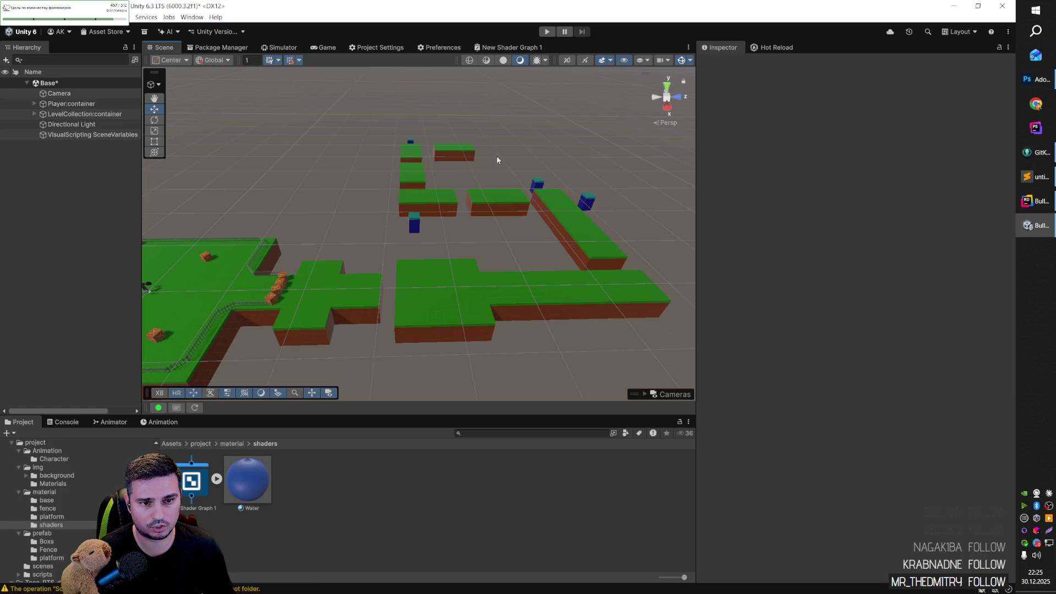
Step: Save the Base scene with Ctrl+S, then bring the knight's field into view and select the knight
mouse_move(324, 285)
left_mouse_down()
mouse_move(318, 231)
mouse_move(363, 217)
mouse_move(400, 235)
mouse_move(342, 233)
mouse_move(396, 191)
mouse_move(502, 250)
mouse_move(453, 264)
mouse_move(481, 252)
mouse_move(550, 259)
mouse_move(516, 264)
left_mouse_up()
key("ctrl+s")
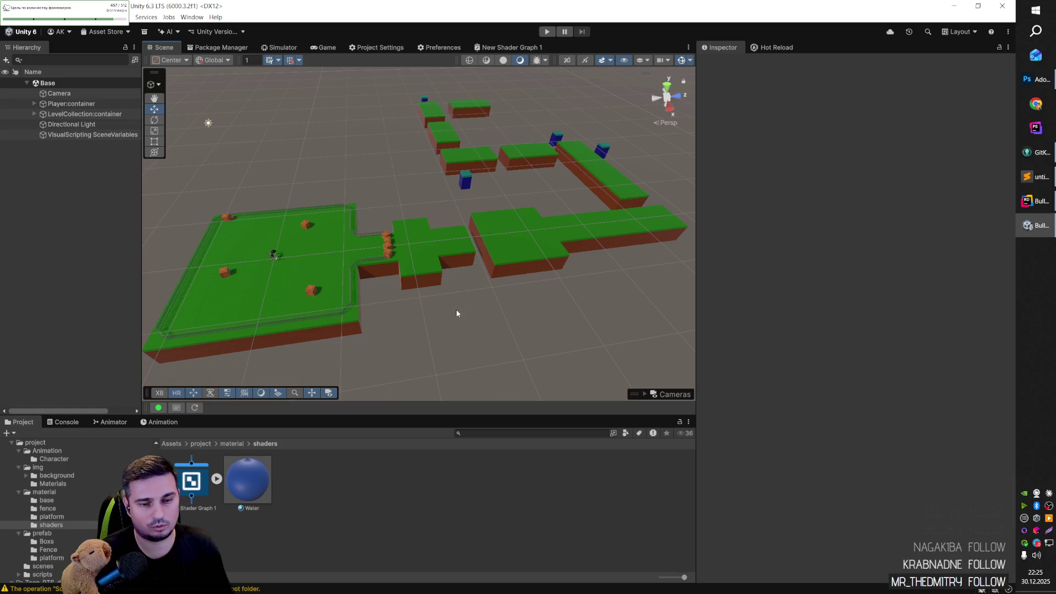
mouse_move(467, 303)
left_mouse_down()
mouse_move(401, 278)
mouse_move(505, 268)
mouse_move(481, 276)
mouse_move(499, 289)
mouse_move(429, 330)
mouse_move(621, 283)
left_mouse_up()
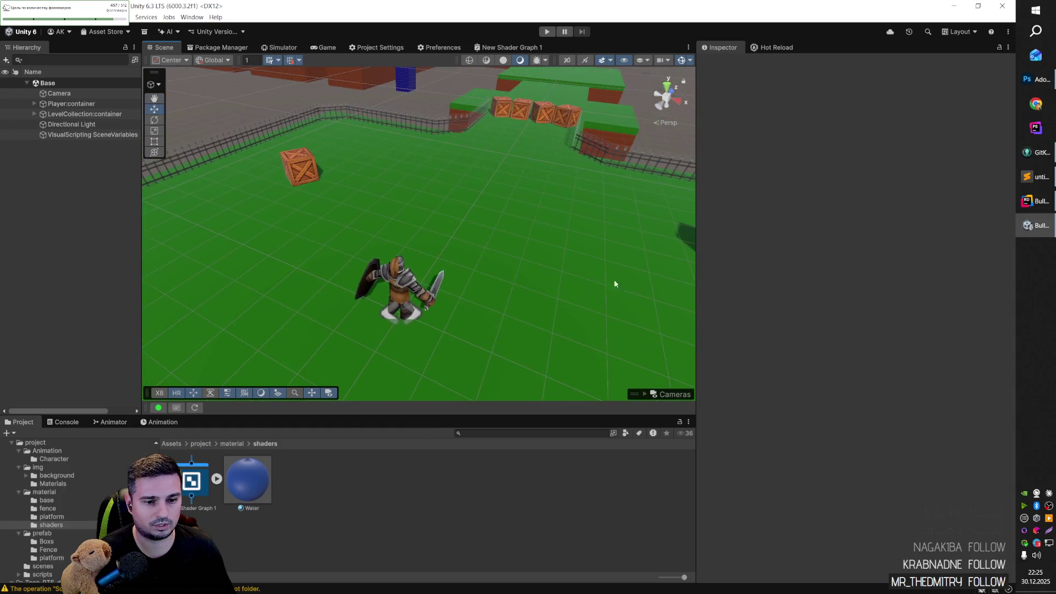
left_click(401, 284)
Step: Select the Character and open the knight's Animator state graph in an enlarged panel
left_click(88, 128)
left_click(172, 444)
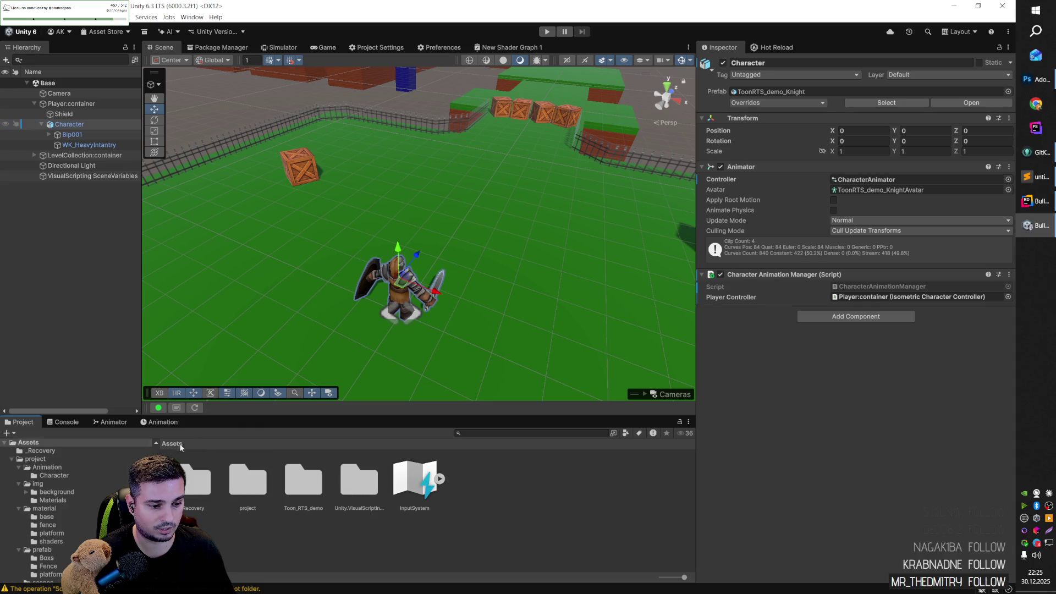
left_click(109, 423)
left_click_drag(265, 412, 284, 295)
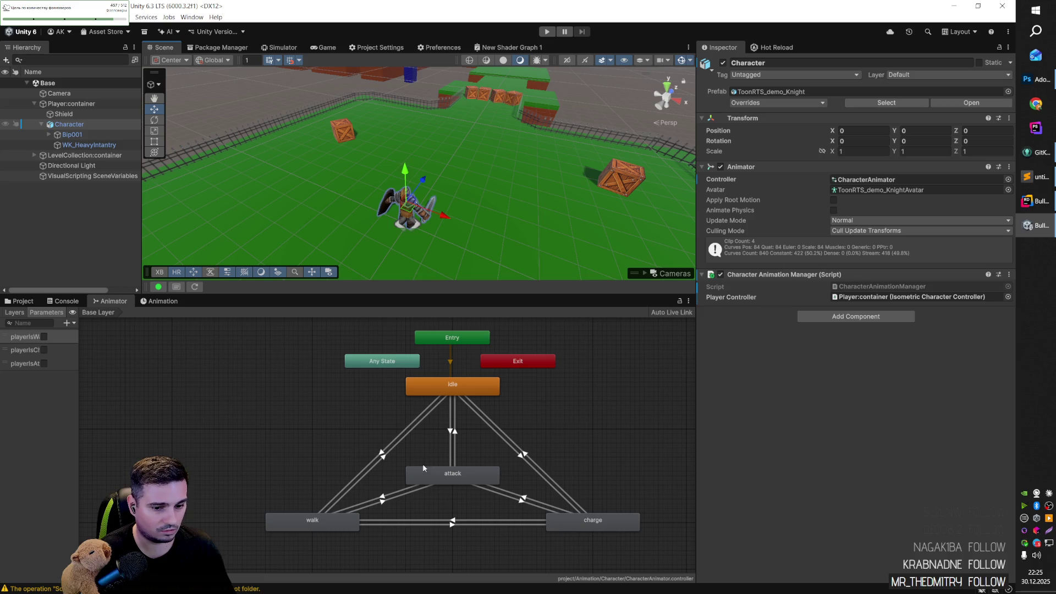
Step: Show the charge clip's keys in the Animation timeline and scrub it to frame 23
left_click(150, 302)
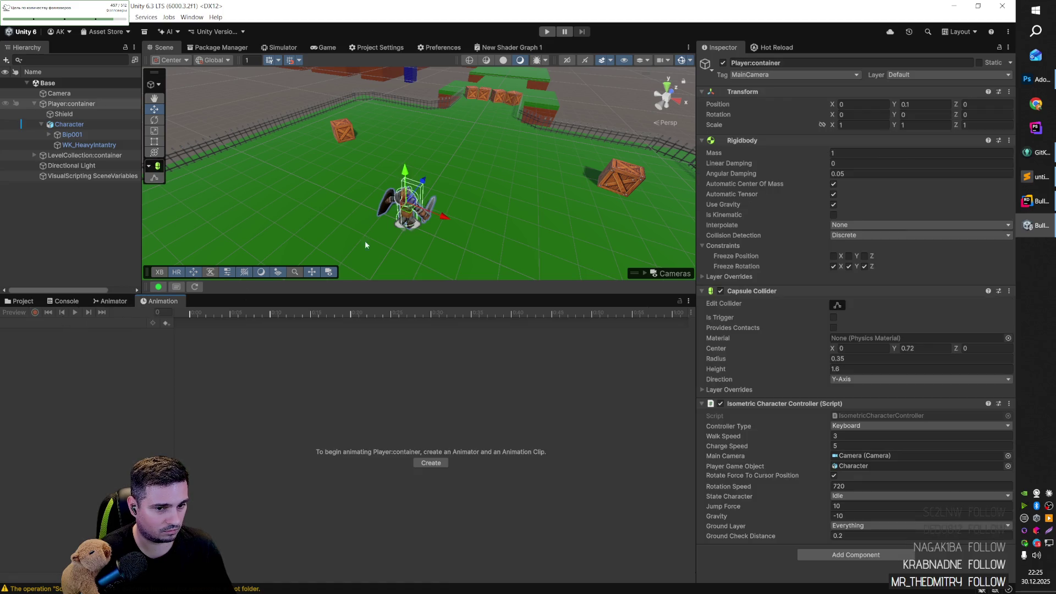
left_click(79, 124)
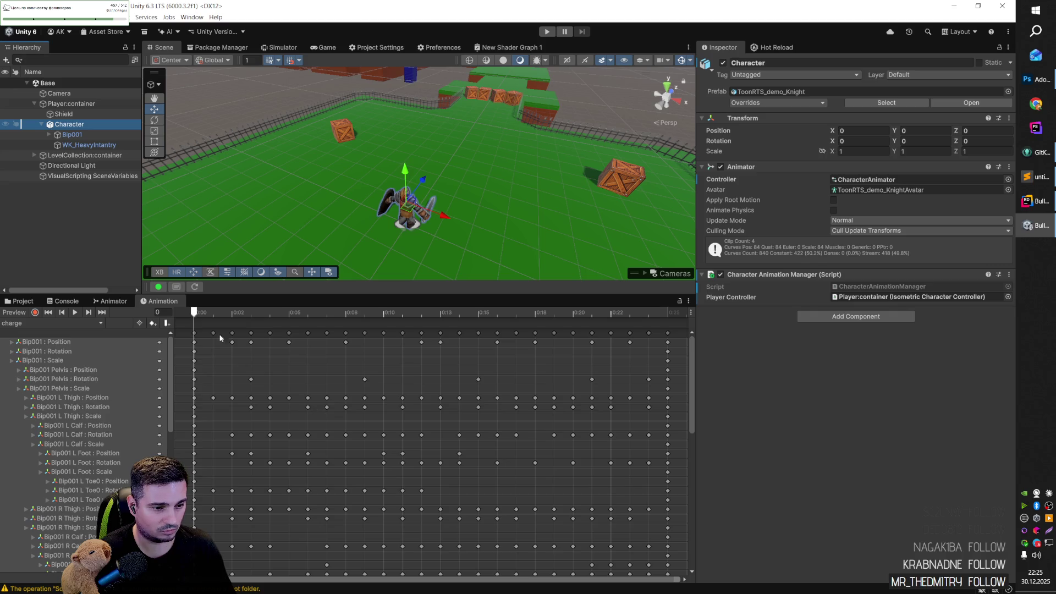
mouse_move(197, 316)
left_mouse_down()
mouse_move(674, 341)
mouse_move(192, 355)
left_mouse_up()
scroll(326, 415, "down", 3)
mouse_move(692, 411)
left_mouse_down()
mouse_move(692, 487)
mouse_move(667, 363)
left_mouse_up()
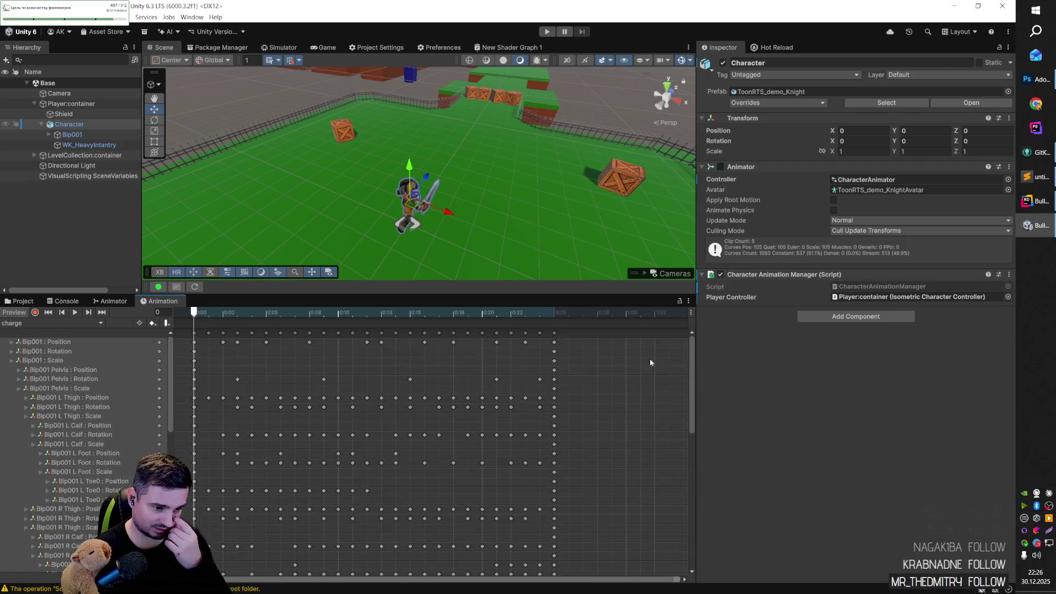
mouse_move(195, 312)
left_mouse_down()
mouse_move(553, 313)
mouse_move(193, 313)
left_mouse_up()
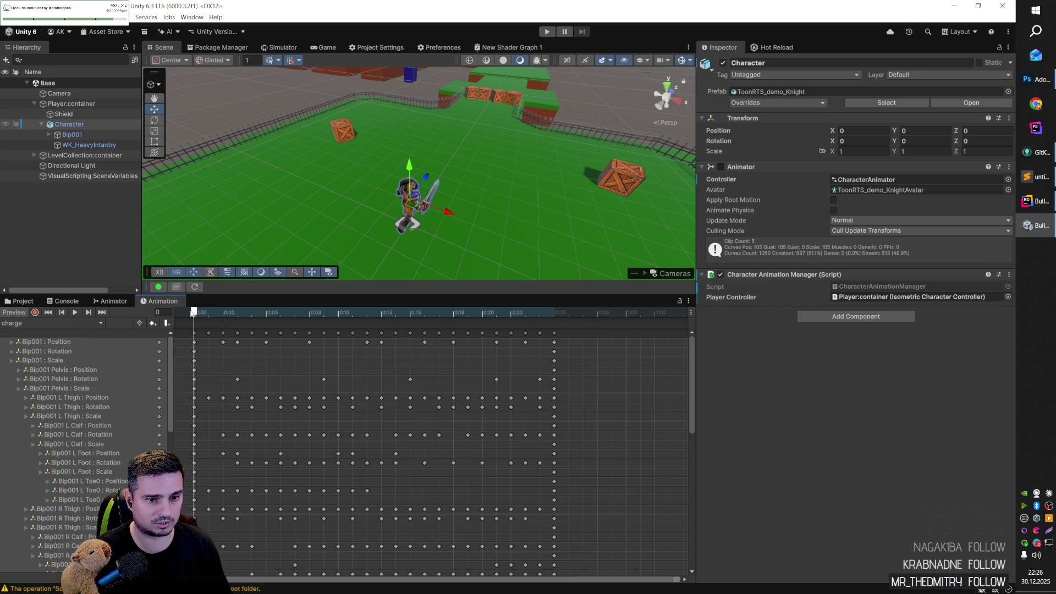
left_click(55, 323)
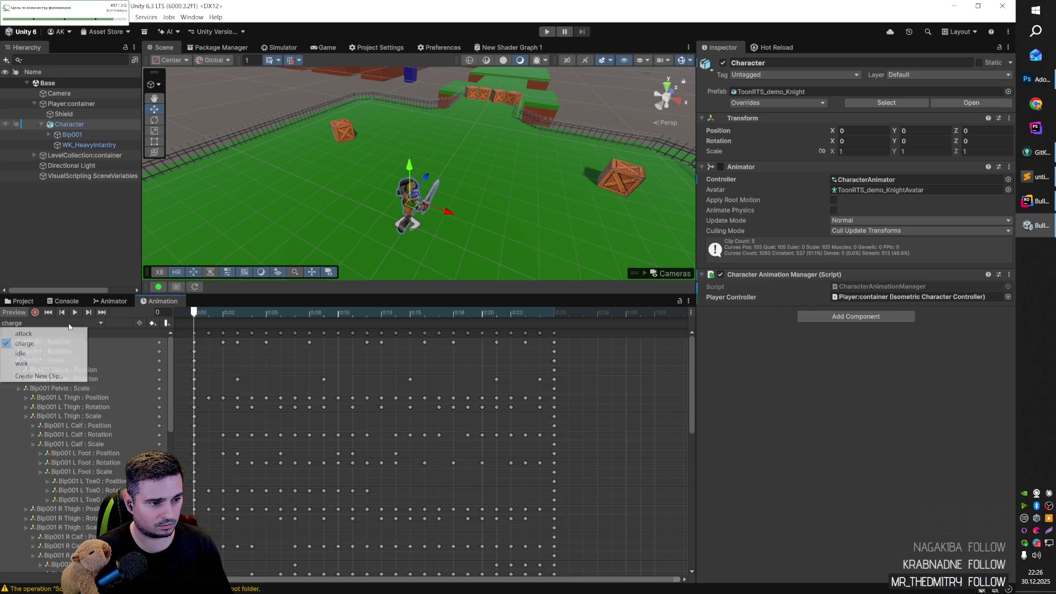
Step: Load the attack clip, scrub it to frame 23, and orbit the view around the knight
left_click(33, 334)
scroll(342, 370, "down", 1)
mouse_move(209, 314)
left_mouse_down()
mouse_move(625, 328)
mouse_move(210, 332)
left_mouse_up()
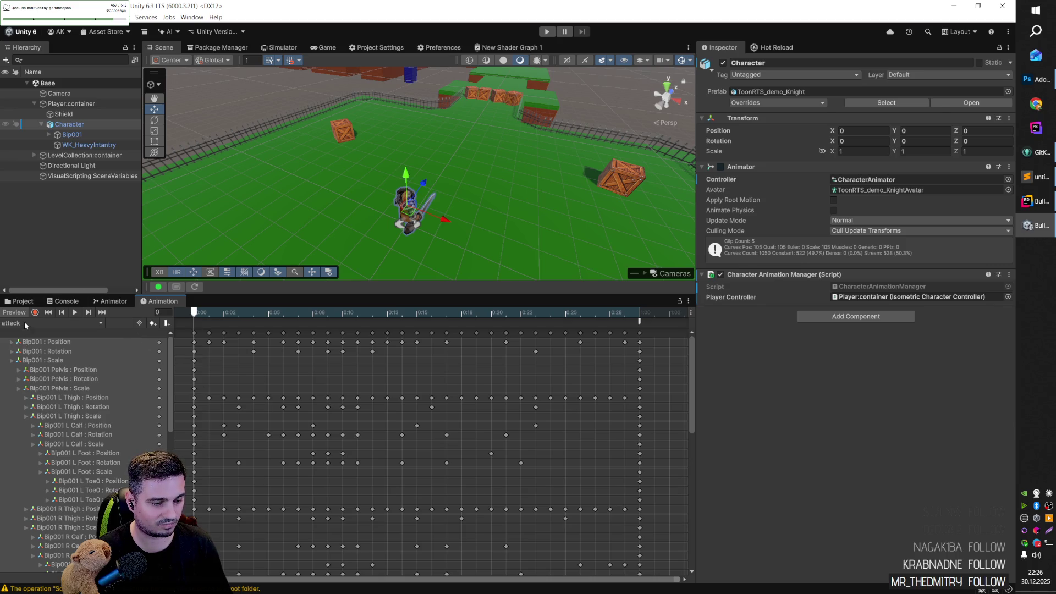
mouse_move(451, 216)
left_mouse_down()
mouse_move(420, 218)
mouse_move(470, 180)
mouse_move(409, 173)
left_mouse_up()
mouse_move(472, 164)
left_mouse_down()
mouse_move(378, 197)
mouse_move(426, 201)
mouse_move(401, 202)
mouse_move(413, 210)
left_mouse_up()
scroll(377, 197, "down", 10)
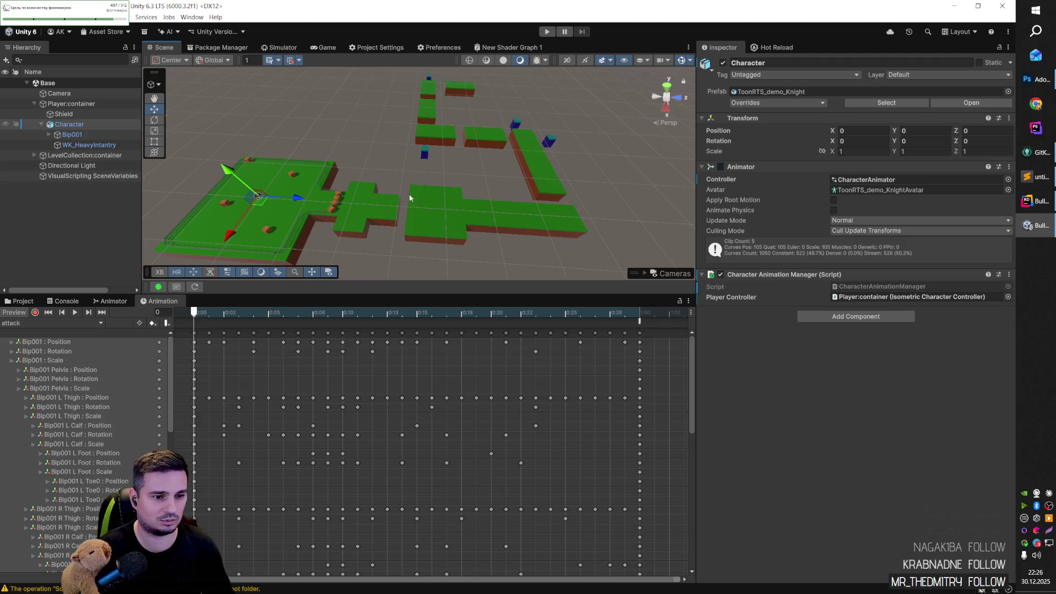
left_click_drag(466, 173, 434, 166)
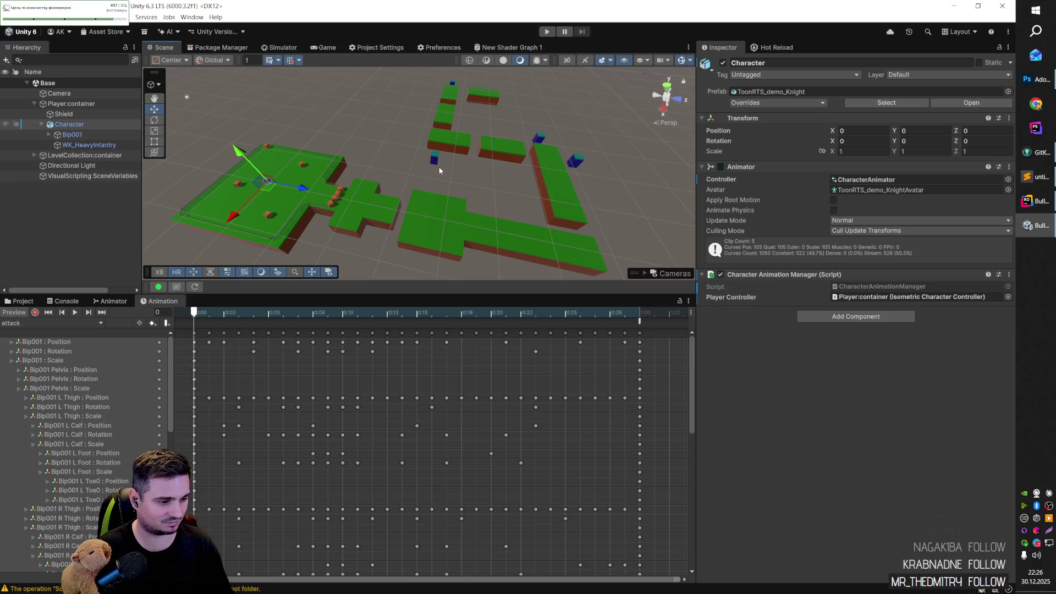
scroll(548, 354, "right", 3)
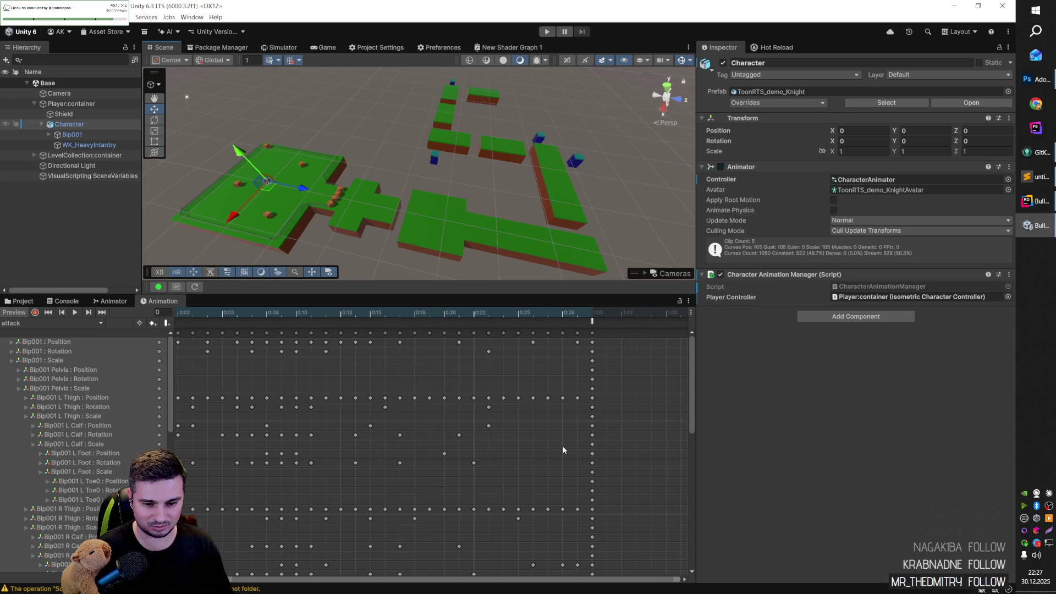
mouse_move(691, 405)
left_mouse_down()
mouse_move(696, 539)
mouse_move(694, 407)
left_mouse_up()
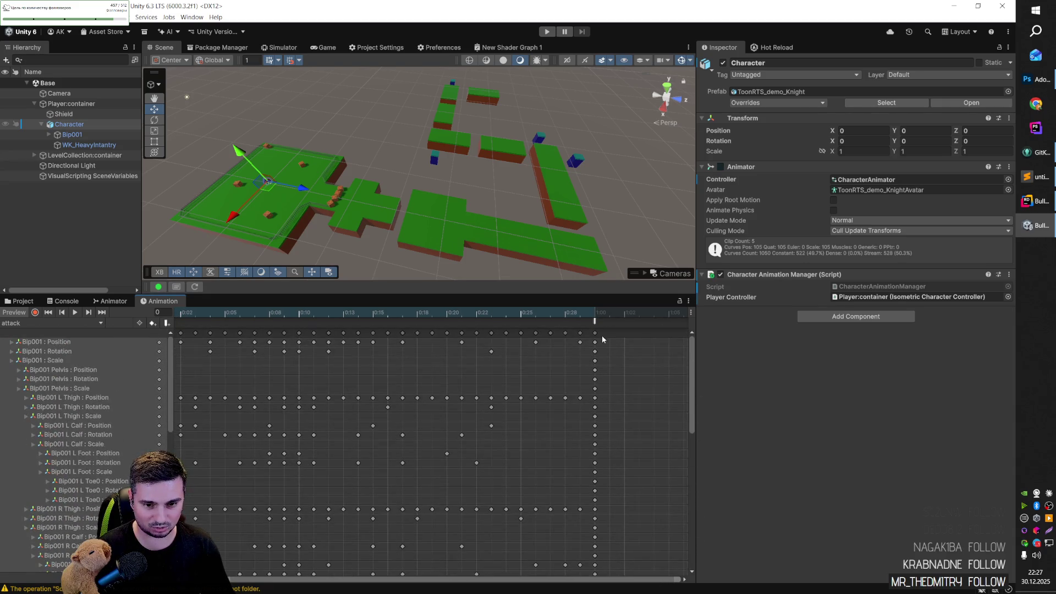
left_click(596, 334)
scroll(599, 459, "down", 3)
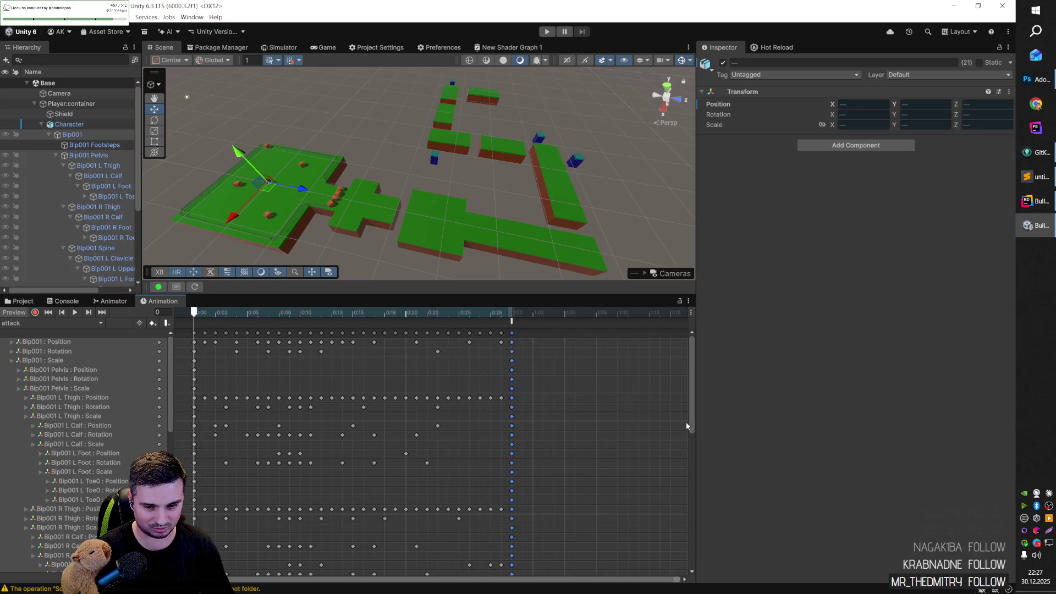
left_click_drag(691, 430, 688, 566)
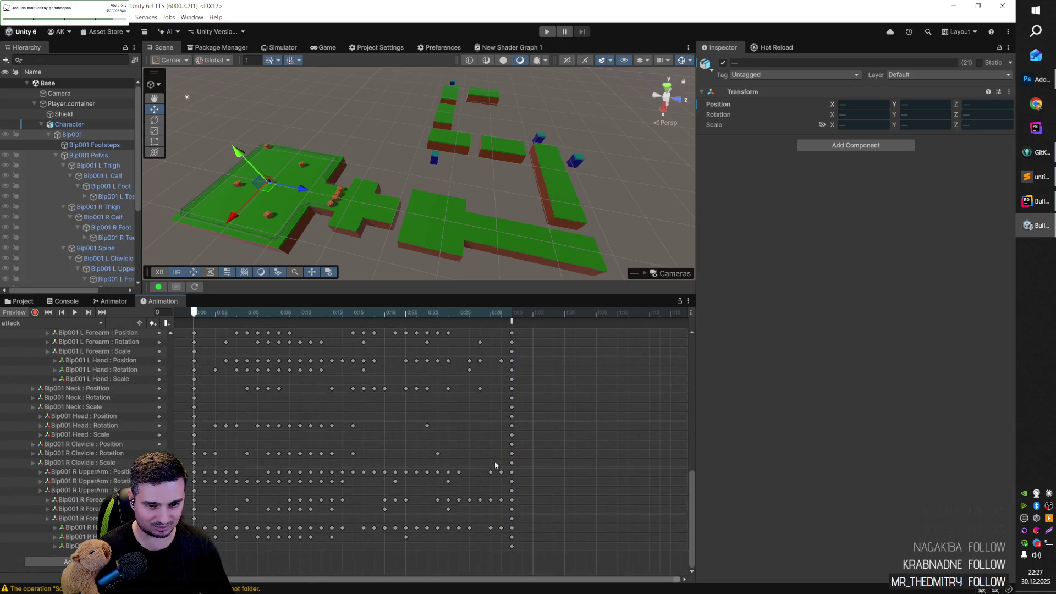
left_click(512, 435)
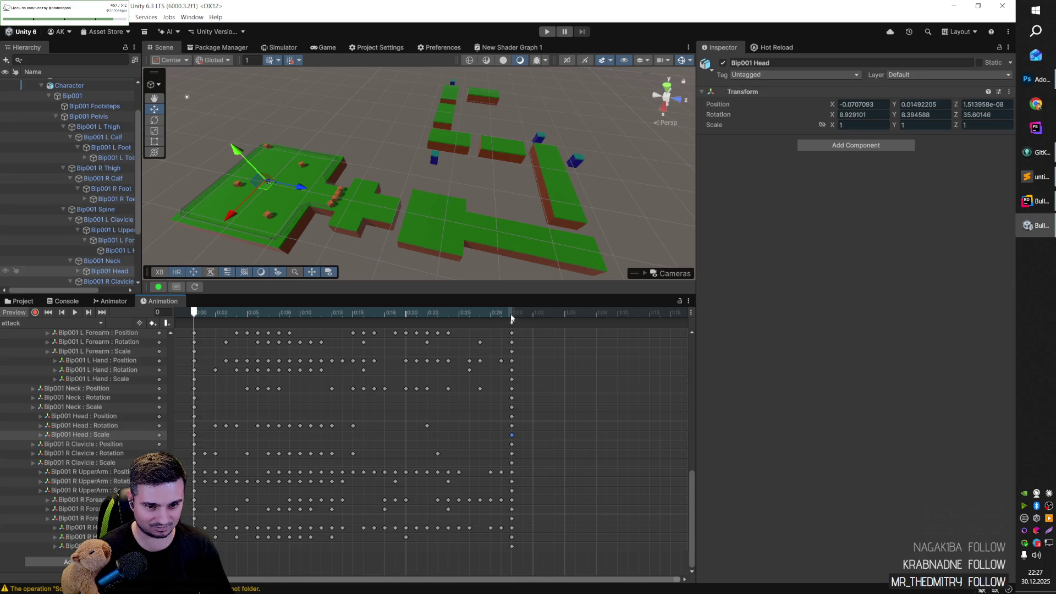
left_click_drag(536, 556, 502, 329)
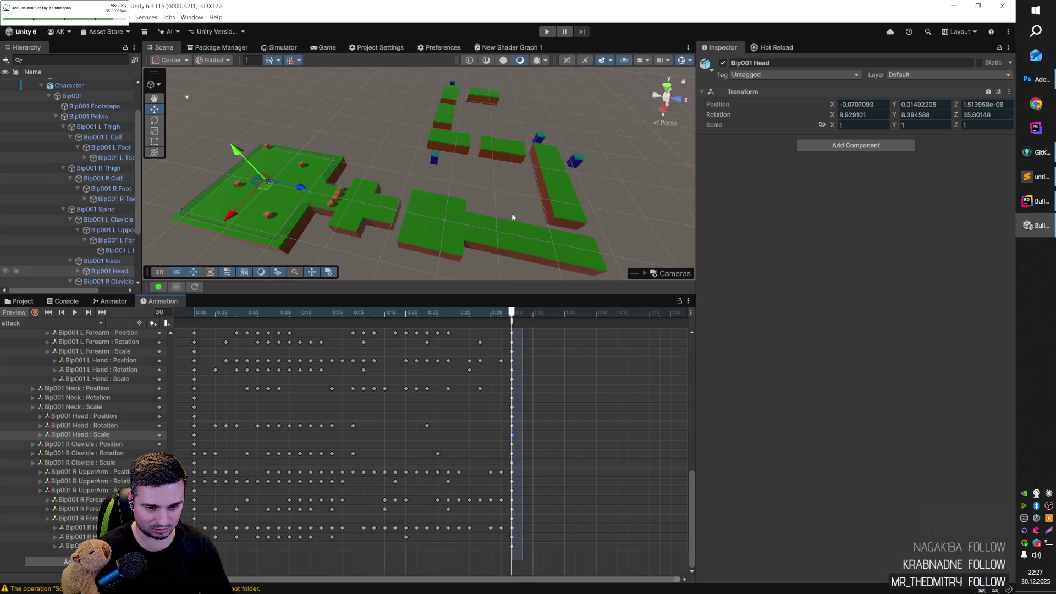
scroll(302, 511, "up", 5)
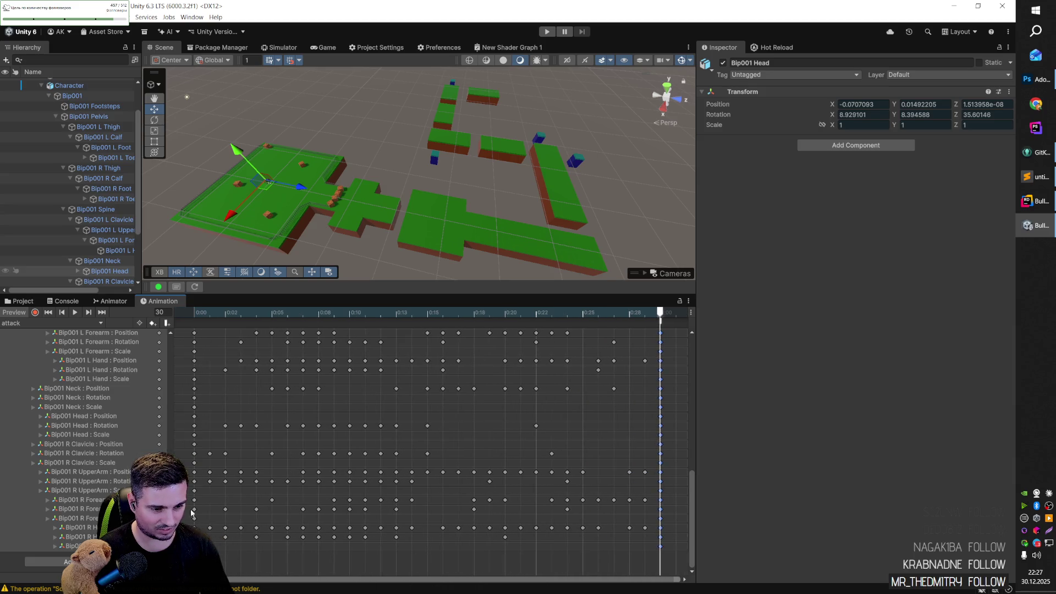
scroll(691, 486, "up", 10)
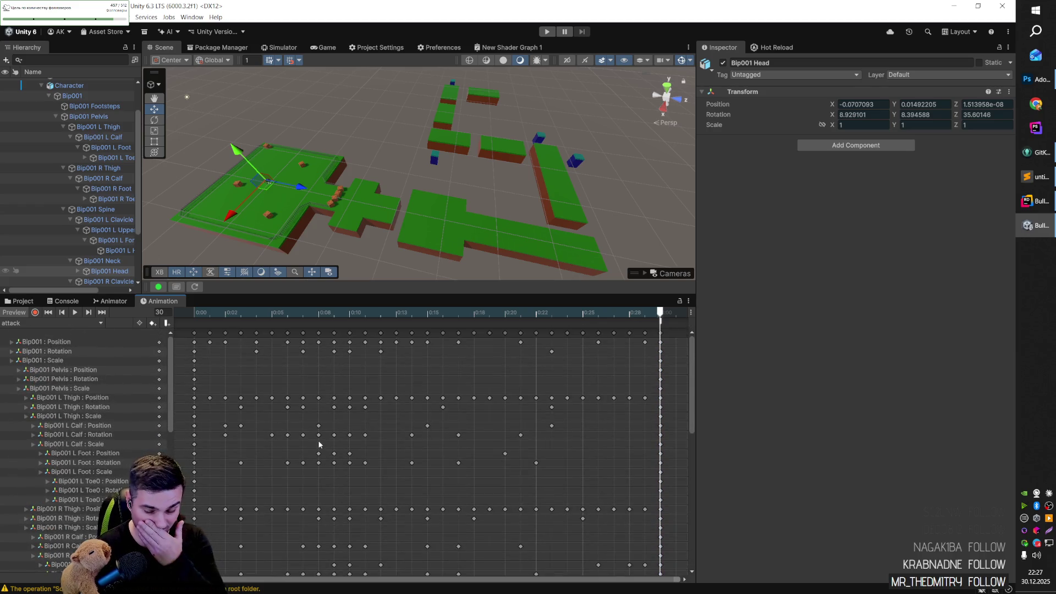
Step: Cycle the previewed clip through charge and idle, settling on walk
left_click(40, 324)
left_click(24, 344)
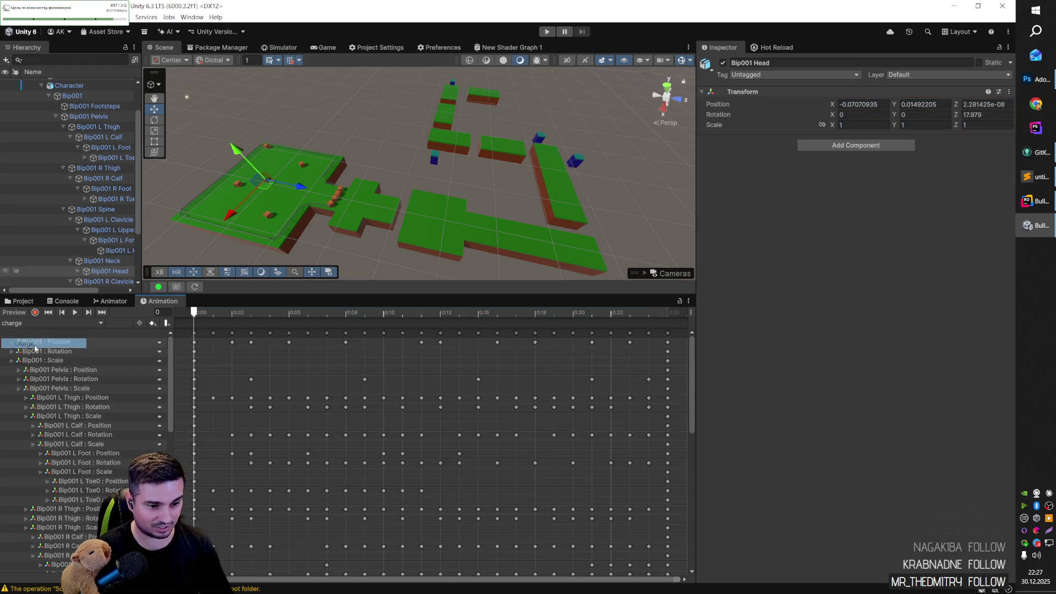
left_click(40, 324)
left_click(46, 355)
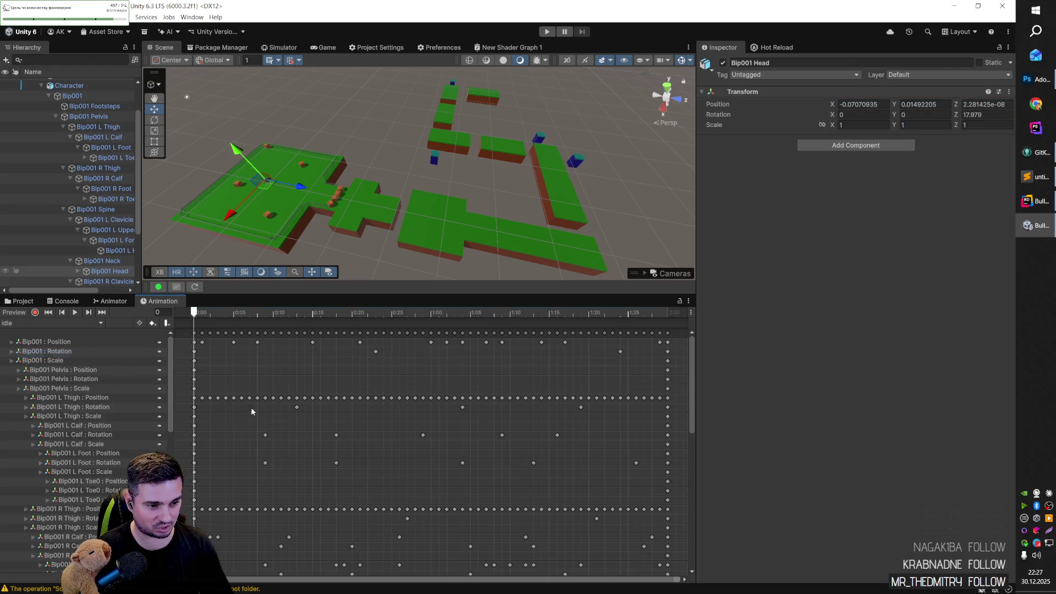
left_click(78, 323)
left_click(24, 364)
scroll(445, 473, "down", 2)
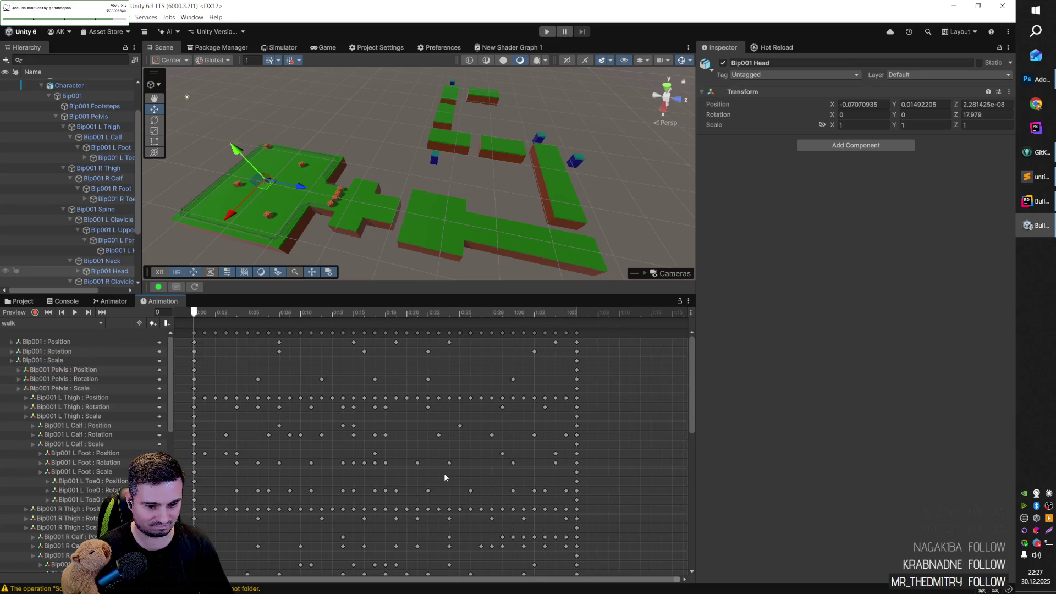
scroll(443, 474, "down", 1)
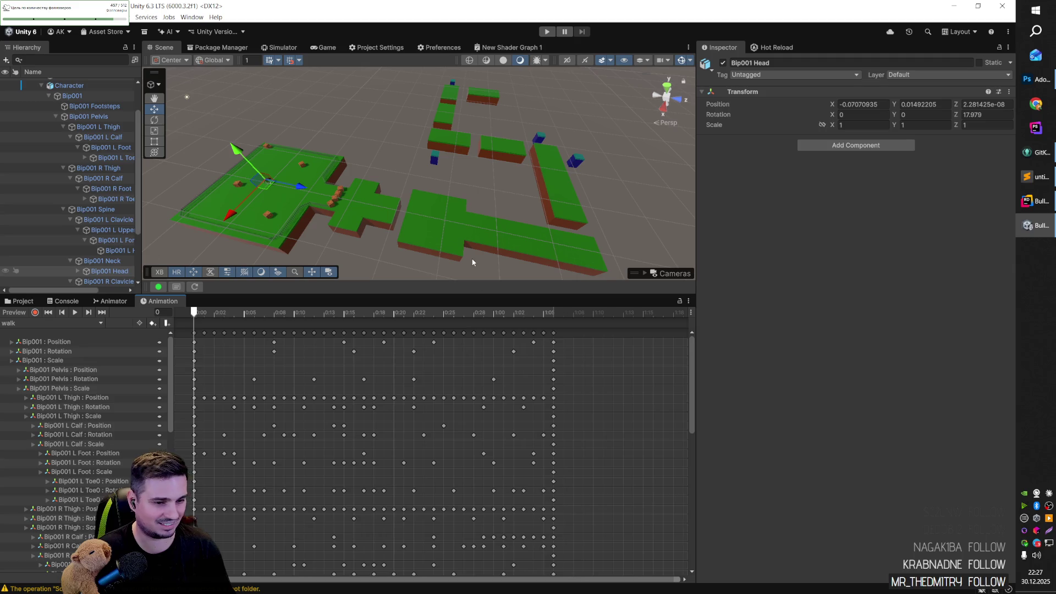
Step: Clear the scene selection and rotate the Scene view to a new angle
left_click(378, 250)
mouse_move(357, 245)
left_mouse_down()
mouse_move(392, 239)
mouse_move(391, 248)
mouse_move(370, 238)
mouse_move(338, 245)
mouse_move(363, 255)
left_mouse_up()
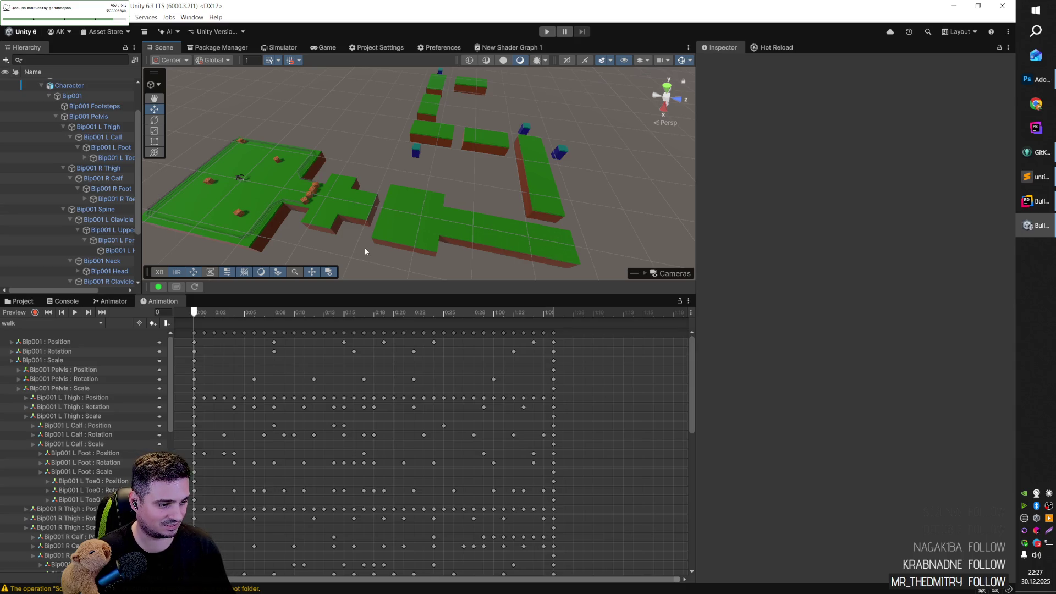
left_click_drag(357, 251, 362, 246)
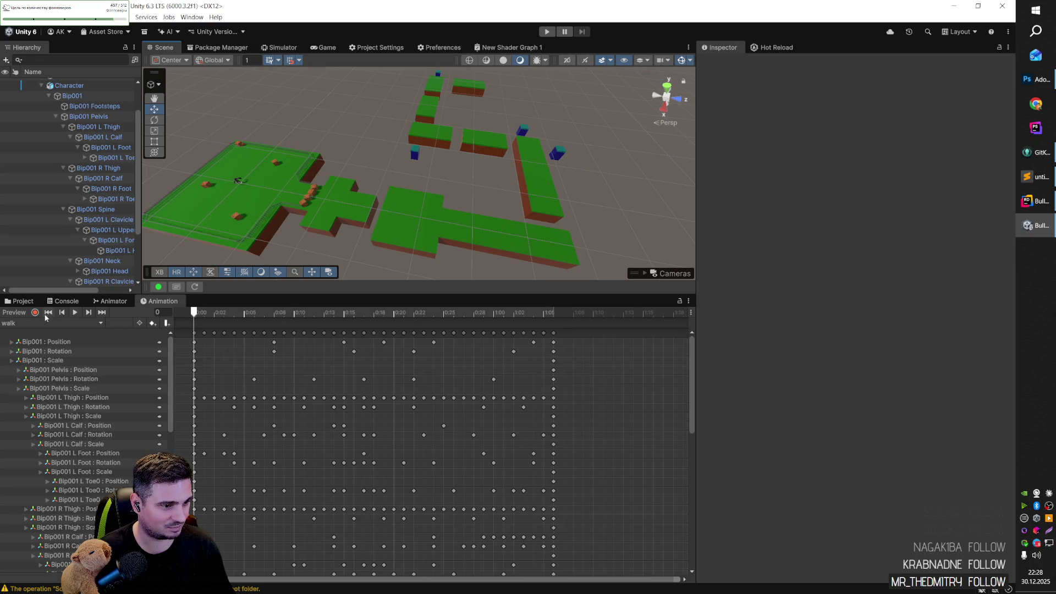
Step: Enlarge the Scene view above the Animation panel and orbit around the knight
left_click_drag(347, 294, 347, 374)
mouse_move(308, 242)
left_mouse_down()
mouse_move(287, 251)
mouse_move(259, 231)
mouse_move(200, 247)
mouse_move(302, 227)
left_mouse_up()
mouse_move(359, 188)
left_mouse_down()
mouse_move(473, 229)
mouse_move(298, 218)
mouse_move(370, 271)
mouse_move(335, 266)
mouse_move(575, 253)
mouse_move(455, 214)
mouse_move(427, 226)
mouse_move(592, 233)
left_mouse_up()
scroll(592, 232, "down", 5)
Step: Pull back over the whole level, then orbit to the knight's front
mouse_move(474, 216)
left_mouse_down()
mouse_move(578, 216)
mouse_move(577, 196)
left_mouse_up()
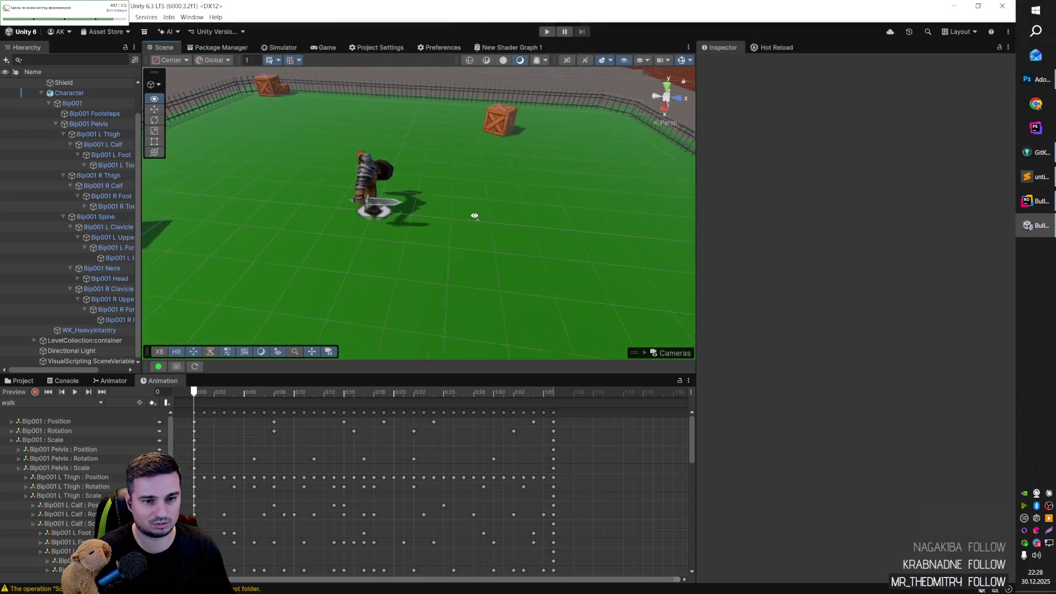
mouse_move(564, 250)
left_mouse_down()
mouse_move(479, 250)
mouse_move(546, 247)
left_mouse_up()
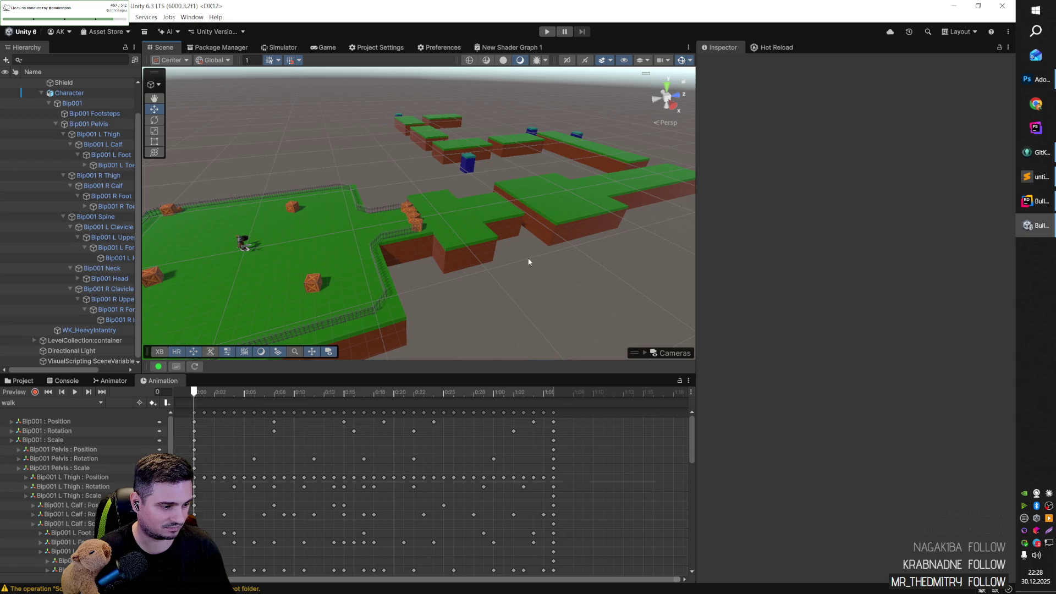
mouse_move(514, 255)
left_mouse_down()
mouse_move(535, 253)
mouse_move(528, 229)
mouse_move(446, 228)
left_mouse_up()
scroll(447, 228, "down", 10)
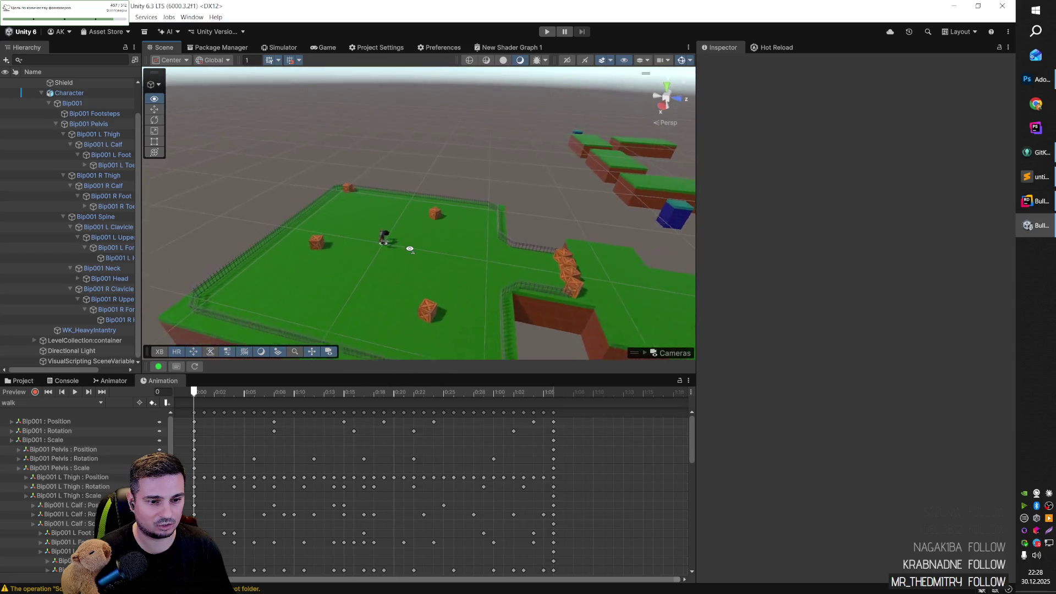
scroll(343, 289, "up", 5)
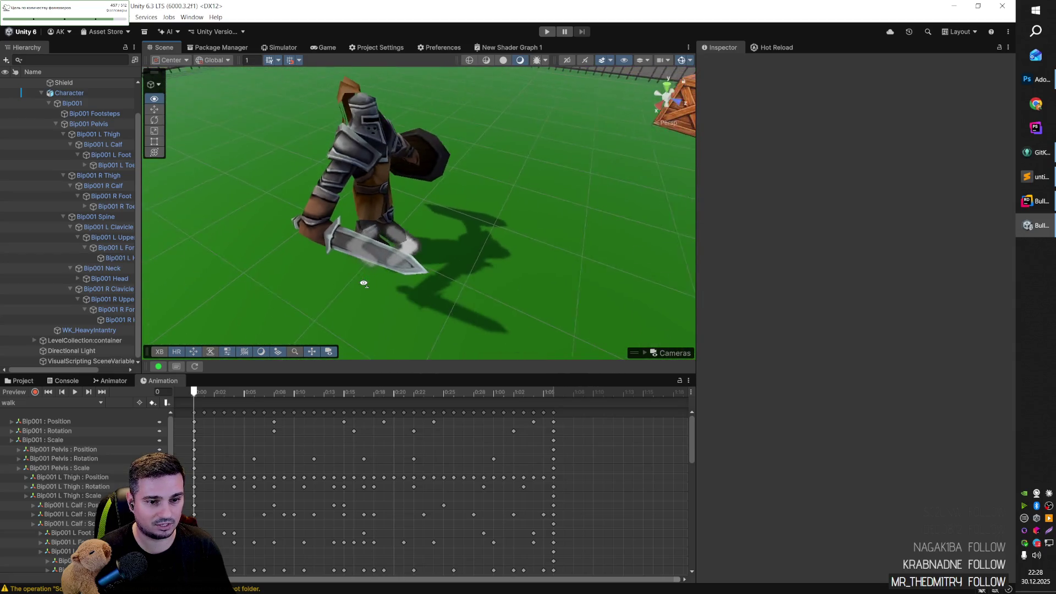
left_click(354, 246)
left_click_drag(350, 254, 273, 232)
Step: Widen the Hierarchy and browse the knight's bones down to Bip001 R Hand
left_click(321, 205)
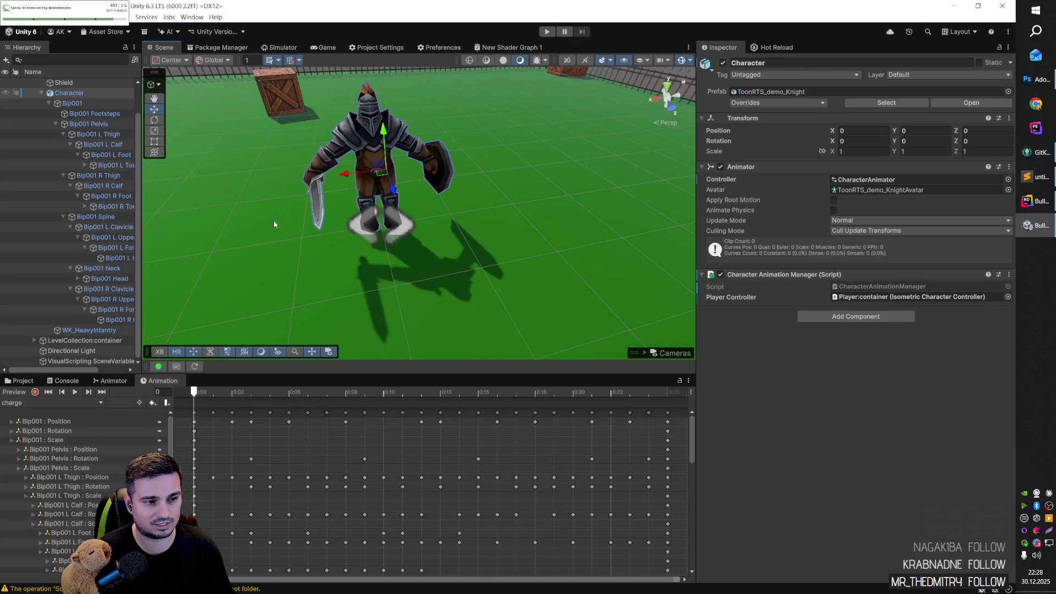
left_click_drag(140, 268, 193, 264)
left_click(104, 118)
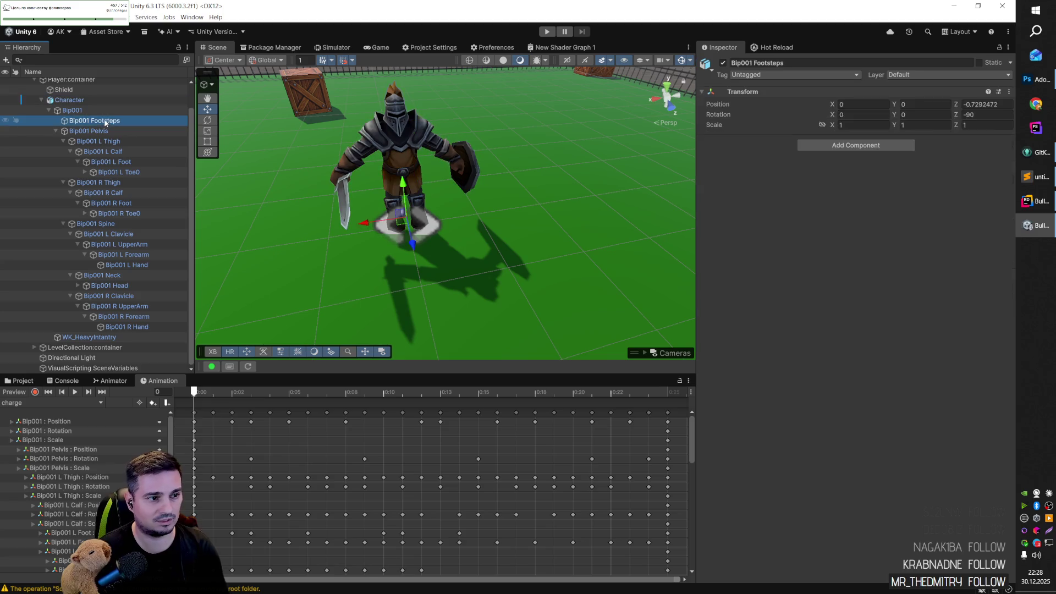
key("Down")
key("Down")
key("Down")
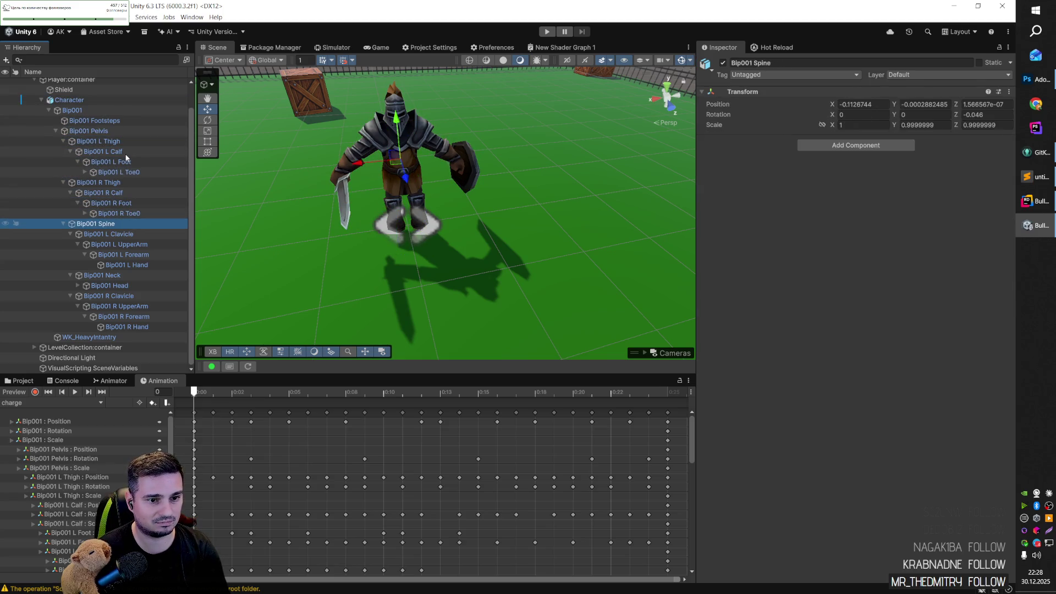
key("Down")
key("Down")
key("Down")
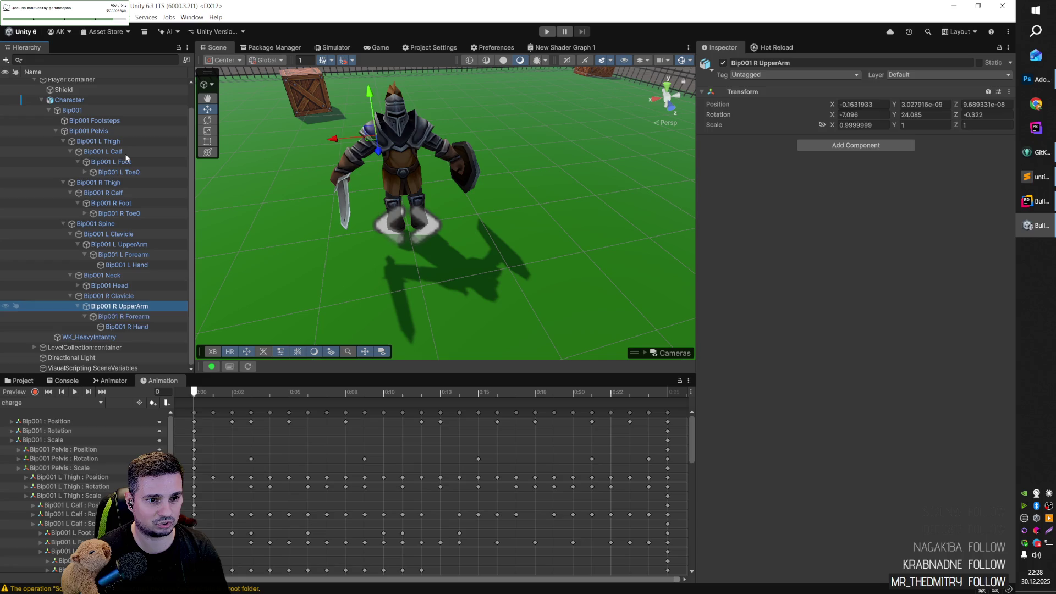
key("Down")
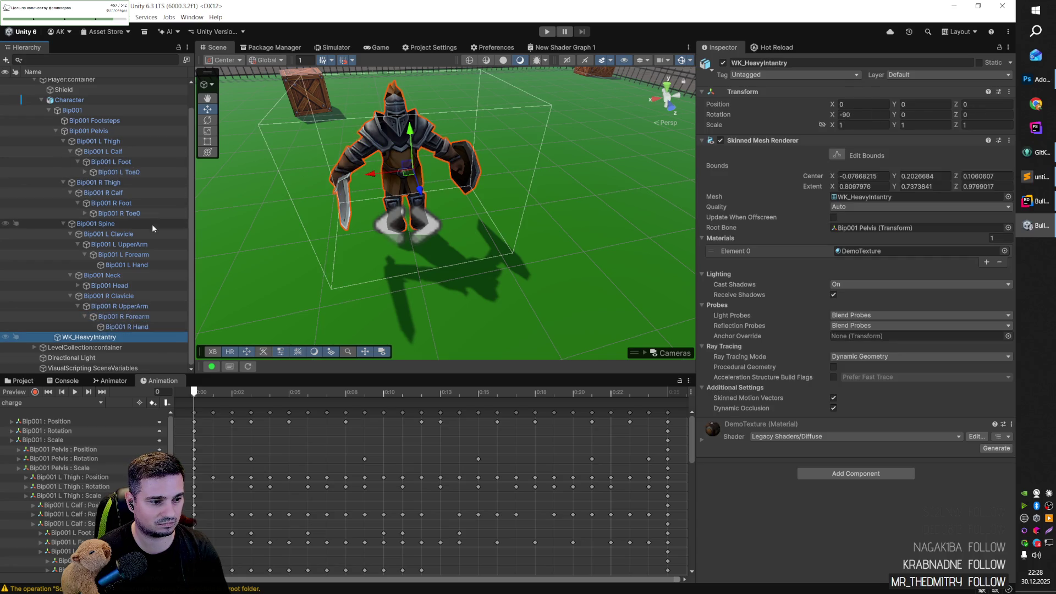
key("Up")
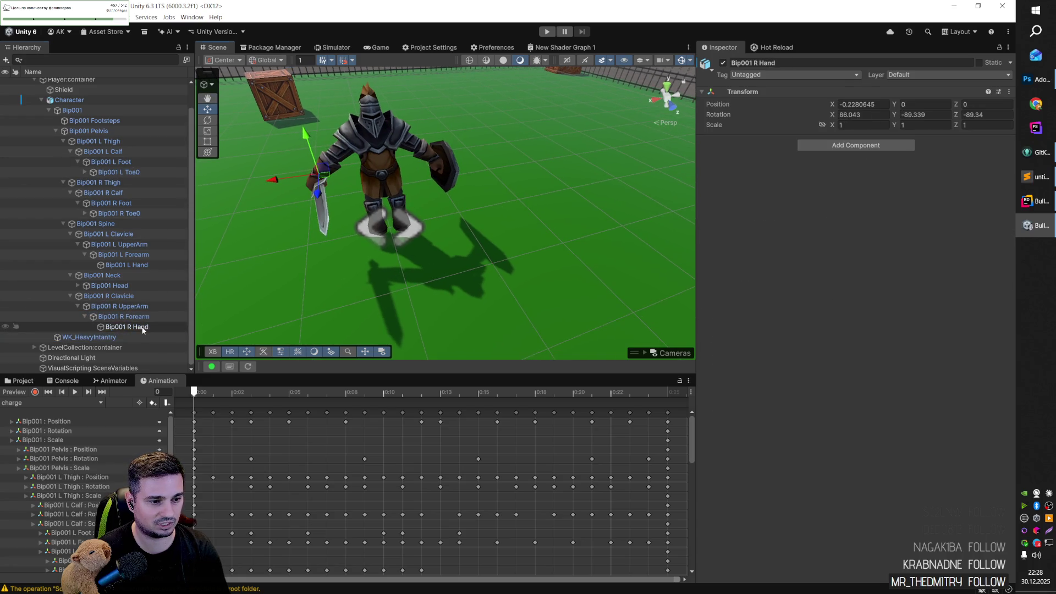
Step: Trial-delete the Bip001 R Hand and Bip001 Head bones, undoing each deletion
key("Delete")
left_click_drag(319, 213, 225, 281)
key("ctrl+z")
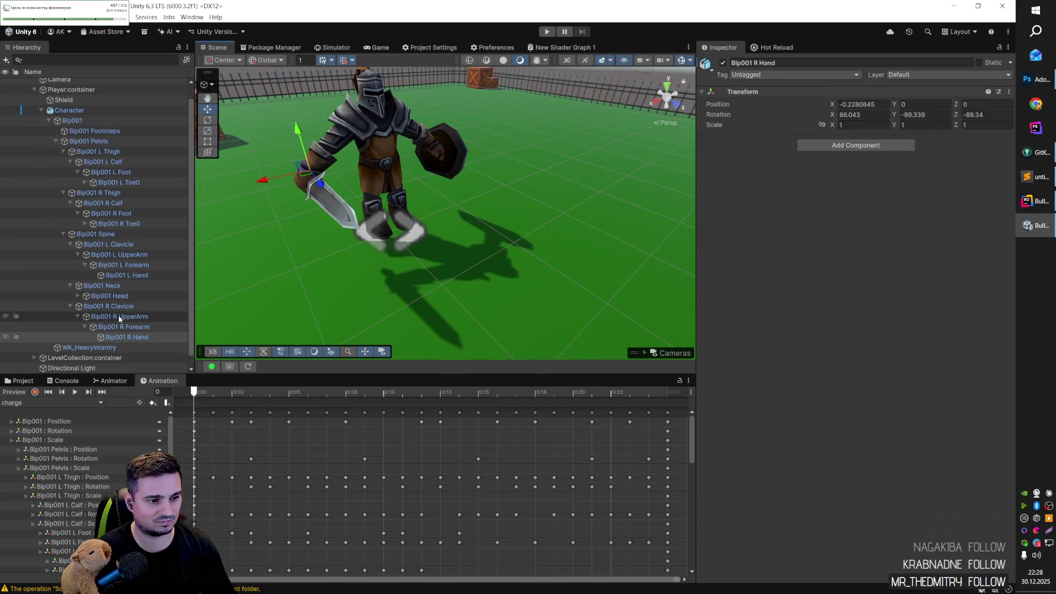
left_click(113, 296)
key("Delete")
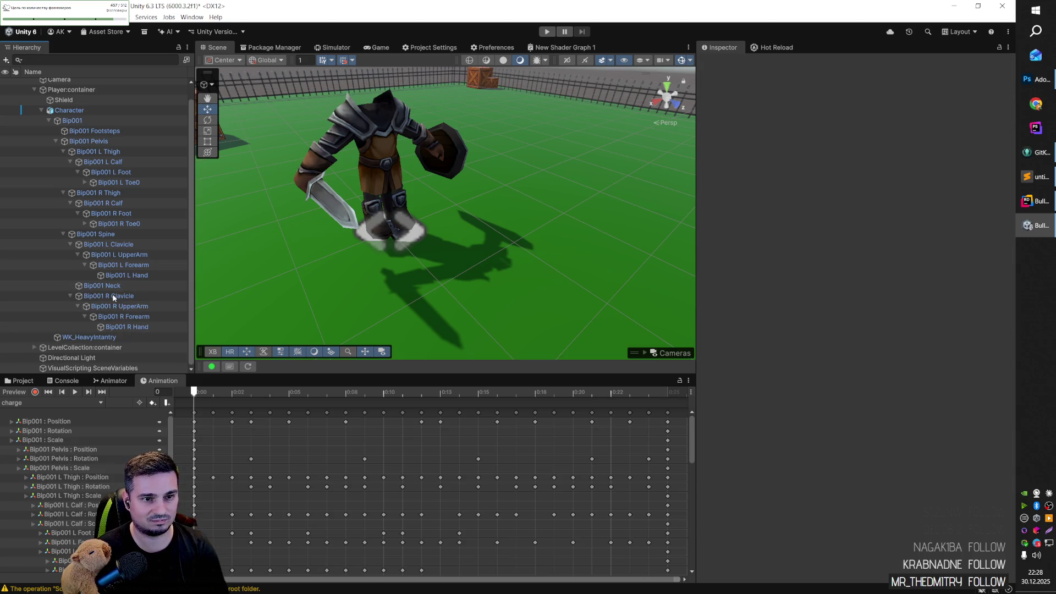
key("ctrl+z")
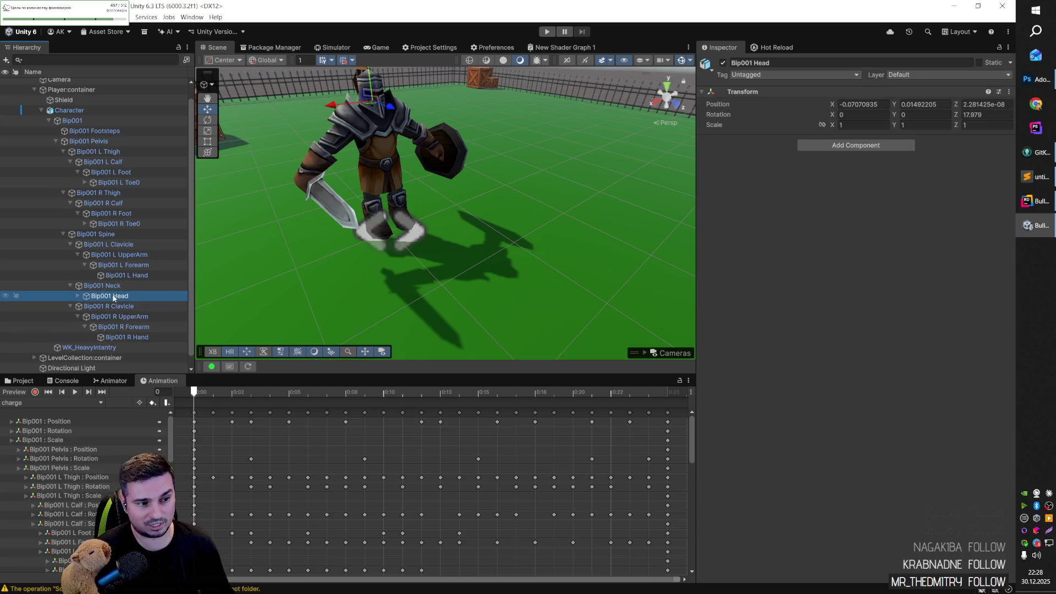
Step: Trial-delete the left and right hand bones, then restore them
left_click(116, 275)
key("Delete")
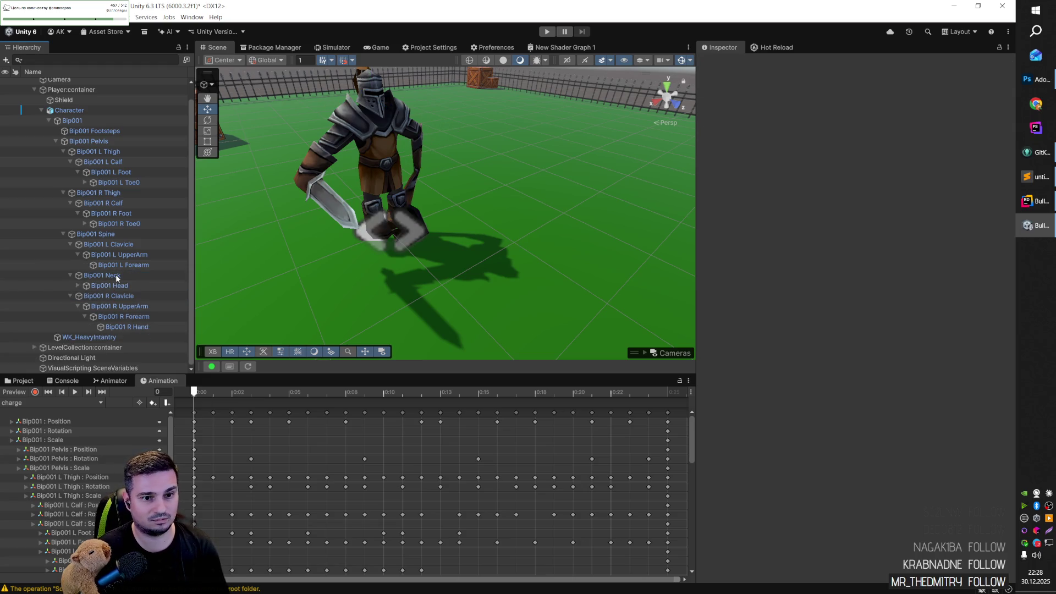
mouse_move(452, 218)
left_mouse_down()
mouse_move(427, 189)
mouse_move(414, 269)
mouse_move(743, 225)
mouse_move(437, 224)
left_mouse_up()
left_click(414, 270)
key("Delete")
key("ctrl+z")
key("ctrl+z")
key("ctrl+z")
key("f")
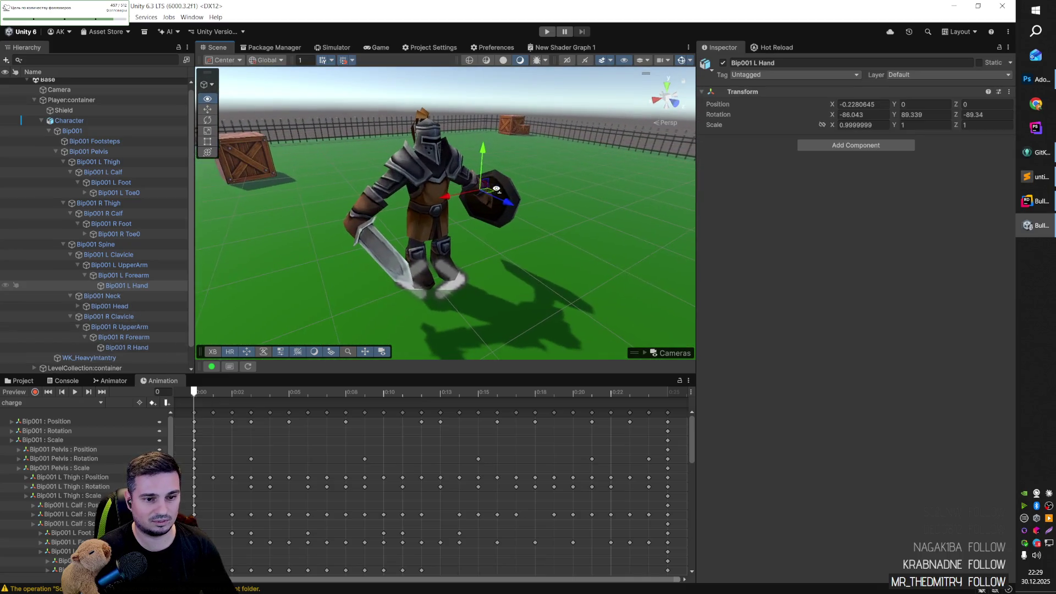
Step: Collapse the left arm, neck and right arm branches of the skeleton
key("Left")
key("Left")
key("Left")
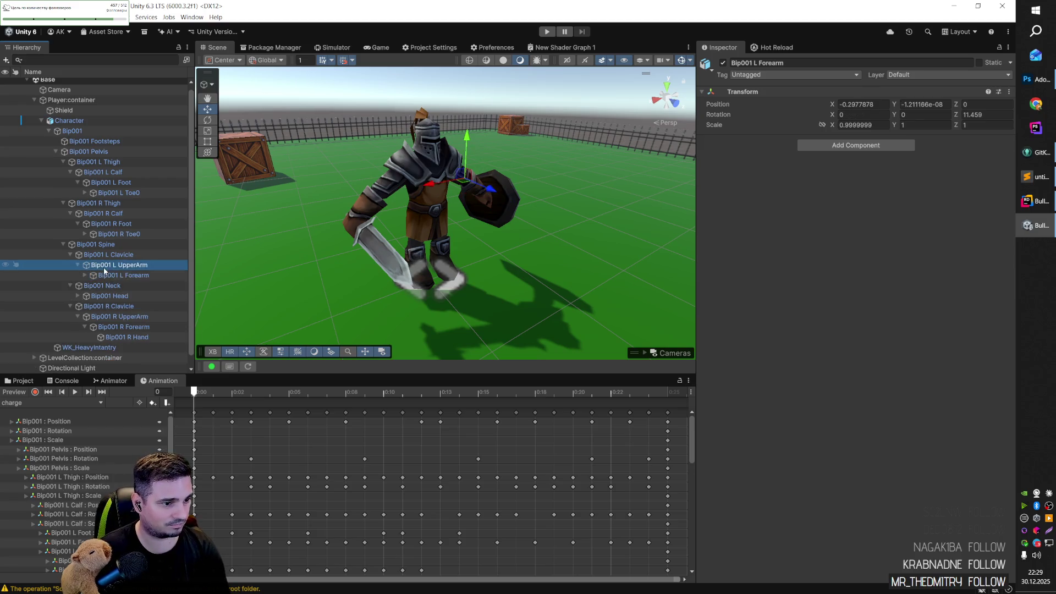
key("Left")
left_click(98, 280)
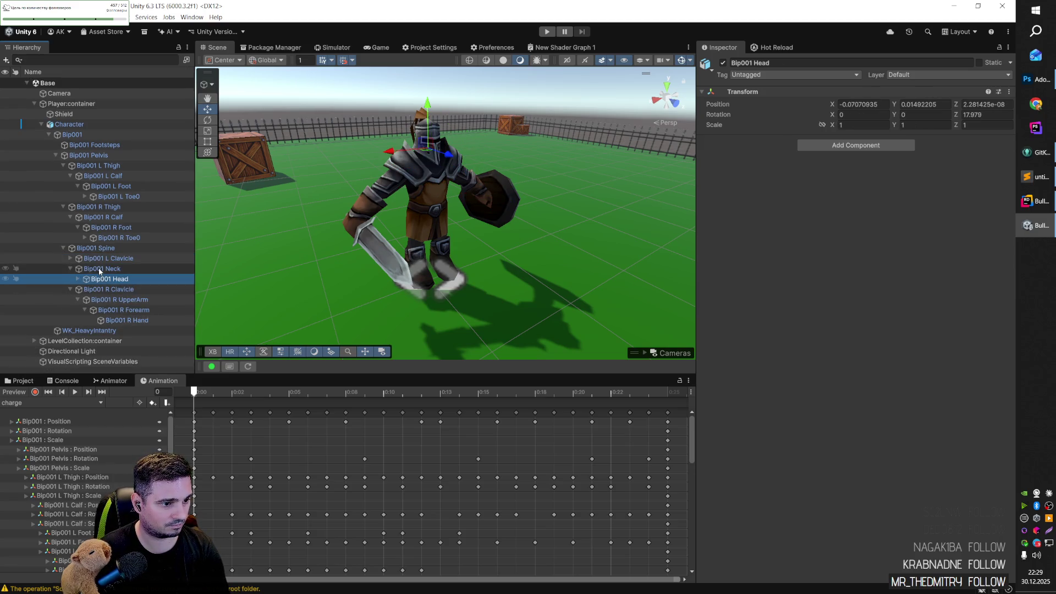
key("Left")
key("Left")
key("Down")
key("Down")
key("Left")
key("Left")
key("Left")
key("Left")
key("Up")
Step: Collapse the leg, spine and pelvis branches back up to Bip001
key("Left")
key("Left")
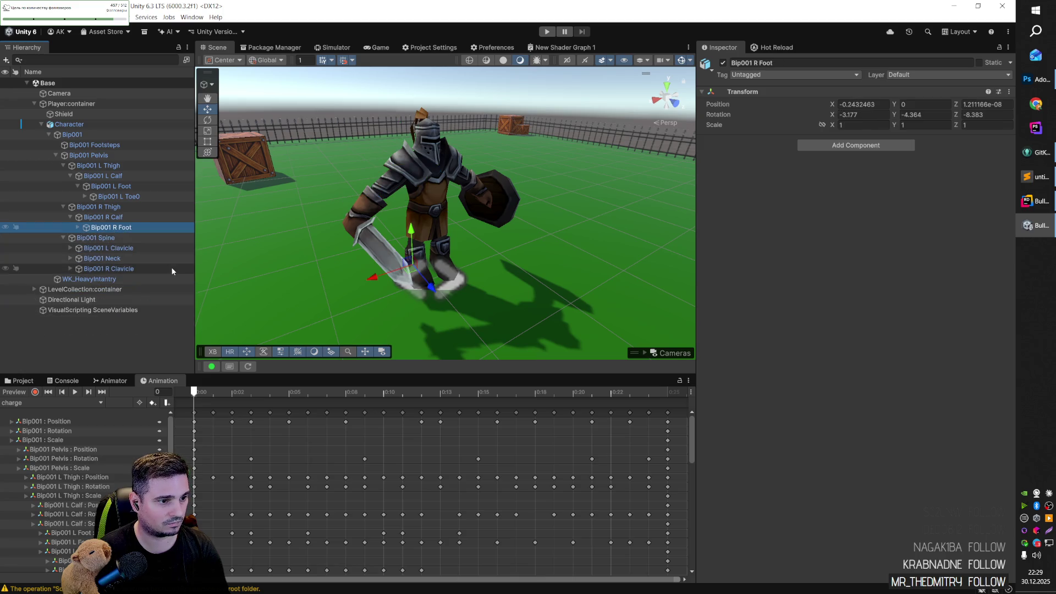
key("Left")
key("Left")
key("Left")
key("Up")
key("Left")
key("Left")
key("Left")
key("Left")
key("Left")
key("Left")
key("Down")
key("Down")
key("Left")
key("Up")
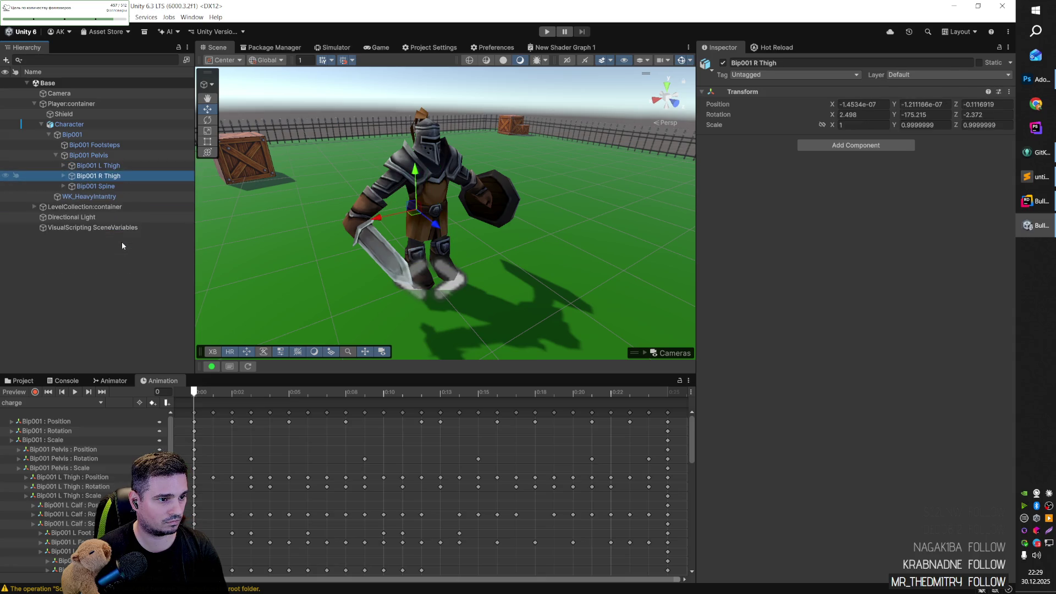
key("Up")
key("Left")
key("Left")
key("Left")
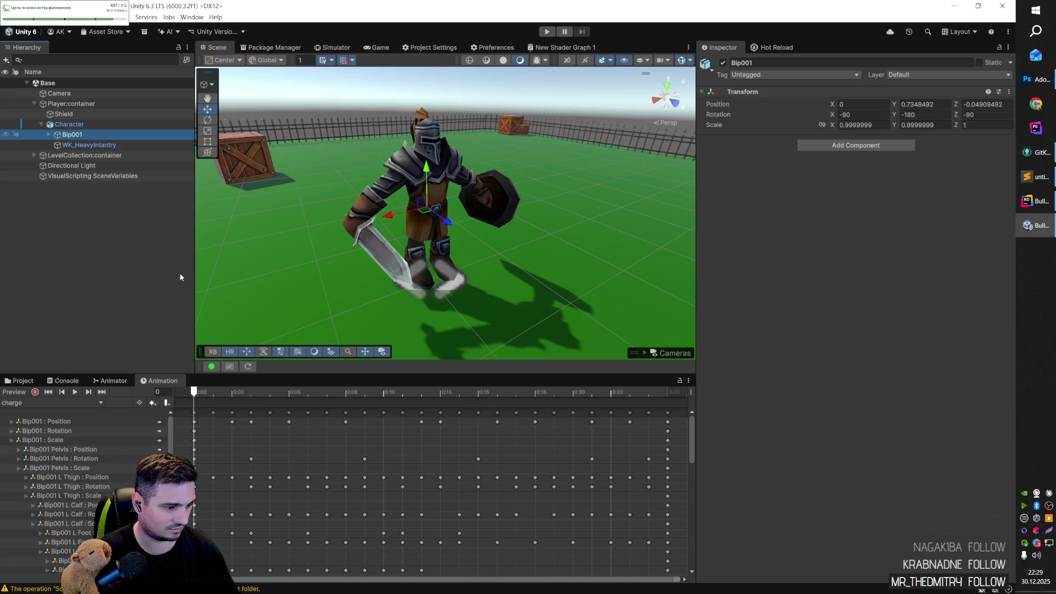
Step: Clear the selection and orbit the view toward the raised platforms
scroll(401, 246, "down", 10)
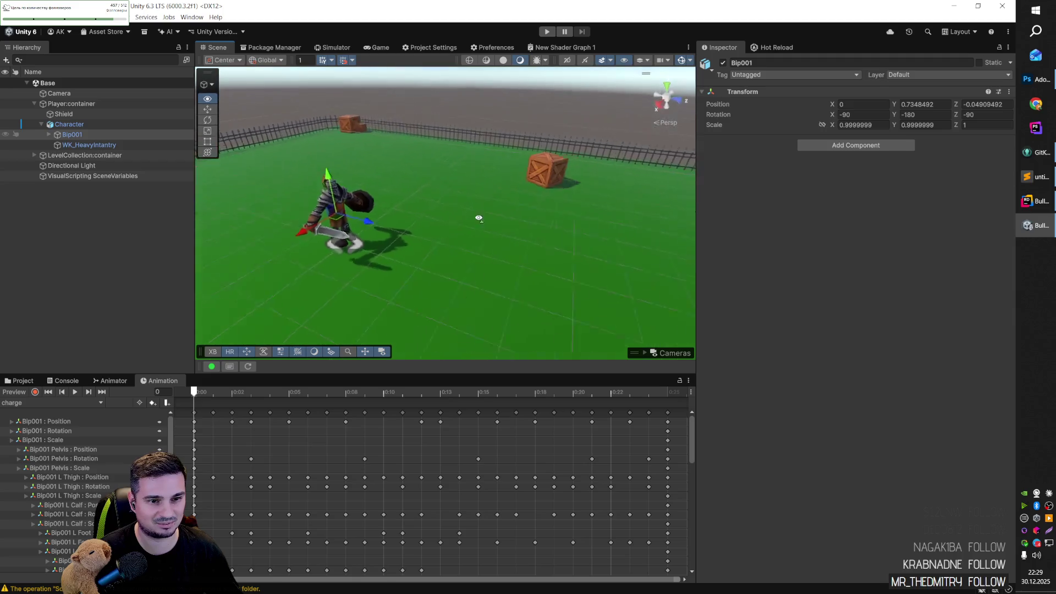
left_click(424, 243)
mouse_move(424, 242)
left_mouse_down()
mouse_move(462, 229)
mouse_move(478, 303)
left_mouse_up()
mouse_move(486, 252)
left_mouse_down()
mouse_move(474, 292)
mouse_move(502, 252)
mouse_move(314, 257)
mouse_move(339, 223)
mouse_move(360, 216)
left_mouse_up()
scroll(314, 257, "up", 5)
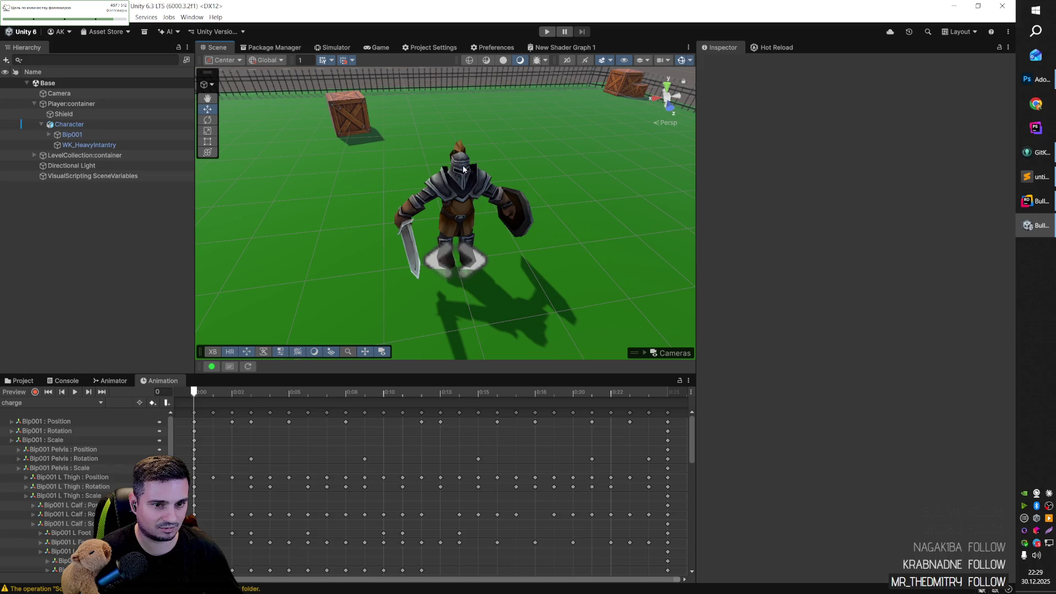
Step: Expand Bip001, Bip001 Pelvis and Bip001 Spine to reveal the thigh and spine child bones
left_click(69, 124)
left_click(49, 135)
left_click(72, 135)
left_click(114, 144)
left_click(118, 155)
key("Right")
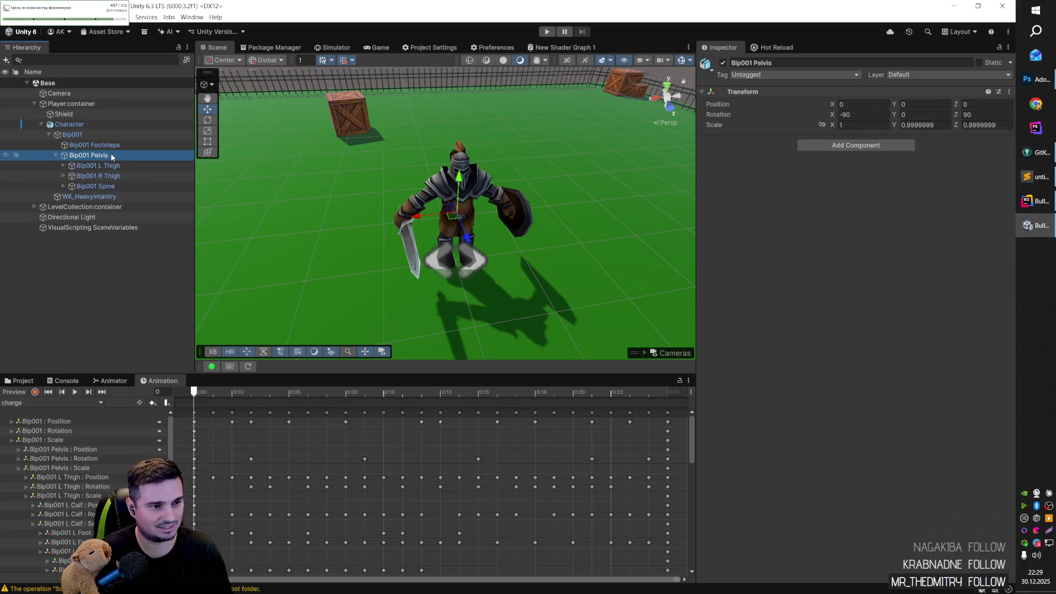
left_click(126, 167)
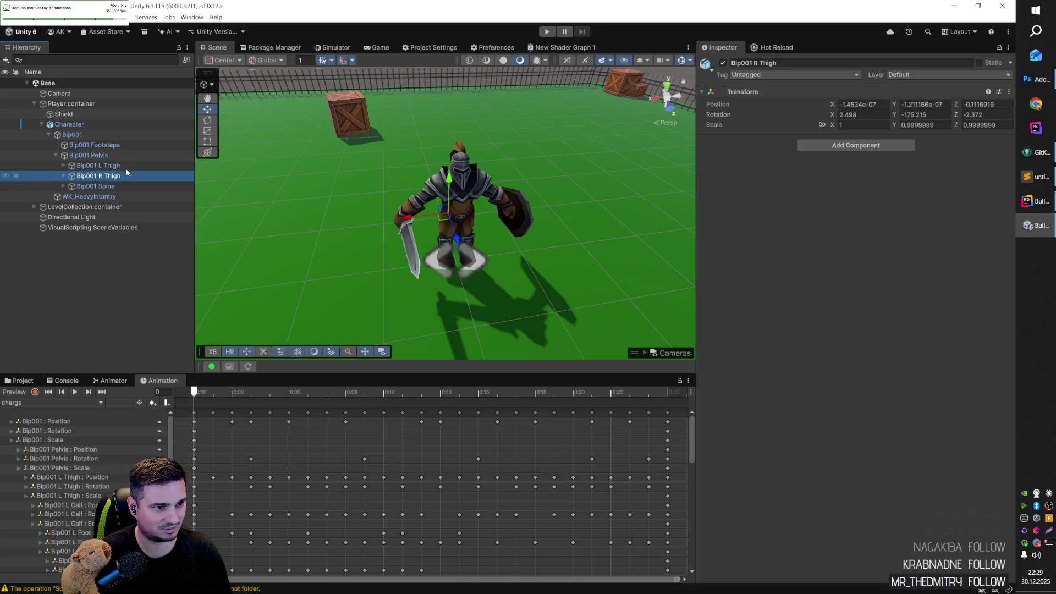
left_click(126, 174)
key("Up")
key("Down")
key("Down")
key("Right")
Step: Delete the Bip001 L Clavicle bone, view the knight, then restore the bone
key("Down")
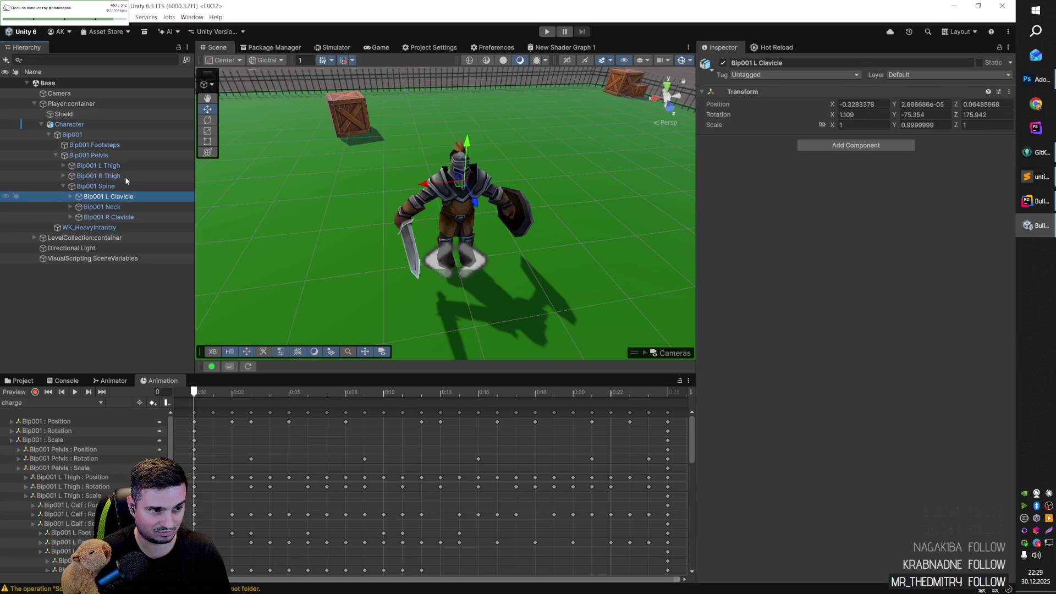
key("Delete")
mouse_move(368, 217)
left_mouse_down()
mouse_move(279, 182)
mouse_move(539, 196)
mouse_move(267, 202)
mouse_move(308, 202)
left_mouse_up()
right_click(589, 193)
right_click(460, 193)
left_click(434, 186)
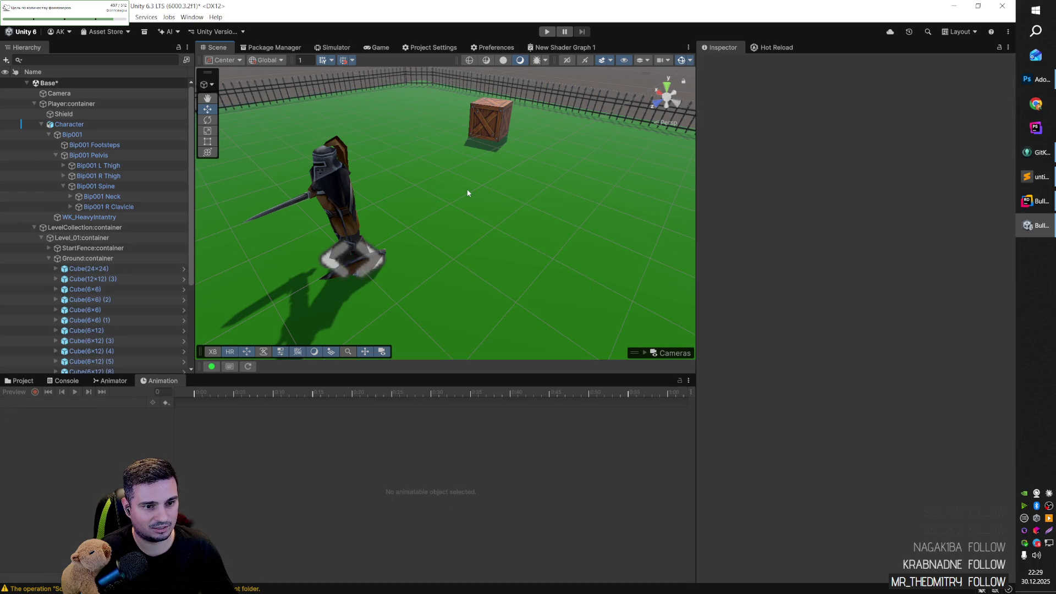
left_click(454, 187)
key("f")
left_click(480, 165)
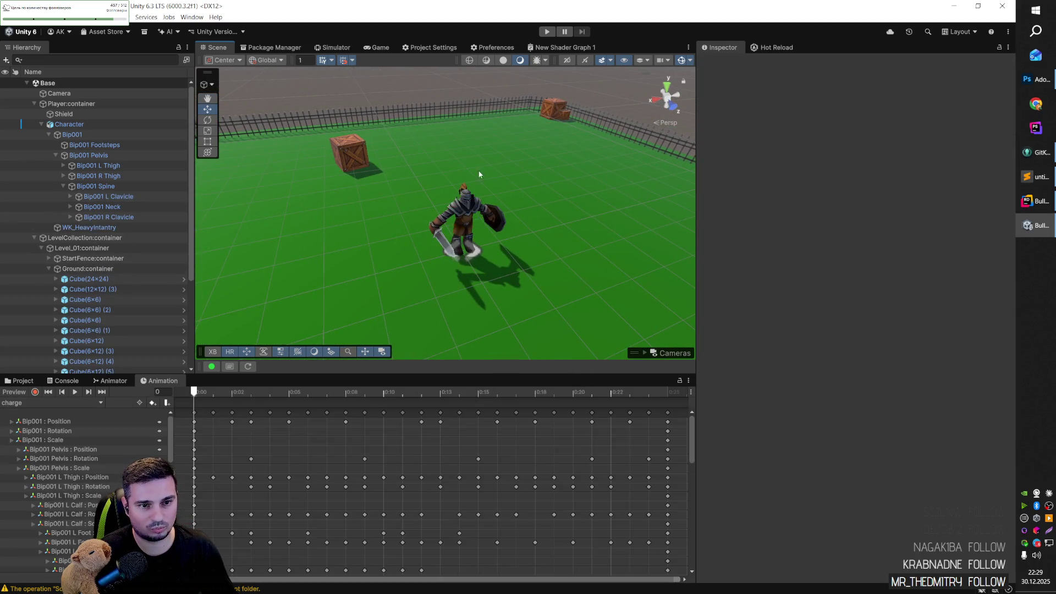
mouse_move(460, 194)
left_mouse_down()
mouse_move(463, 172)
mouse_move(528, 220)
mouse_move(658, 236)
mouse_move(463, 227)
mouse_move(341, 187)
mouse_move(319, 222)
mouse_move(606, 241)
mouse_move(581, 226)
left_mouse_up()
Step: Zoom out across all the level's platforms and select the Ground container
scroll(348, 192, "up", 5)
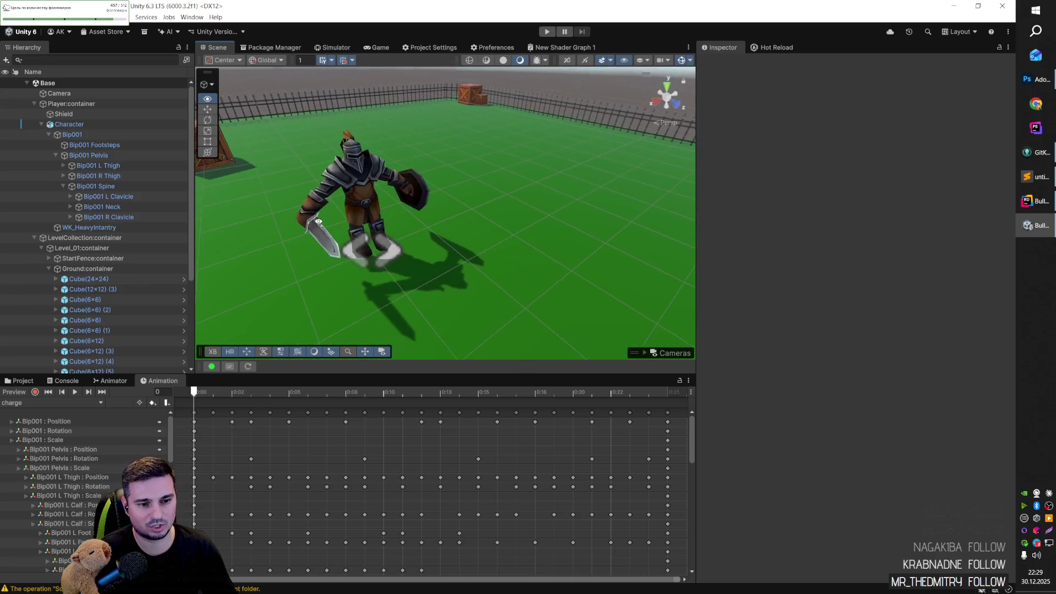
scroll(319, 222, "down", 10)
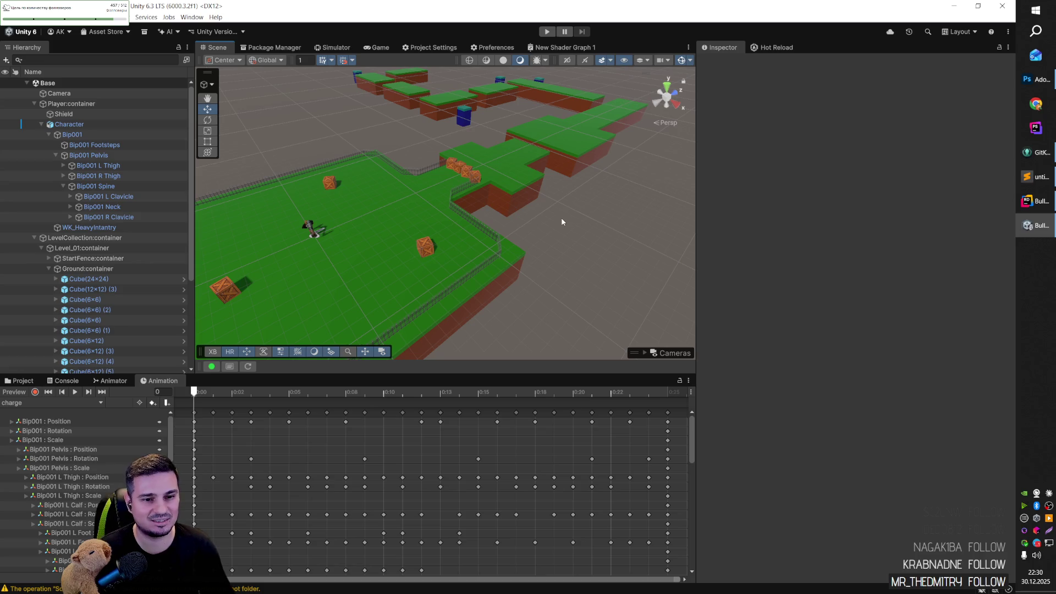
mouse_move(554, 237)
left_mouse_down()
mouse_move(547, 223)
mouse_move(493, 224)
mouse_move(478, 200)
mouse_move(418, 229)
mouse_move(351, 224)
mouse_move(358, 210)
mouse_move(302, 196)
mouse_move(420, 229)
mouse_move(405, 220)
mouse_move(709, 234)
mouse_move(633, 226)
mouse_move(547, 196)
mouse_move(445, 202)
mouse_move(507, 246)
mouse_move(632, 224)
mouse_move(587, 223)
left_mouse_up()
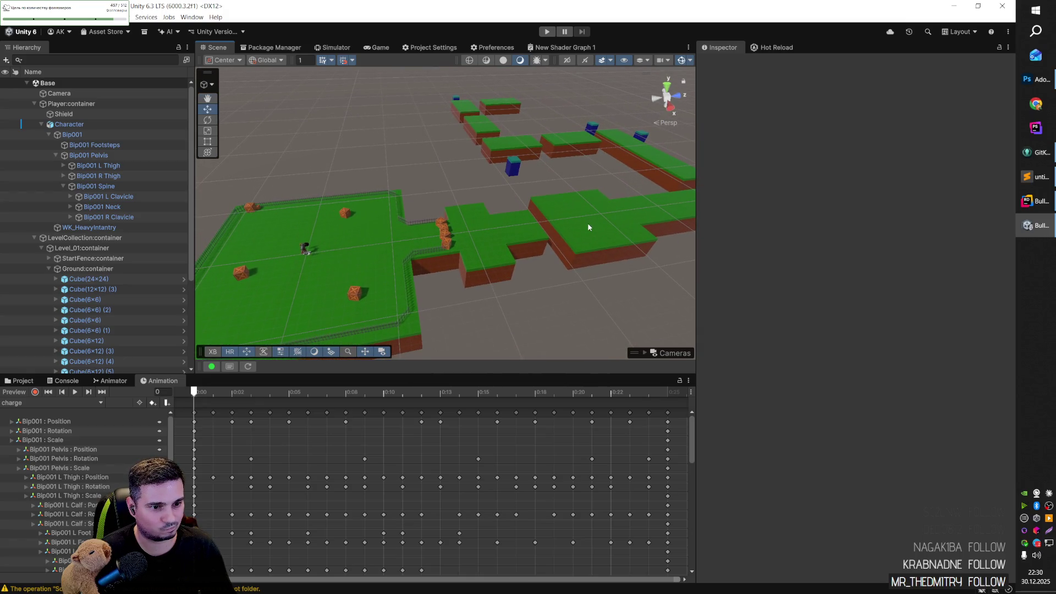
left_click(114, 268)
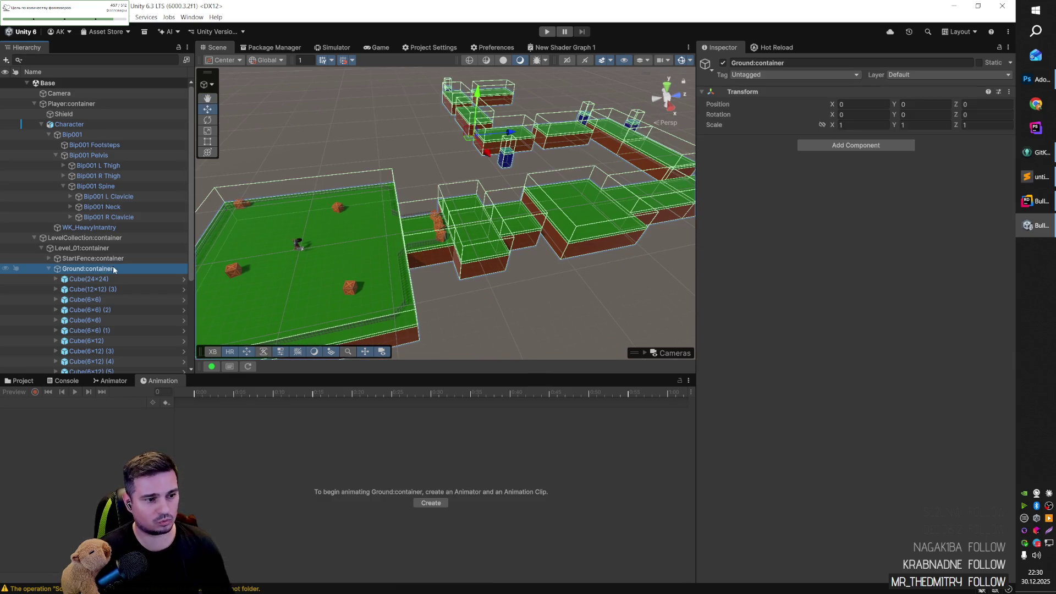
Step: Collapse the Ground, pelvis bone, Player and LevelCollection groups in the Hierarchy
key("Left")
left_click(101, 155)
key("Left")
key("Left")
key("Left")
key("Left")
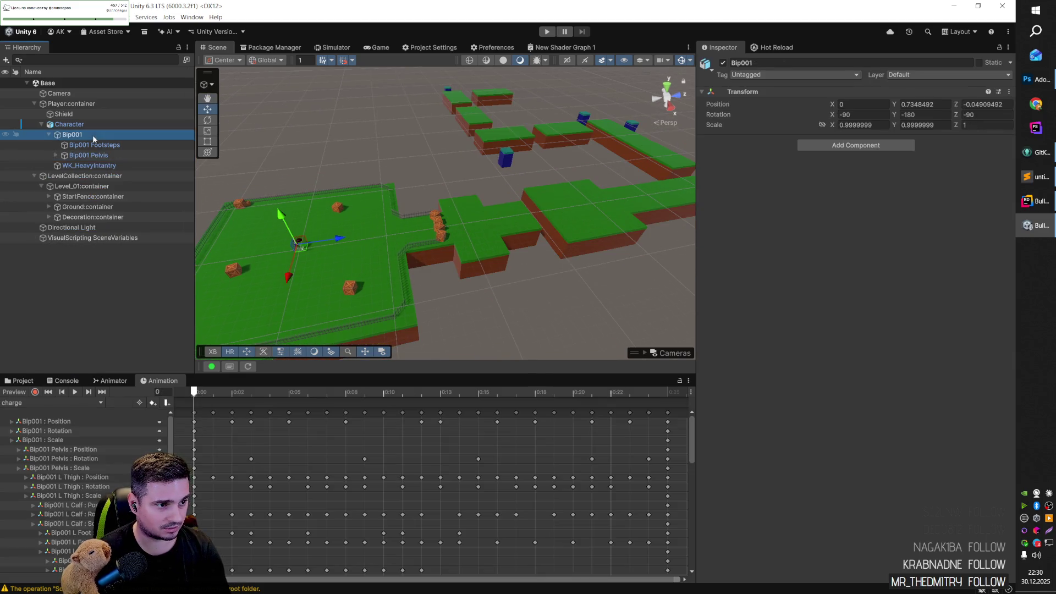
left_click(67, 134)
key("Left")
left_click(61, 105)
key("Left")
Step: Create a new Cube, move it to X 13, Z 24, and frame it in the view
right_click(72, 161)
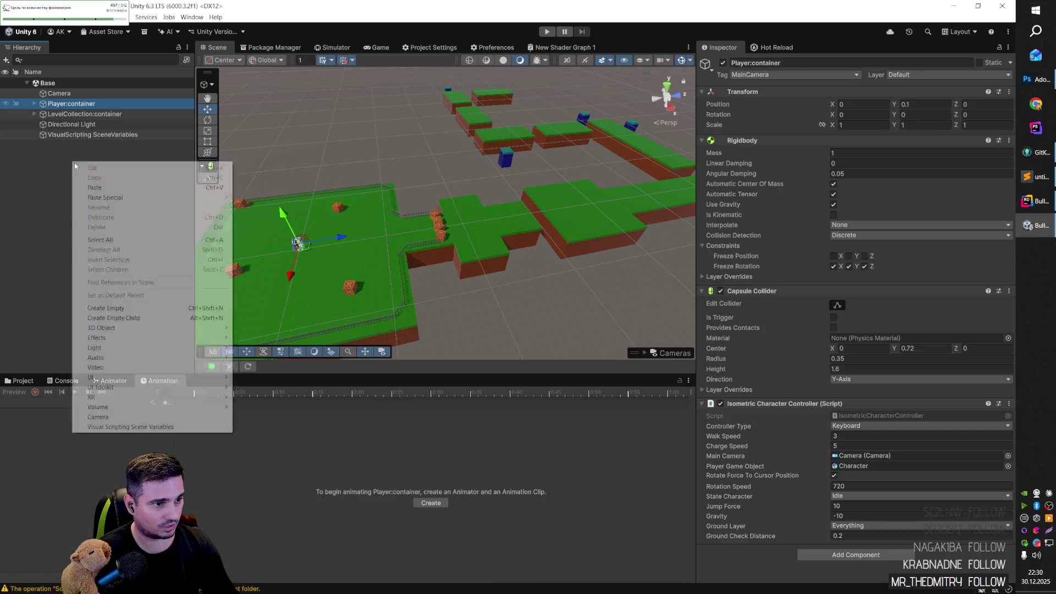
mouse_move(138, 329)
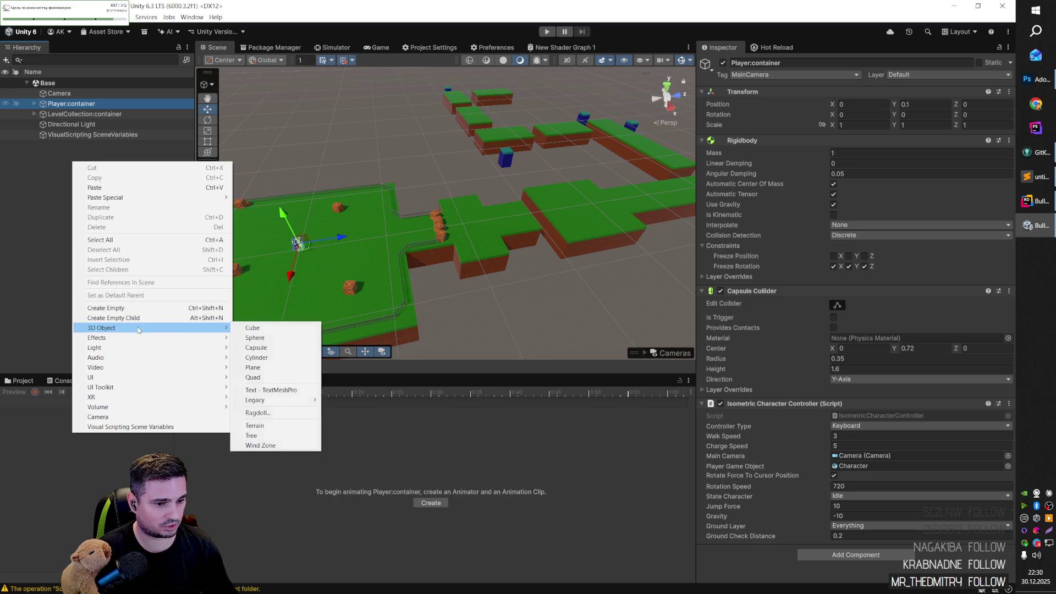
left_click(253, 327)
mouse_move(445, 220)
left_mouse_down()
mouse_move(474, 276)
mouse_move(543, 311)
left_mouse_up()
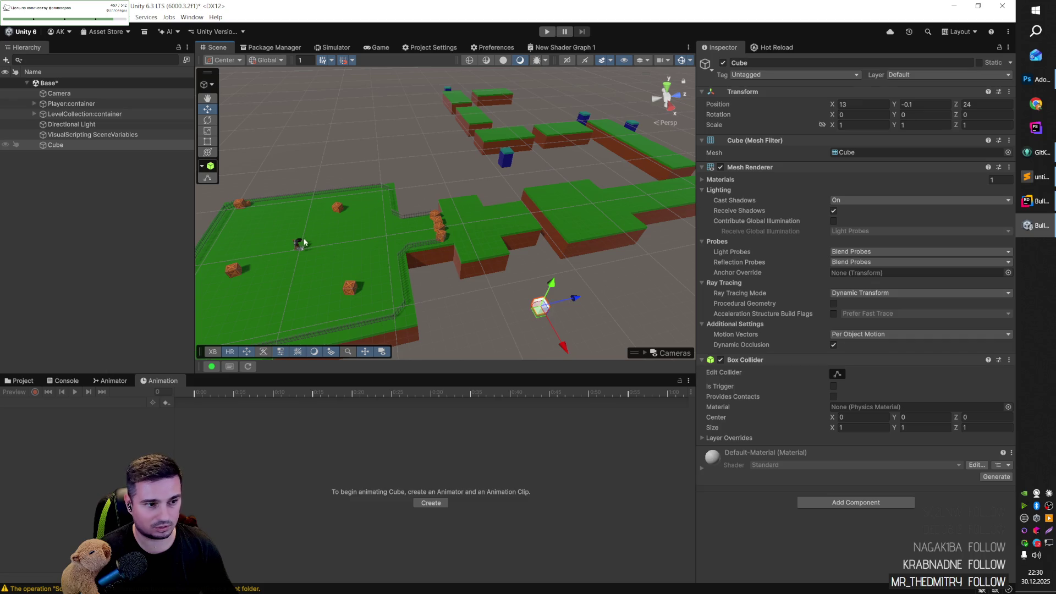
double_click(59, 143)
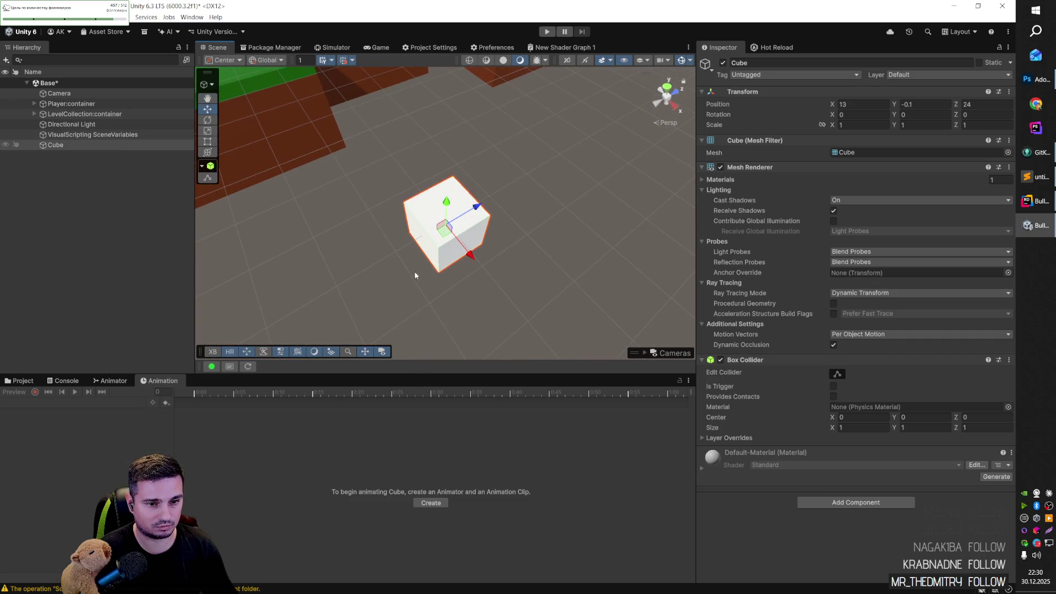
Step: Apply the Water material from Assets/project/material/shaders to the new cube
left_click(22, 381)
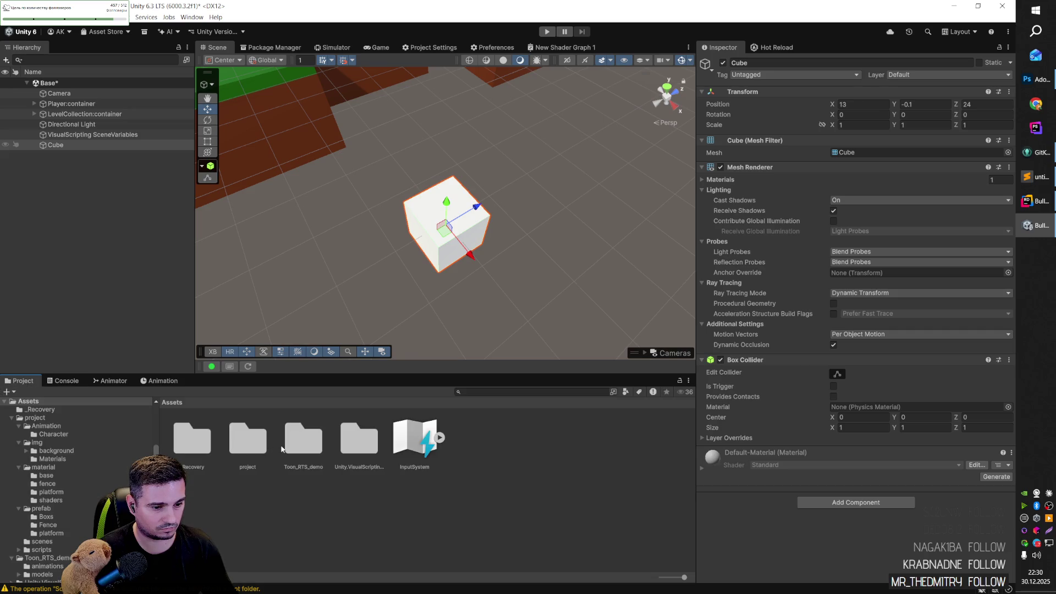
double_click(252, 443)
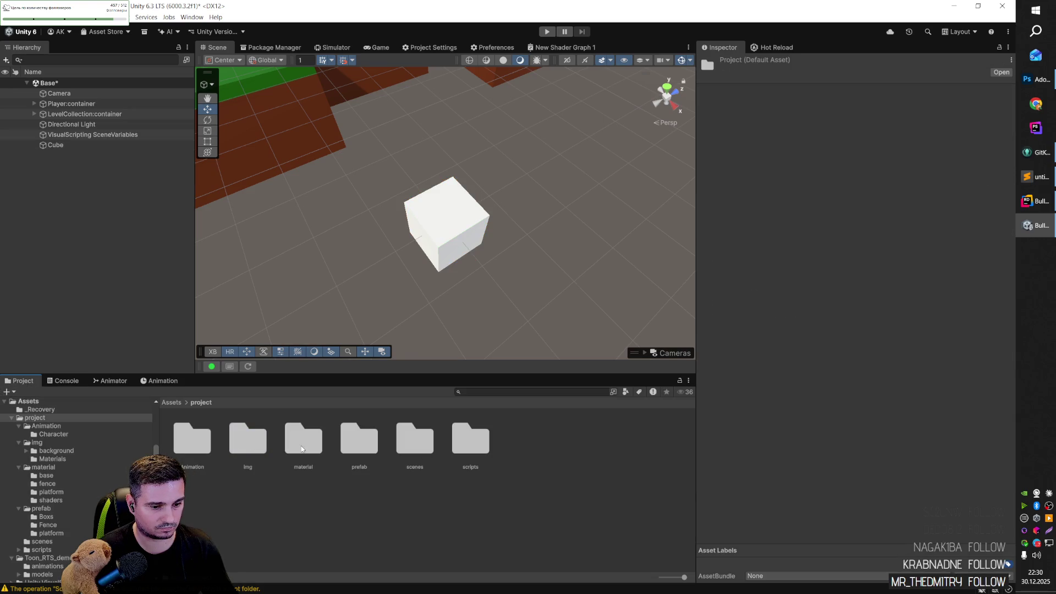
double_click(302, 449)
double_click(362, 448)
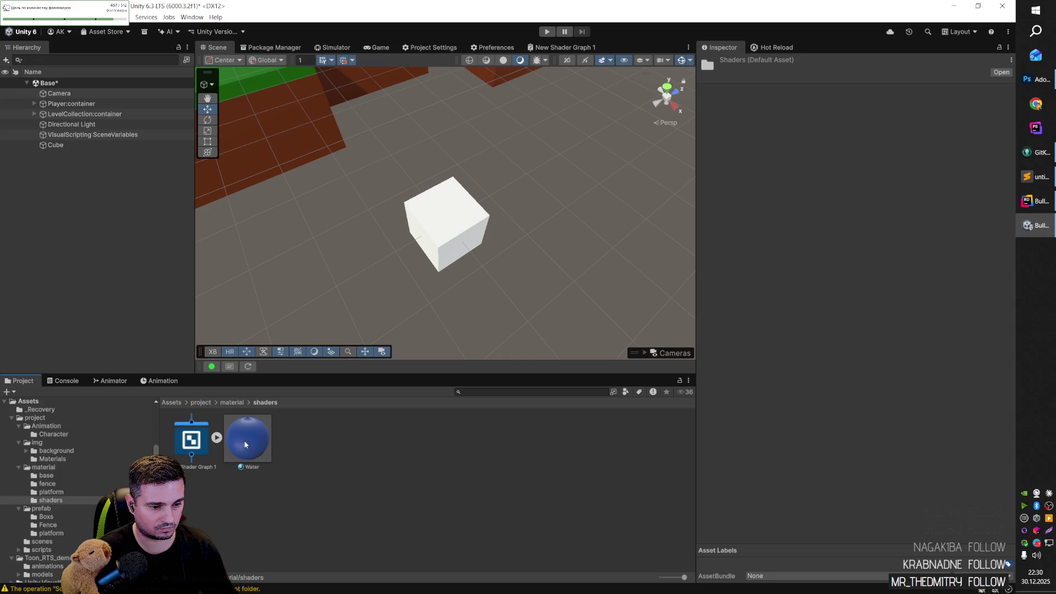
left_click_drag(212, 440, 434, 243)
mouse_move(248, 439)
left_mouse_down()
mouse_move(457, 230)
mouse_move(459, 249)
mouse_move(439, 264)
mouse_move(439, 252)
left_mouse_up()
key("ctrl+z")
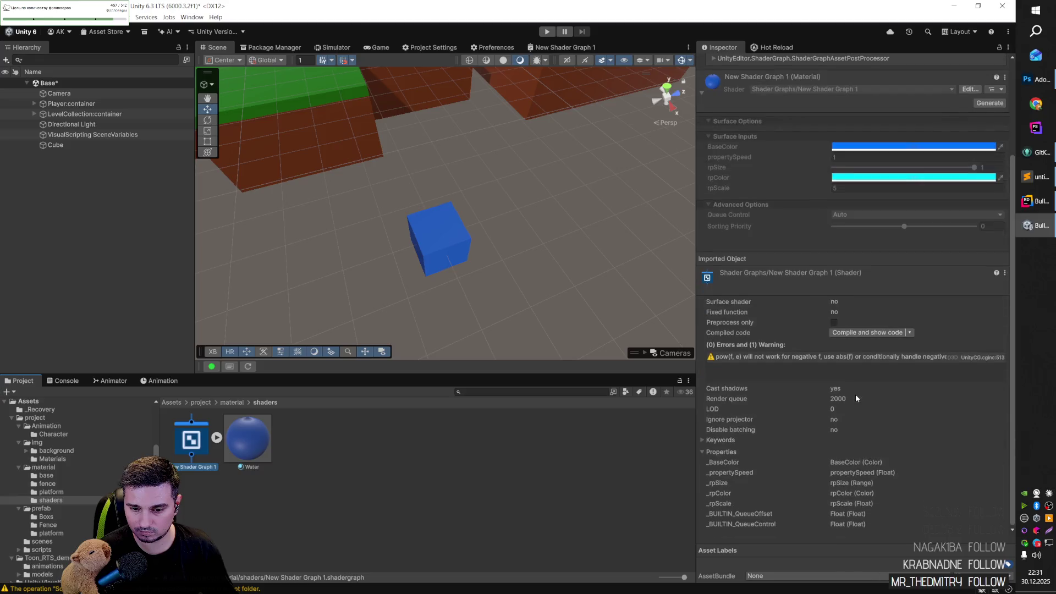
Step: Open New Shader Graph 1 in the graph editor and inspect its Fragment outputs and preview
left_click(872, 90)
scroll(496, 300, "down", 2)
scroll(497, 308, "up", 2)
scroll(507, 309, "down", 4)
right_click(481, 311)
left_click(487, 300)
scroll(487, 299, "up", 3)
left_click_drag(490, 300, 411, 302)
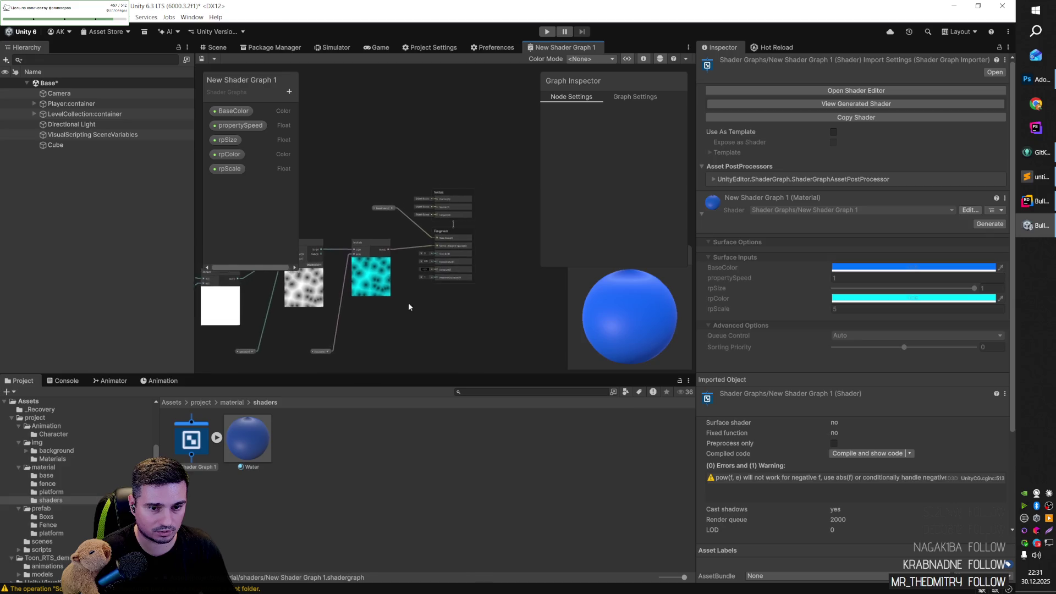
scroll(414, 300, "up", 3)
mouse_move(638, 325)
left_mouse_down()
mouse_move(635, 306)
mouse_move(637, 335)
mouse_move(639, 288)
left_mouse_up()
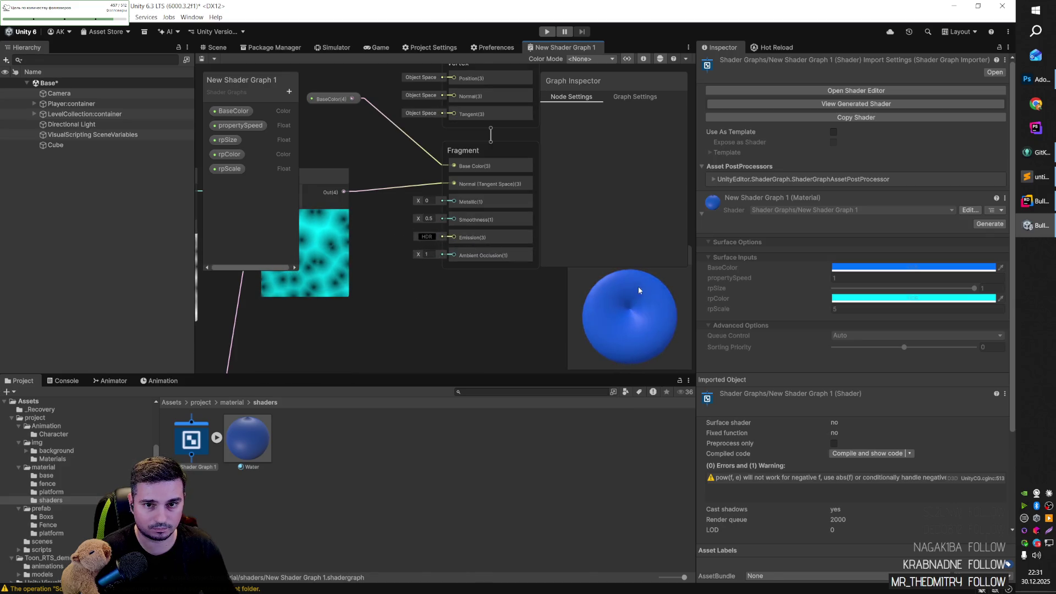
Step: Switch the Graph Inspector to Graph Settings, widen the graph, and compile all shader variants
left_click(633, 97)
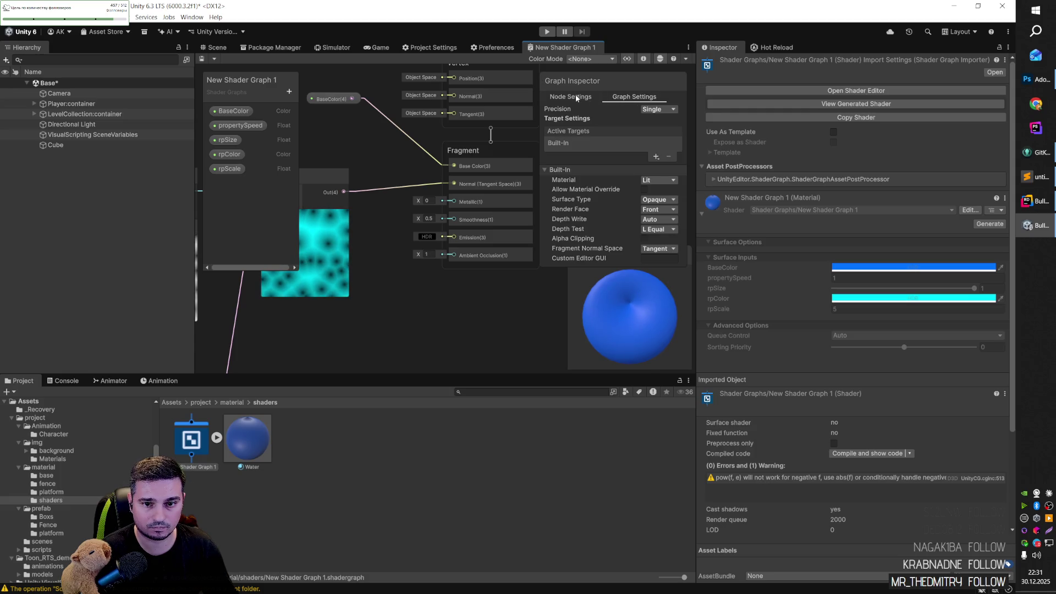
scroll(517, 297, "down", 3)
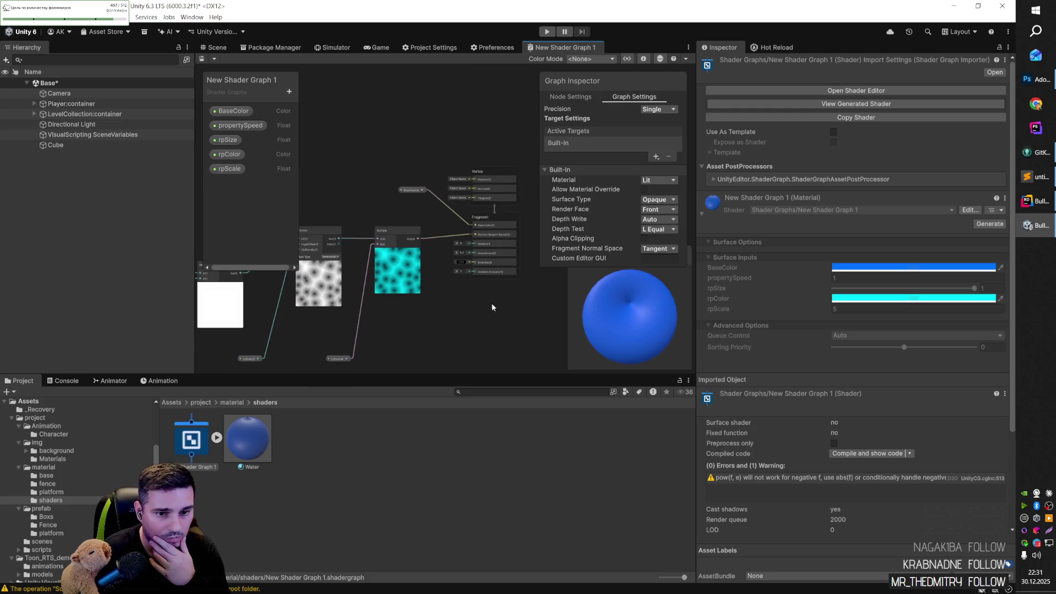
scroll(453, 319, "down", 3)
left_click_drag(434, 339, 444, 336)
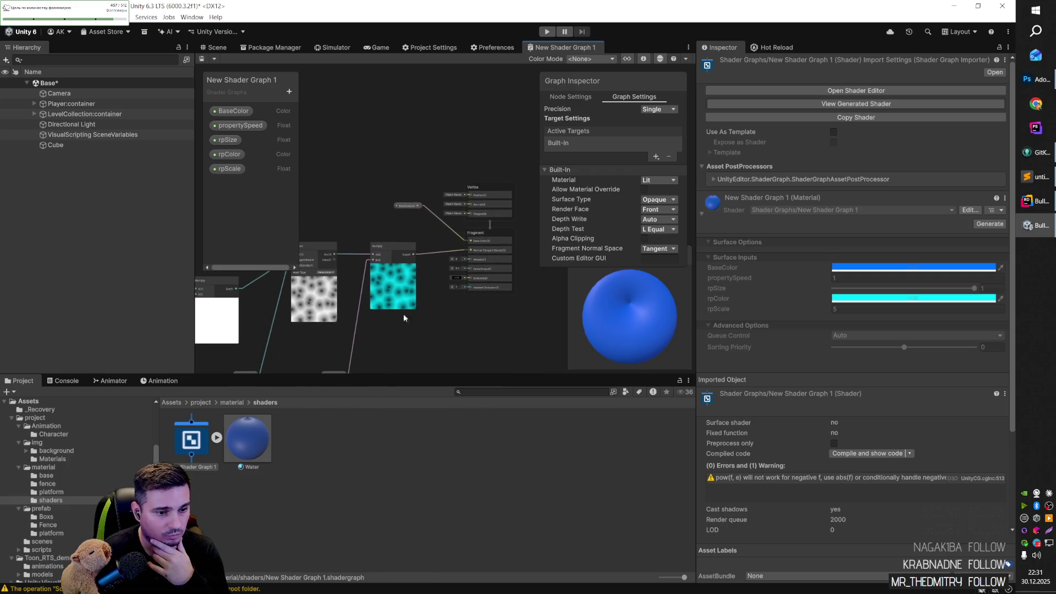
left_click_drag(193, 321, 141, 321)
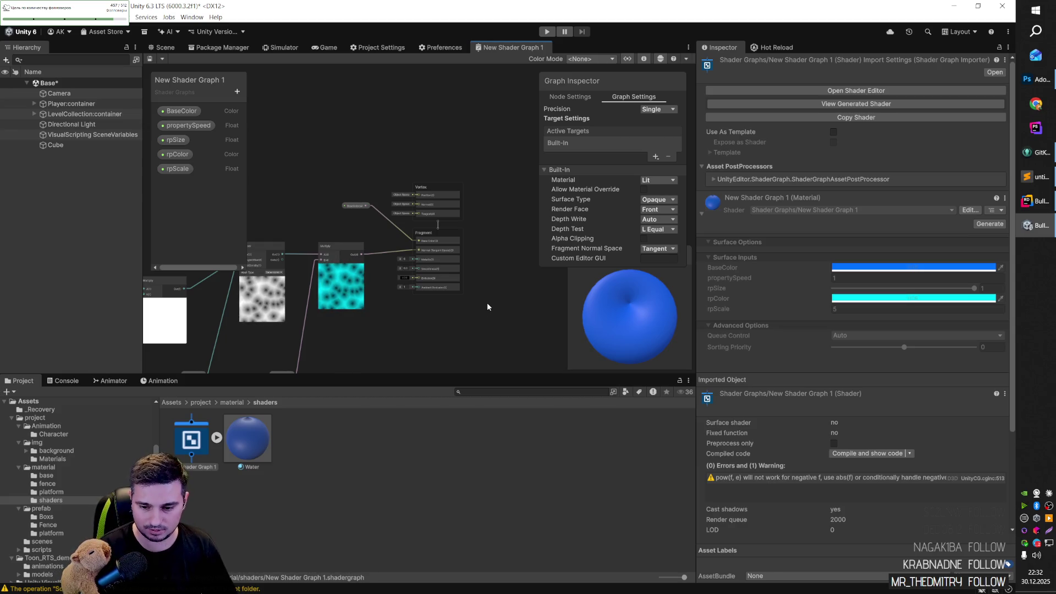
left_click(872, 455)
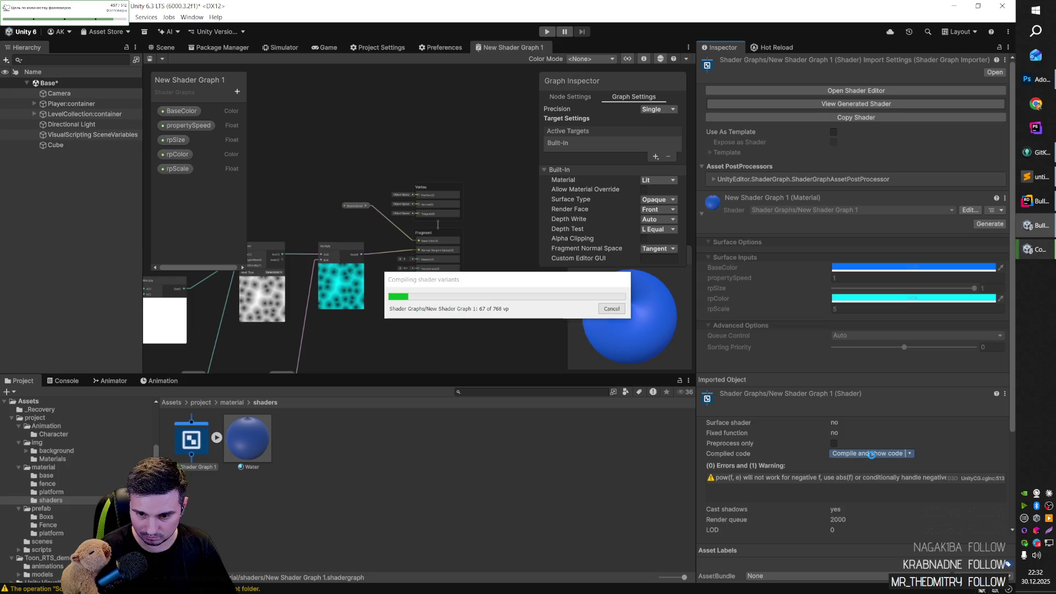
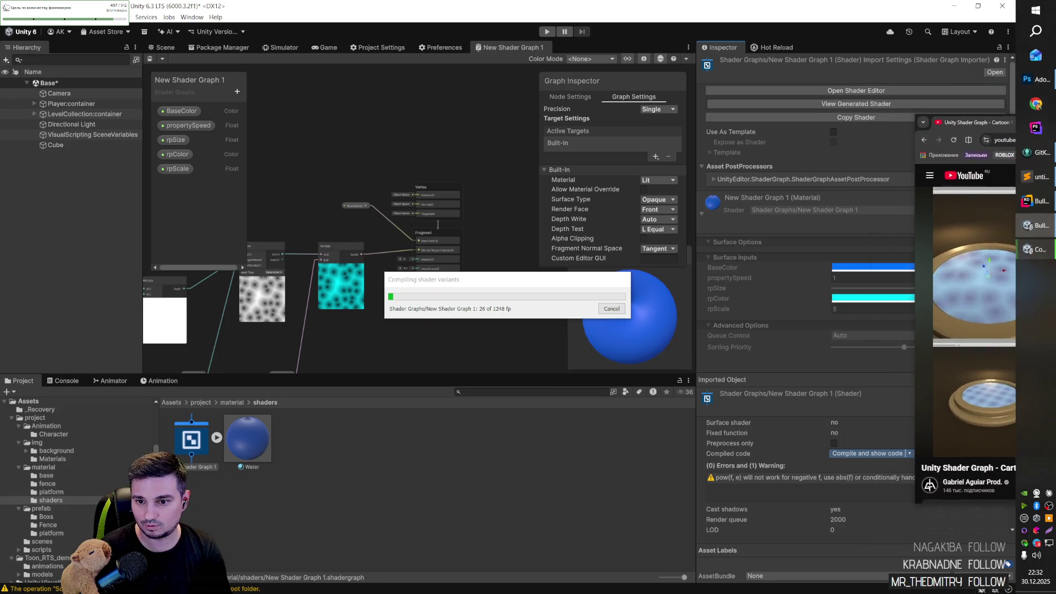
Step: Skip the YouTube tutorial ahead and pause it on its shader graph
left_click(1036, 104)
left_click_drag(373, 142, 445, 70)
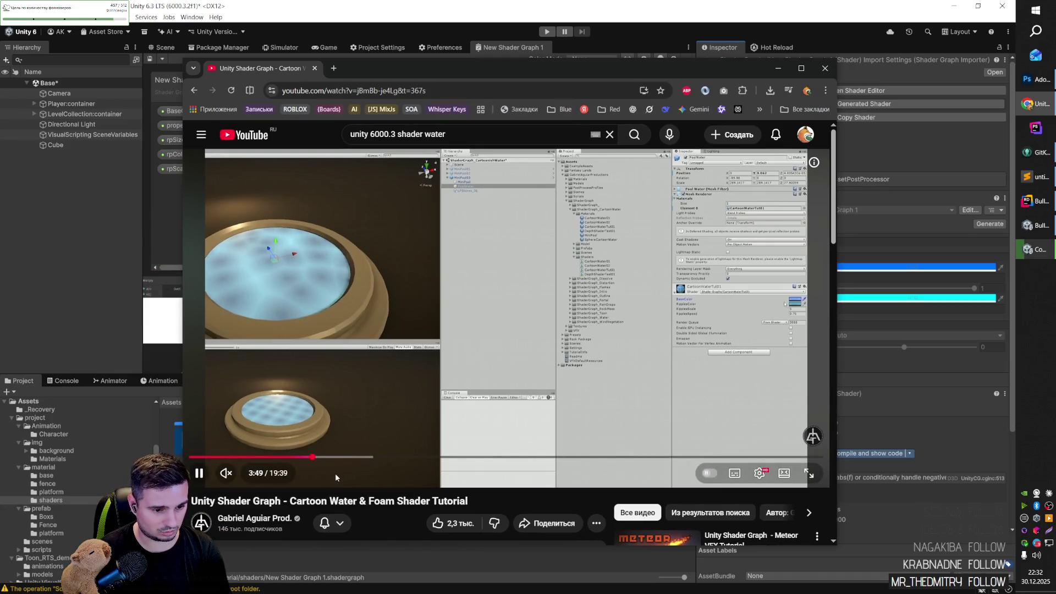
key("Right")
key("Right")
key("Right")
key("Right")
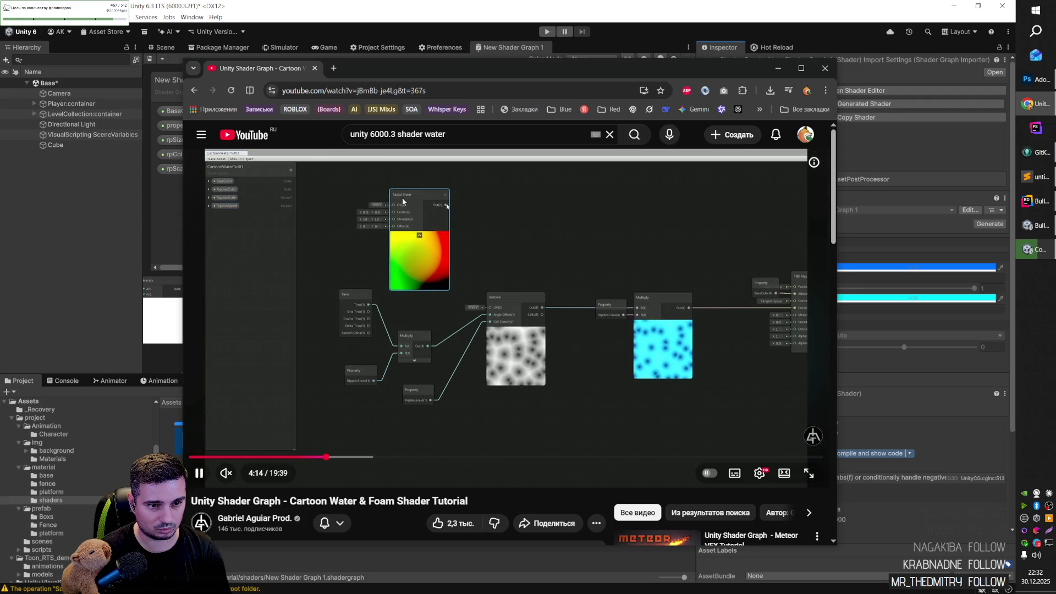
left_click(556, 246)
key("alt+Tab")
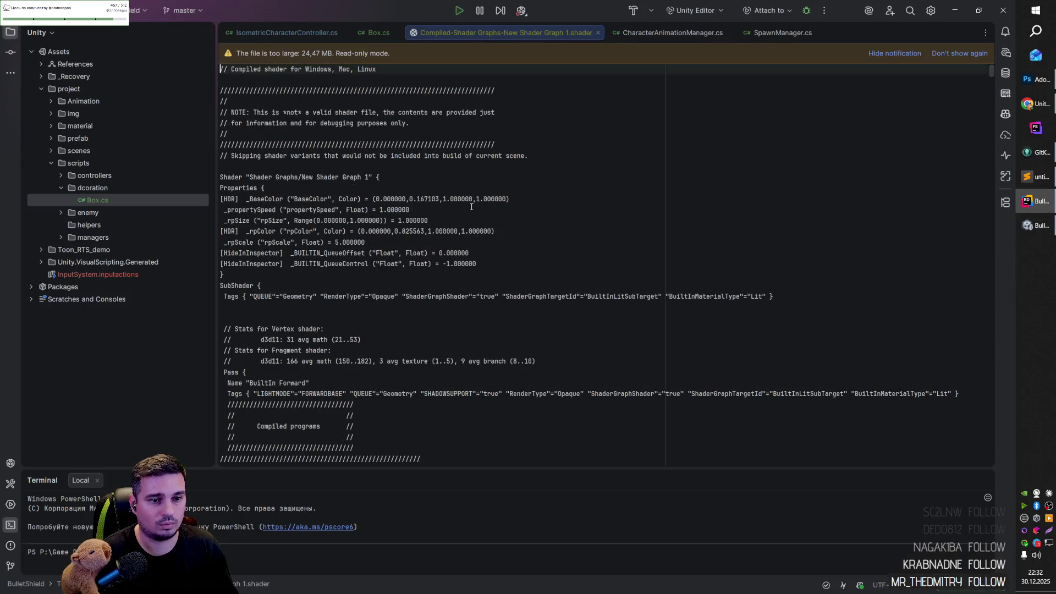
Step: Close the Compiled-Shader Graphs tab in Rider and minimize Rider
scroll(472, 207, "down", 8)
scroll(471, 207, "up", 7)
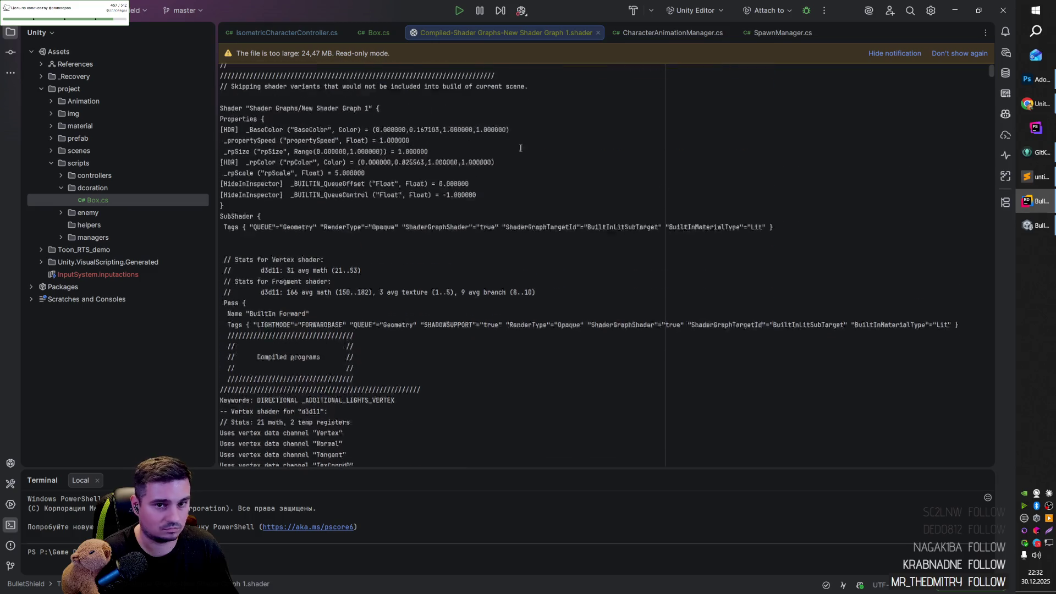
left_click(599, 34)
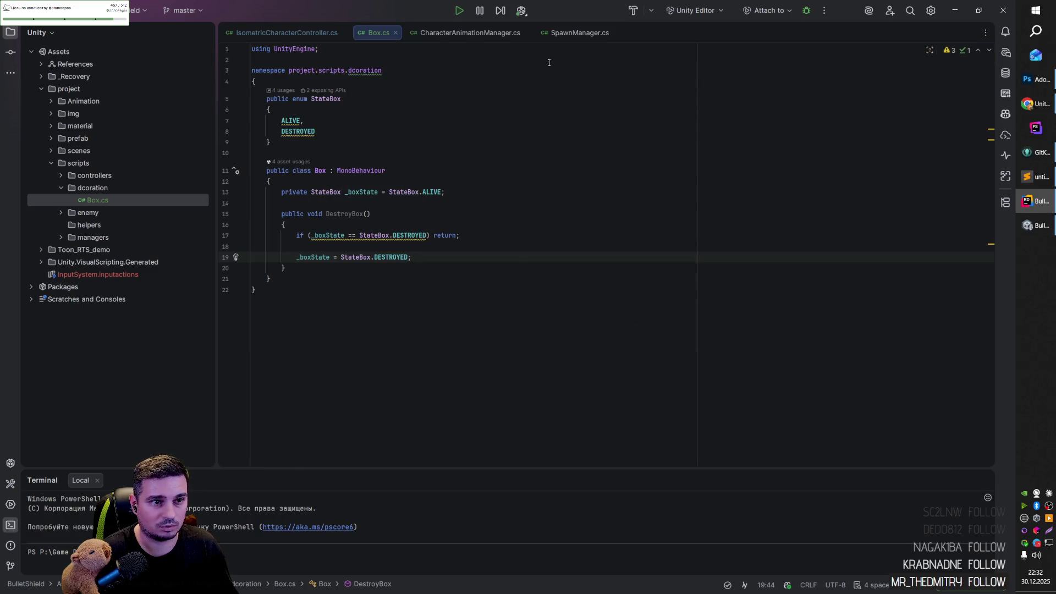
left_click(956, 8)
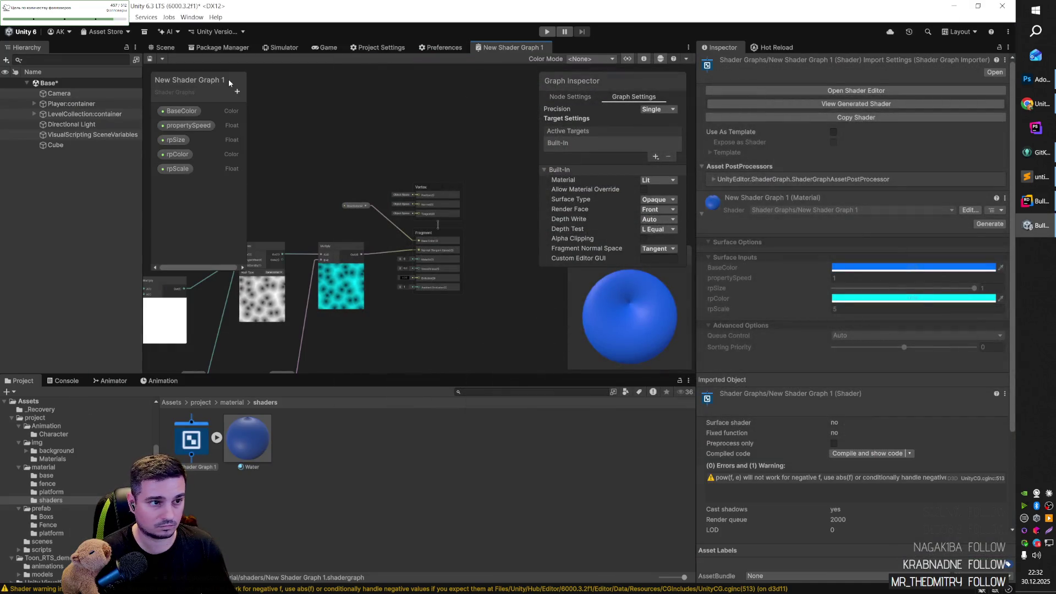
Step: Switch the cube's Water material shader to Shader Graphs/New Shader Graph 1
left_click(164, 49)
left_click(462, 289)
mouse_move(462, 288)
left_mouse_down()
mouse_move(448, 287)
mouse_move(495, 274)
mouse_move(508, 249)
left_mouse_up()
left_click(507, 249)
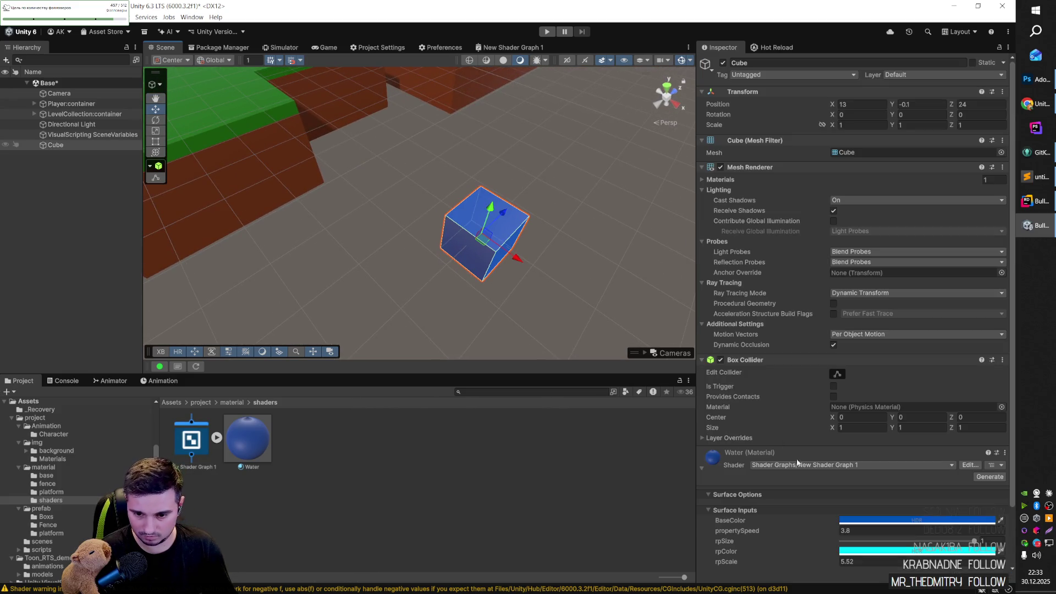
left_click(846, 465)
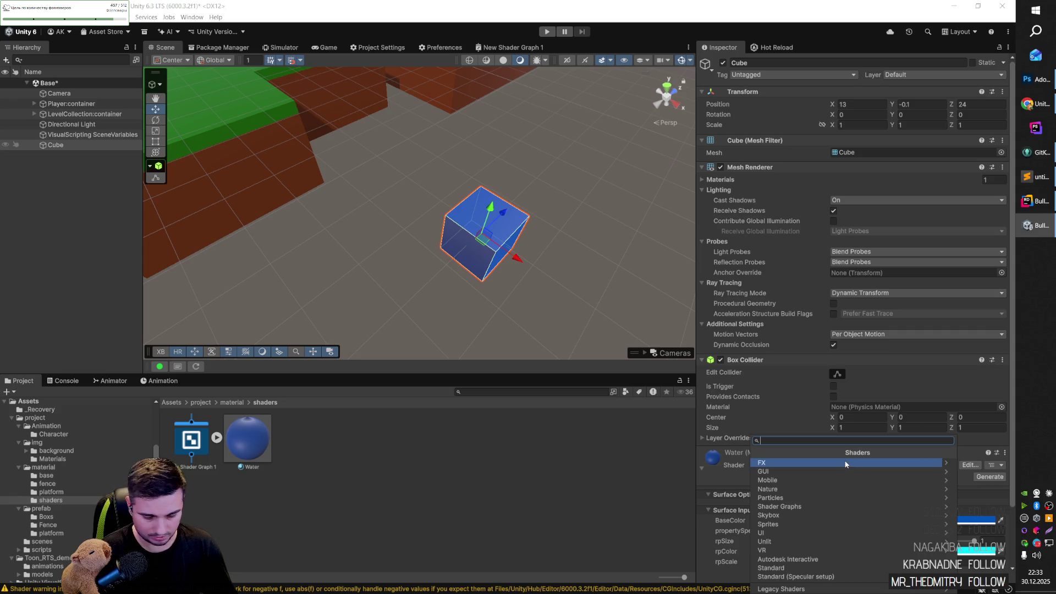
type("W")
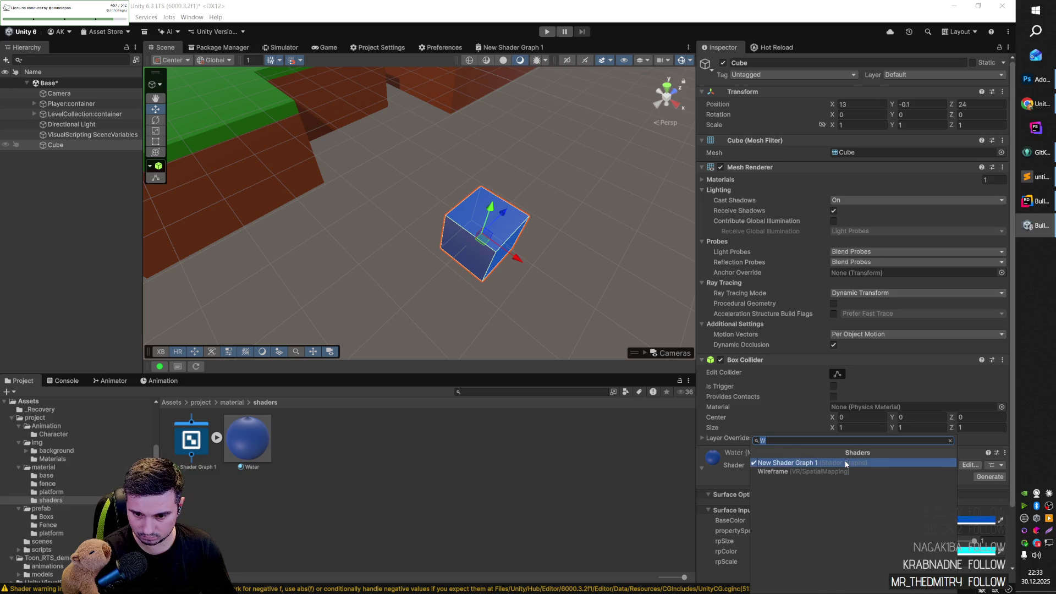
left_click(846, 463)
Step: Rename the New Shader Graph 1 asset to WaterShader and generate a material from it
scroll(833, 473, "down", 3)
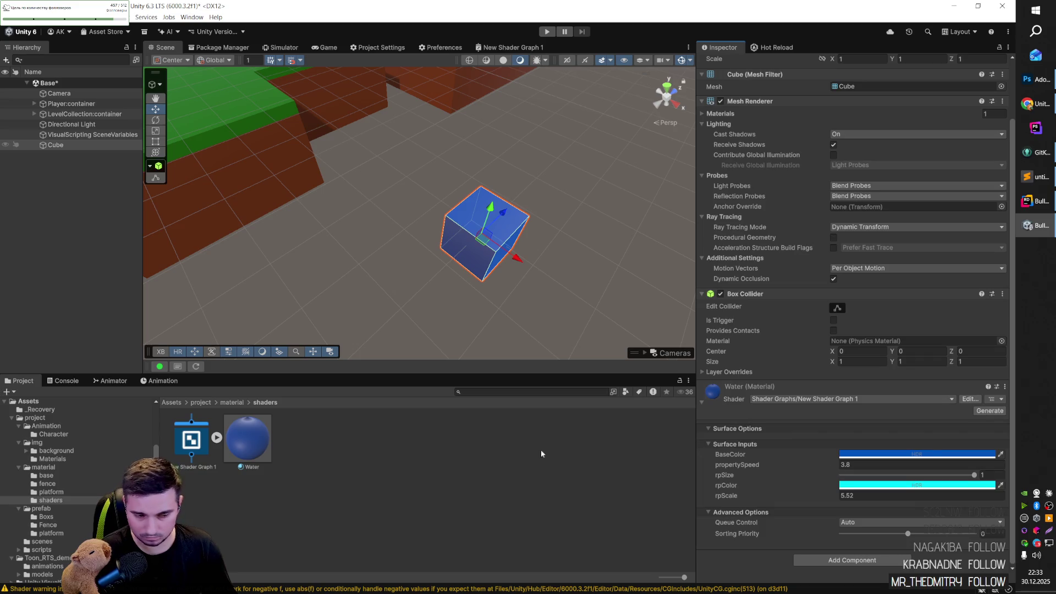
left_click(206, 442)
type("Shader")
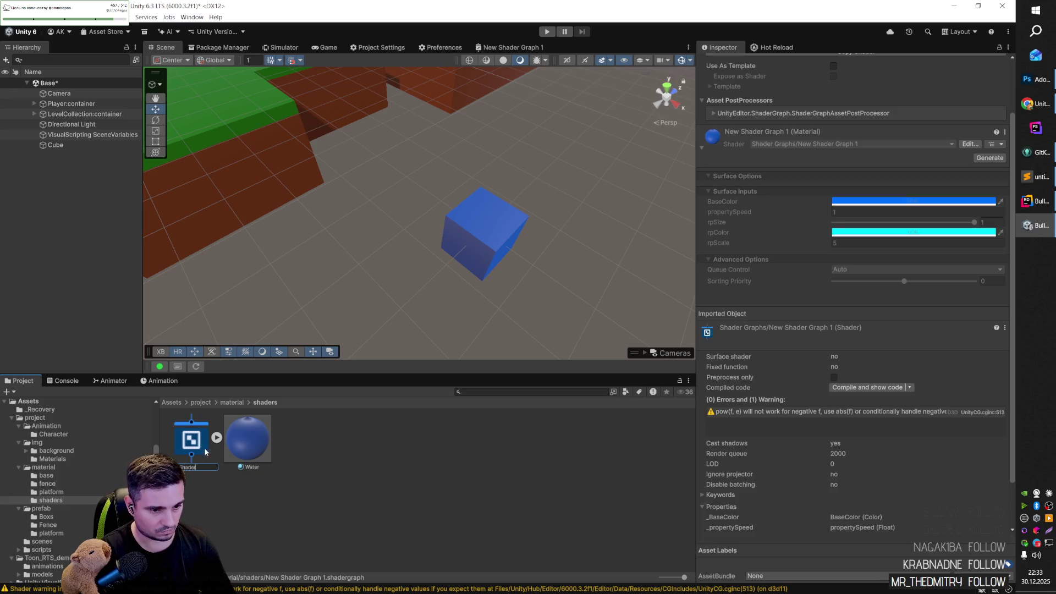
key("Return")
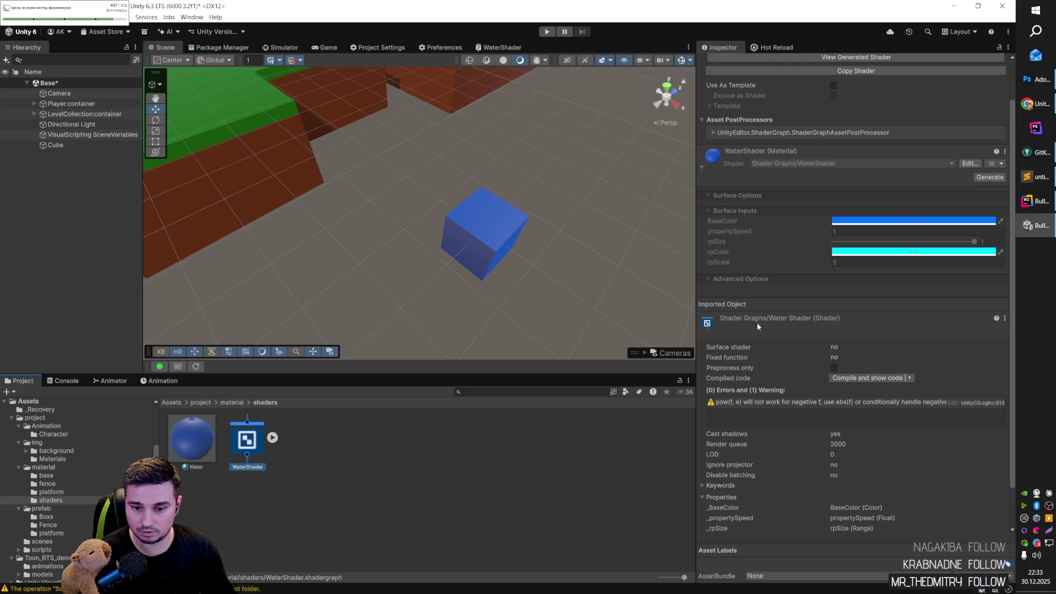
left_click(776, 152)
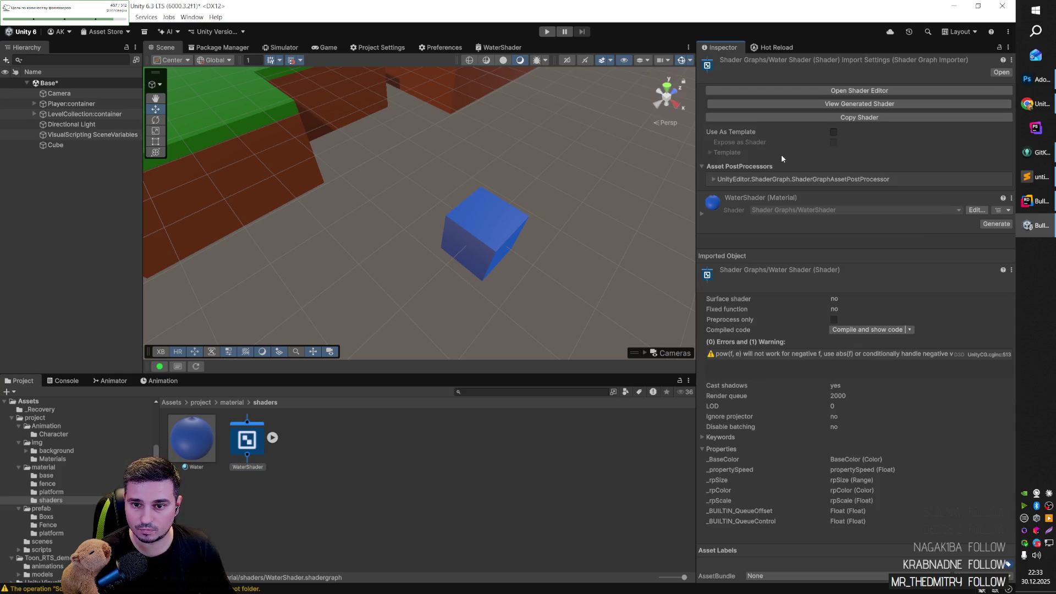
left_click(995, 225)
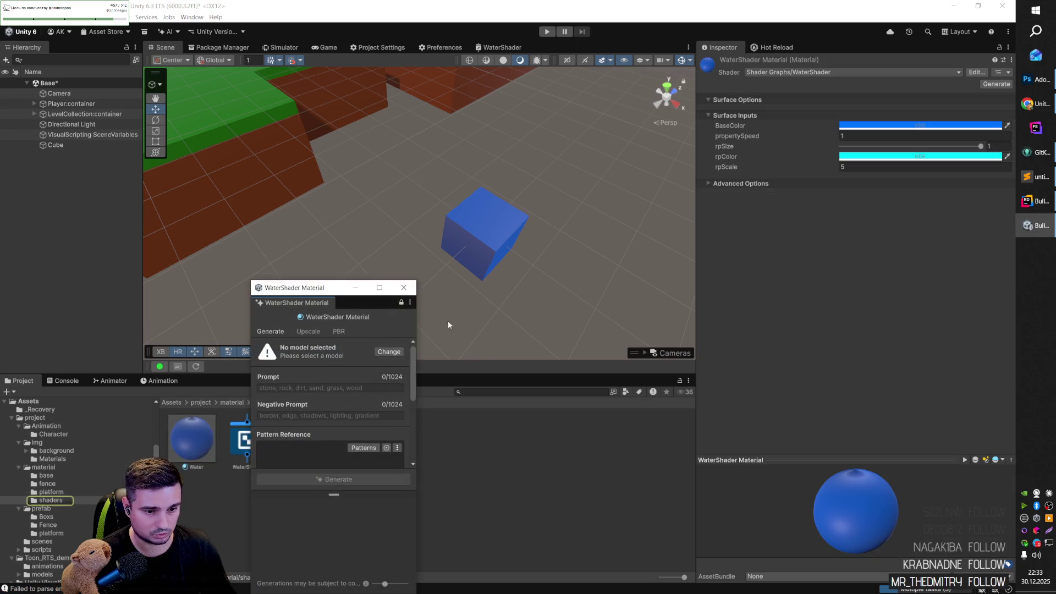
Step: Close the material generator window and delete the old Water material
left_click(405, 288)
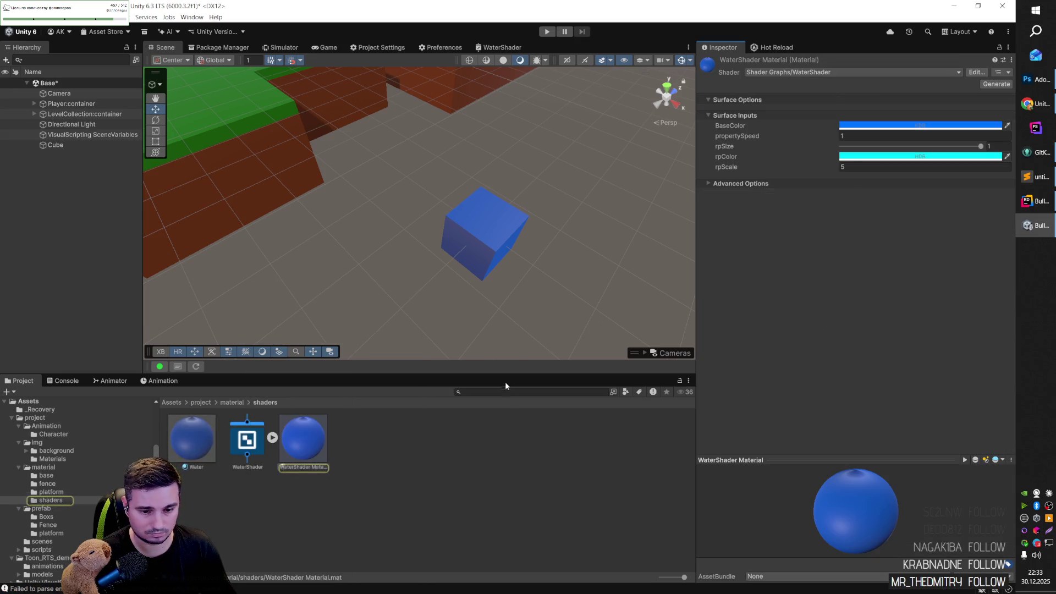
left_click(408, 449)
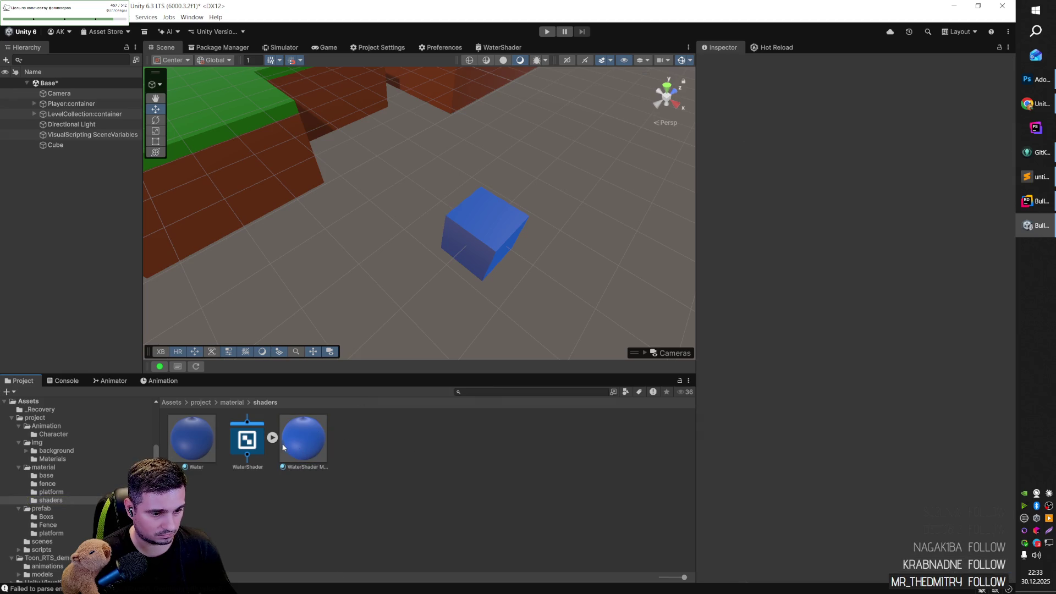
left_click(205, 445)
key("Delete")
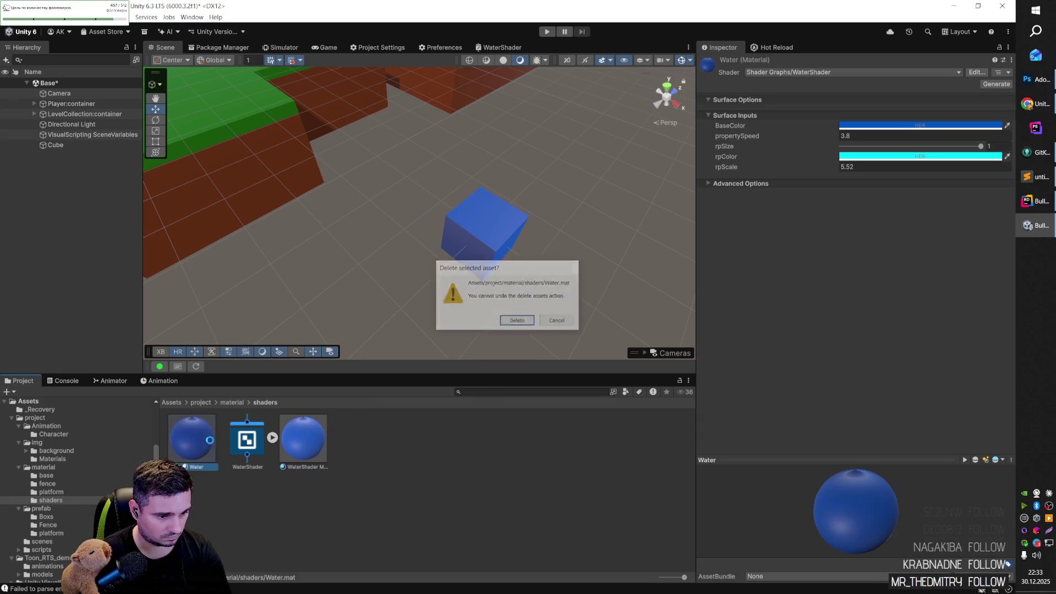
key("Return")
Step: Apply the WaterShader material to the cube
left_click(192, 453)
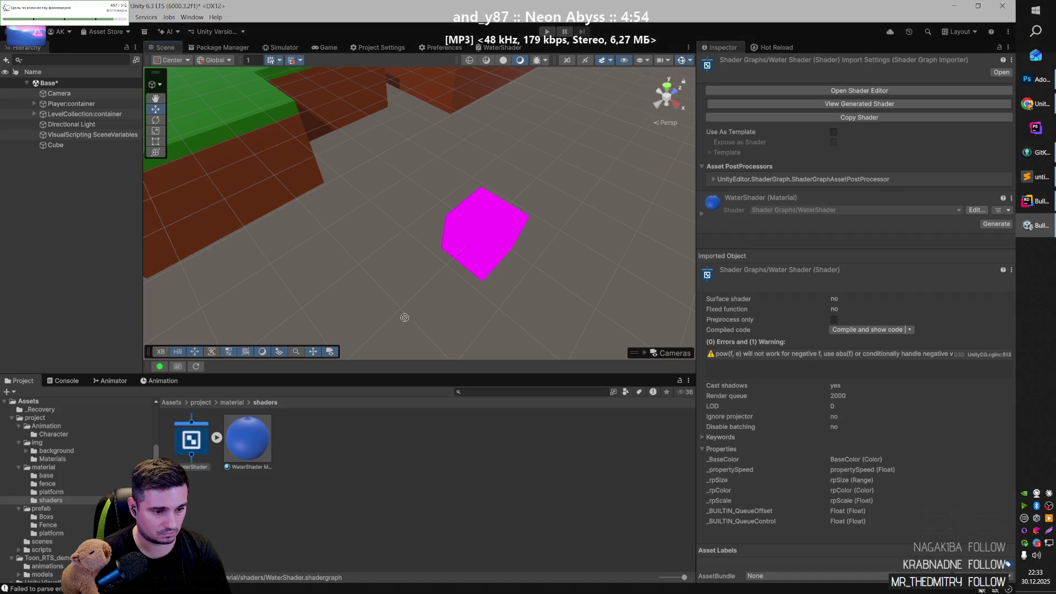
left_click_drag(190, 448, 479, 235)
left_click(488, 237)
left_click_drag(550, 239, 511, 245)
left_click(566, 233)
left_click(487, 239)
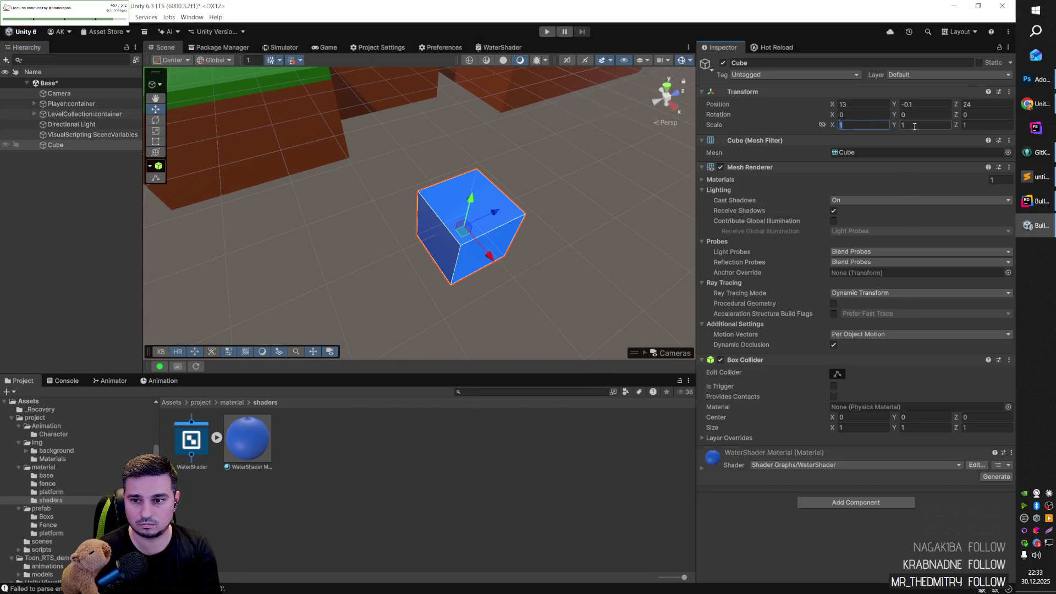
Step: Set the cube's Scale X and Z to 10, flattening it into a slab
type("10")
key("Tab")
key("Tab")
type("10")
scroll(467, 213, "down", 3)
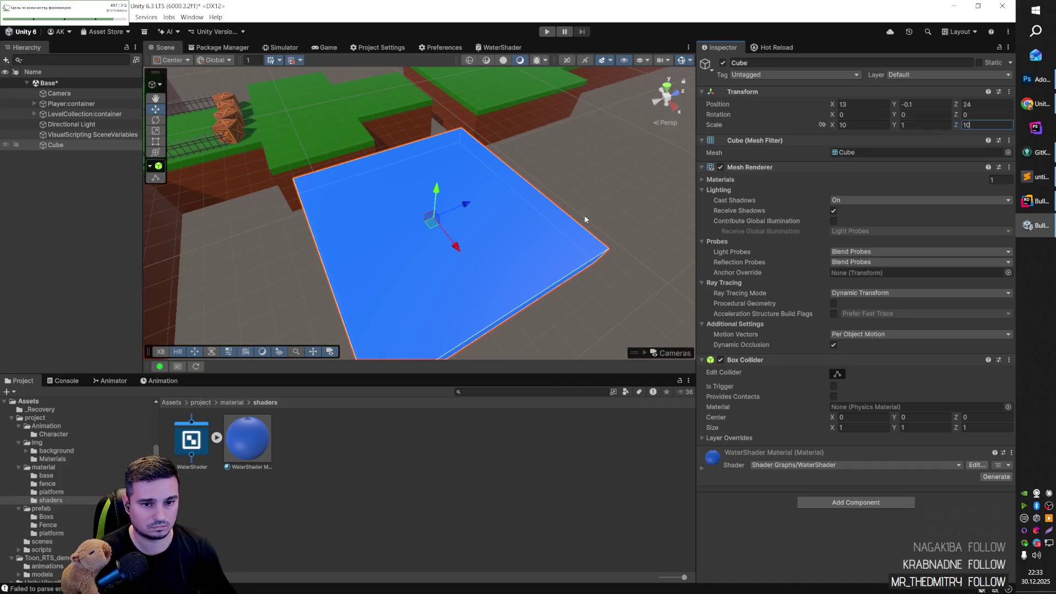
left_click(600, 191)
scroll(539, 196, "up", 3)
Step: Open WaterShader in the Shader Graph editor, then glance at the Twitch browser window
double_click(194, 445)
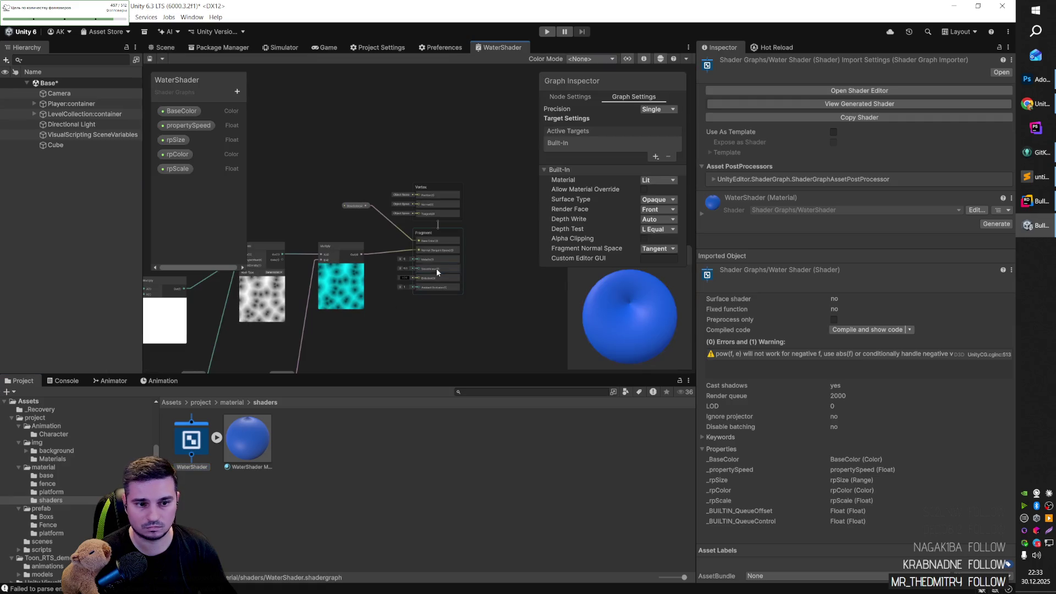
left_click_drag(332, 171, 304, 160)
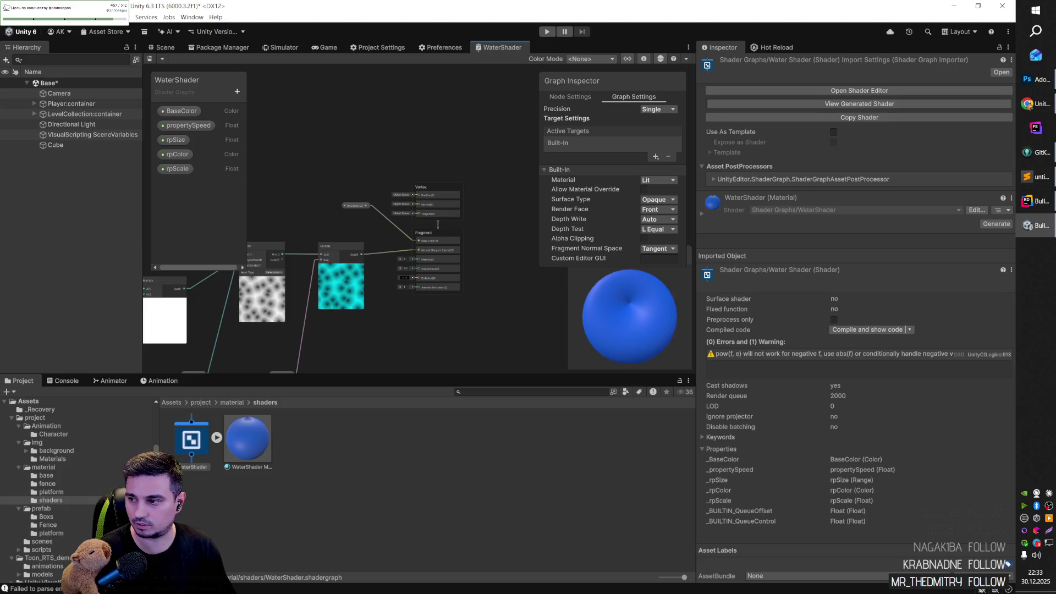
key("alt+Tab")
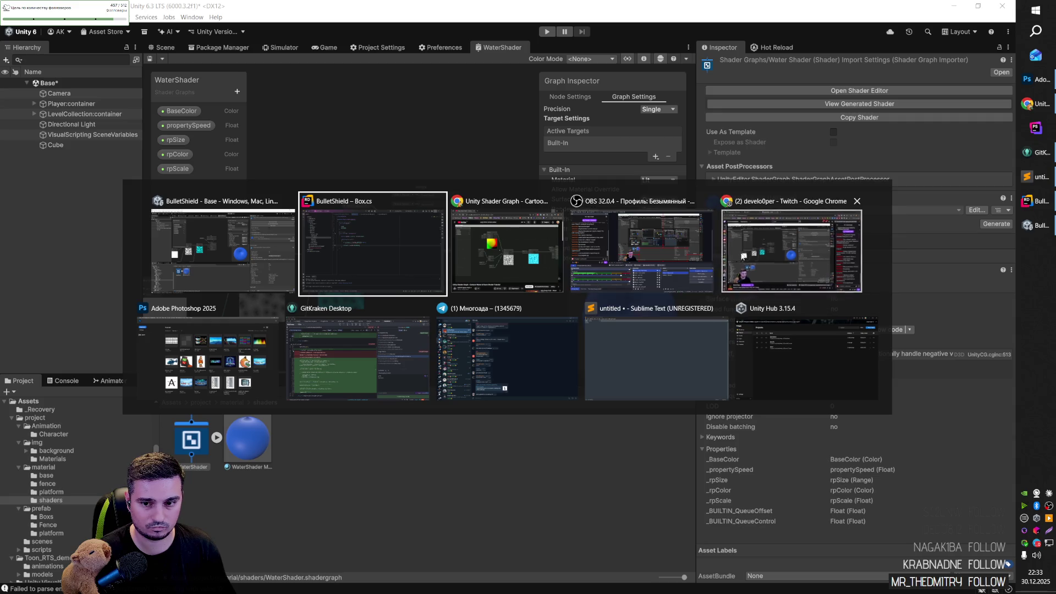
left_click(738, 261)
key("alt+Tab")
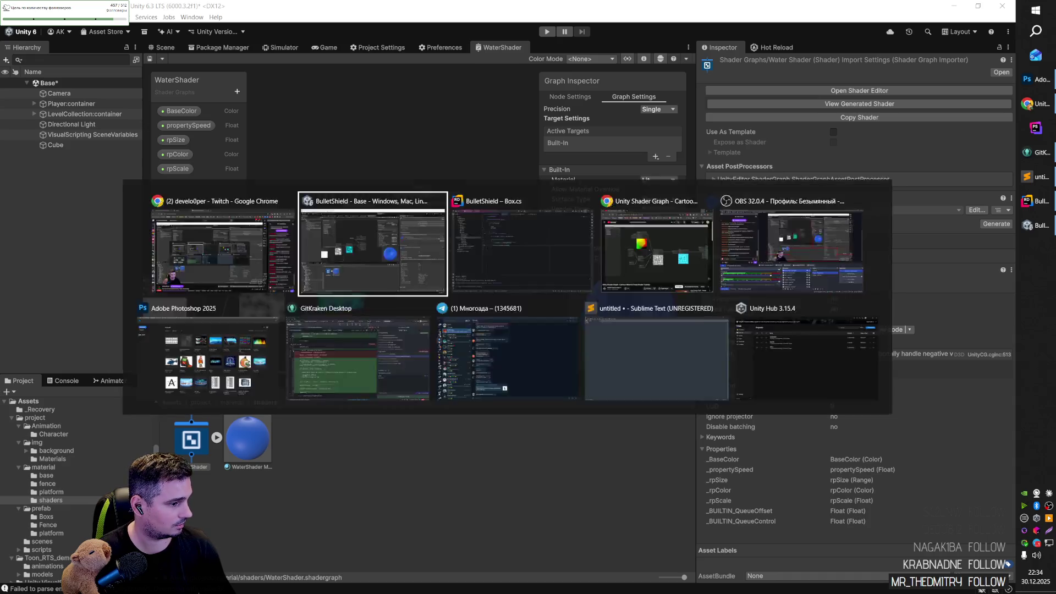
key("alt+Tab")
left_click(651, 268)
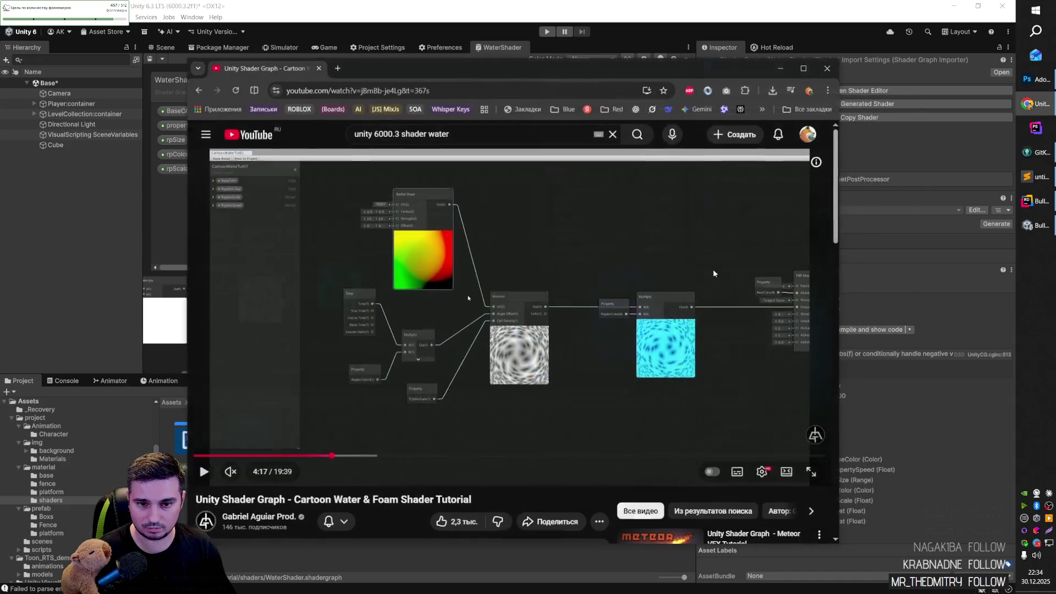
left_click(613, 432)
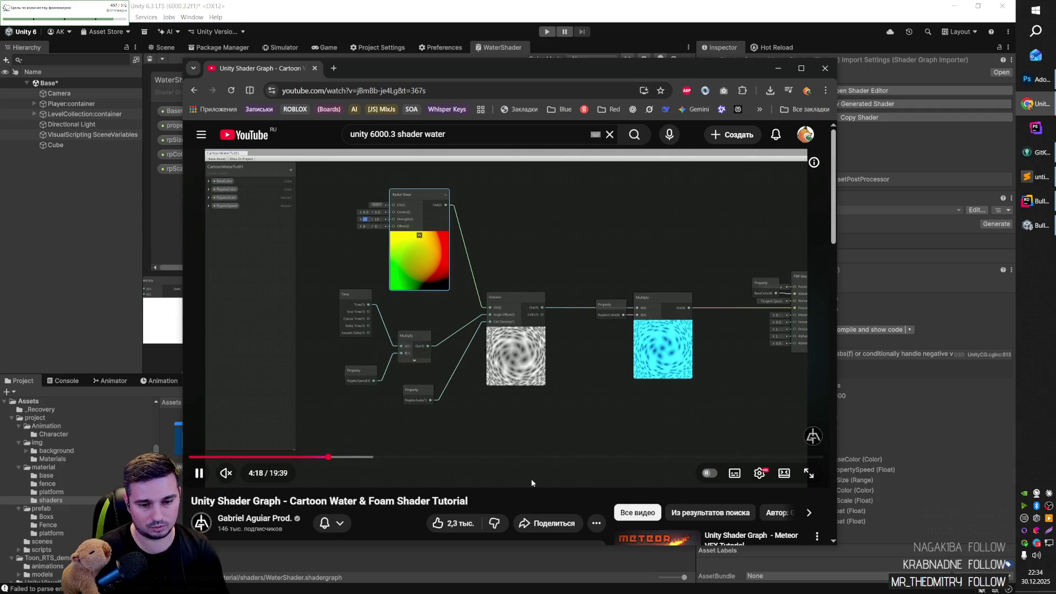
key("j")
key("Left")
key("Left")
key("Left")
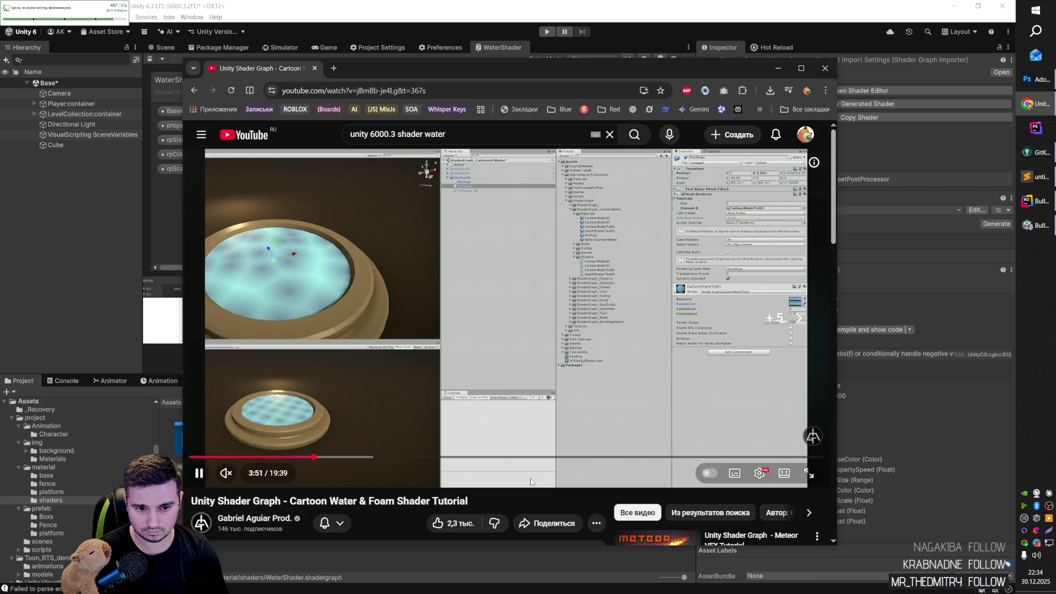
key("Right")
key("Right")
left_click(486, 270)
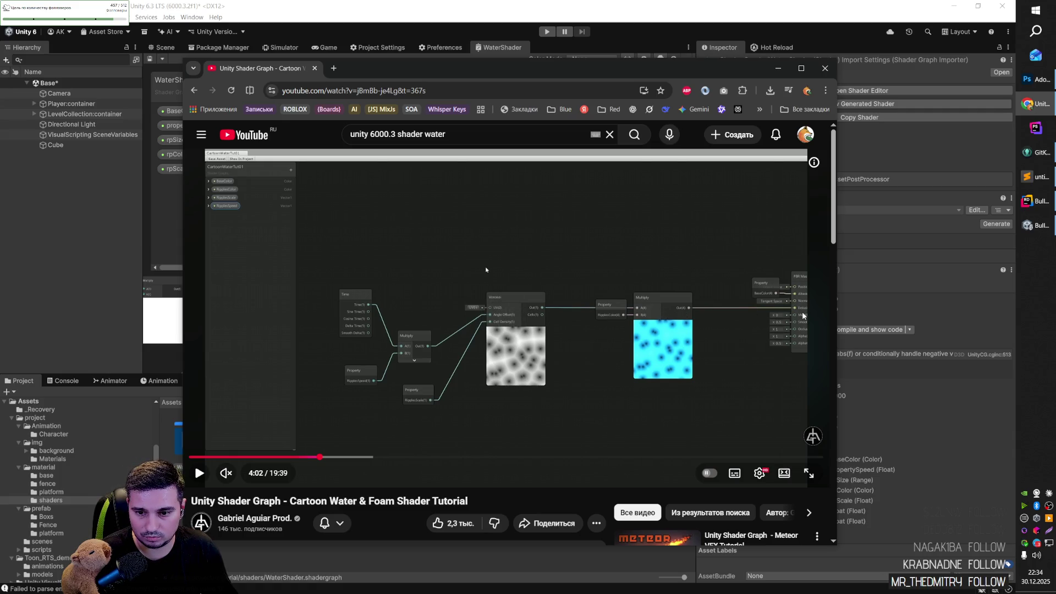
key("alt+Tab")
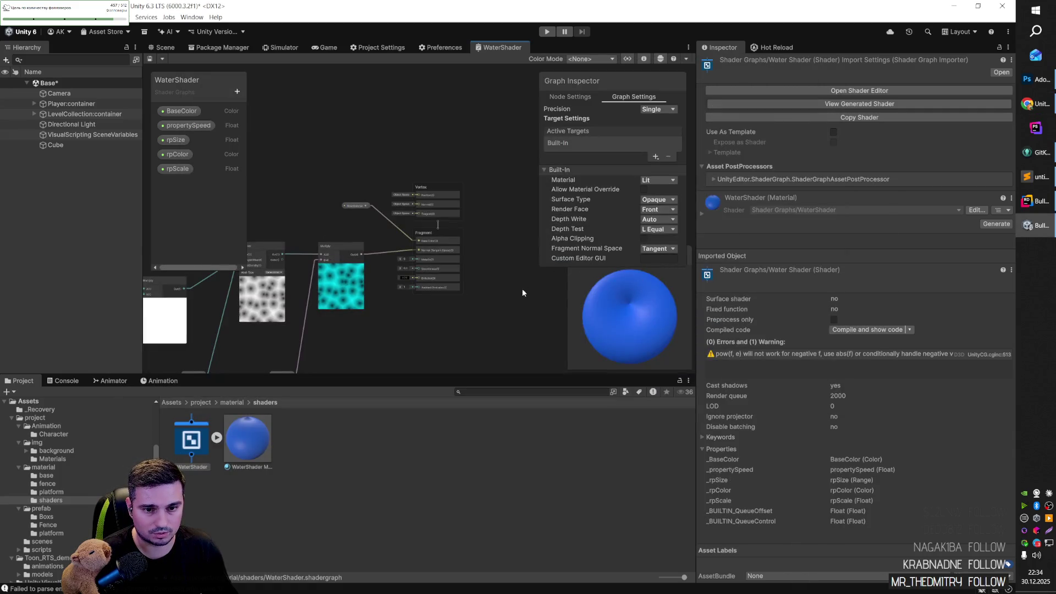
Step: Connect the Multiply output to Base Color and the BaseColor property to Normal (Tangent Space)
scroll(441, 272, "up", 5)
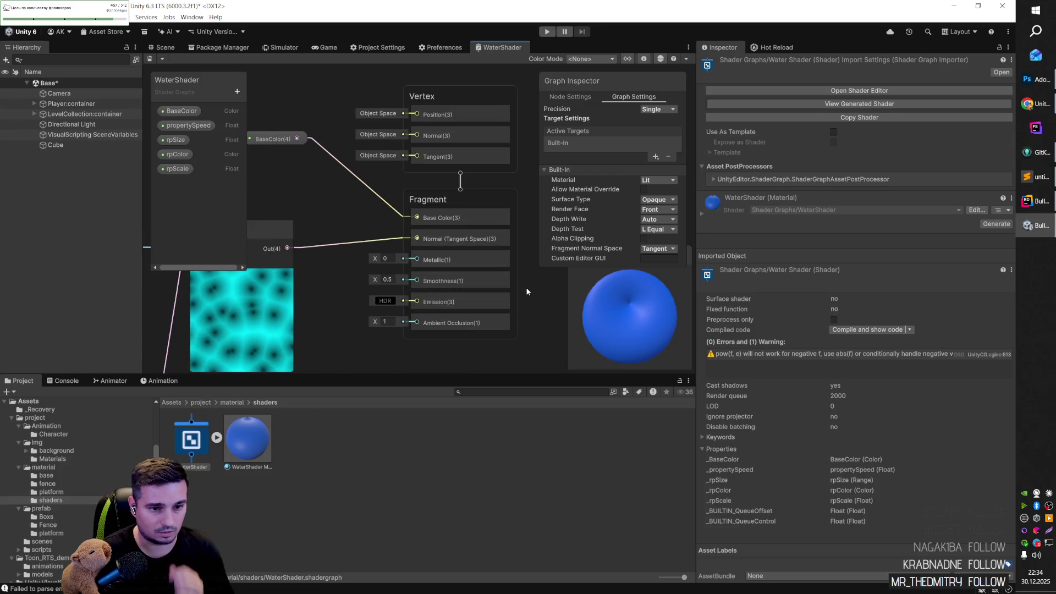
scroll(526, 286, "down", 2)
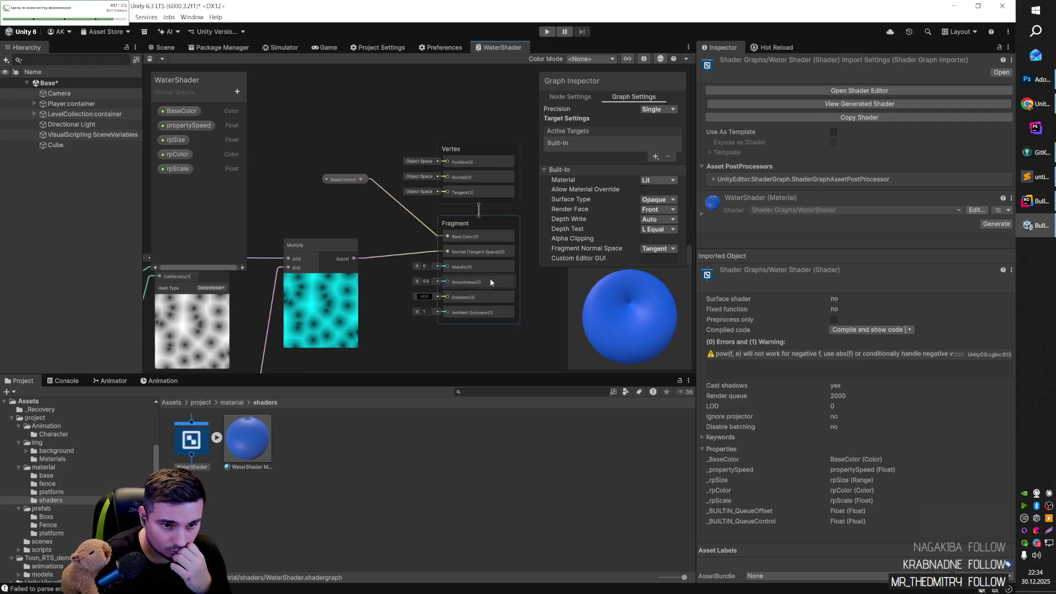
left_click_drag(354, 258, 447, 236)
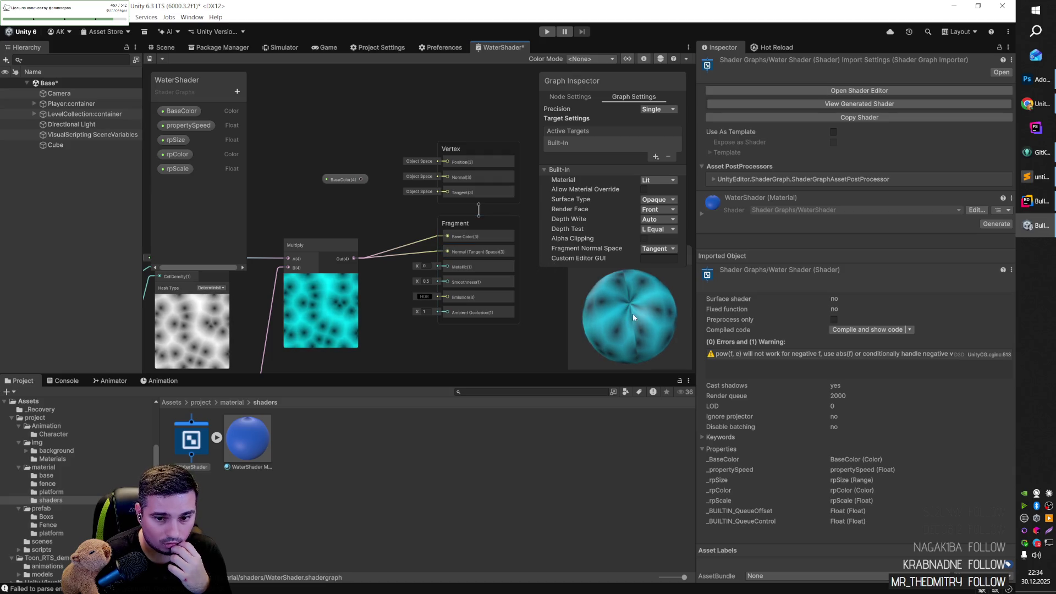
left_click_drag(361, 179, 448, 252)
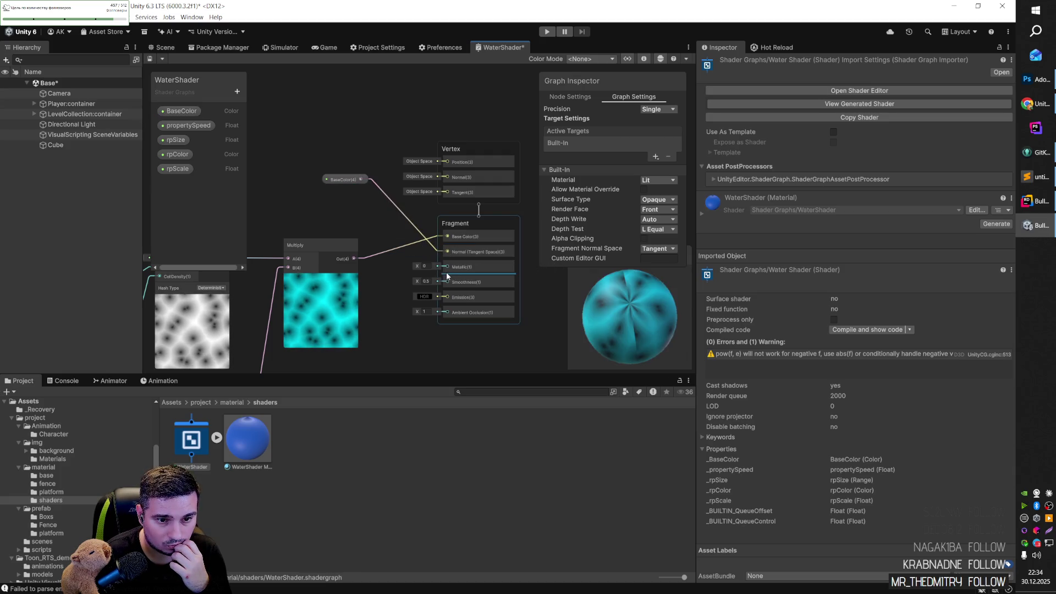
mouse_move(602, 318)
left_mouse_down()
mouse_move(635, 275)
mouse_move(596, 298)
left_mouse_up()
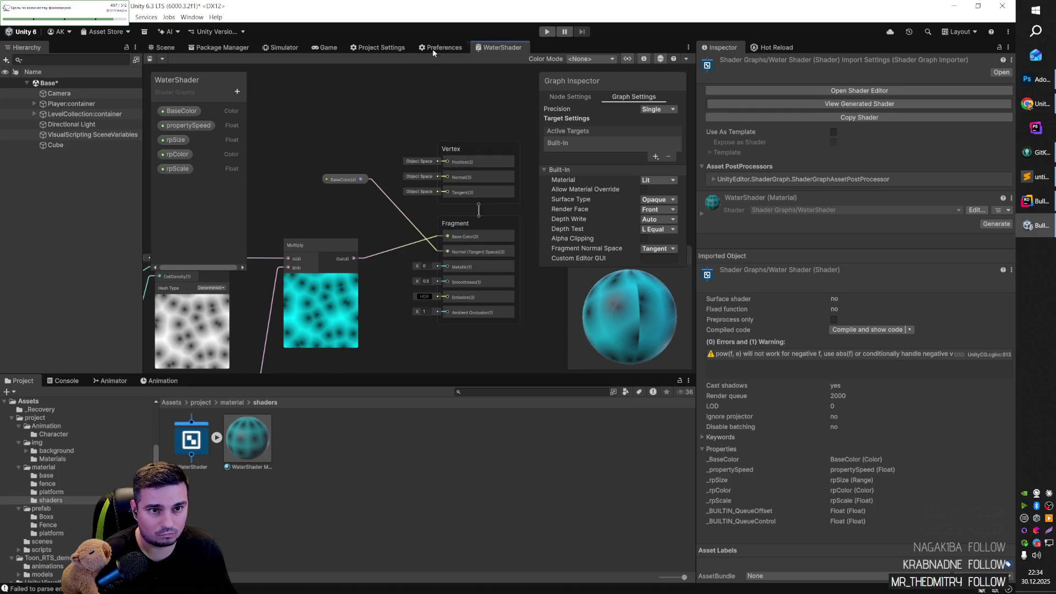
left_click(177, 48)
Step: Scale the water cube to 200 on both X and Z
scroll(483, 251, "down", 5)
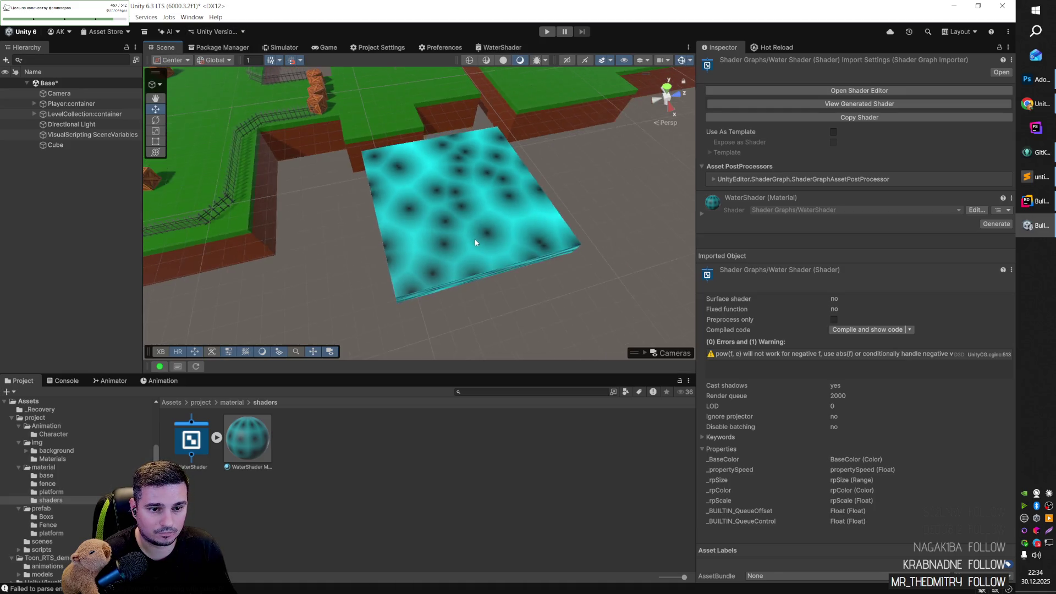
left_click(464, 238)
mouse_move(499, 231)
left_mouse_down()
mouse_move(490, 190)
mouse_move(514, 197)
left_mouse_up()
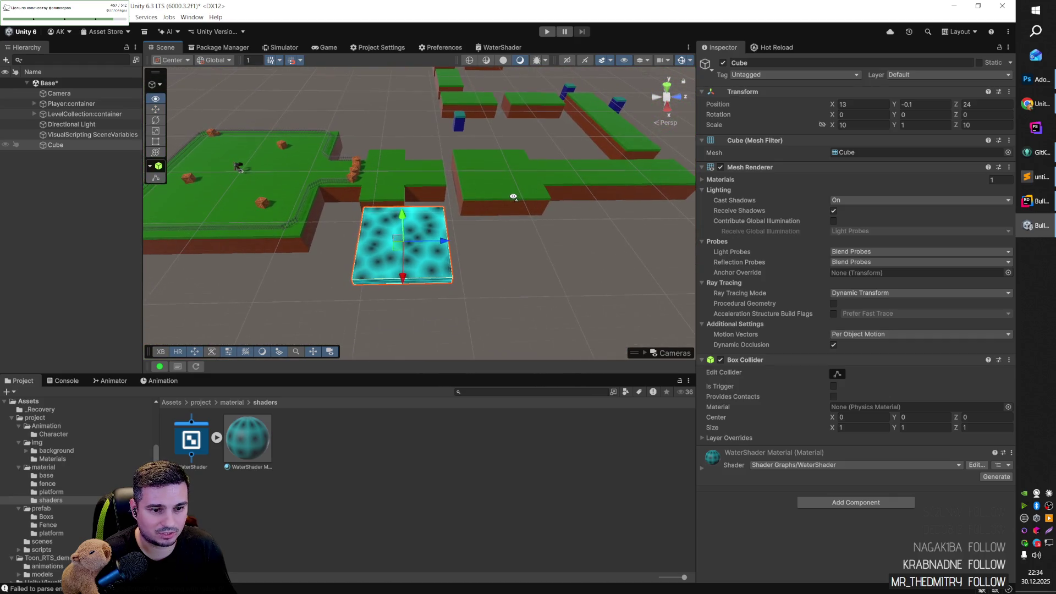
left_click(886, 126)
type("200")
key("Tab")
key("Tab")
type("2")
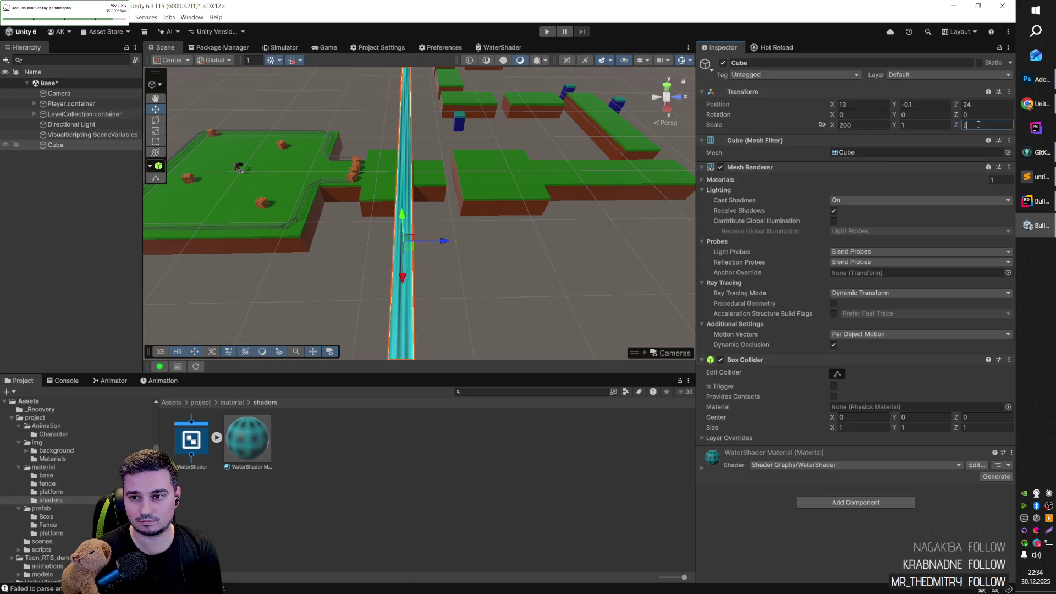
type("00")
key("Return")
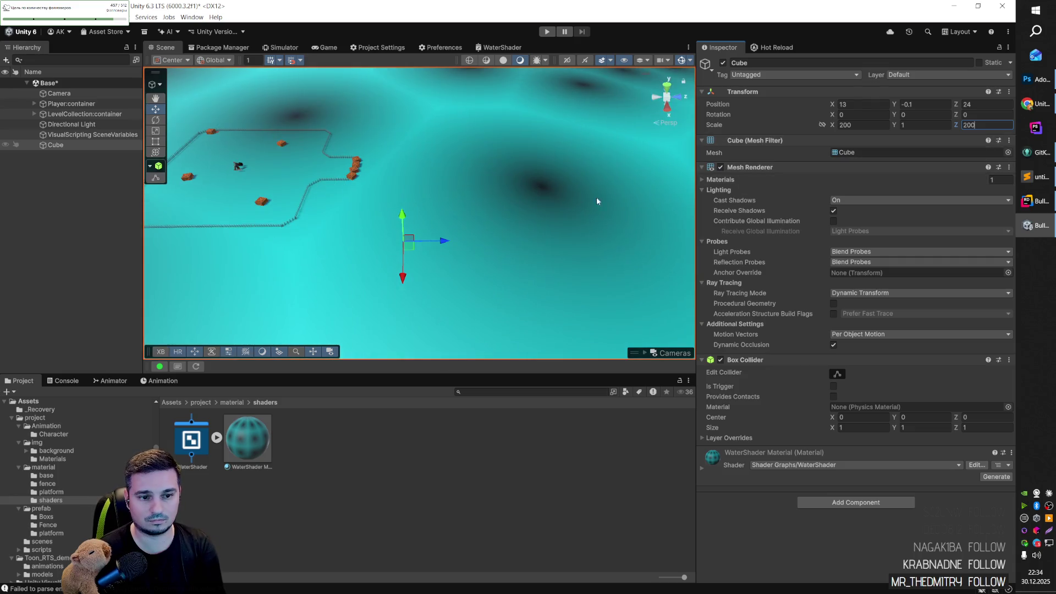
Step: Lower the water cube to Y -3 and expand its material's surface inputs
mouse_move(402, 231)
left_mouse_down()
mouse_move(401, 249)
mouse_move(569, 246)
mouse_move(476, 226)
left_mouse_up()
right_click(522, 230)
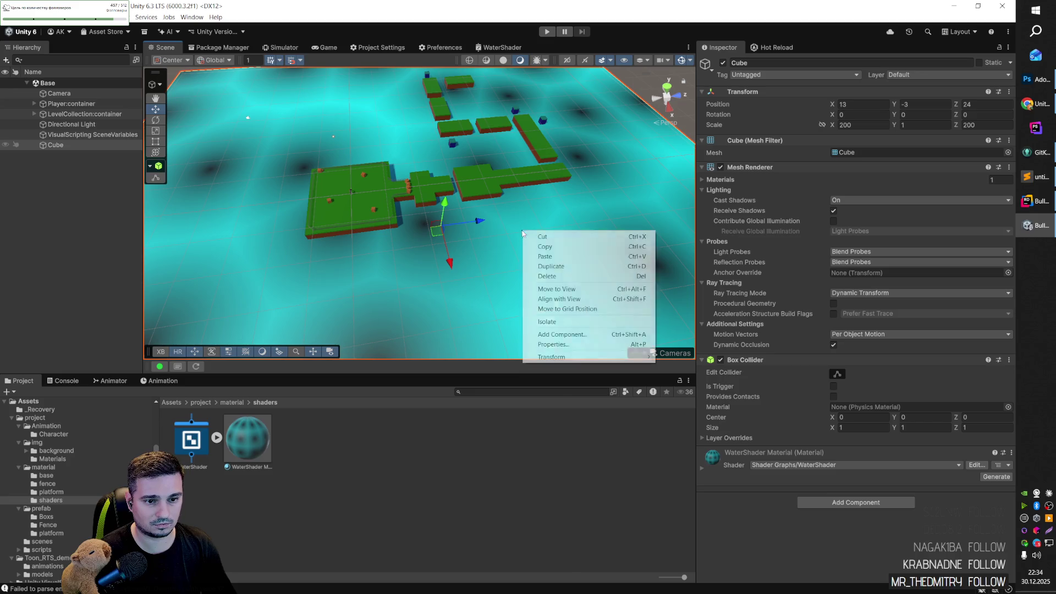
left_click(702, 468)
left_click(702, 468)
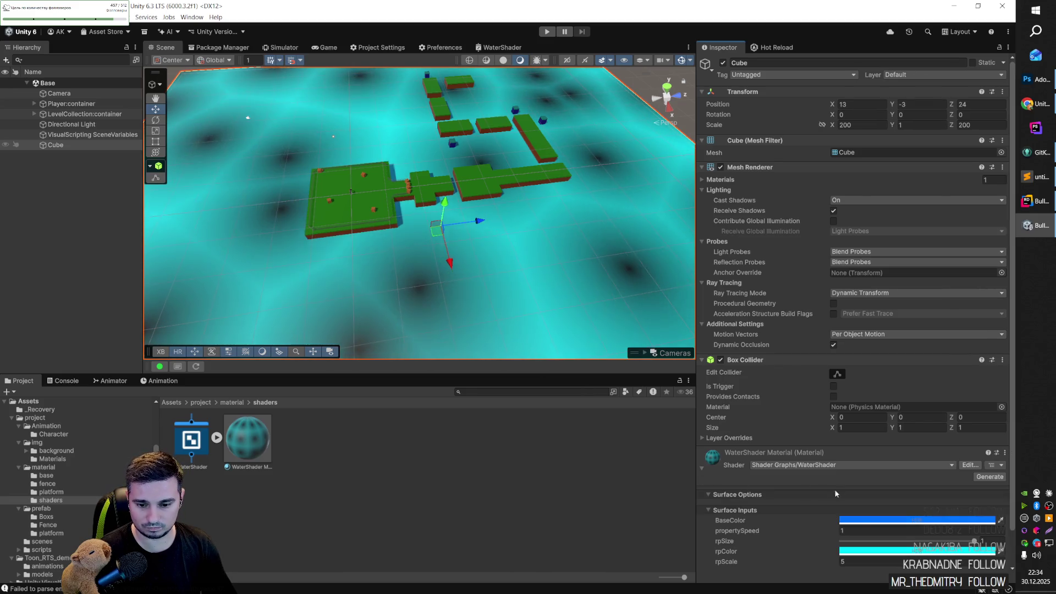
Step: Set propertySpeed to 1 and raise rpScale to 63.82
scroll(827, 490, "down", 2)
left_click_drag(750, 498, 761, 498)
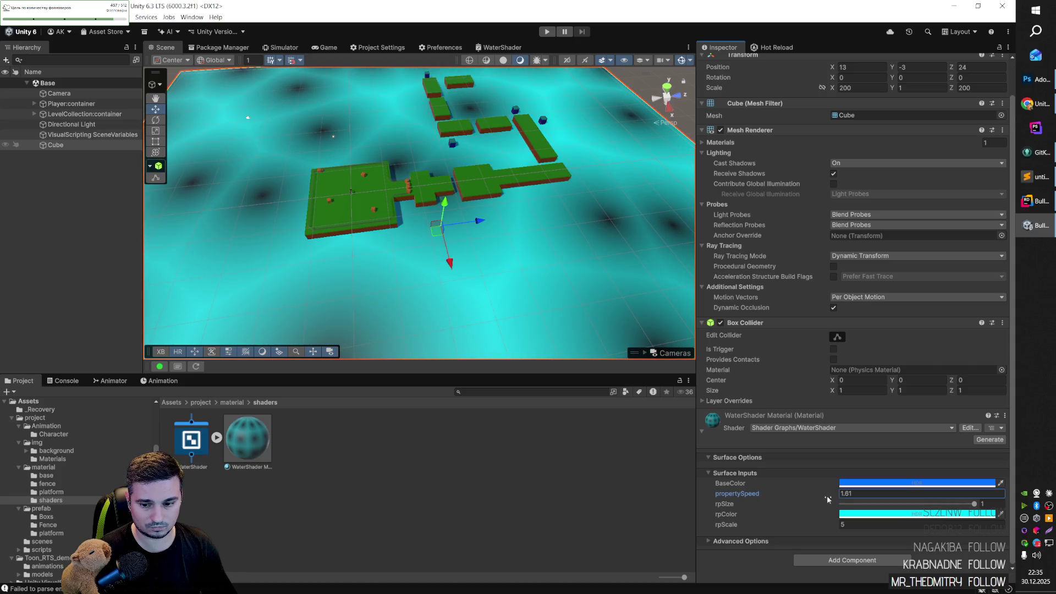
type("1")
mouse_move(731, 526)
left_mouse_down()
mouse_move(1002, 527)
mouse_move(32, 527)
mouse_move(355, 508)
mouse_move(730, 457)
mouse_move(678, 474)
left_mouse_up()
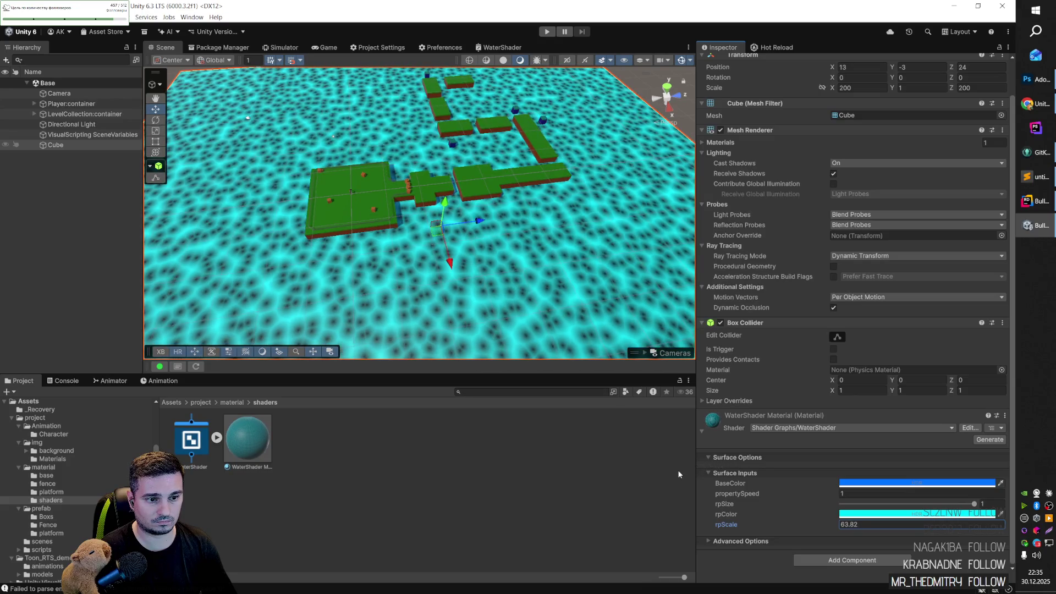
Step: Orbit the Scene view down to ground level to inspect the water by the fence and crates
mouse_move(550, 308)
left_mouse_down()
mouse_move(510, 270)
mouse_move(466, 192)
left_mouse_up()
scroll(465, 192, "up", 10)
left_click_drag(566, 199, 655, 178)
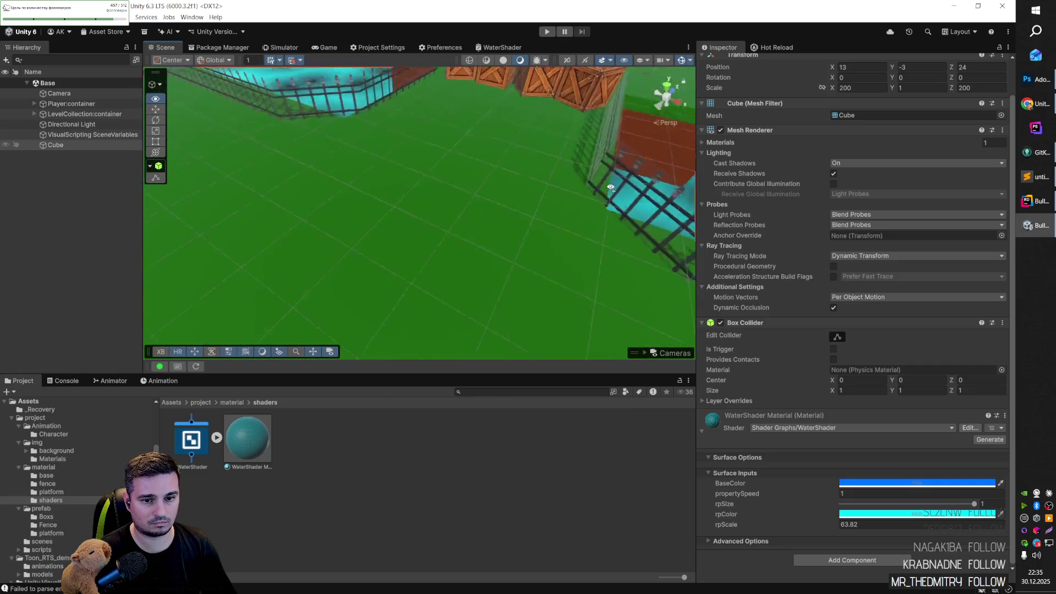
scroll(480, 261, "down", 3)
mouse_move(480, 261)
left_mouse_down()
mouse_move(297, 205)
mouse_move(370, 246)
mouse_move(345, 249)
mouse_move(374, 242)
left_mouse_up()
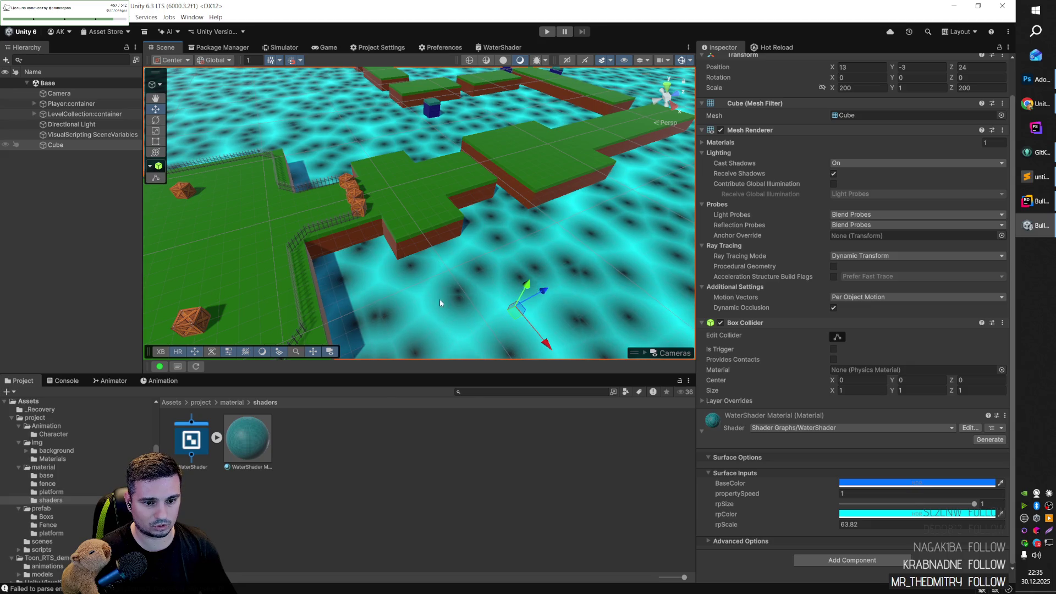
left_click_drag(456, 271, 459, 265)
Step: Start Play mode in the Game view and walk the player toward the crate bridge
left_click(326, 47)
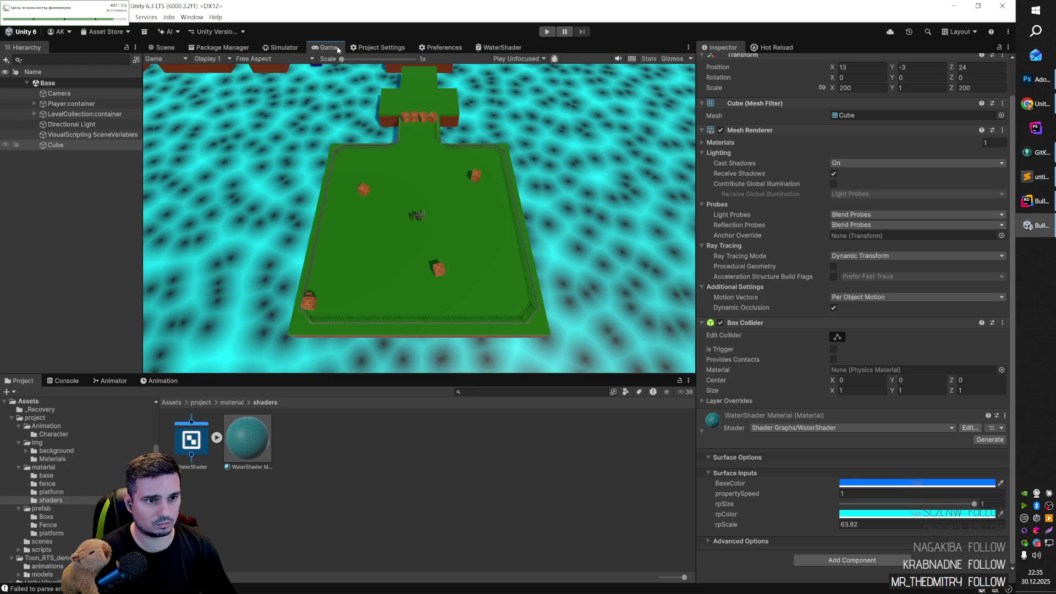
key("ctrl+p")
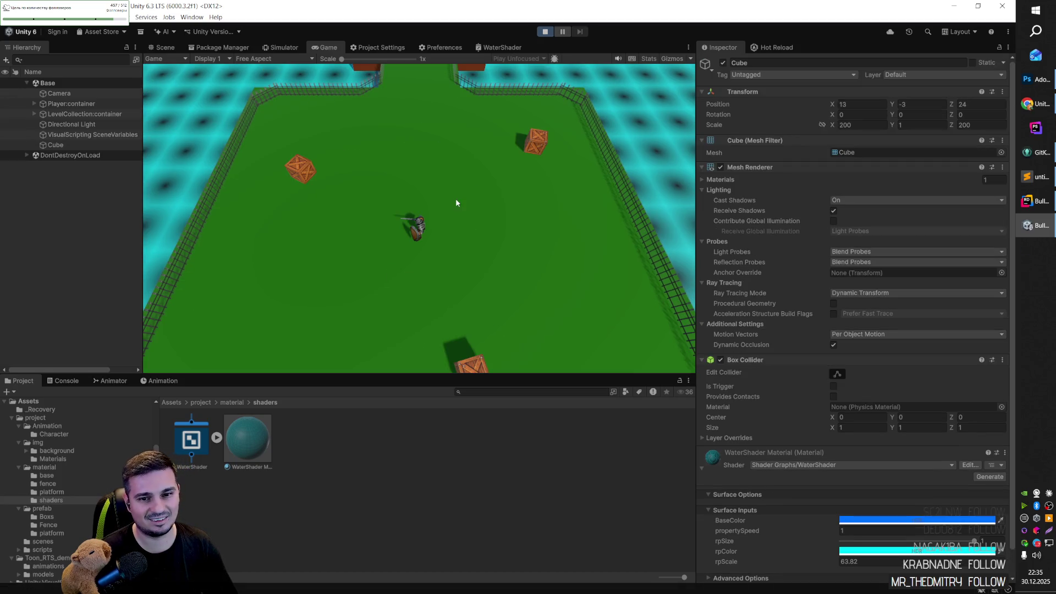
left_click(447, 188)
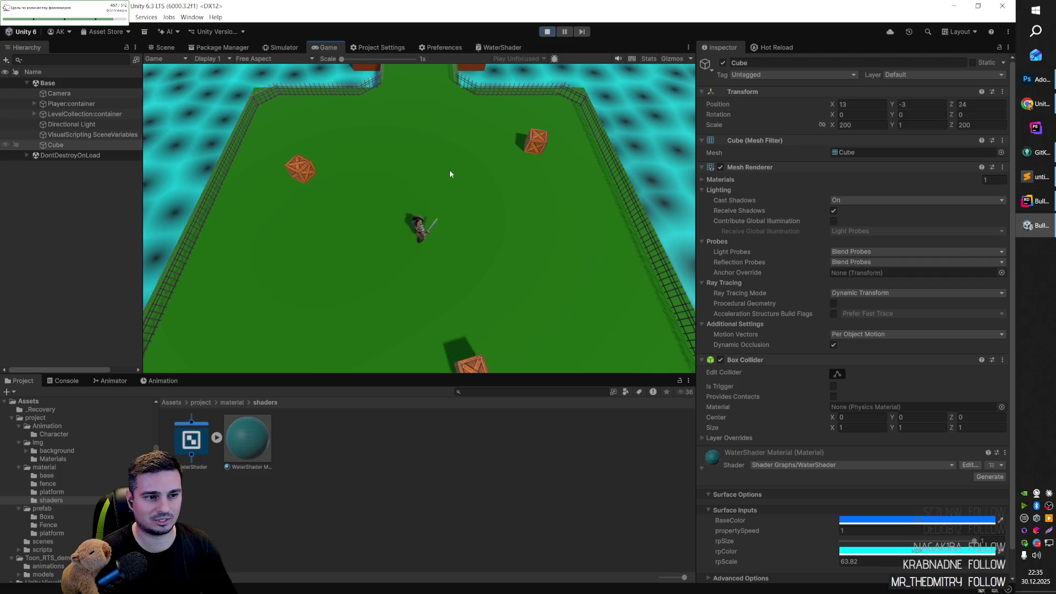
left_click(424, 127)
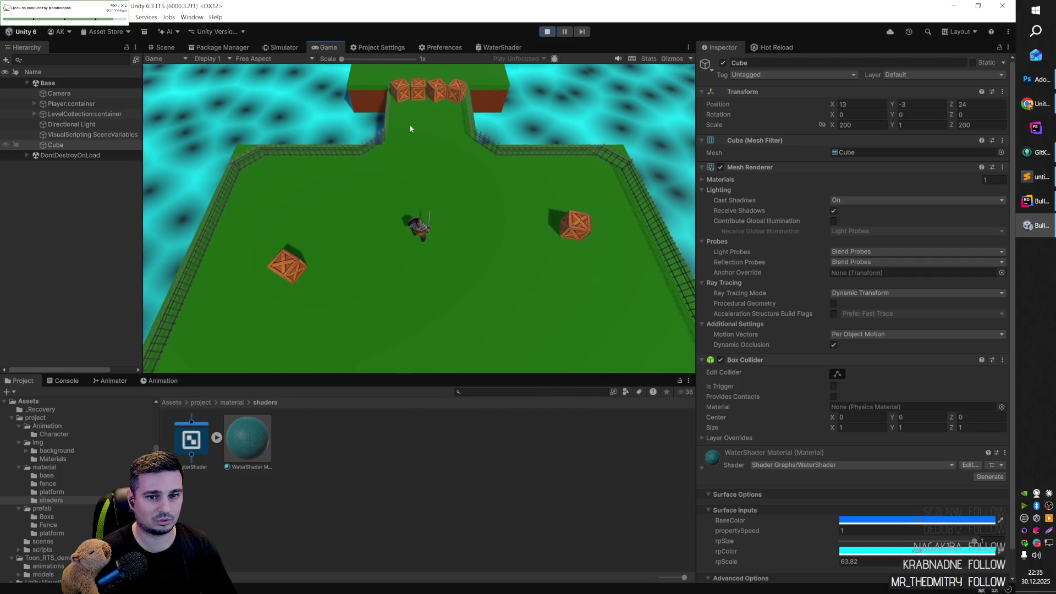
left_click(385, 137)
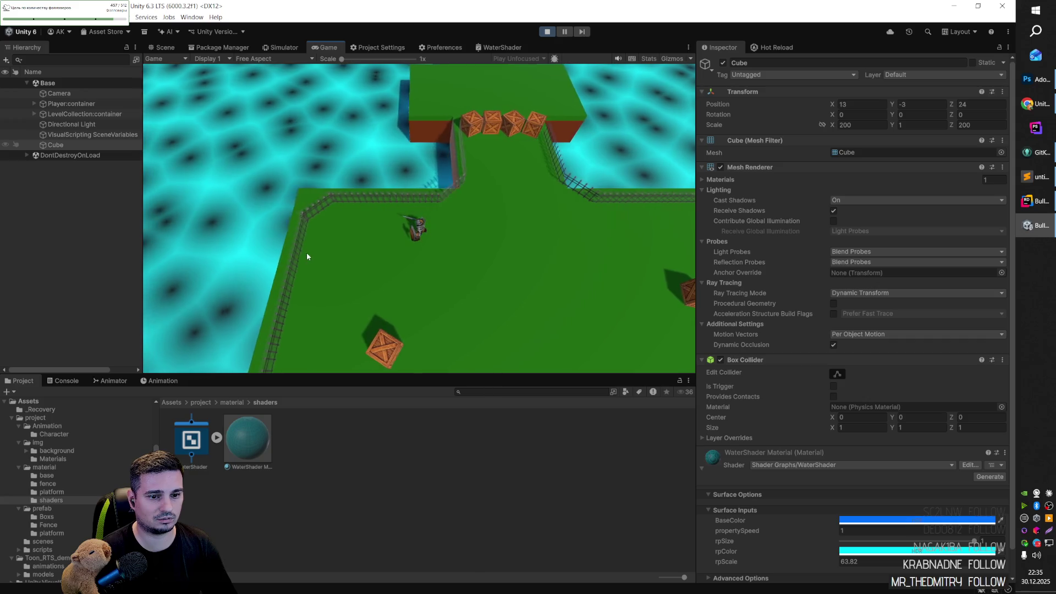
left_click(357, 271)
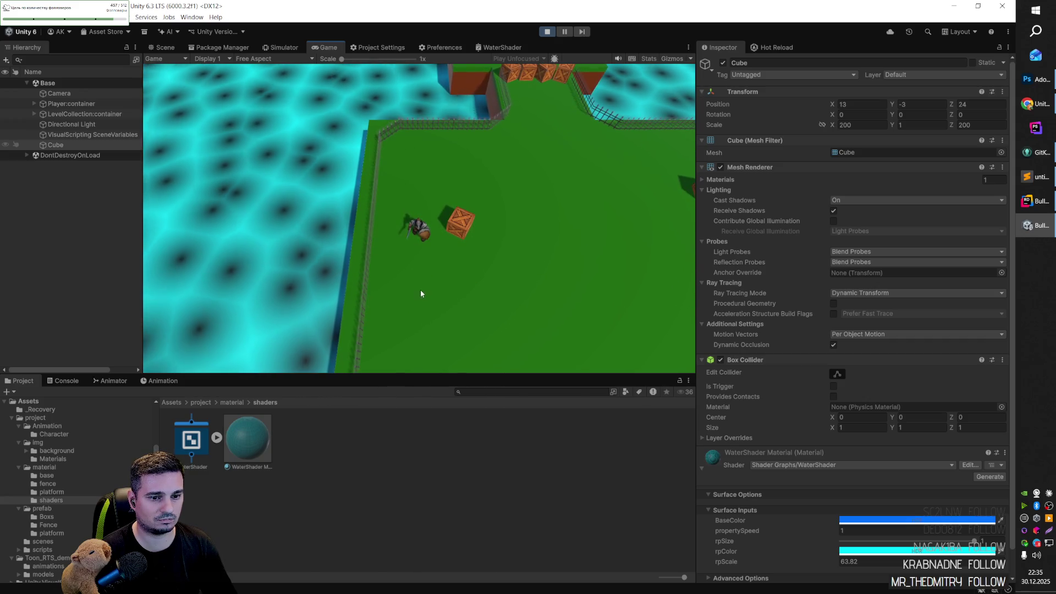
left_click(426, 135)
left_click(558, 241)
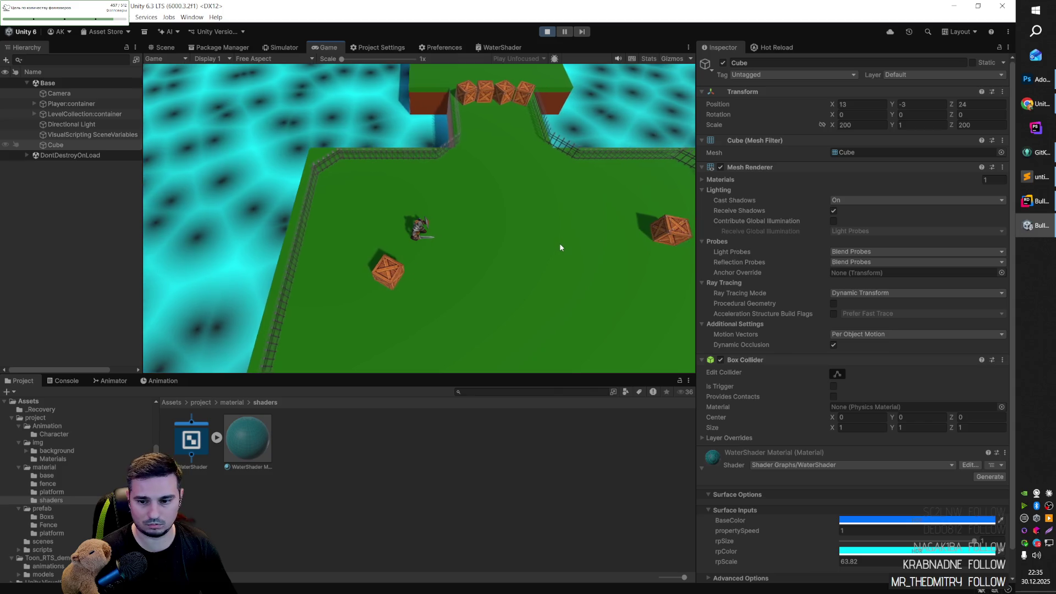
left_click(443, 141)
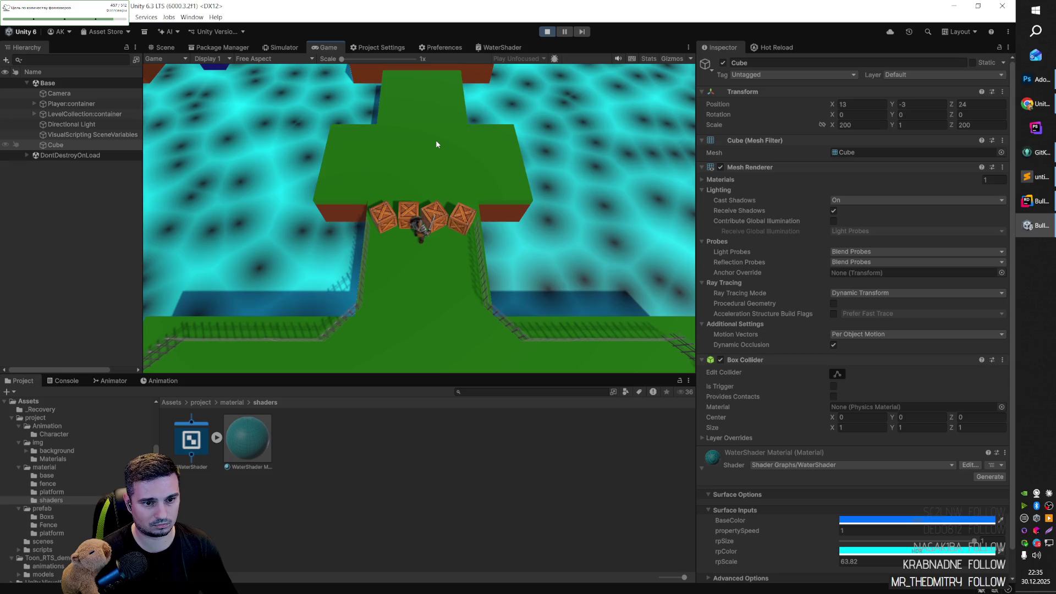
left_click(421, 318)
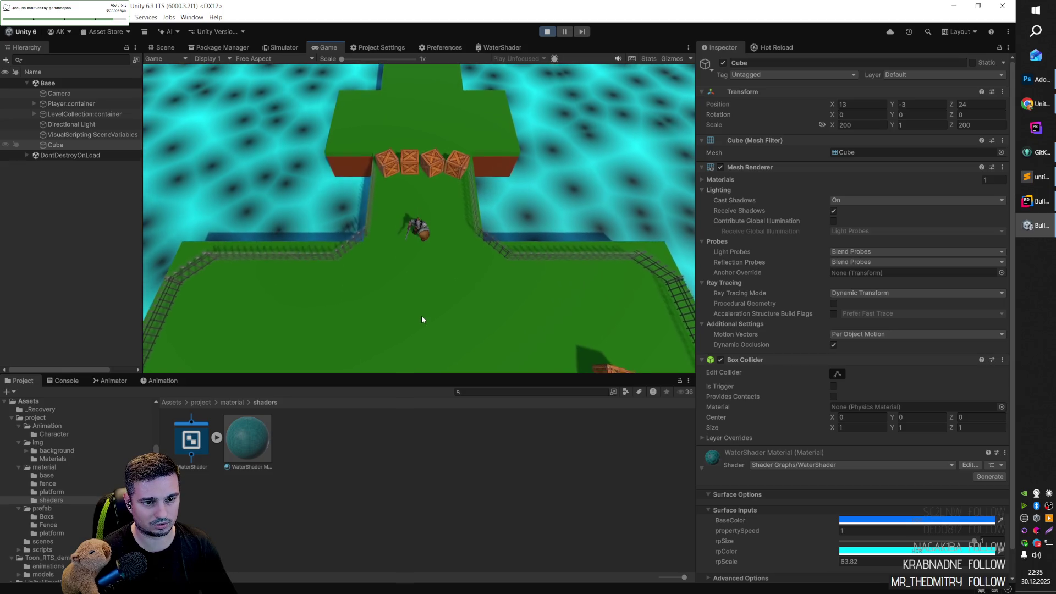
Step: Walk the player past the crates, to the platform edges and back up
left_click(441, 157)
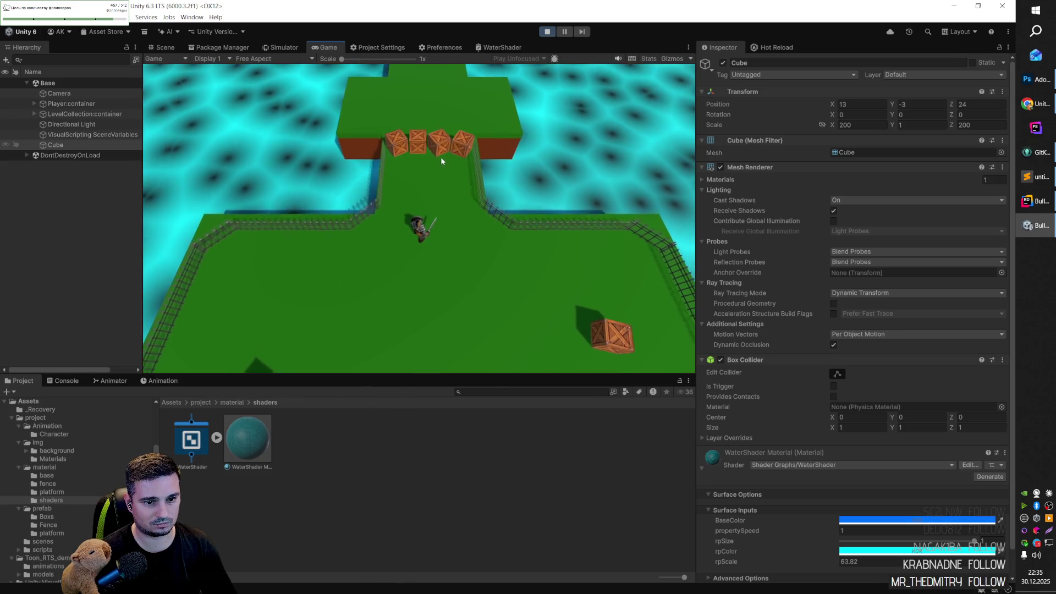
left_click(435, 163)
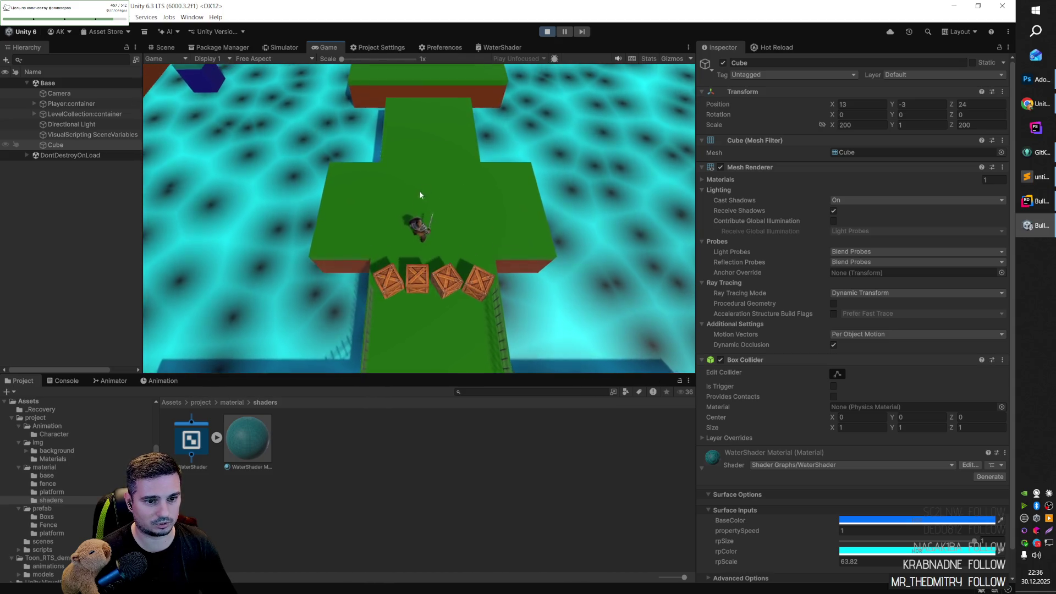
left_click(379, 246)
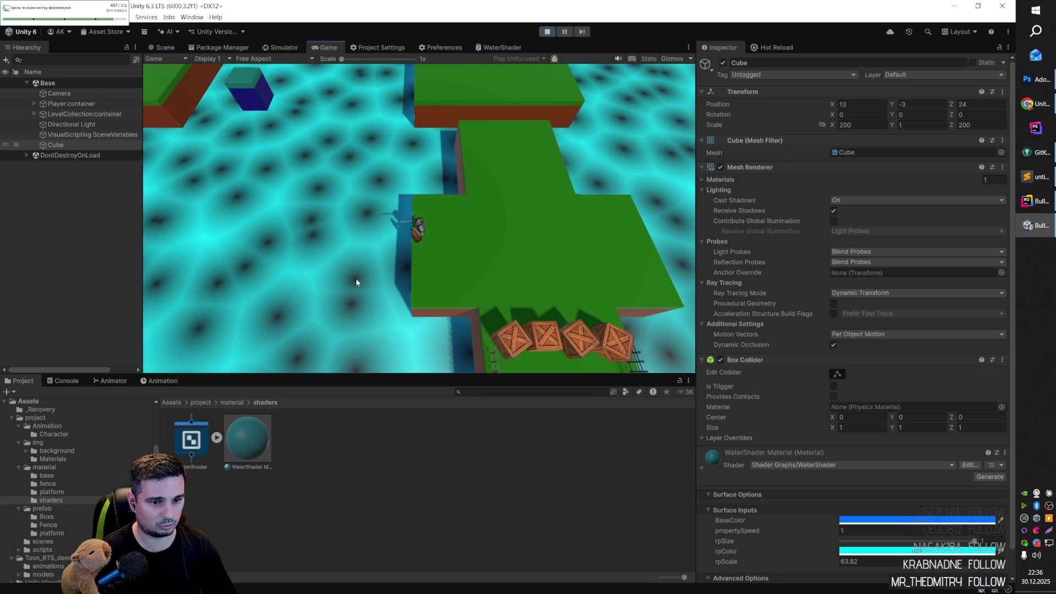
left_click(561, 213)
left_click(451, 128)
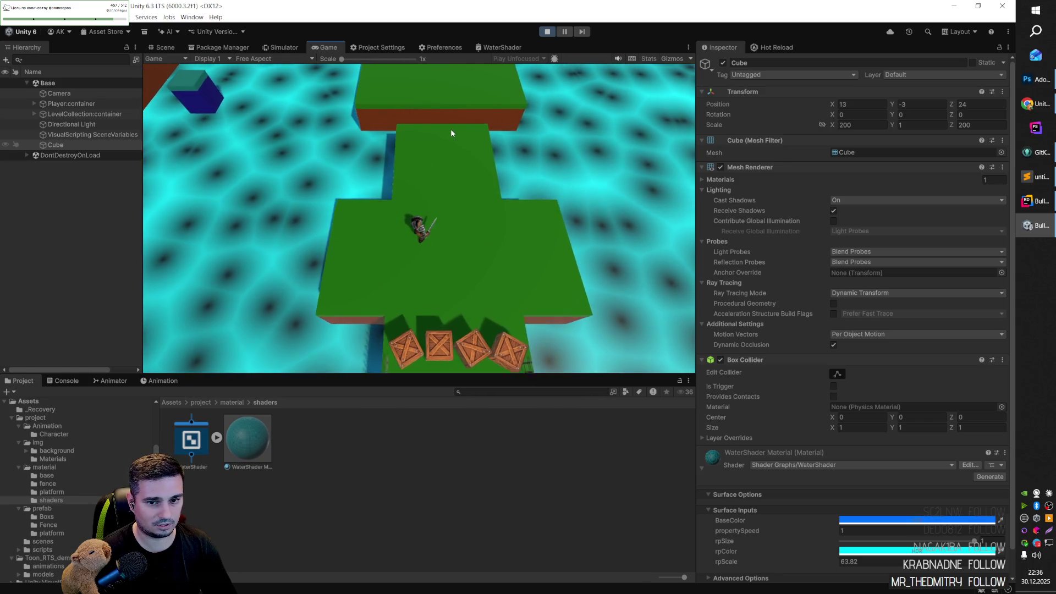
left_click(429, 275)
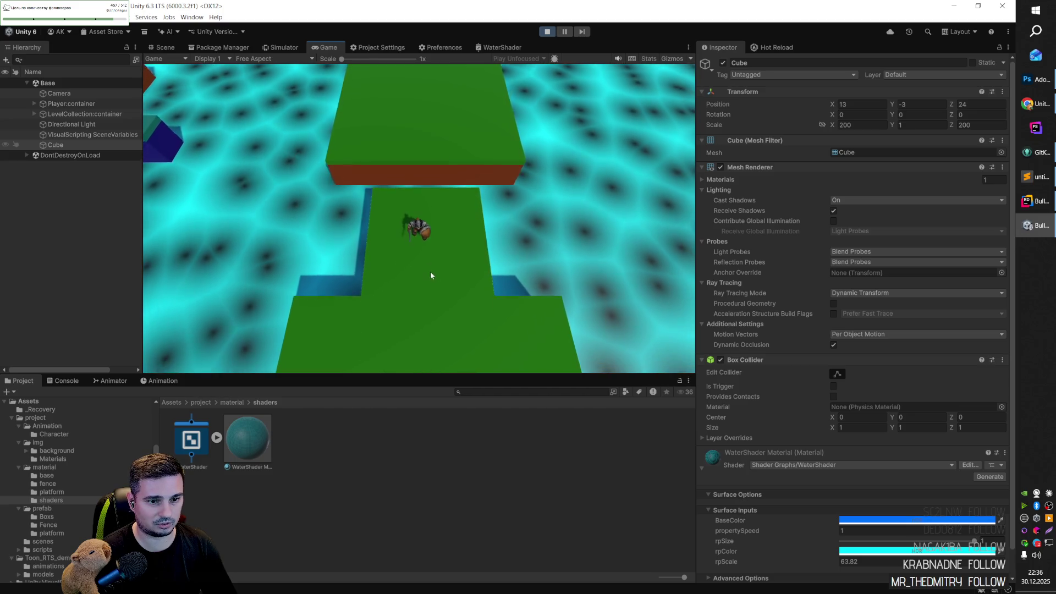
left_click(447, 268)
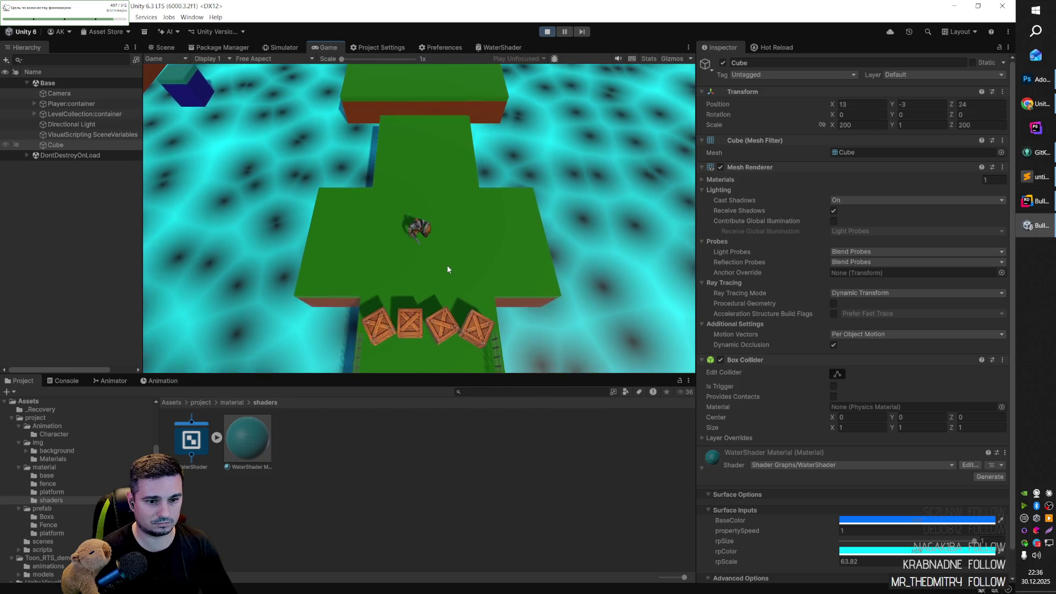
left_click(446, 265)
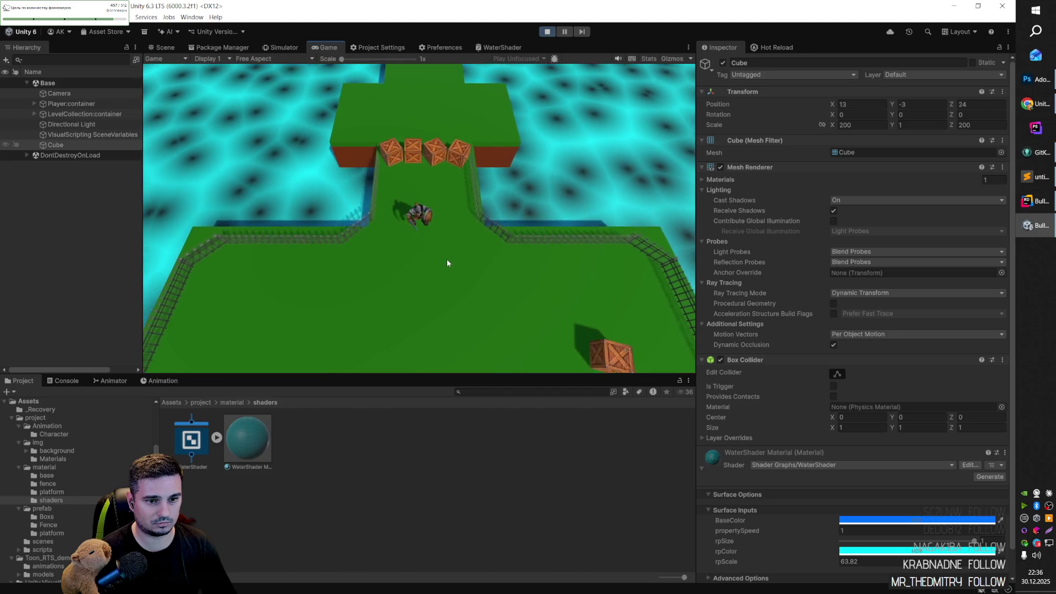
left_click(432, 154)
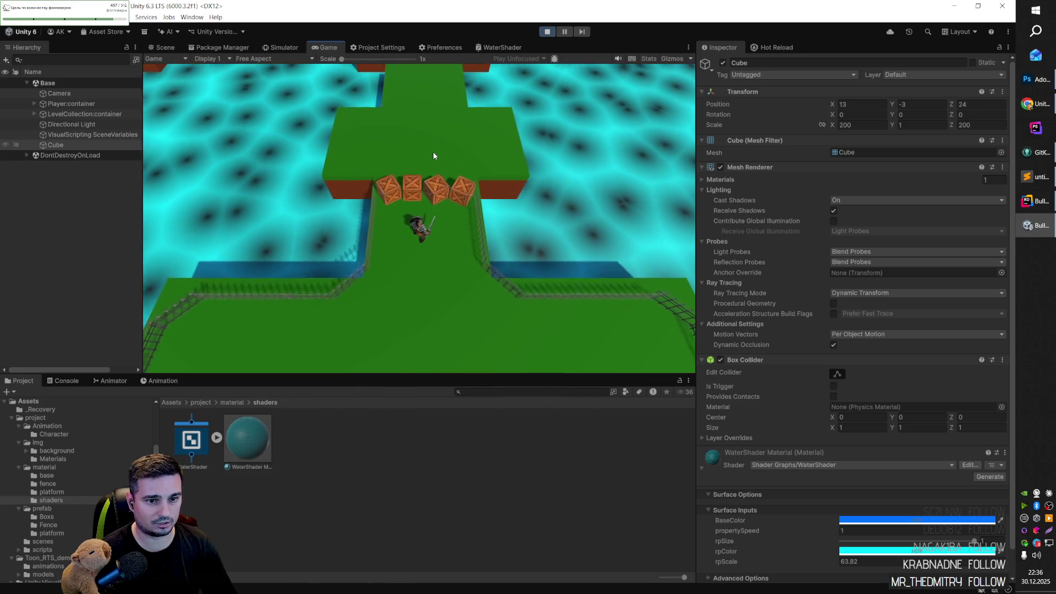
Step: Move the player back and forth by the crates with the W, A and S keys
key("s")
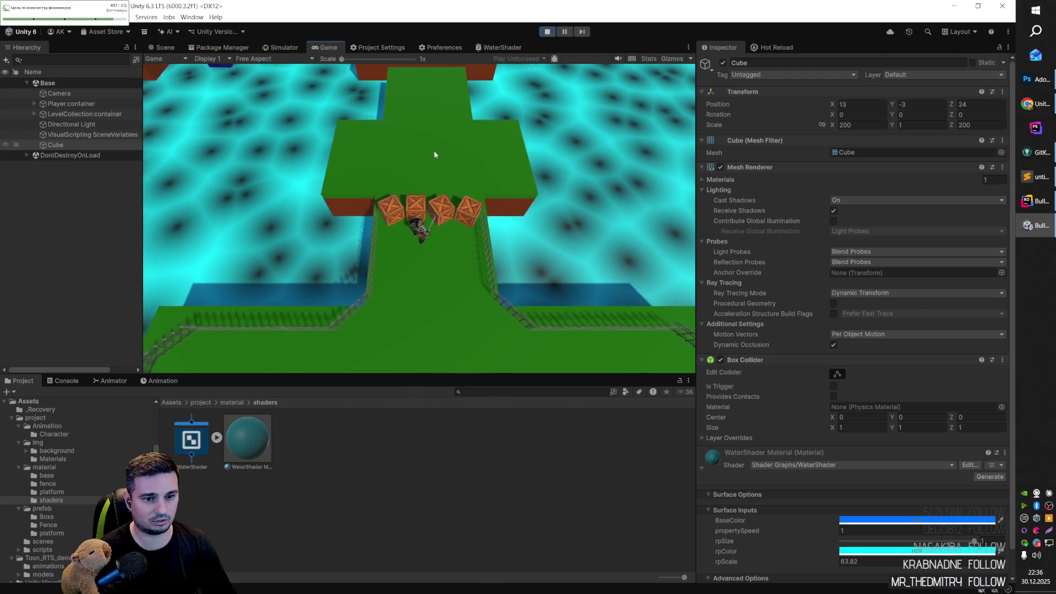
key("w")
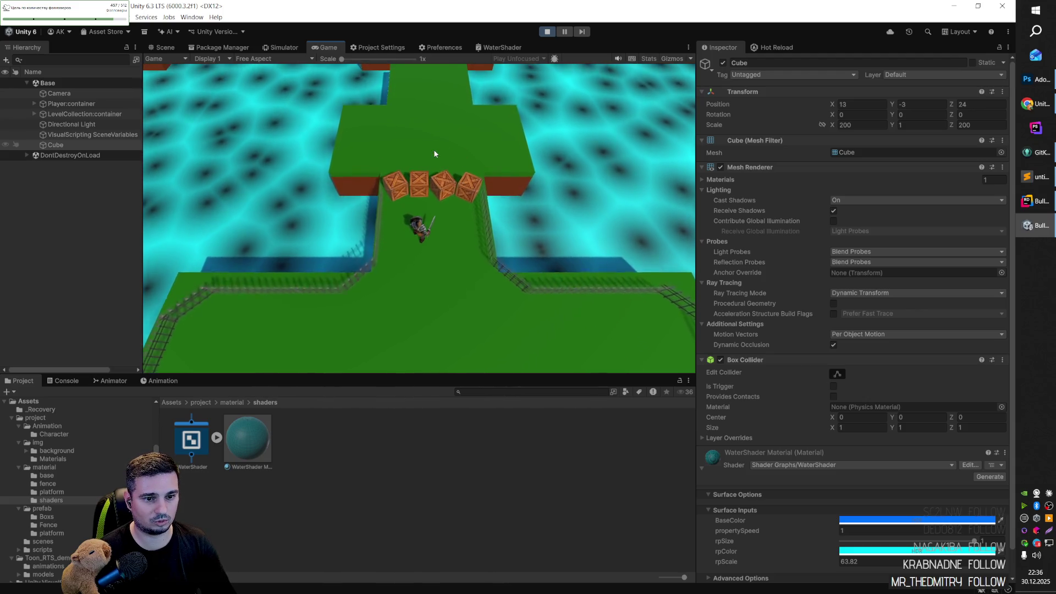
key("s")
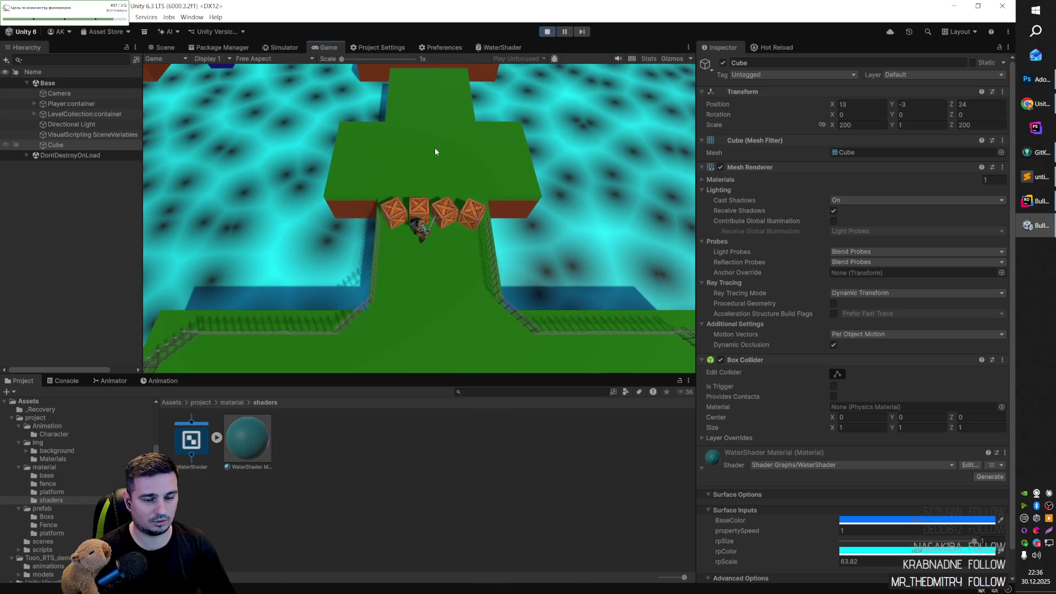
key("a")
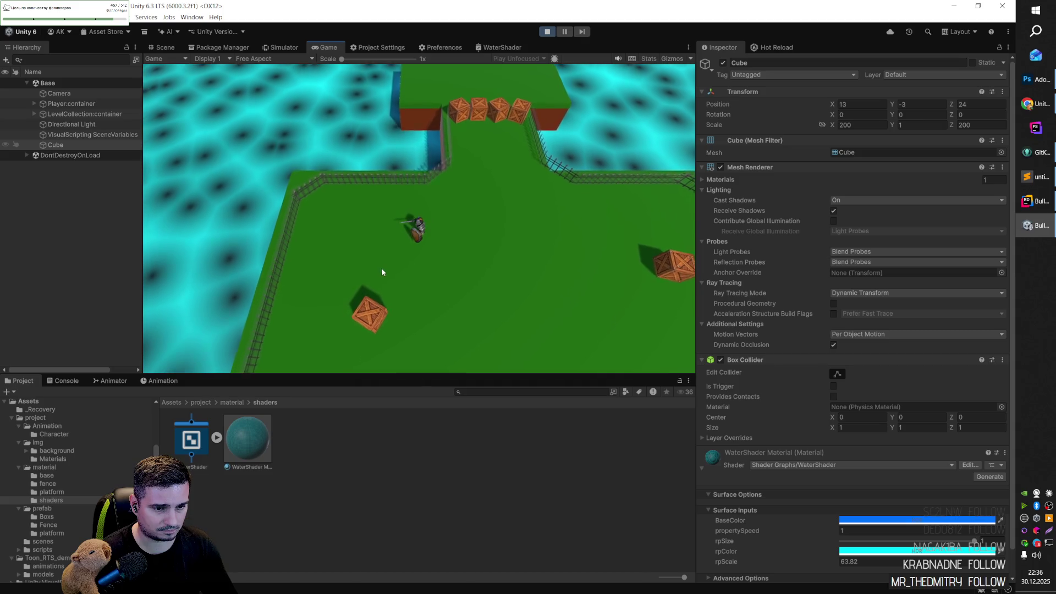
key("w")
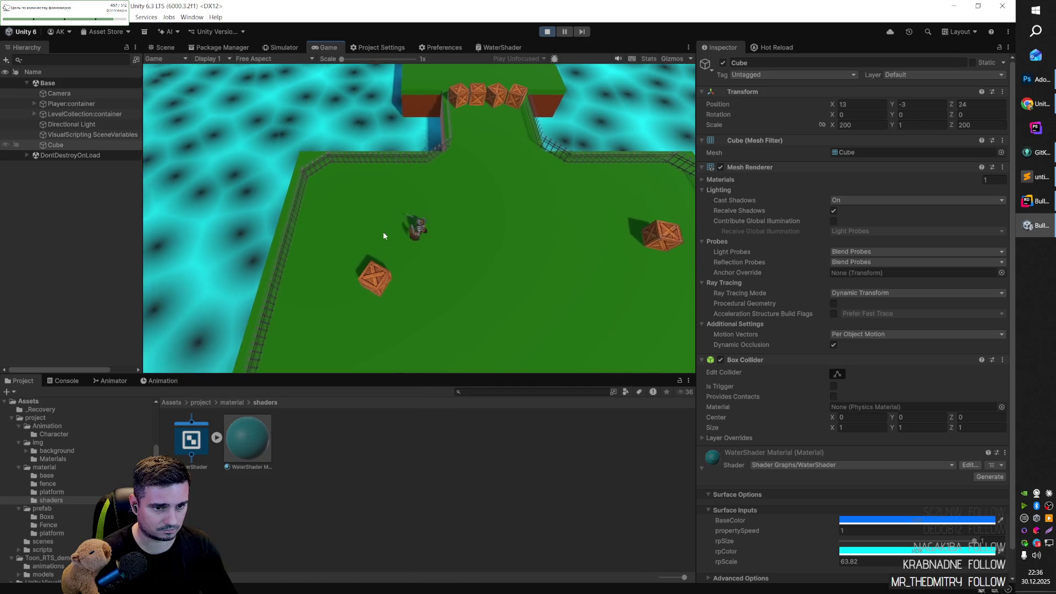
key("w")
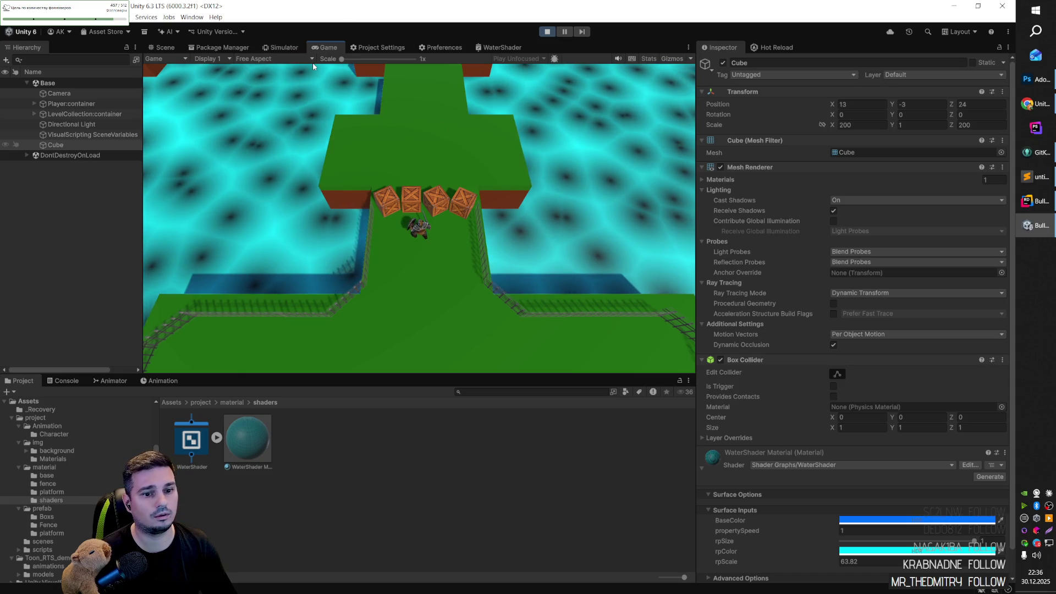
key("s")
key("s")
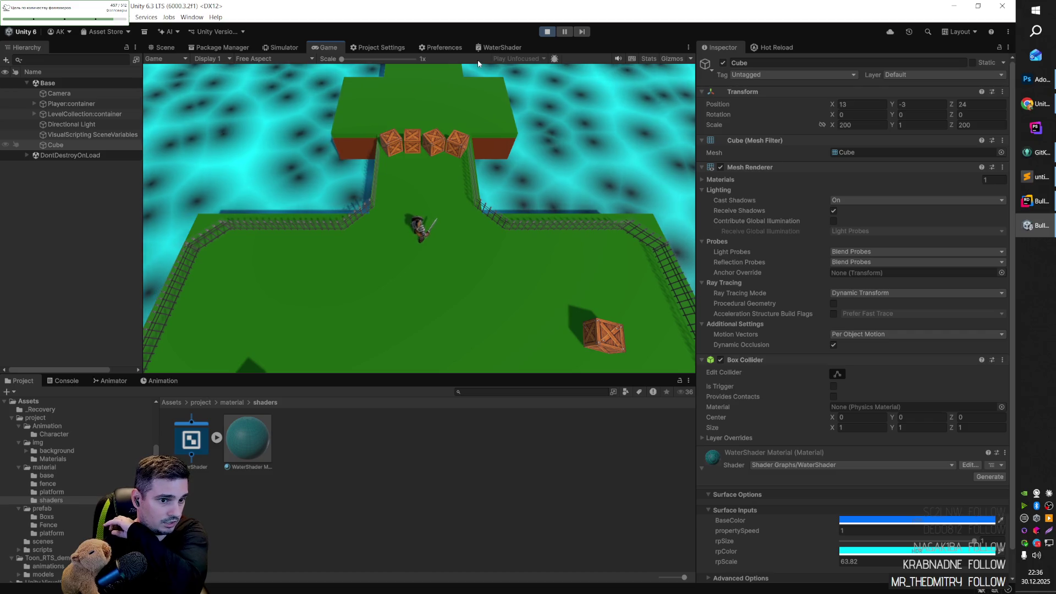
Step: Stop the game and orbit the Scene view to look down over the platform and water
left_click(548, 32)
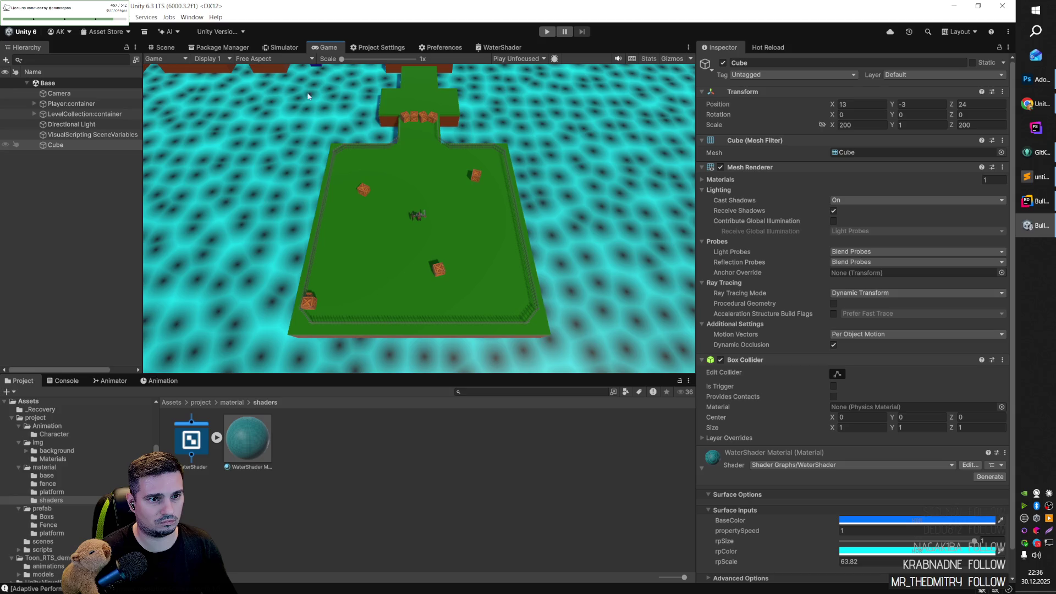
key("ctrl+1")
left_click_drag(463, 190, 340, 174)
scroll(340, 174, "down", 10)
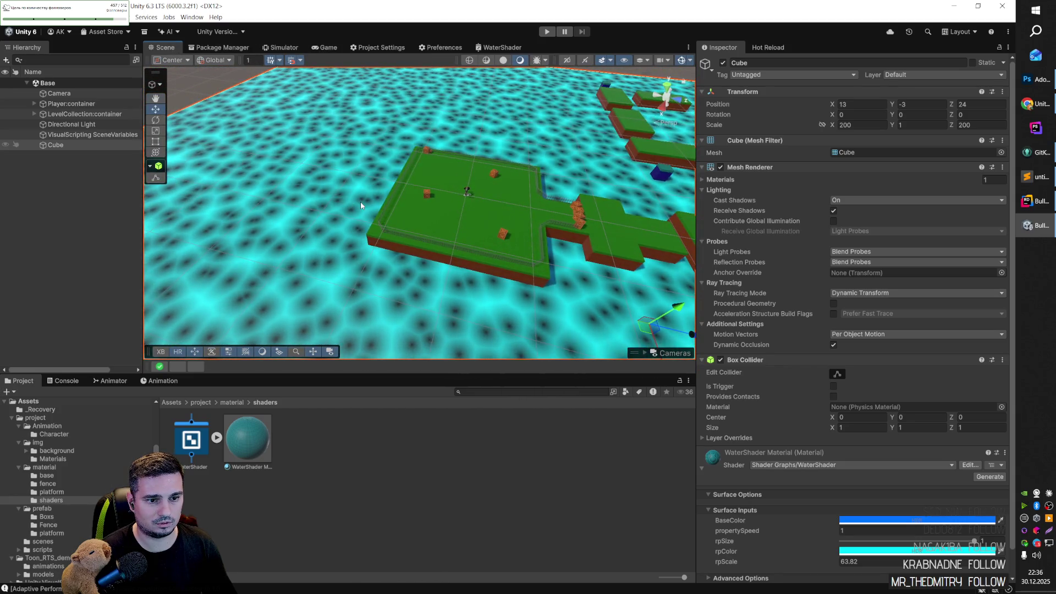
left_click_drag(450, 212, 604, 270)
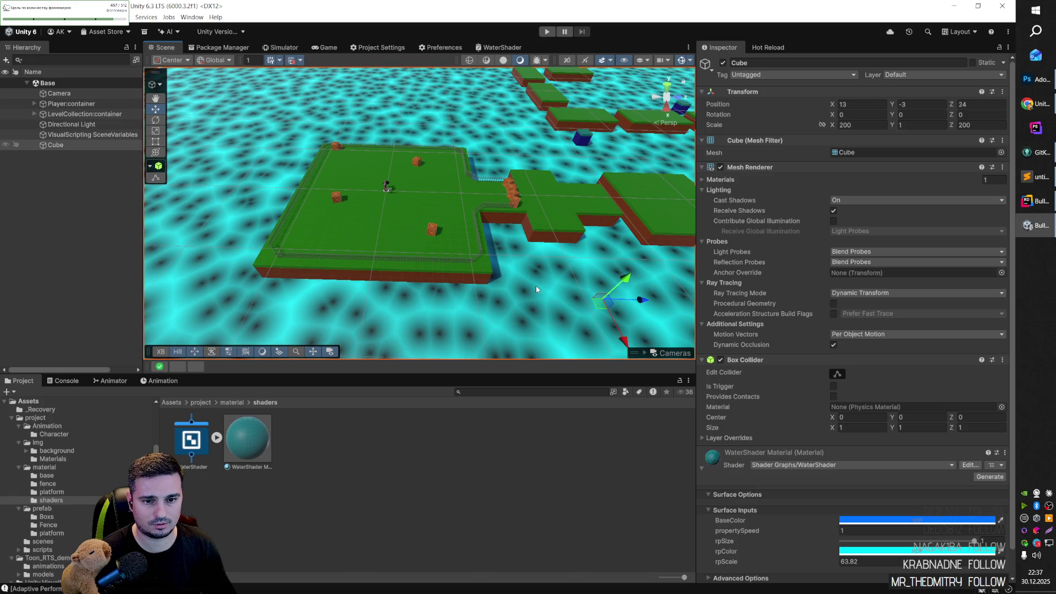
Step: Rename Cube to Water and wrap it in an empty parent named Water:container
left_click(64, 146)
type("Water")
key("Return")
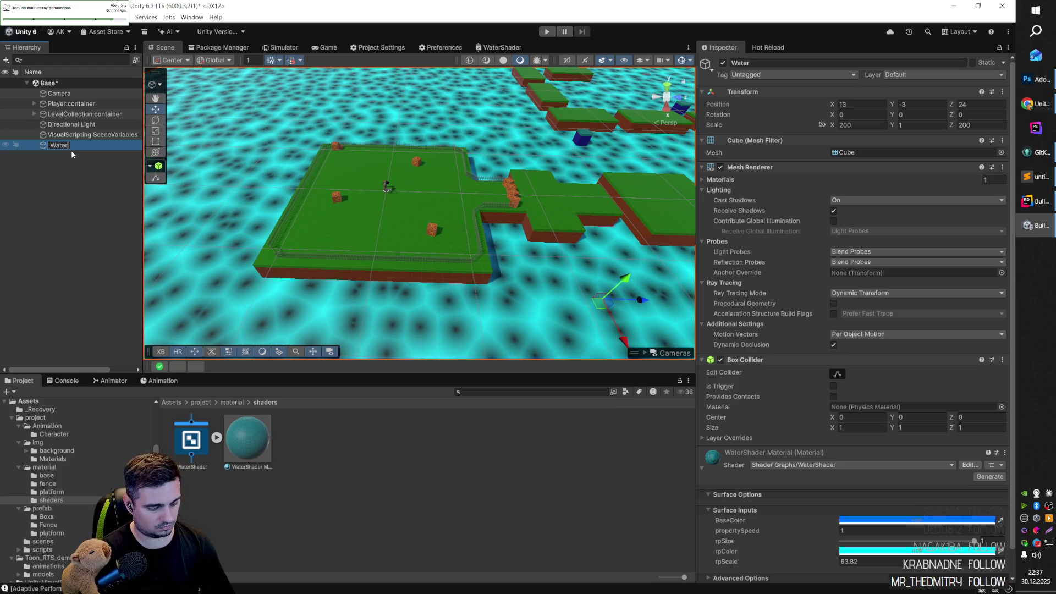
right_click(56, 146)
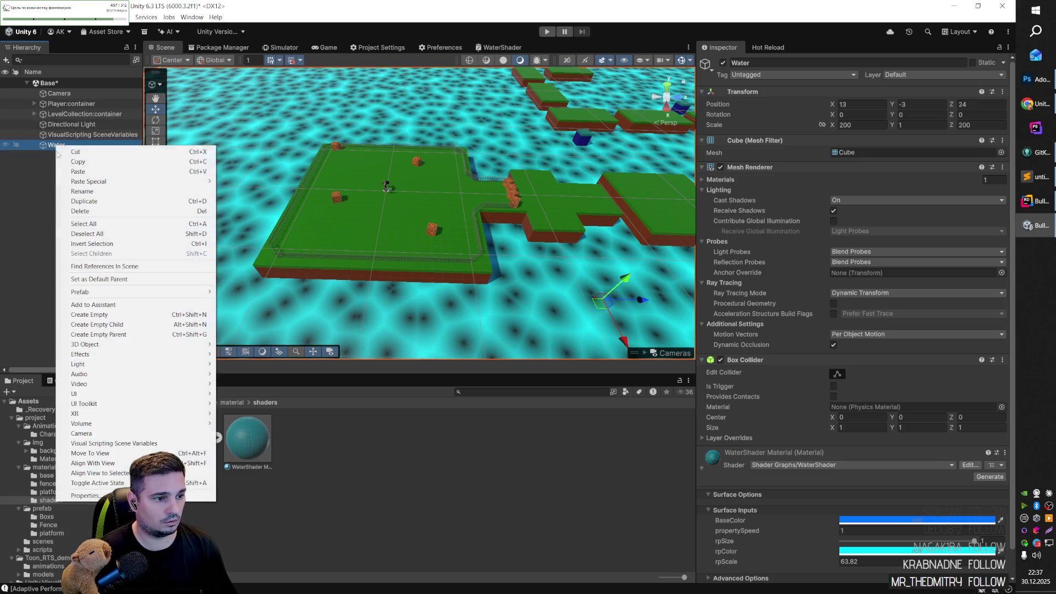
left_click(130, 335)
type("Water:contain")
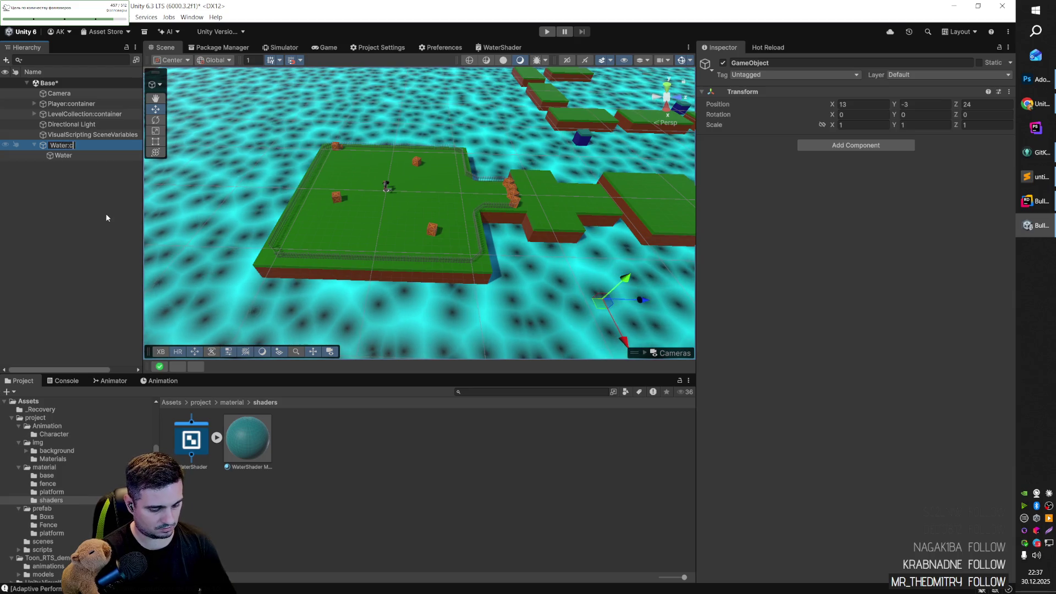
type("er")
key("Return")
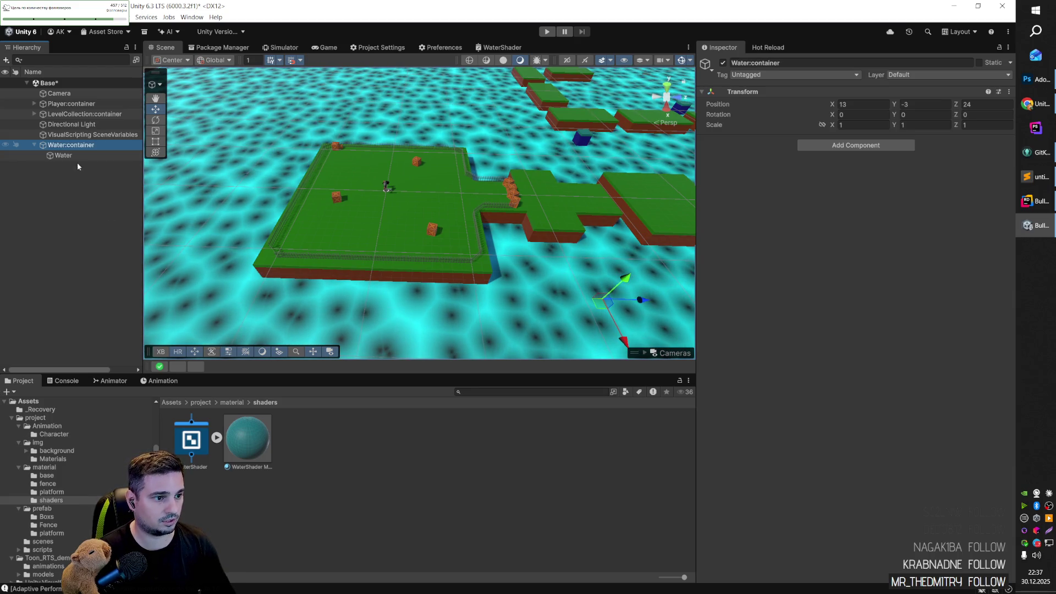
Step: Rename the water to WaterFull and duplicate it as WaterPreview
left_click(78, 157)
left_click(81, 156)
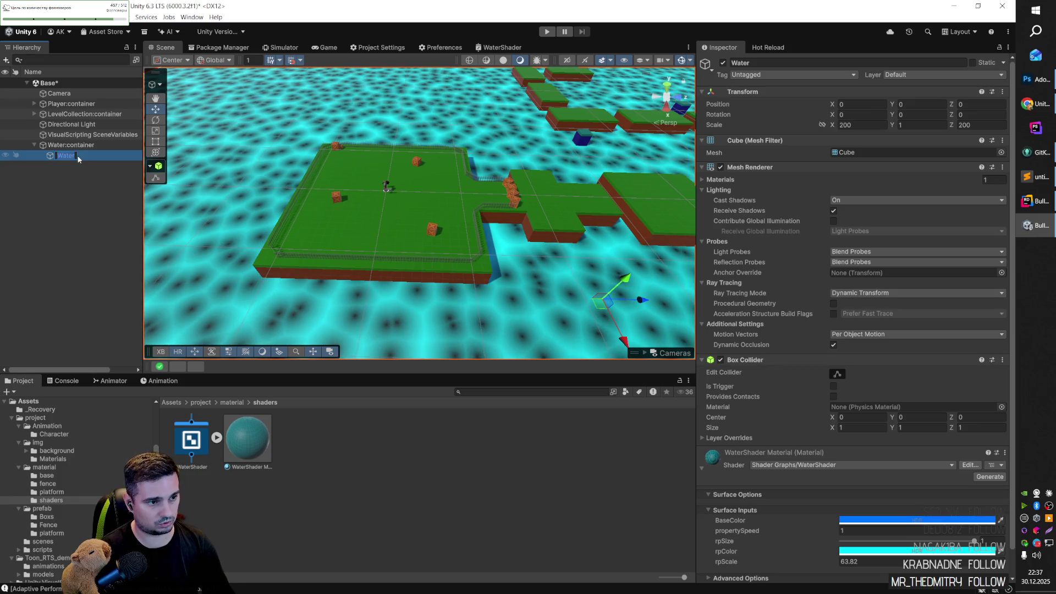
type("Full")
key("Return")
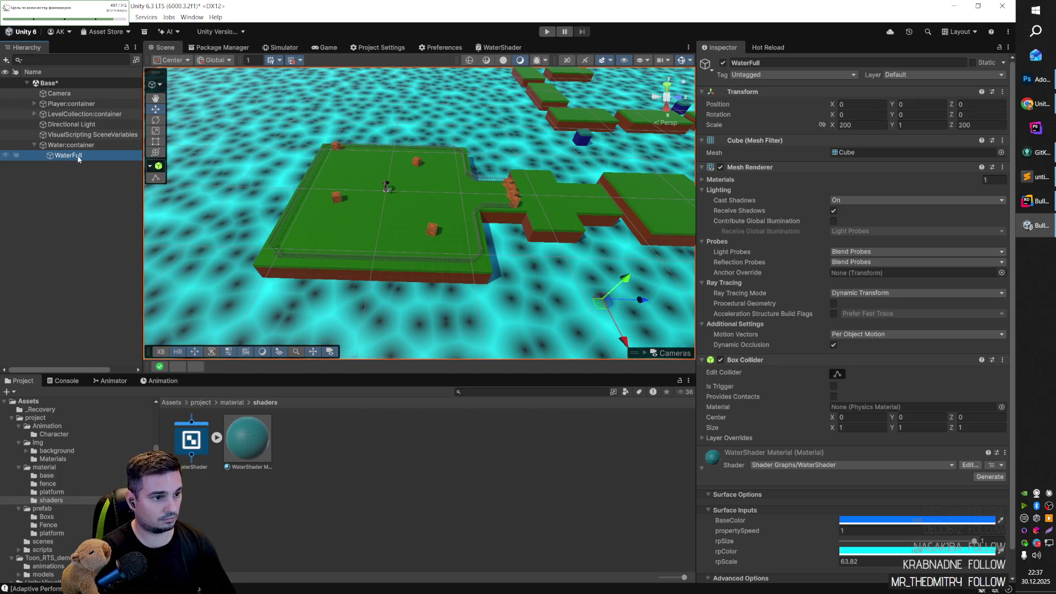
key("ctrl+d")
left_click(85, 166)
type("WaterPreview")
key("Return")
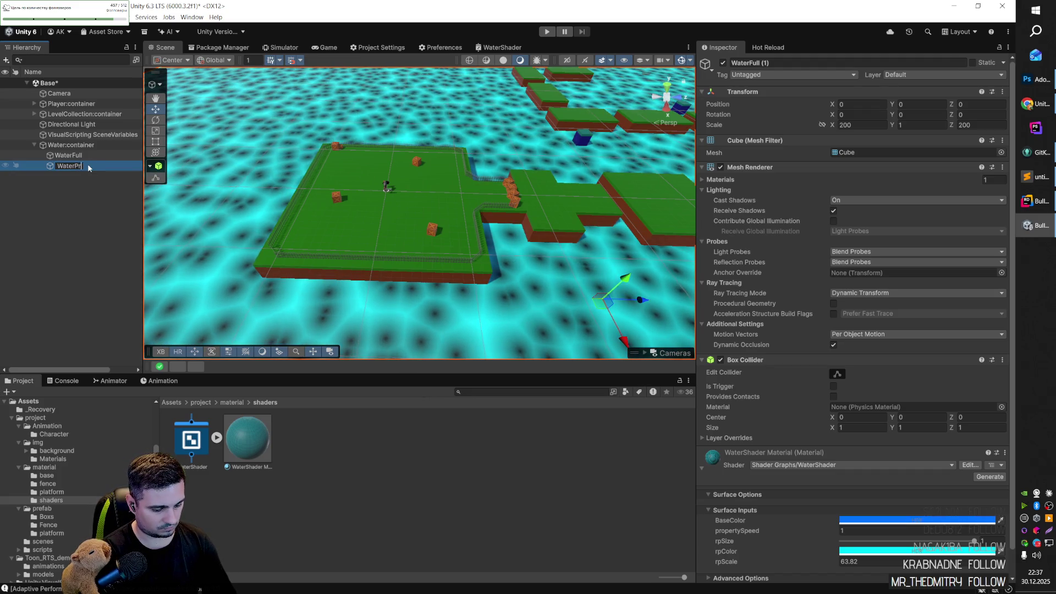
Step: Give WaterPreview a scale of 10 and disable WaterFull
double_click(858, 125)
type("10")
key("Tab")
key("Tab")
type("010")
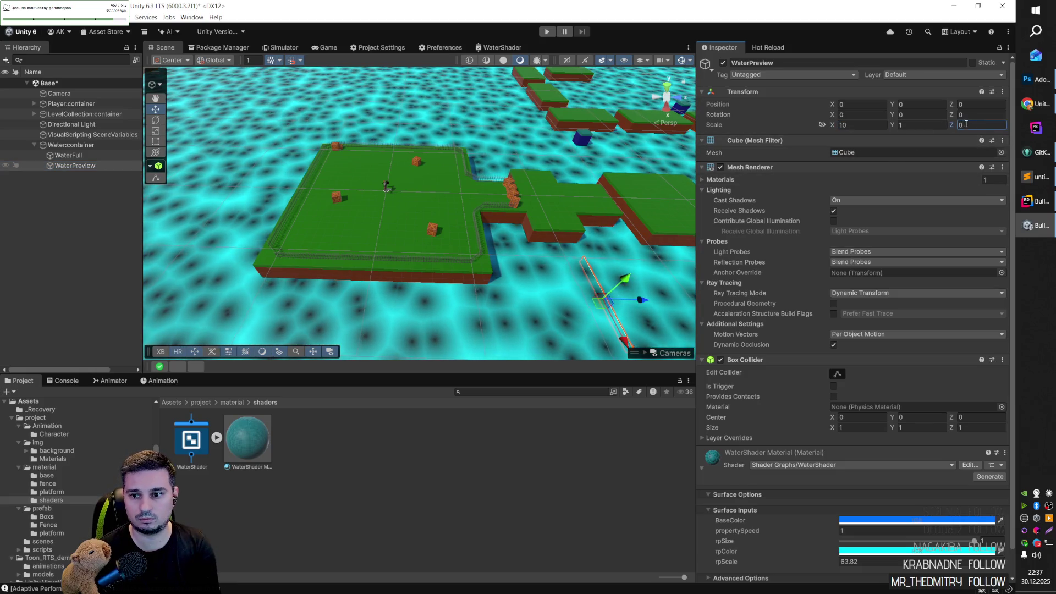
left_click(68, 155)
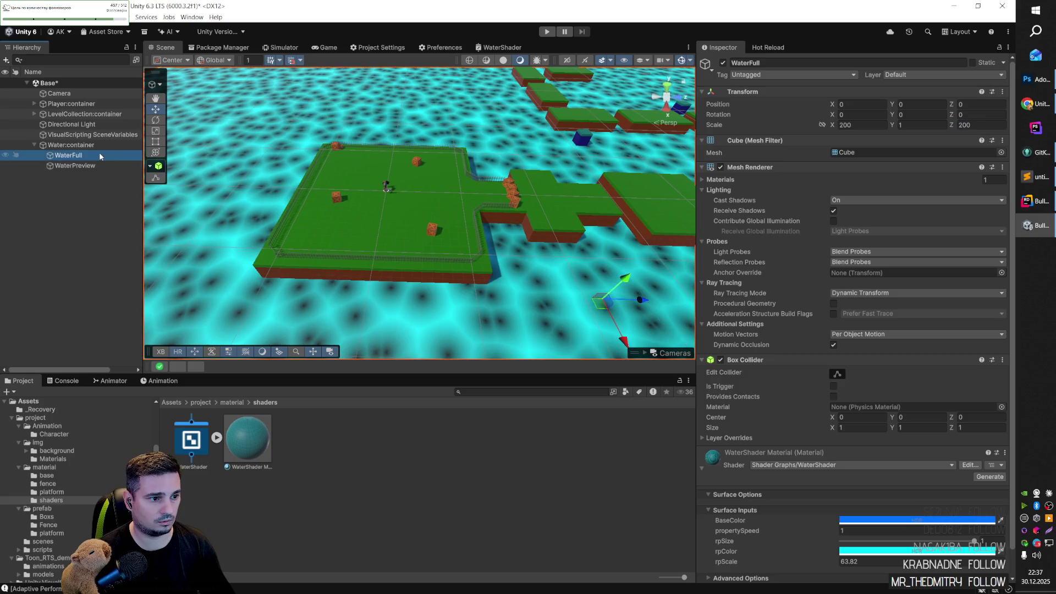
left_click(723, 63)
Step: Fly the Scene camera close to the small water plane and select WaterPreview
mouse_move(498, 261)
left_mouse_down()
mouse_move(529, 279)
mouse_move(469, 246)
left_mouse_up()
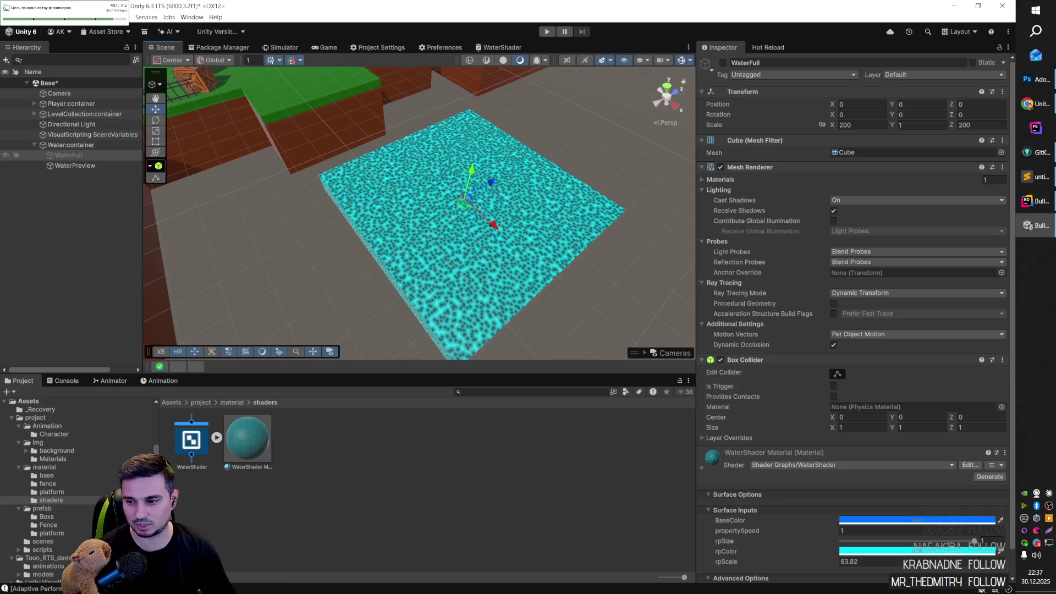
left_click(476, 251)
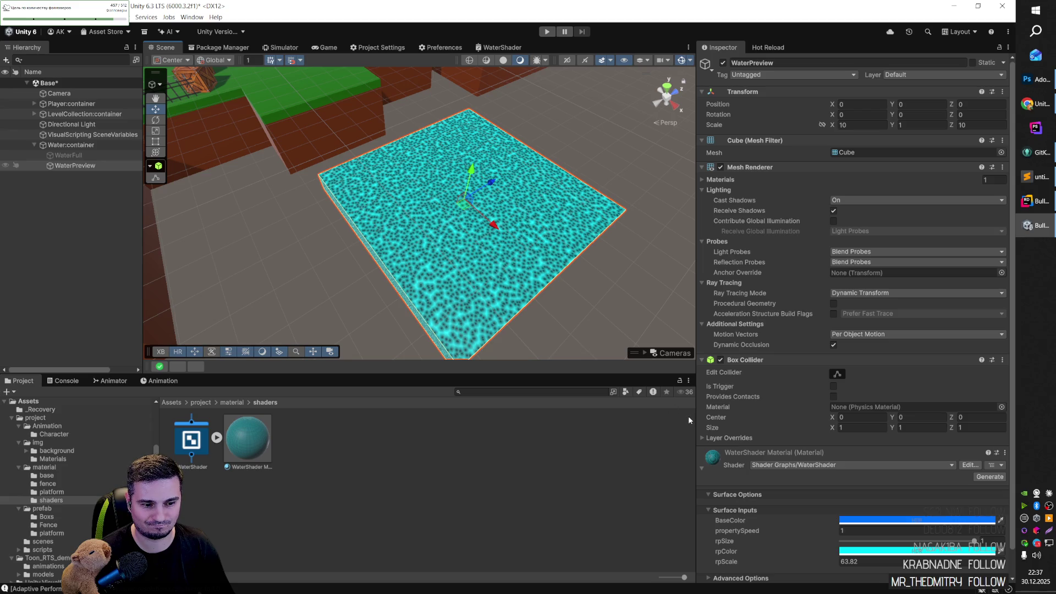
Step: Duplicate the WaterShader Material and name the copy 'WaterShader Preview'
left_click(247, 438)
key("ctrl+d")
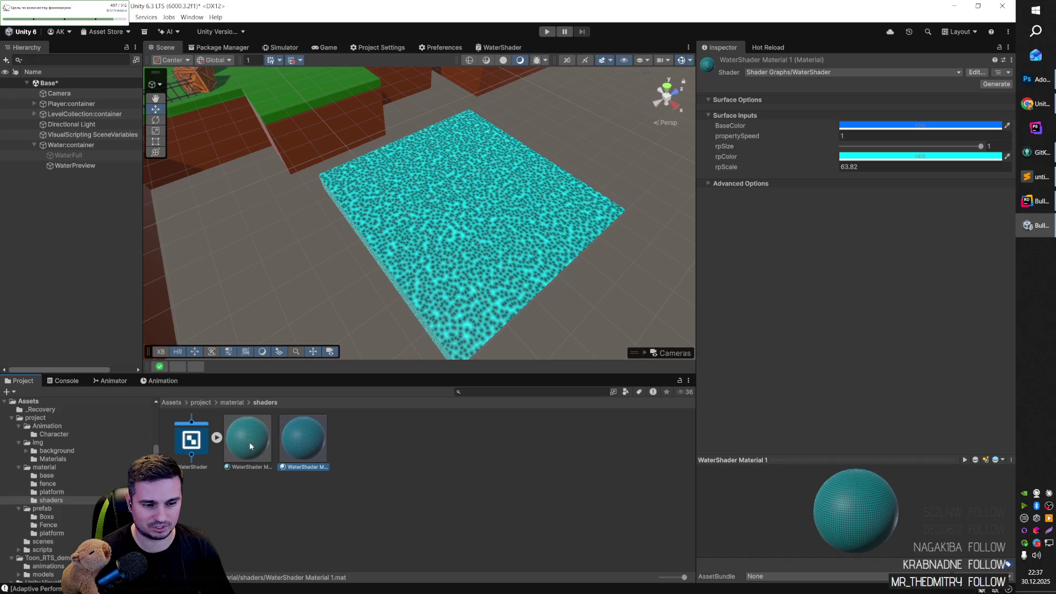
left_click(301, 450)
type("WaterShader Co")
key("BackSpace")
key("BackSpace")
type("Preview")
key("Return")
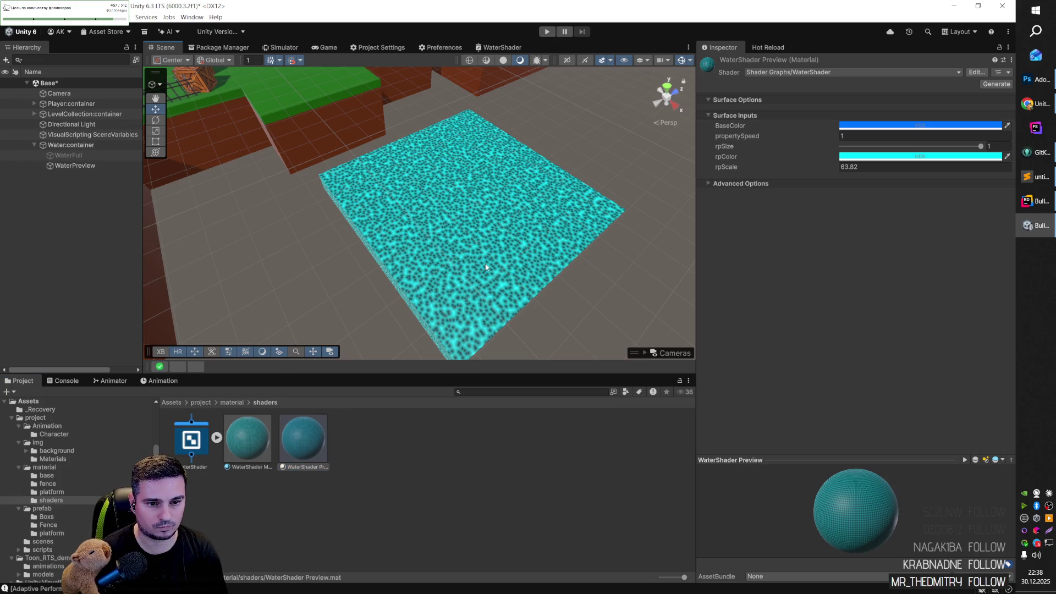
Step: Lower rpScale to 4.99 on WaterPreview's WaterShader Preview material, then reopen the WaterShader graph
left_click(486, 267)
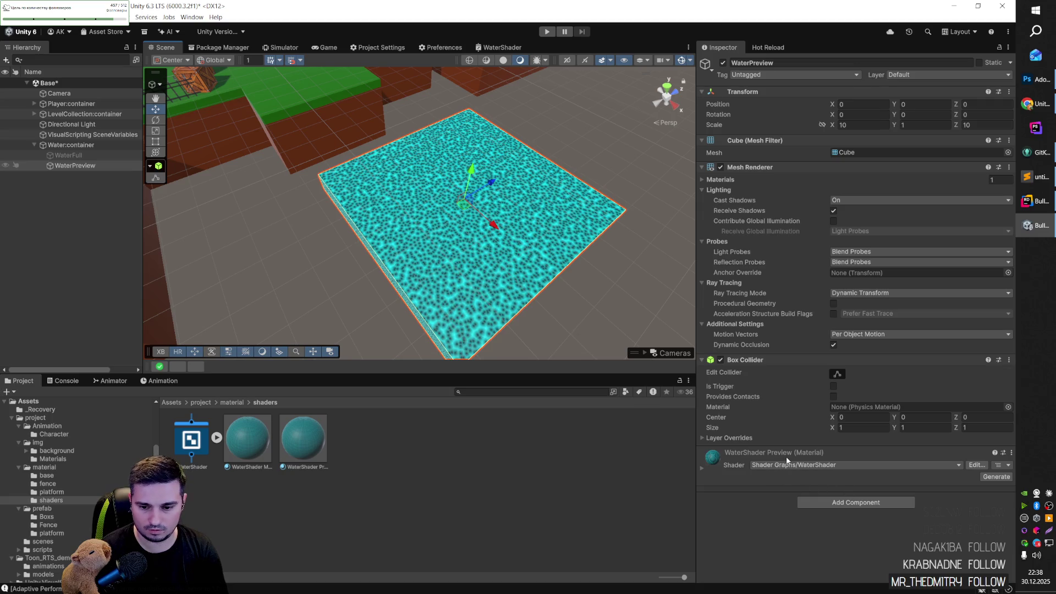
left_click(710, 468)
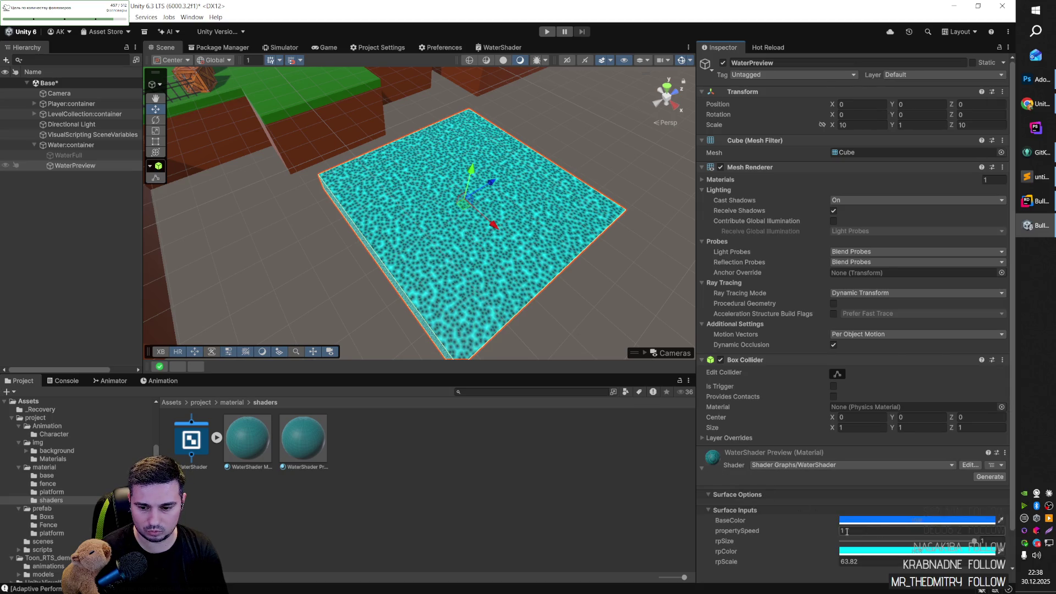
scroll(809, 536, "down", 1)
mouse_move(732, 538)
left_mouse_down()
mouse_move(642, 526)
mouse_move(758, 451)
mouse_move(839, 442)
mouse_move(658, 455)
left_mouse_up()
left_click(502, 478)
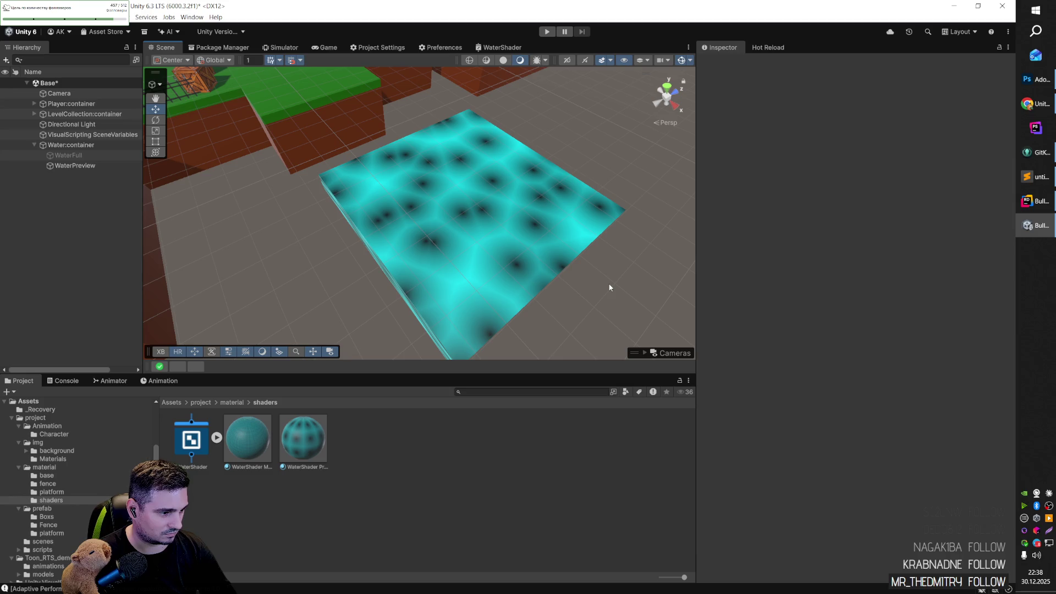
left_click(481, 221)
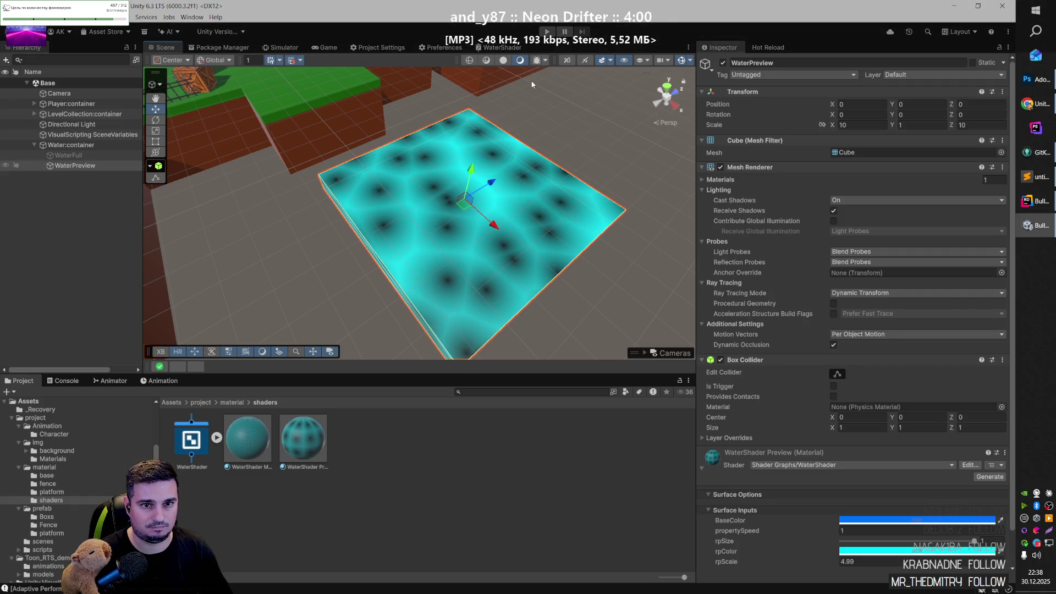
left_click(496, 49)
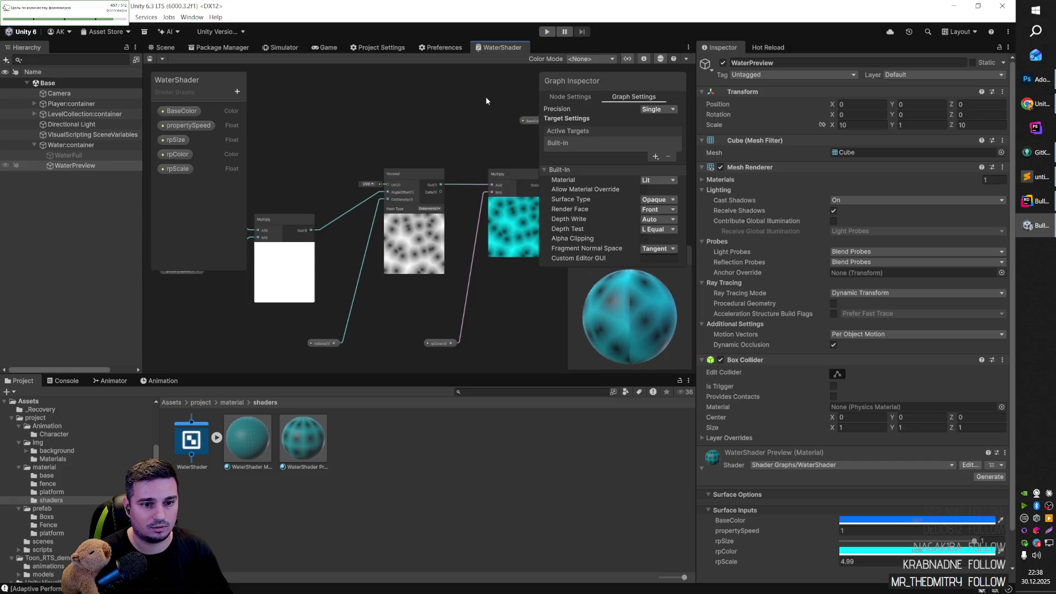
Step: Add a Radial Shear node and place it beside the Voronoi node
right_click(304, 117)
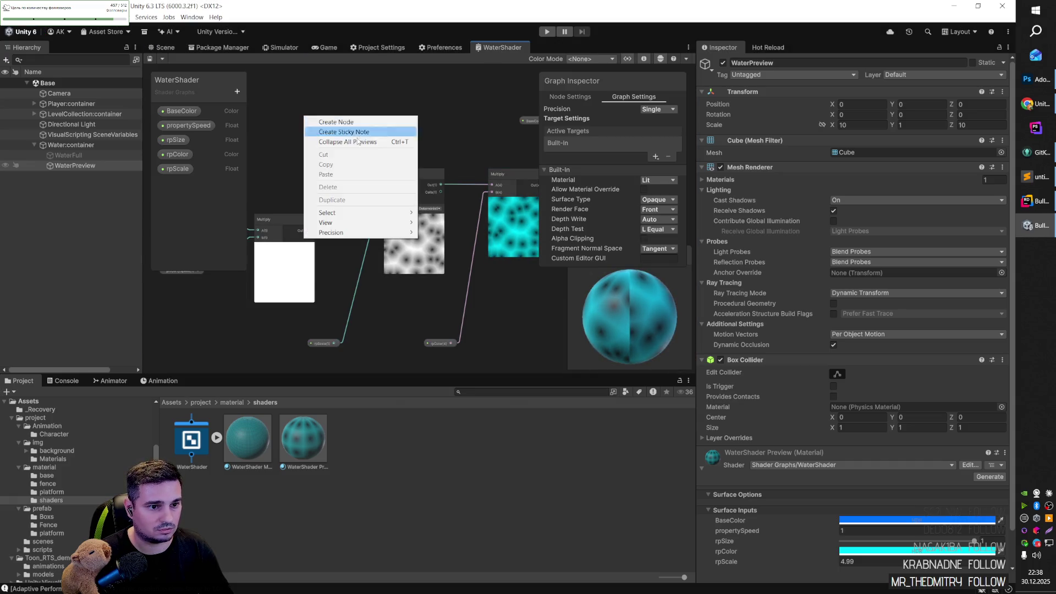
left_click(406, 123)
type("radial")
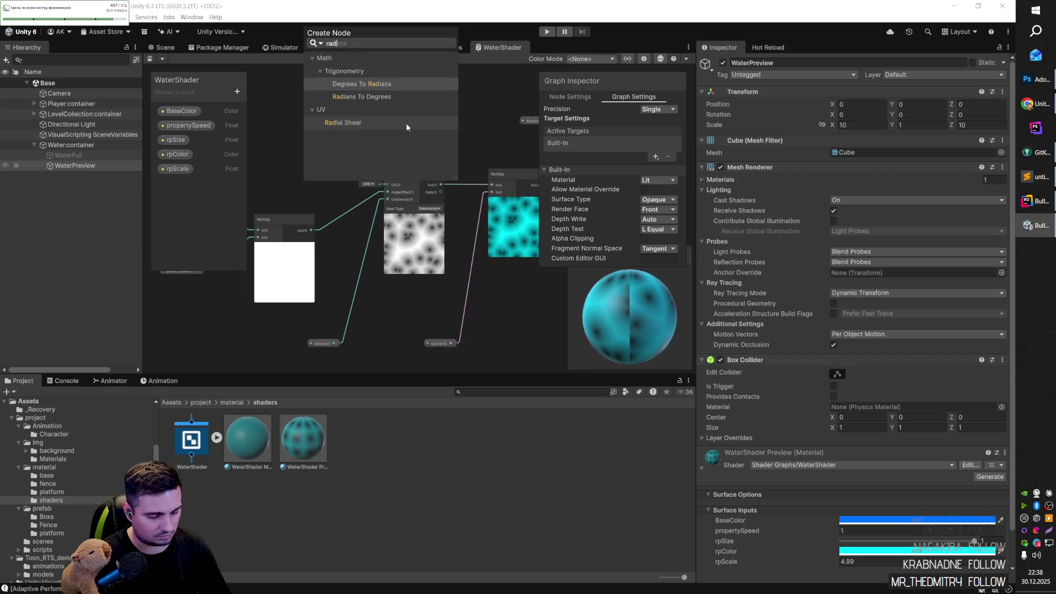
key("Return")
mouse_move(331, 135)
left_mouse_down()
mouse_move(316, 100)
mouse_move(294, 93)
left_mouse_up()
left_click_drag(342, 215, 431, 193)
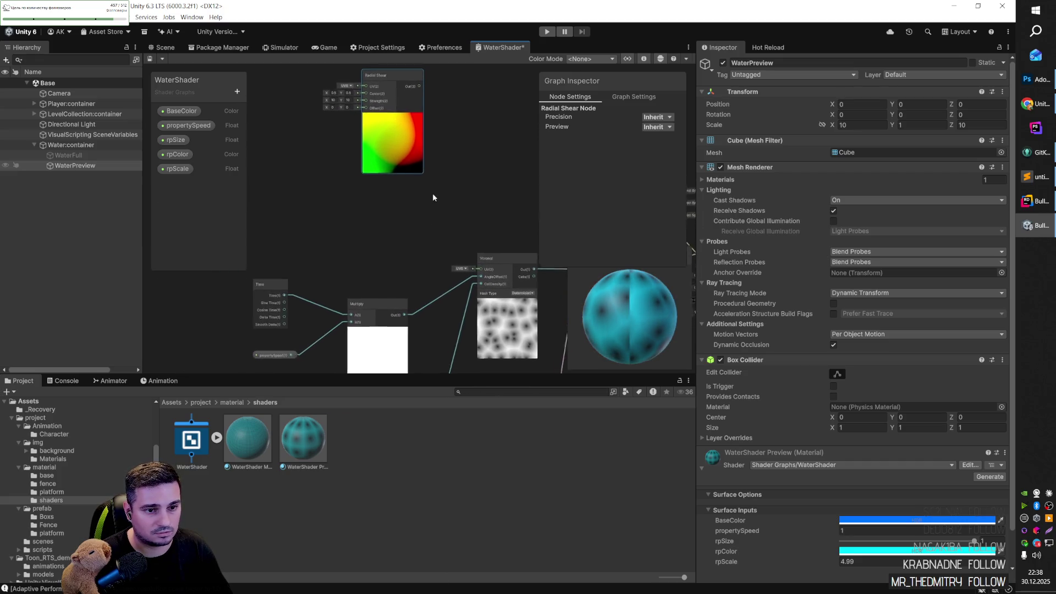
mouse_move(399, 71)
left_mouse_down()
mouse_move(352, 173)
mouse_move(359, 165)
left_mouse_up()
mouse_move(408, 227)
left_mouse_down()
mouse_move(401, 175)
mouse_move(412, 164)
mouse_move(394, 168)
left_mouse_up()
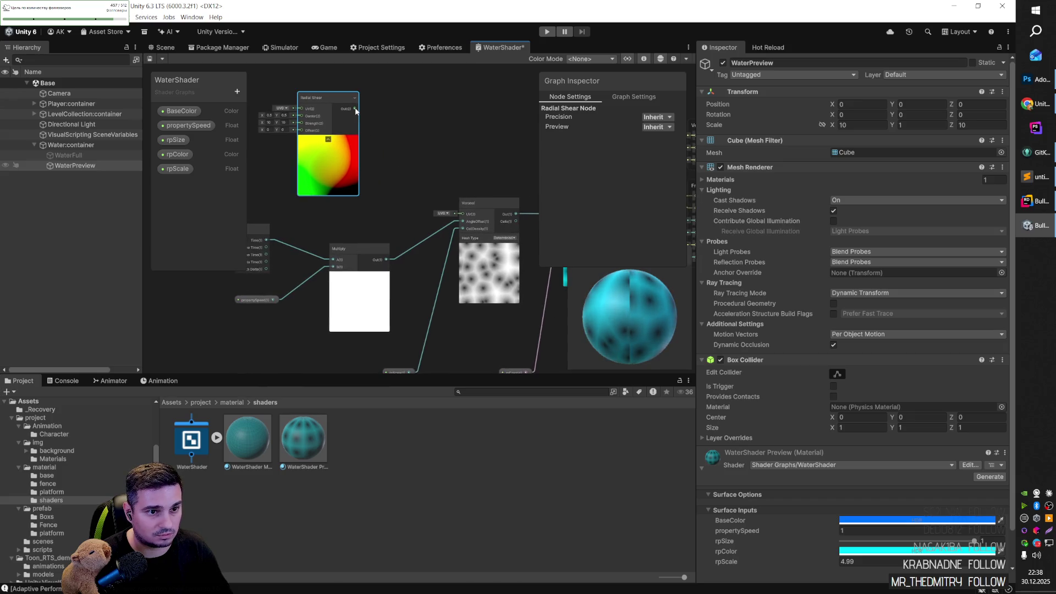
Step: Feed the Radial Shear output into the Voronoi node's UV input
left_click_drag(355, 109, 463, 223)
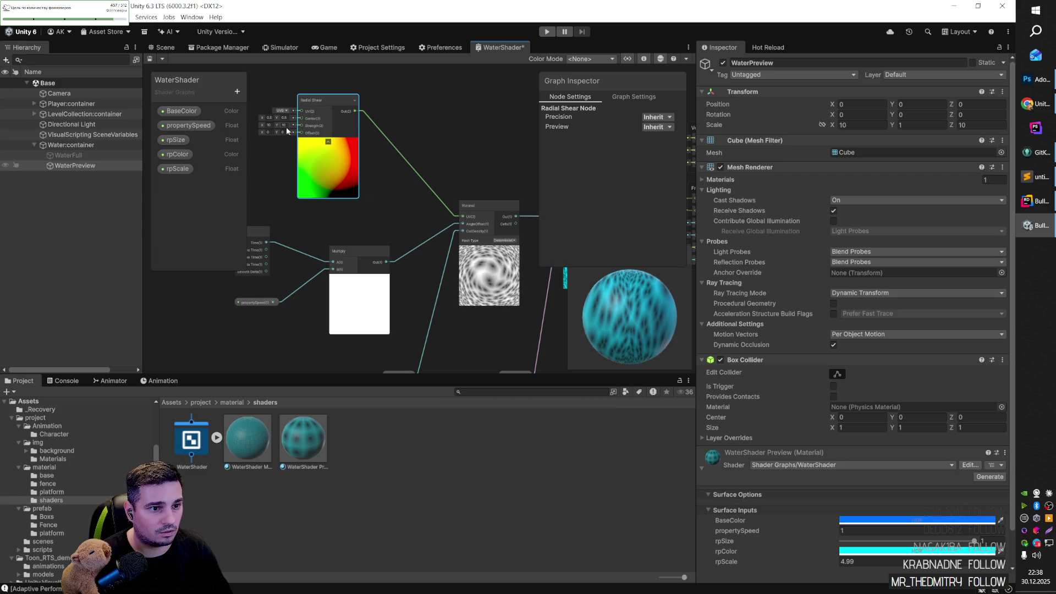
scroll(262, 131, "up", 5)
scroll(263, 122, "down", 1)
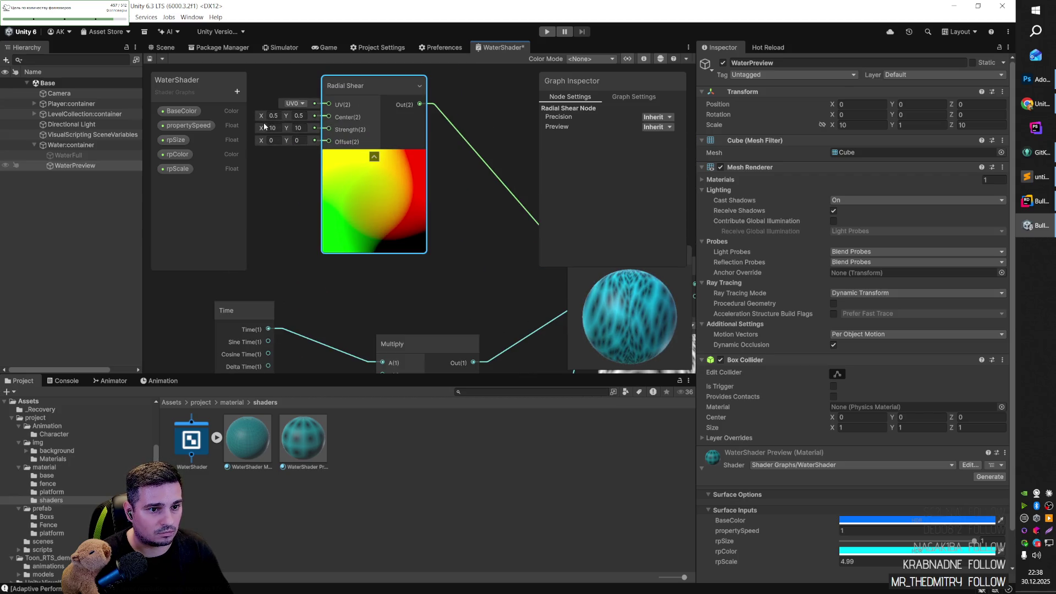
scroll(263, 129, "down", 2)
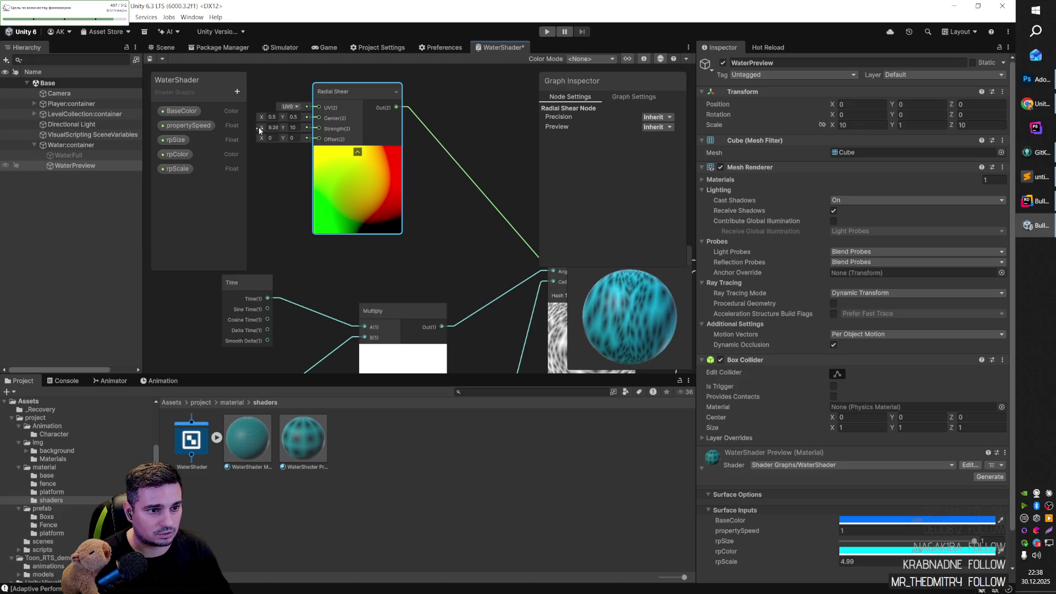
left_click(456, 231)
left_click_drag(481, 250, 375, 173)
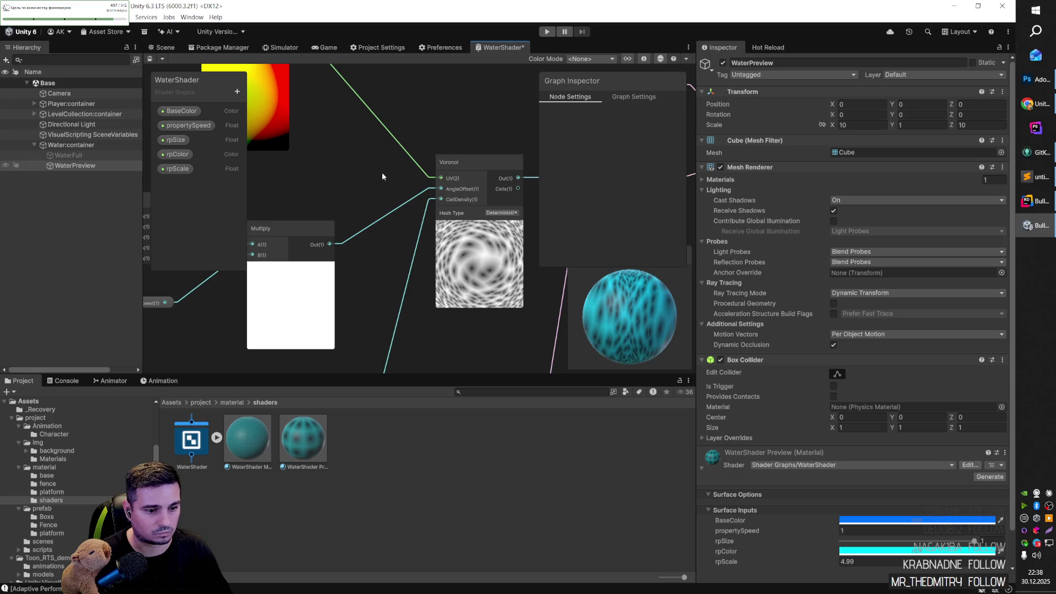
Step: Save the shader graph and check the updated water plane in the Scene view
key("ctrl+s")
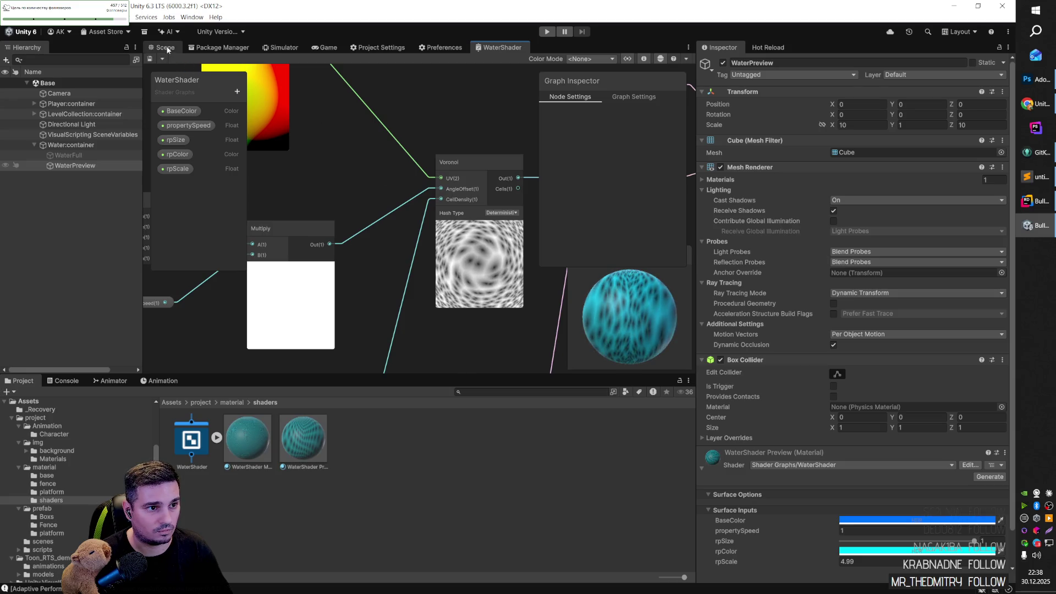
left_click(162, 47)
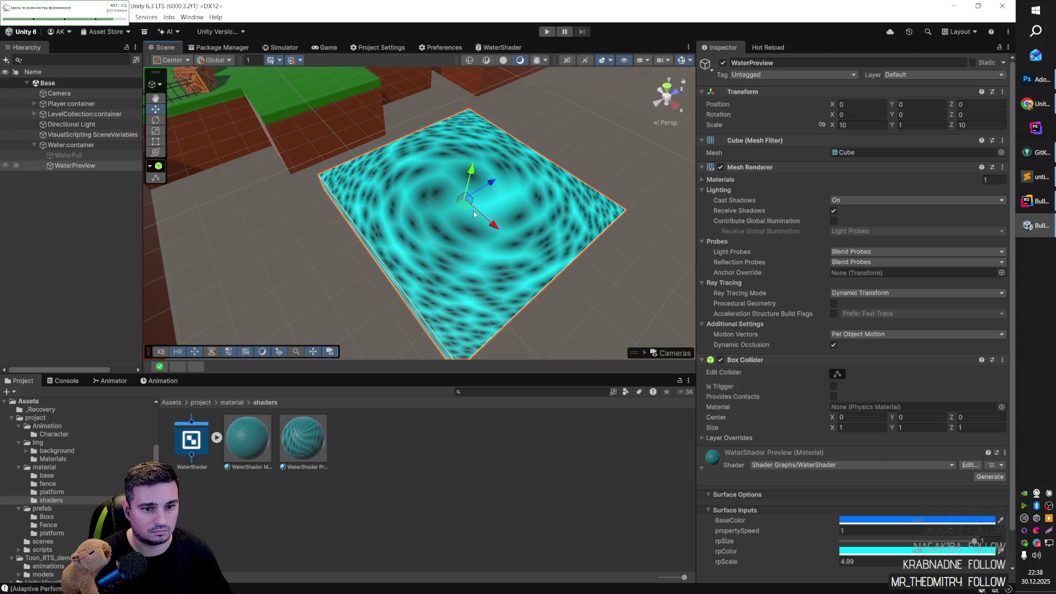
left_click(498, 48)
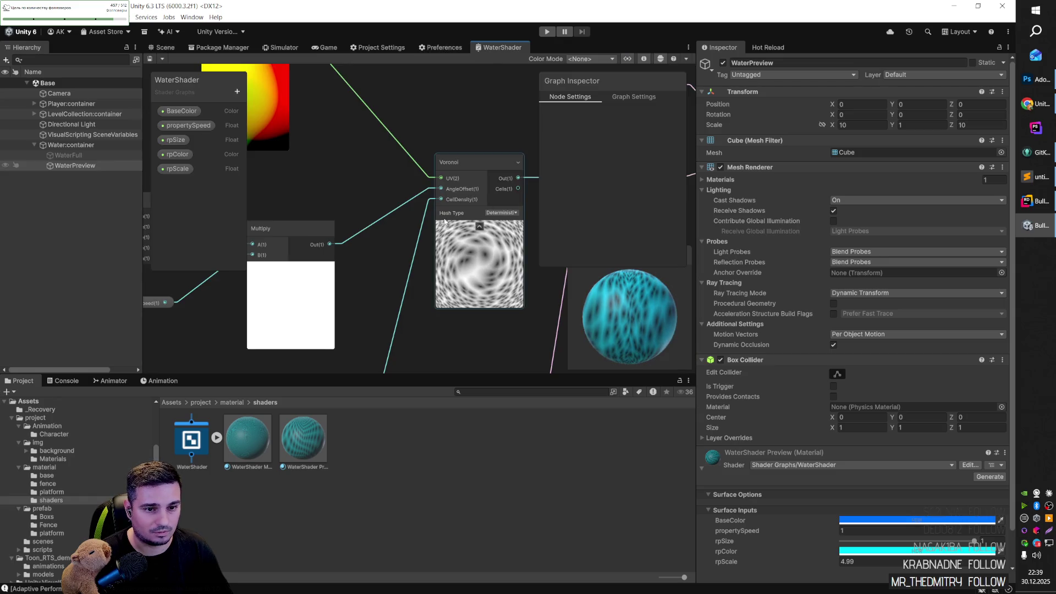
mouse_move(347, 153)
left_mouse_down()
mouse_move(470, 236)
mouse_move(439, 215)
left_mouse_up()
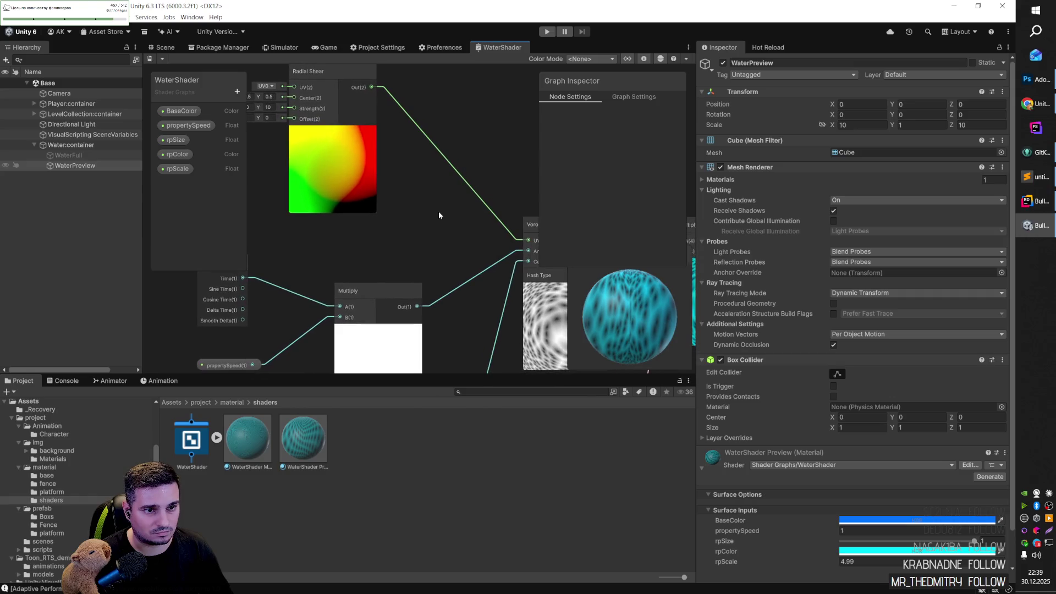
scroll(438, 211, "down", 1)
Step: Bring the YouTube Cartoon Water tutorial back in front of Unity
key("alt+Tab")
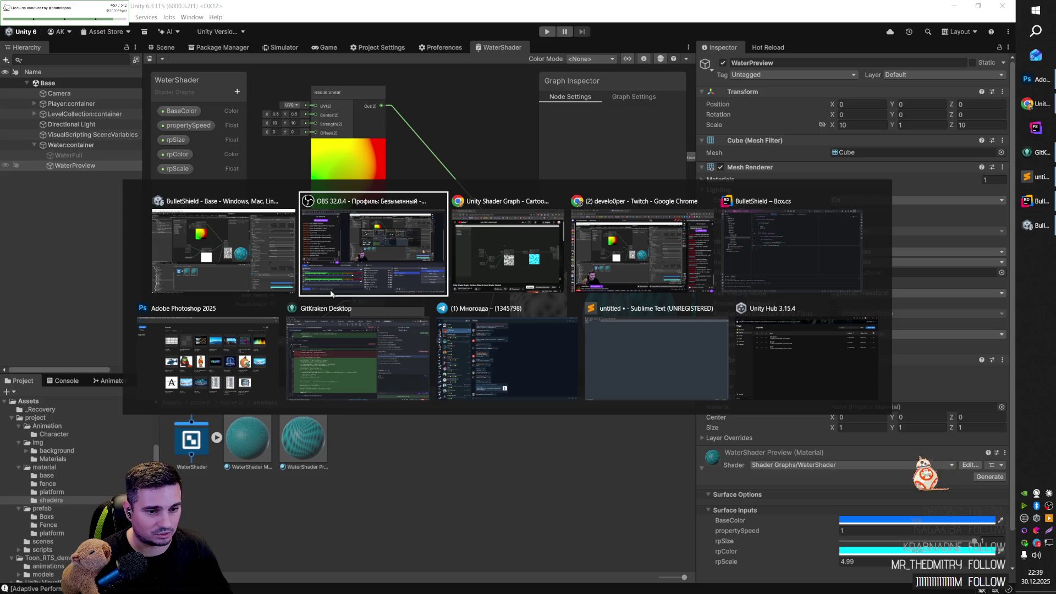
key("Escape")
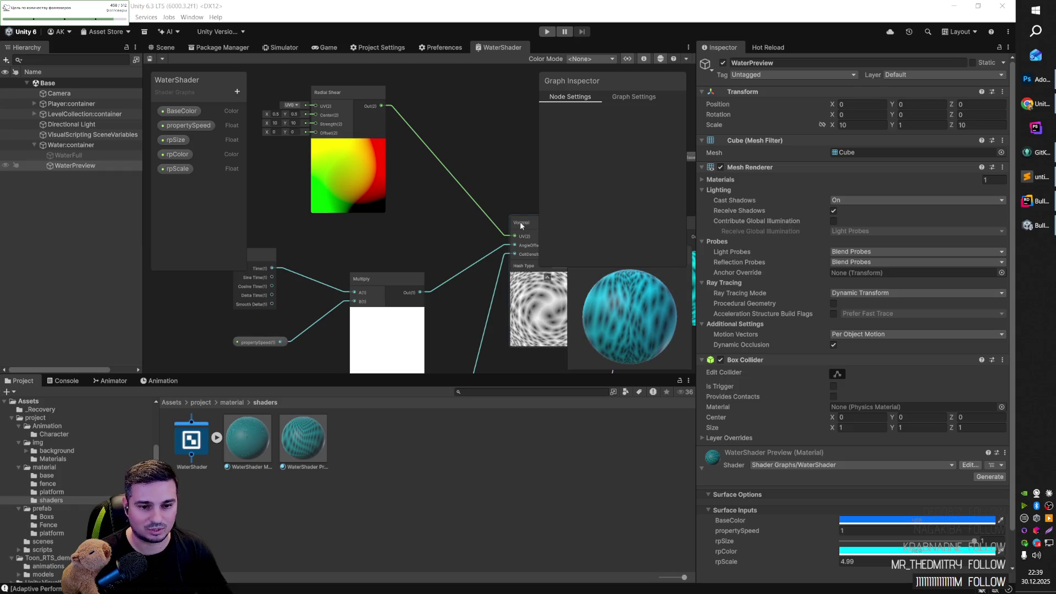
mouse_move(460, 227)
left_mouse_down()
mouse_move(388, 193)
mouse_move(397, 197)
left_mouse_up()
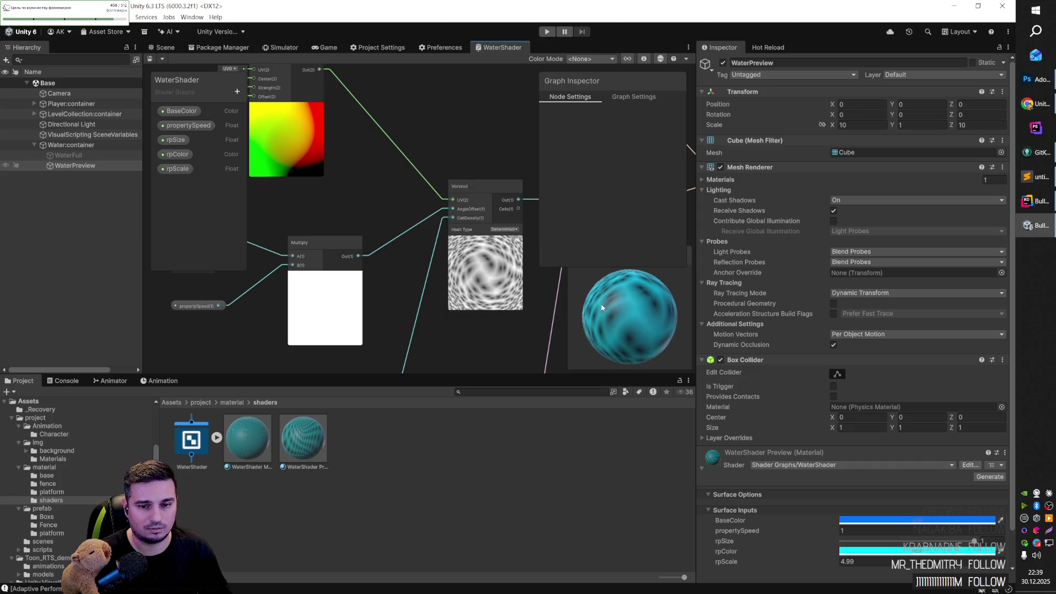
key("alt+Tab")
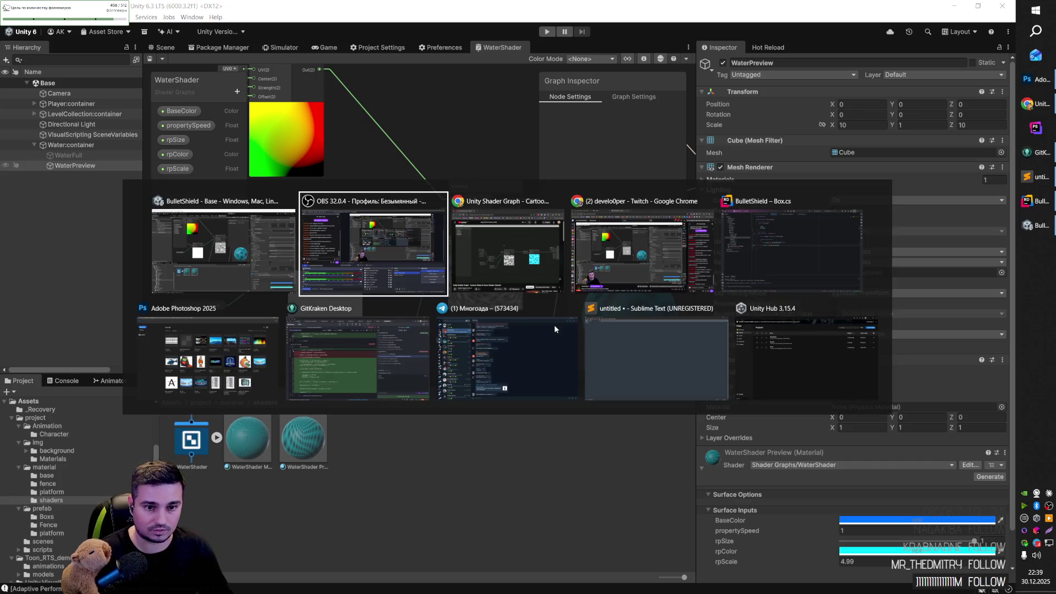
left_click(540, 254)
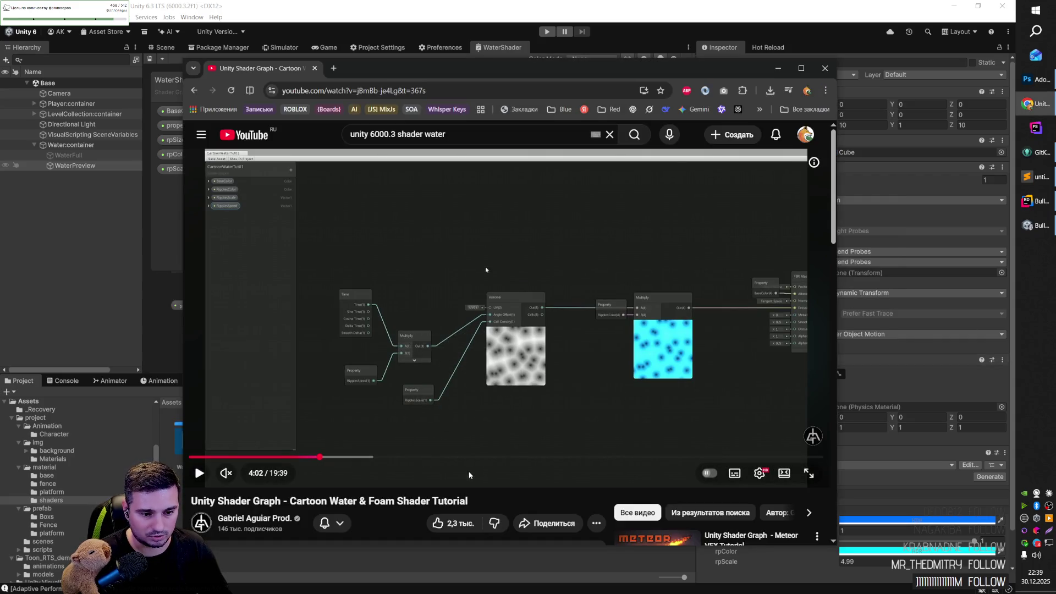
Step: Skip the tutorial ahead to about 4:22 to see its Radial Shear setup, then return to Unity
key("Right")
key("Right")
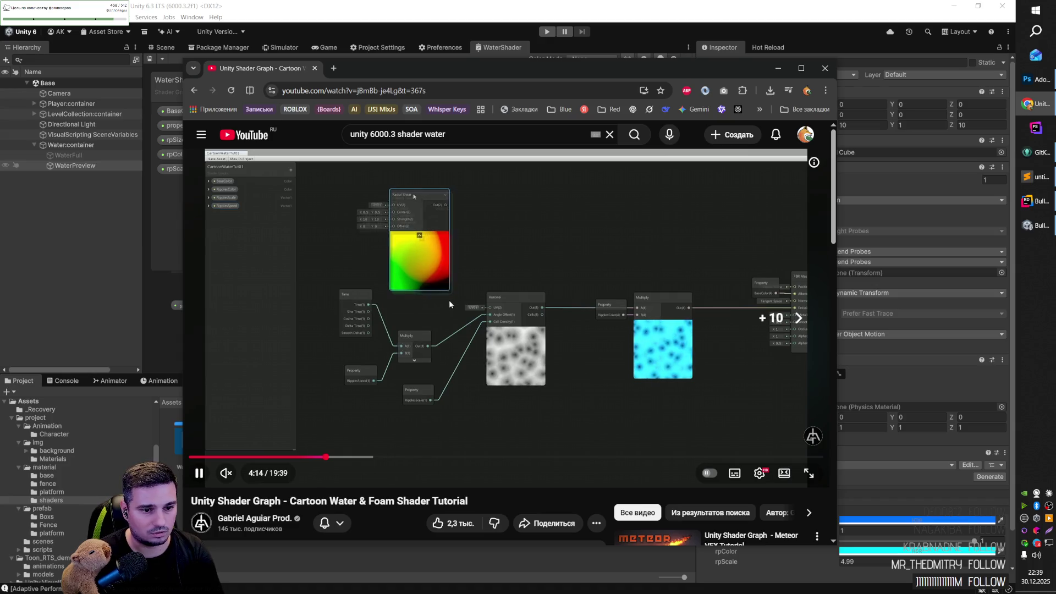
key("Right")
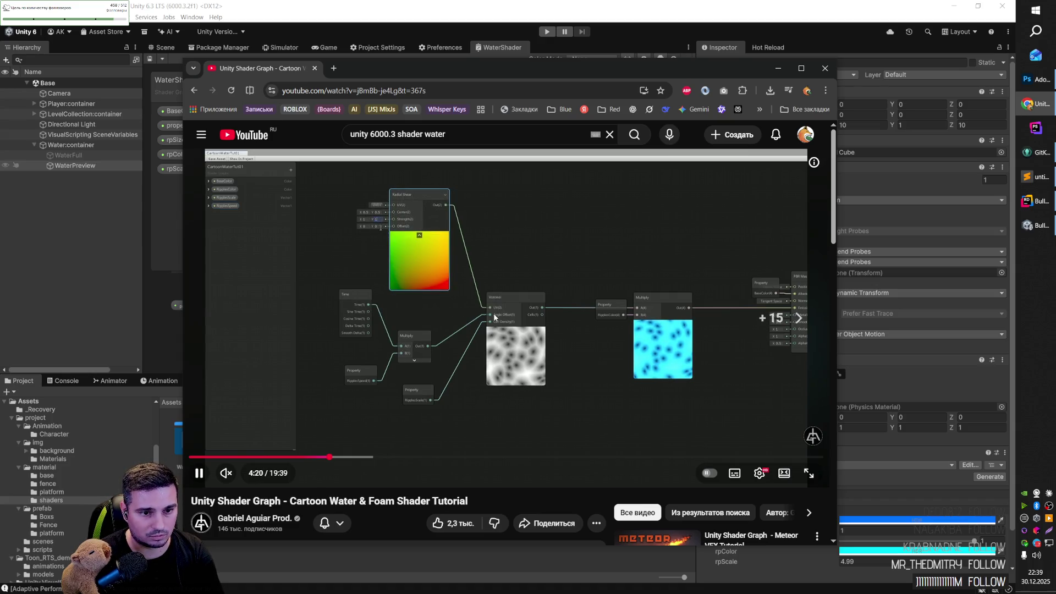
left_click(361, 222)
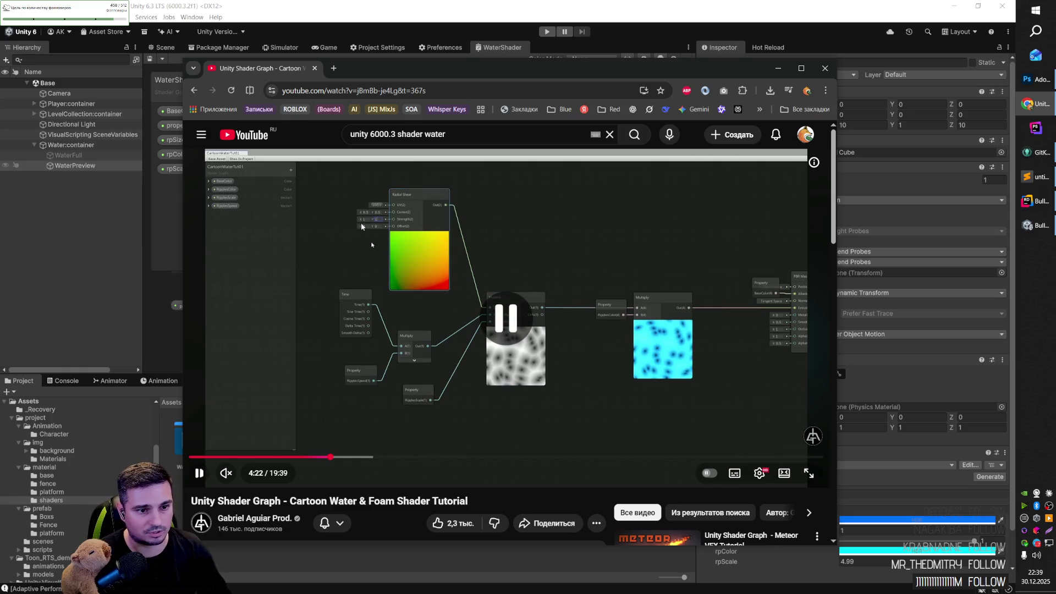
left_click(364, 249)
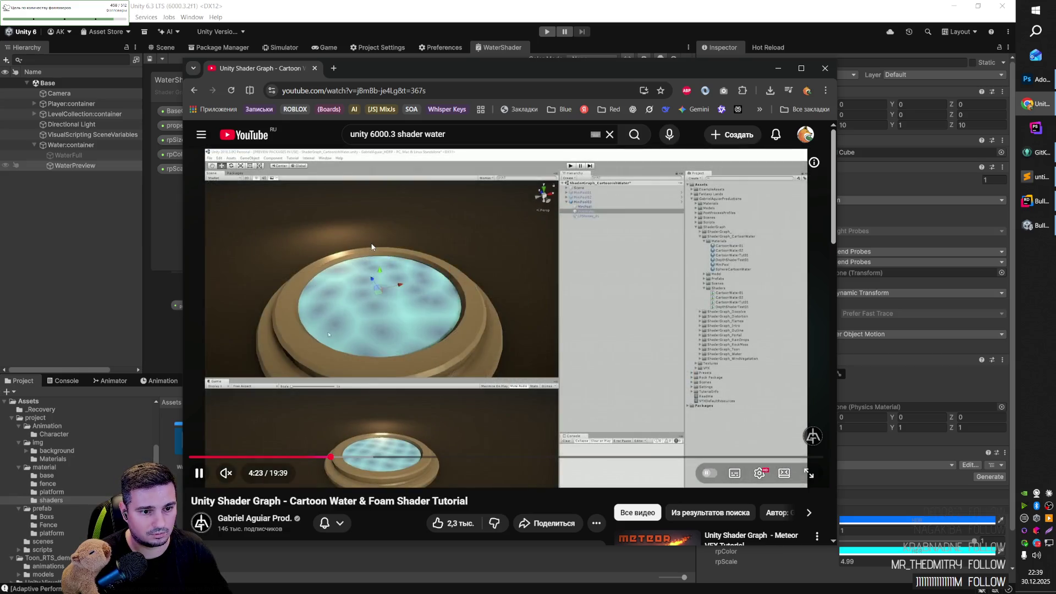
key("alt+Tab")
scroll(376, 167, "up", 3)
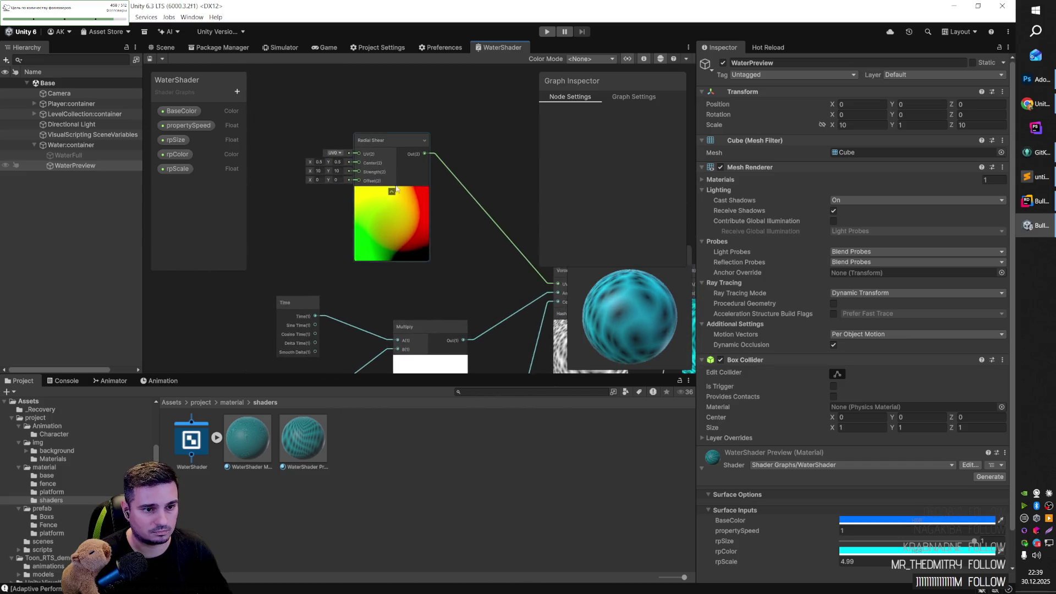
Step: Set the Radial Shear Strength to 1 instead of 10, then switch to the tutorial
left_click(309, 174)
type("11")
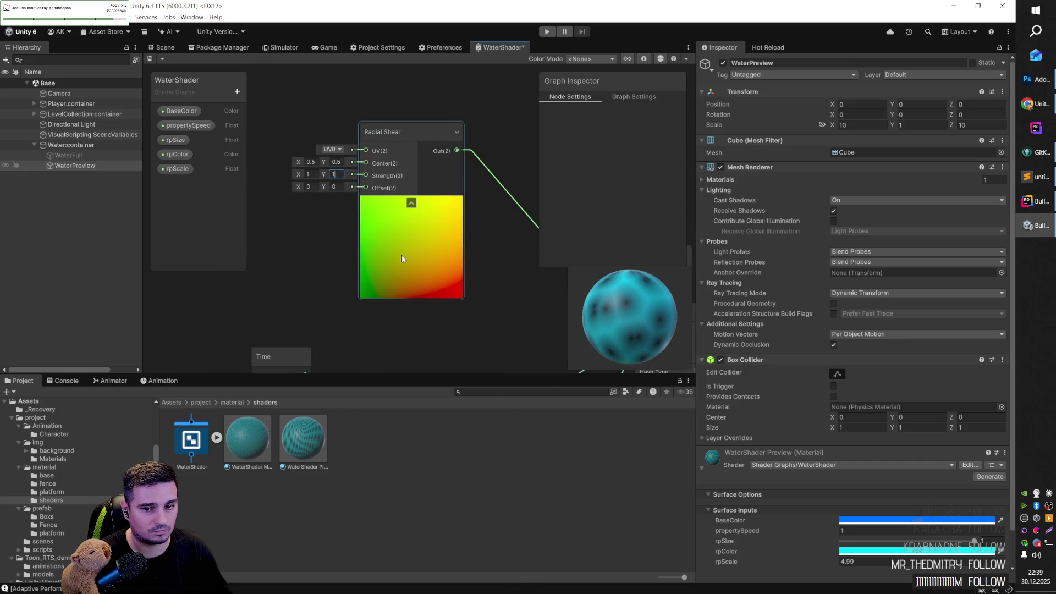
mouse_move(500, 275)
left_mouse_down()
mouse_move(407, 222)
mouse_move(394, 189)
left_mouse_up()
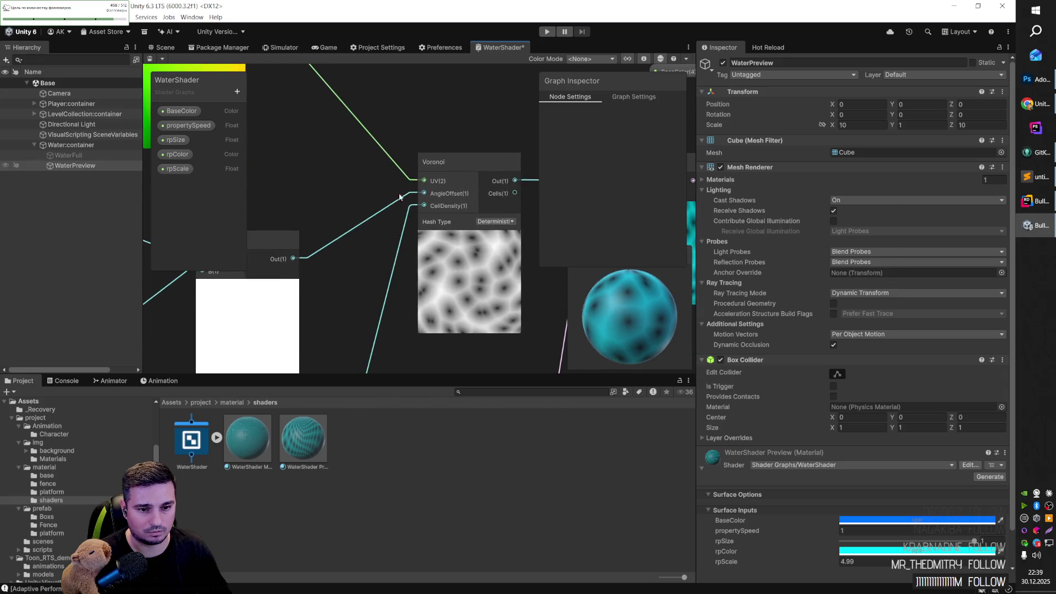
key("alt+Tab")
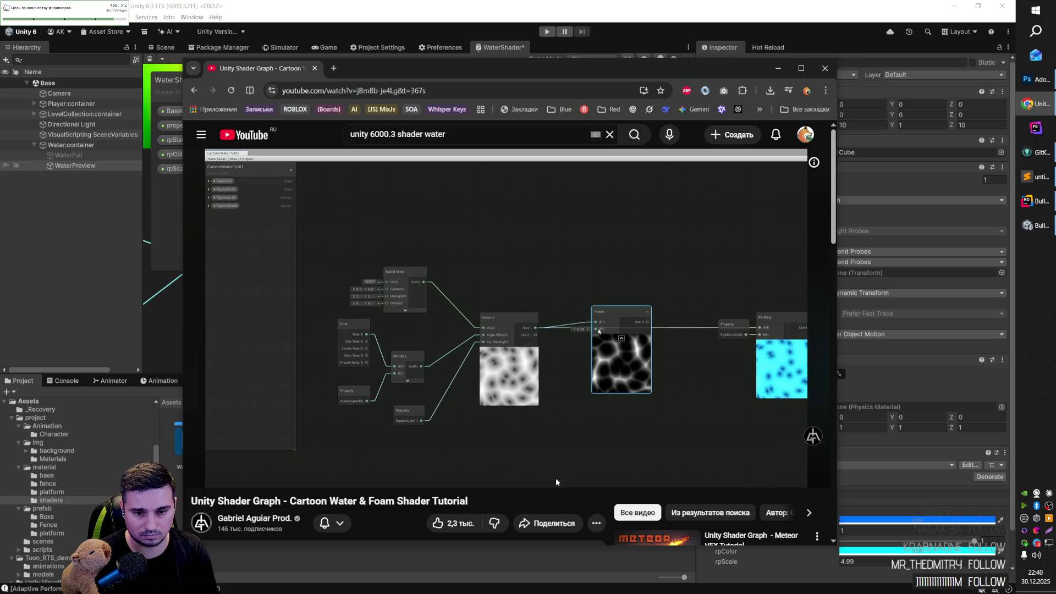
Step: Pause the tutorial at 4:44 on its Power node step and return to the Unity graph
scroll(644, 410, "down", 1)
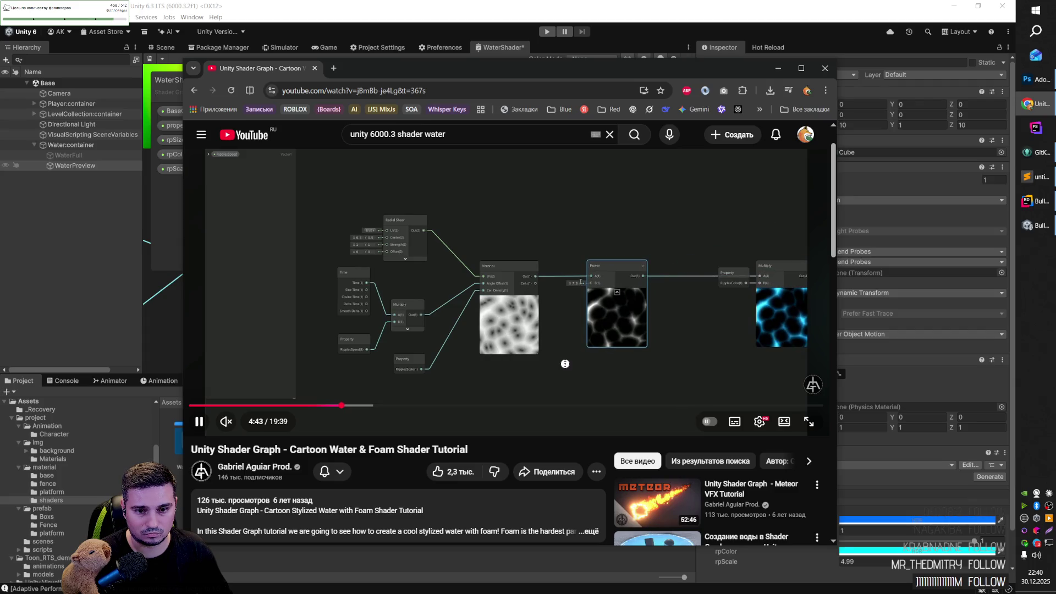
key("space")
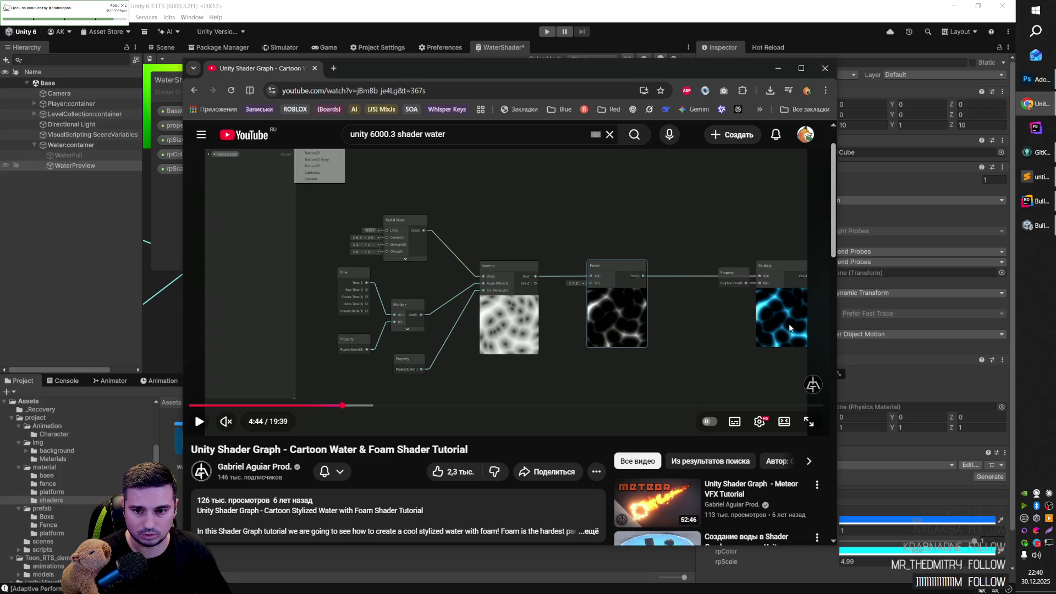
key("alt+Tab")
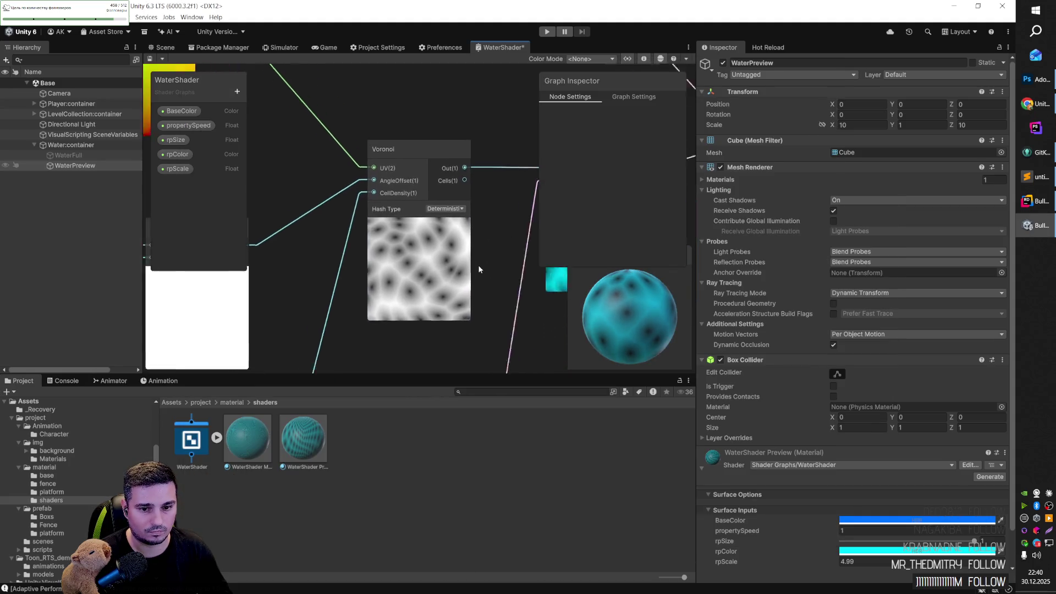
scroll(373, 254, "down", 5)
left_click_drag(375, 243, 512, 280)
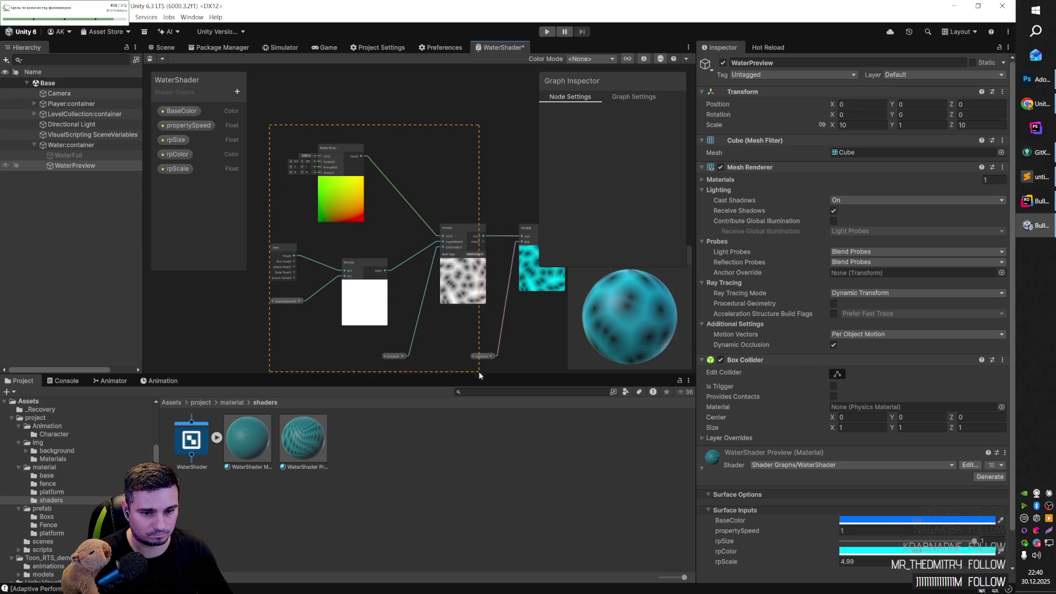
Step: Shift the Radial Shear, Voronoi and Multiply nodes left and add a Power node after Voronoi
left_click_drag(464, 373, 461, 359)
left_click_drag(470, 283, 387, 282)
left_click(450, 287)
right_click(403, 165)
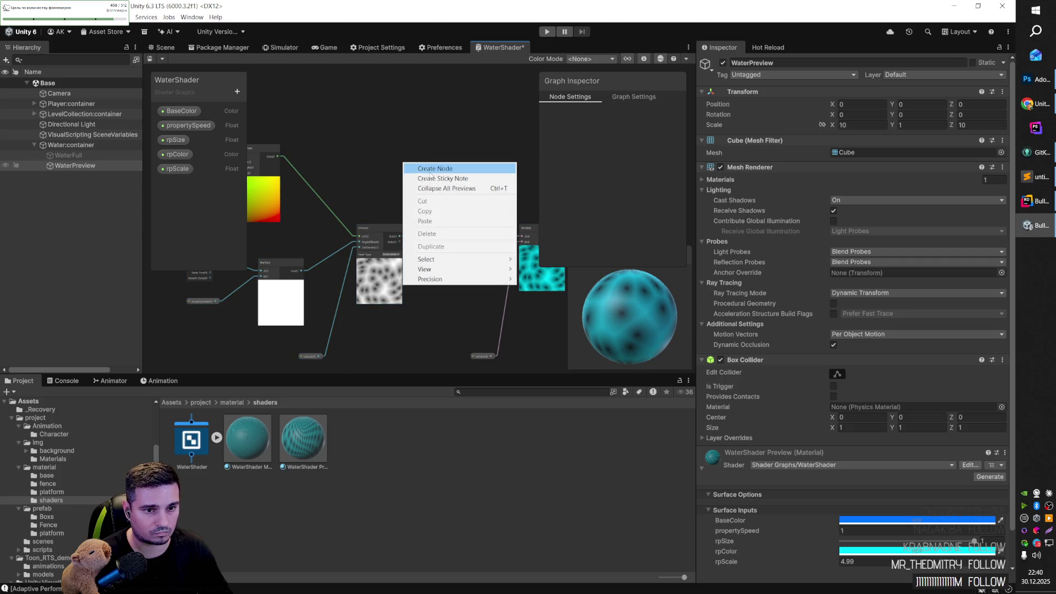
left_click(429, 168)
type("power")
key("Return")
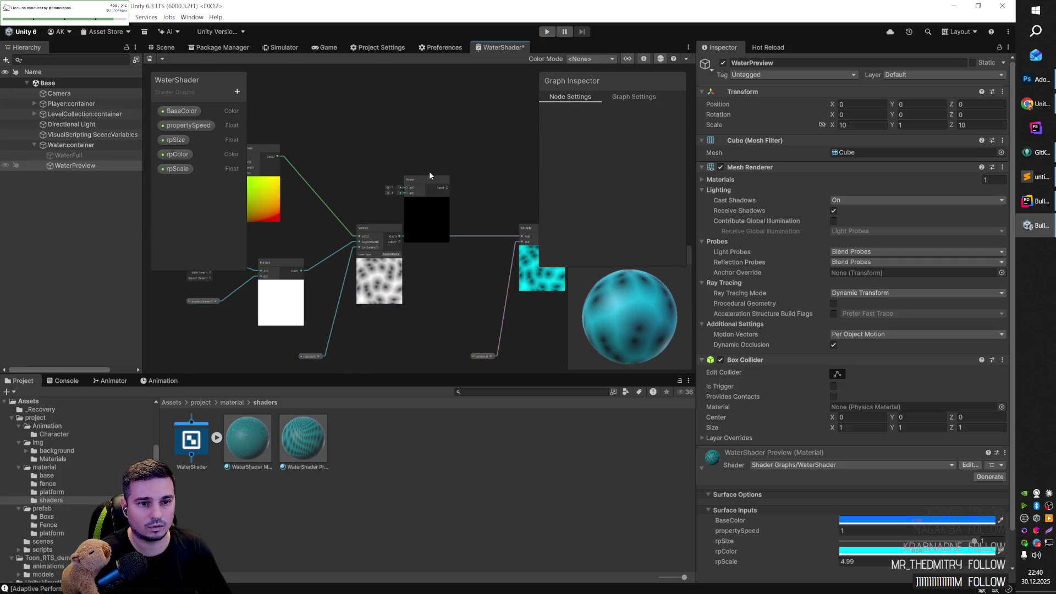
left_click_drag(431, 178, 462, 257)
Step: Wire Voronoi Out into Power A and Power Out into the Multiply node
scroll(480, 256, "up", 3)
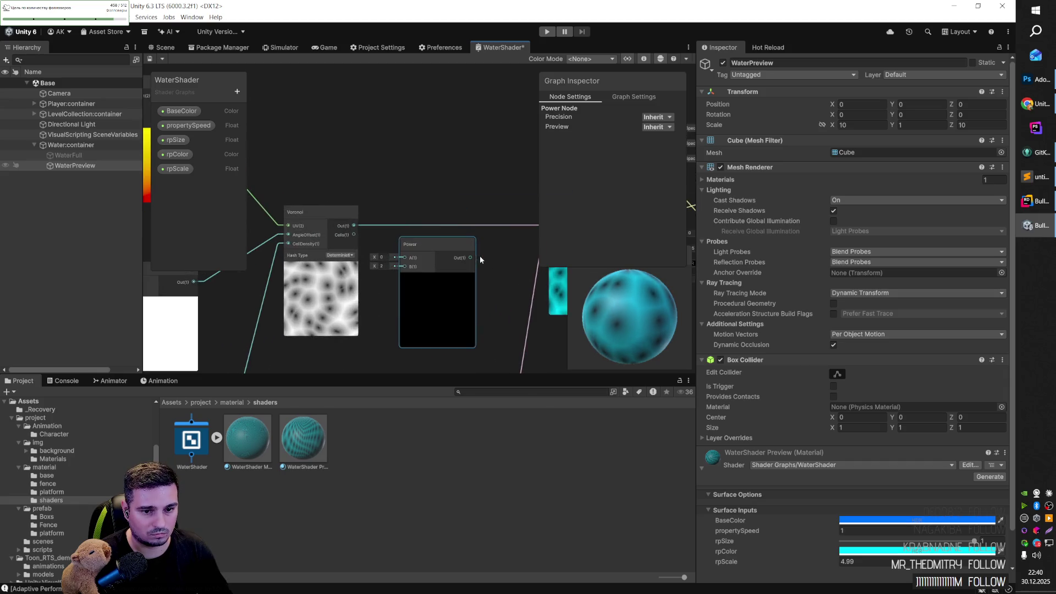
left_click_drag(362, 257, 361, 256)
left_click_drag(428, 258, 511, 225)
left_click_drag(394, 246, 414, 224)
mouse_move(354, 248)
left_mouse_down()
mouse_move(384, 243)
mouse_move(372, 248)
left_mouse_up()
Step: Create a Float property rpSize (1) with default 5 and place it on the canvas for the Power exponent
left_click(237, 92)
left_click(261, 105)
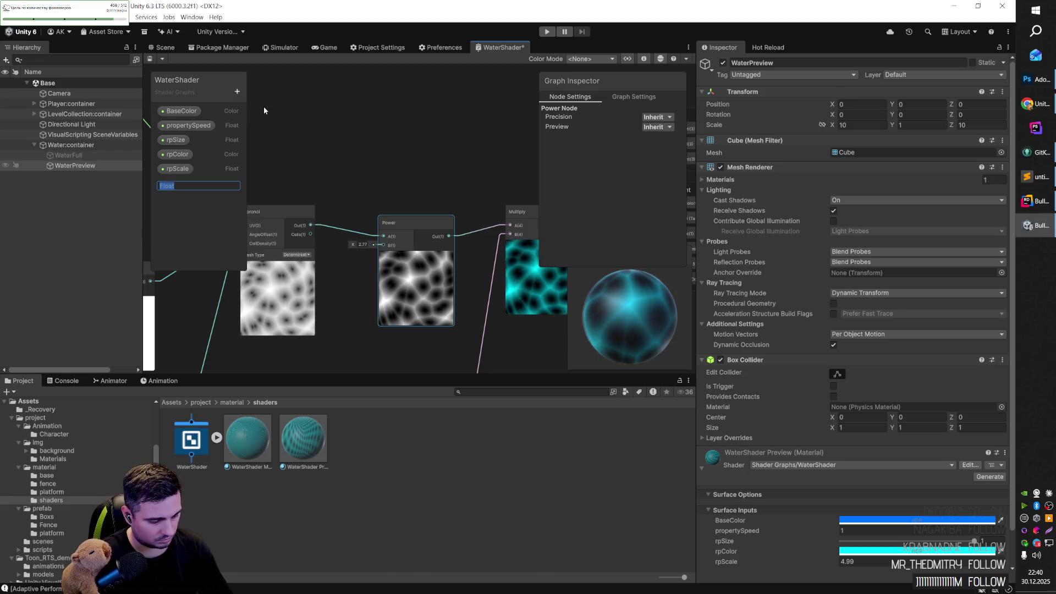
type("rpSize")
key("Return")
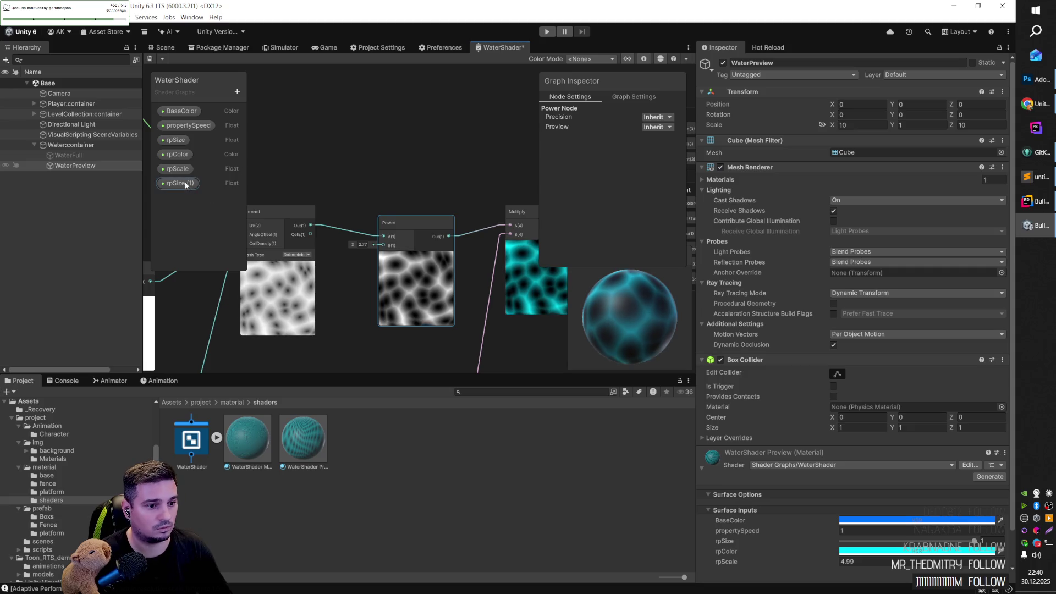
left_click(187, 183)
mouse_move(186, 183)
left_mouse_down()
mouse_move(224, 177)
mouse_move(370, 326)
mouse_move(324, 300)
mouse_move(384, 180)
left_mouse_up()
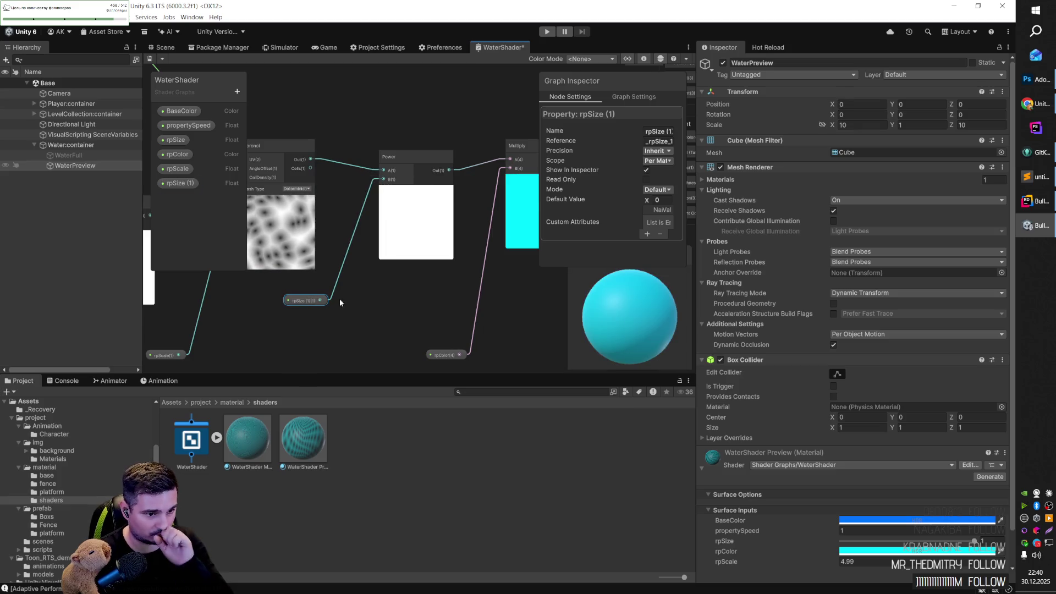
type("2")
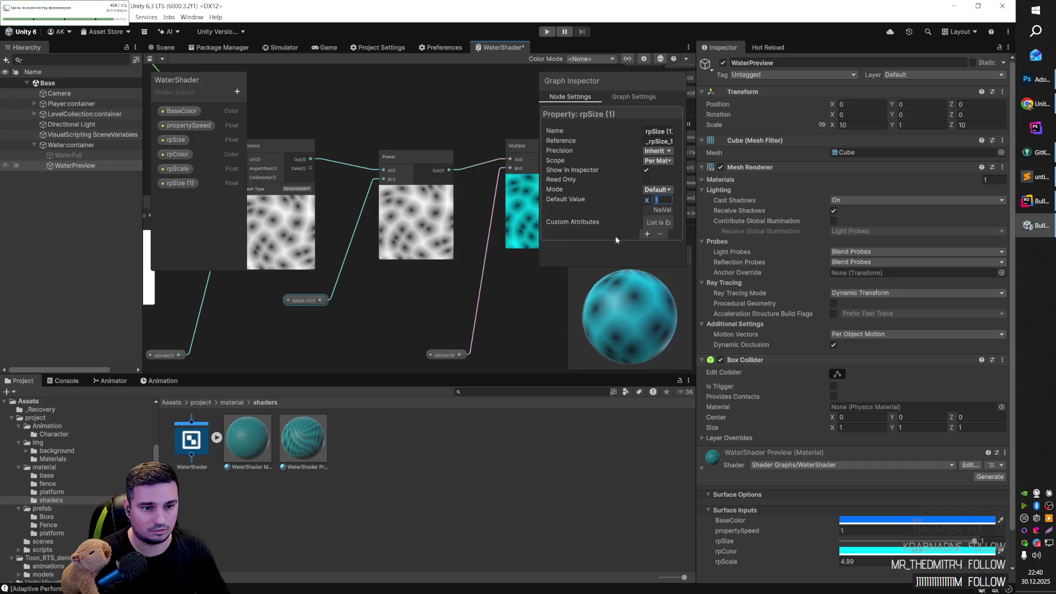
key("BackSpace")
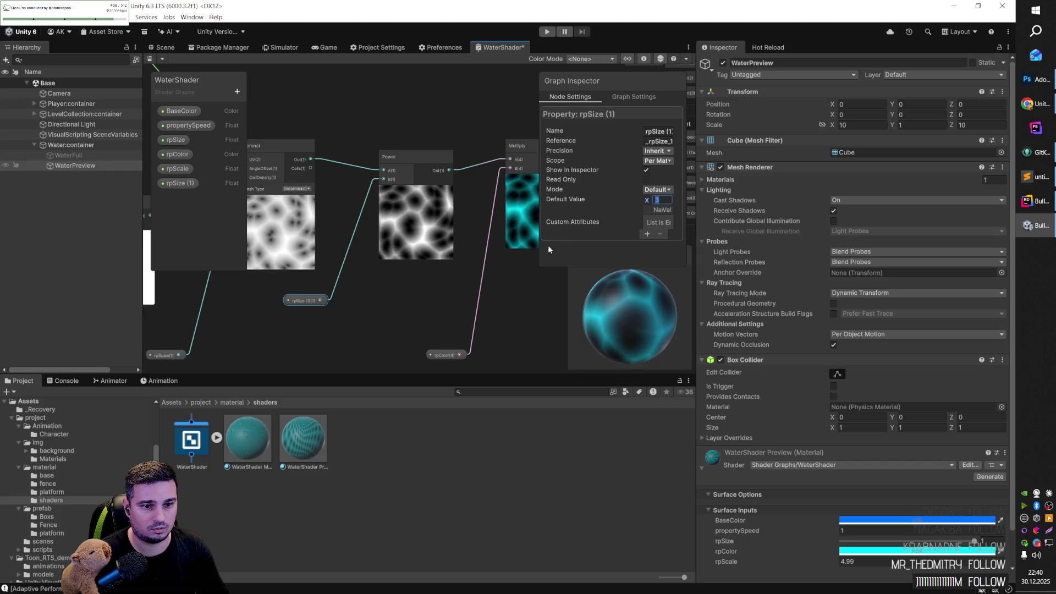
type("4")
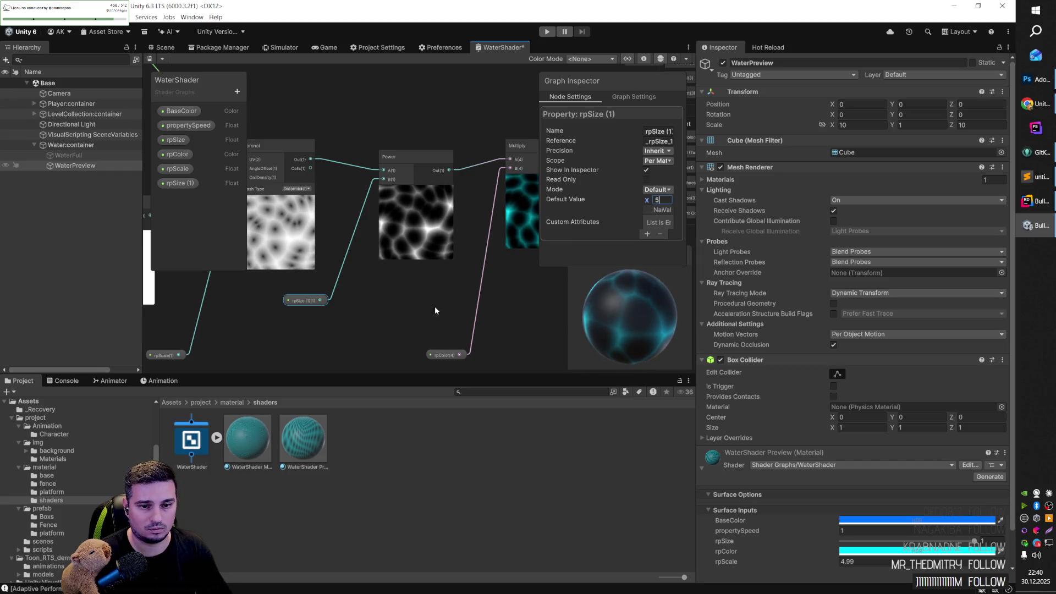
left_click(438, 306)
mouse_move(455, 285)
left_mouse_down()
mouse_move(299, 312)
mouse_move(579, 289)
mouse_move(432, 313)
mouse_move(569, 349)
mouse_move(365, 301)
mouse_move(452, 308)
mouse_move(437, 309)
left_mouse_up()
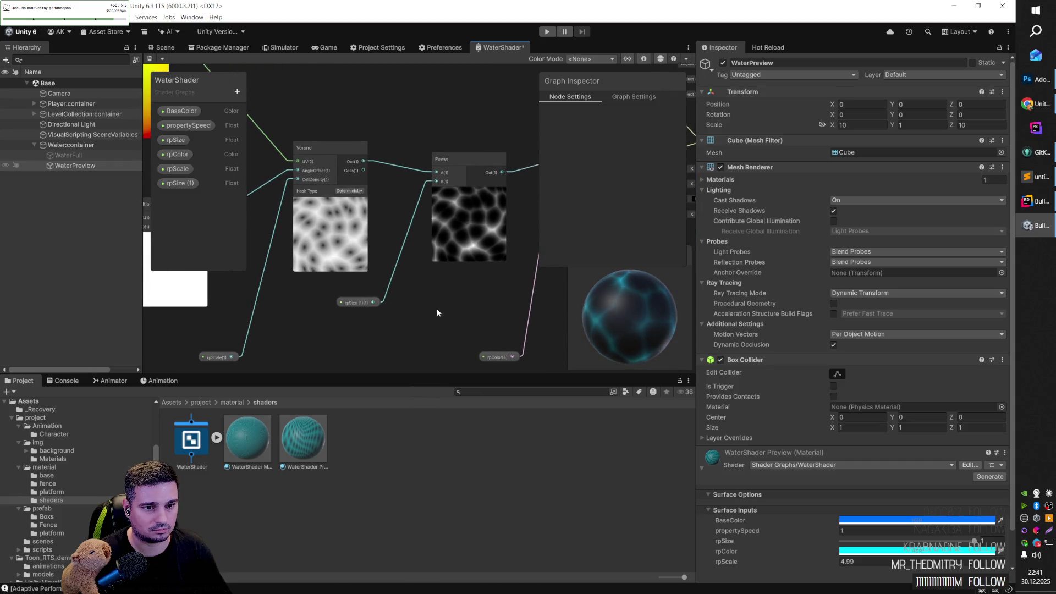
Step: Set the master stack's Emission colour to black
scroll(446, 309, "down", 2)
scroll(436, 305, "down", 1)
scroll(451, 308, "up", 1)
scroll(484, 303, "down", 1)
left_click_drag(487, 301, 375, 306)
scroll(394, 308, "up", 1)
scroll(447, 276, "up", 2)
scroll(446, 277, "up", 1)
left_click(432, 241)
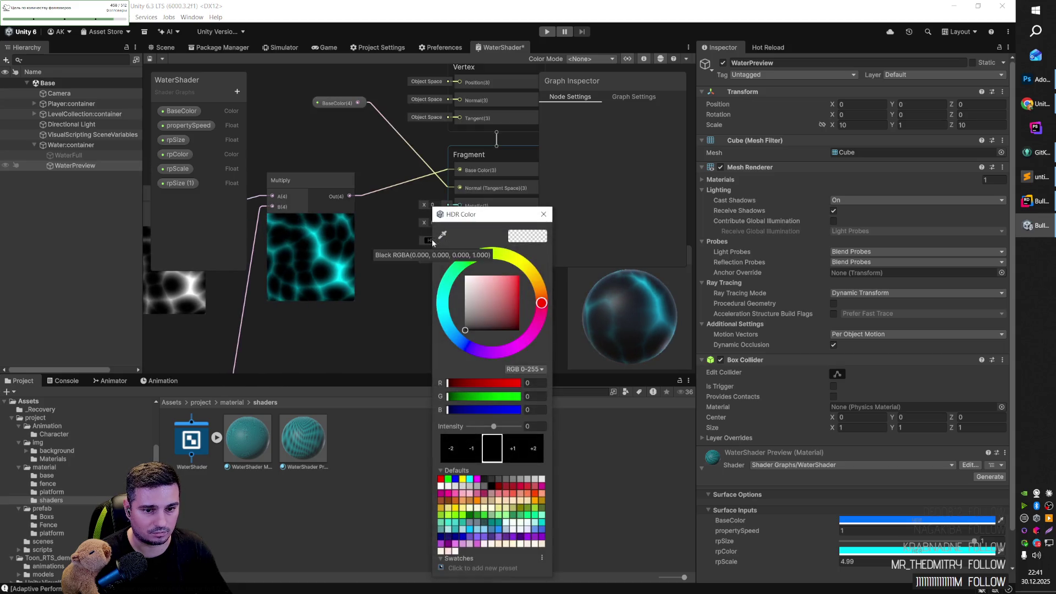
mouse_move(469, 330)
left_mouse_down()
mouse_move(473, 291)
mouse_move(495, 284)
mouse_move(468, 278)
mouse_move(526, 285)
mouse_move(467, 331)
left_mouse_up()
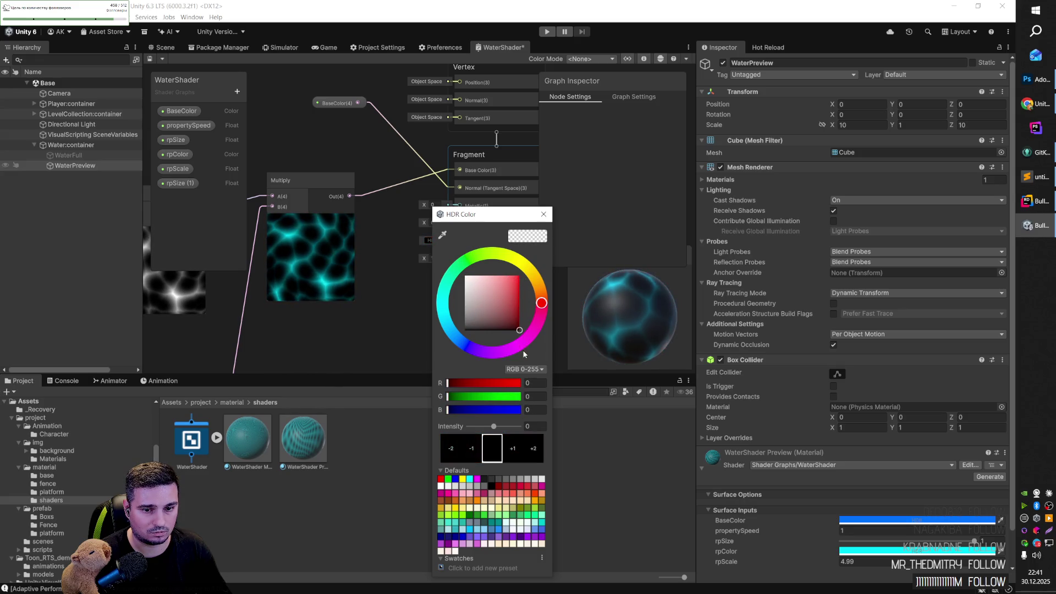
left_click(380, 334)
Step: Route the Multiply output into Emission and disconnect it from Base Color
mouse_move(319, 339)
left_mouse_down()
mouse_move(483, 246)
mouse_move(550, 286)
mouse_move(573, 339)
mouse_move(659, 328)
mouse_move(384, 331)
mouse_move(578, 323)
mouse_move(532, 317)
left_mouse_up()
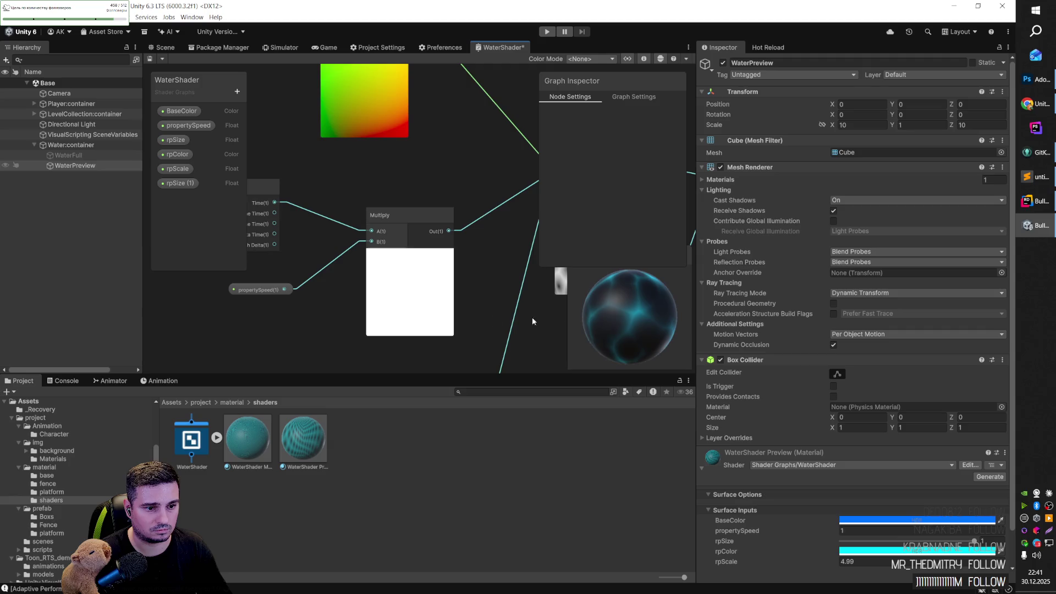
left_click(394, 215)
mouse_move(329, 282)
left_mouse_down()
mouse_move(384, 272)
mouse_move(256, 278)
left_mouse_up()
mouse_move(454, 293)
left_mouse_down()
mouse_move(331, 279)
mouse_move(302, 309)
left_mouse_up()
left_click(504, 313)
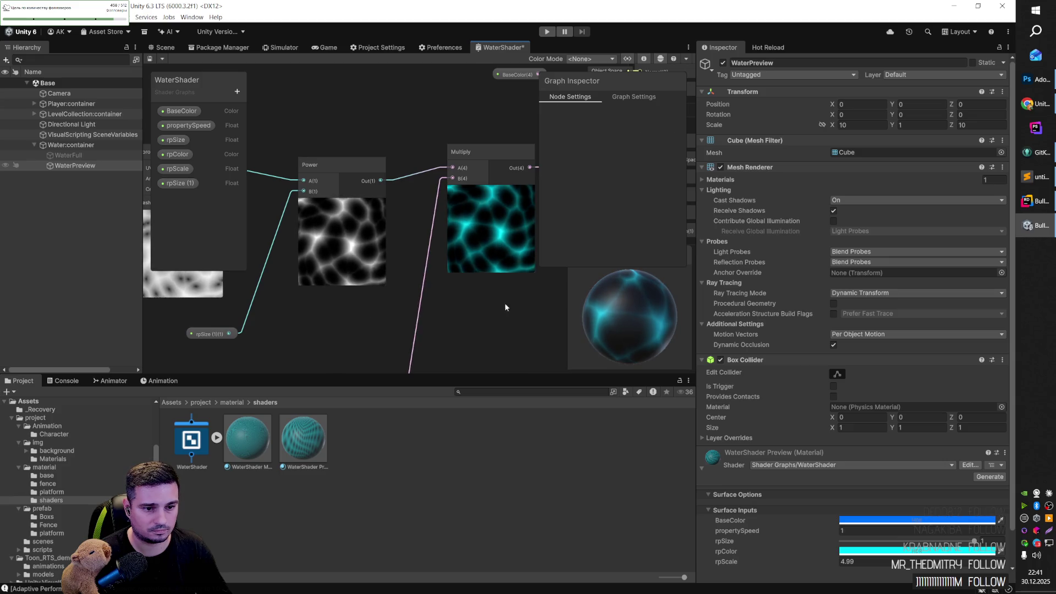
left_click_drag(504, 307, 313, 315)
mouse_move(447, 282)
left_mouse_down()
mouse_move(424, 338)
mouse_move(469, 351)
left_mouse_up()
left_click(435, 291)
left_click(411, 265)
left_click_drag(457, 220, 454, 234)
mouse_move(346, 247)
left_mouse_down()
mouse_move(408, 283)
mouse_move(456, 292)
left_mouse_up()
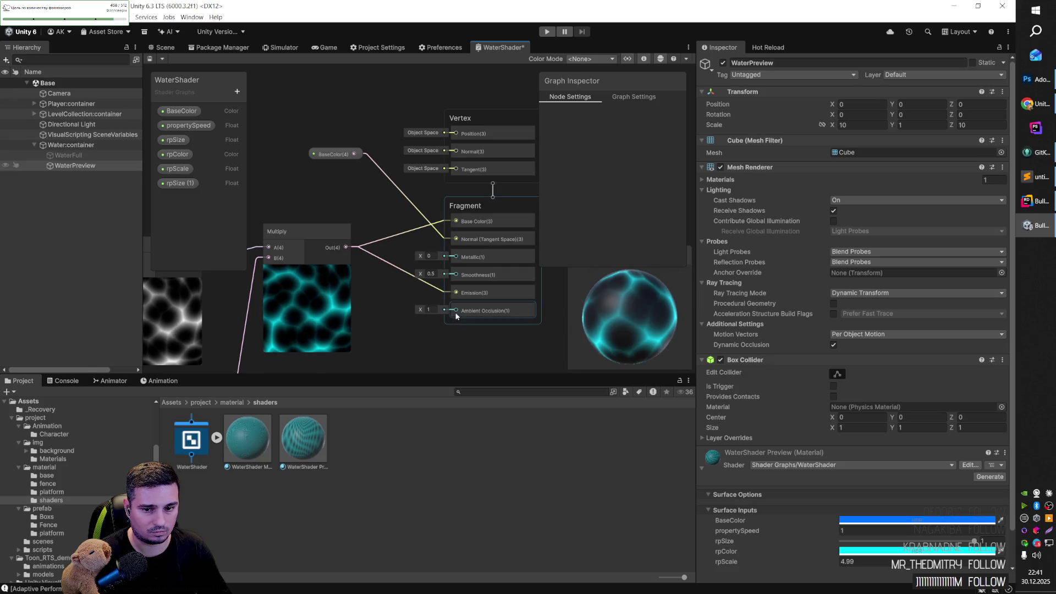
left_click_drag(456, 221, 409, 232)
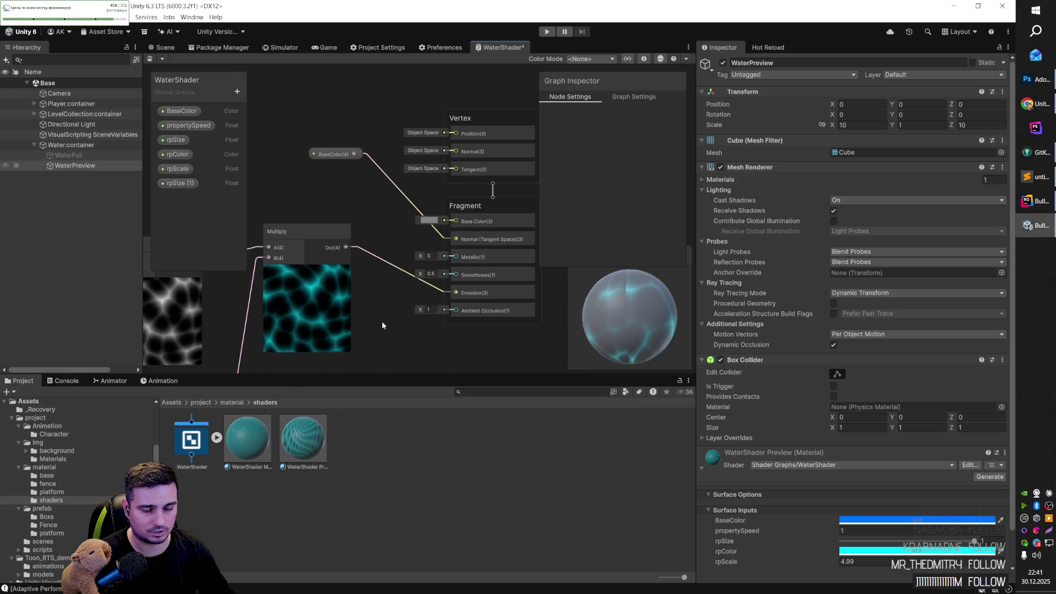
Step: Connect the Voronoi pattern output to Normal (Tangent Space)
scroll(386, 322, "down", 5)
mouse_move(411, 318)
left_mouse_down()
mouse_move(448, 278)
mouse_move(425, 299)
left_mouse_up()
left_click_drag(608, 314, 669, 311)
scroll(481, 259, "up", 4)
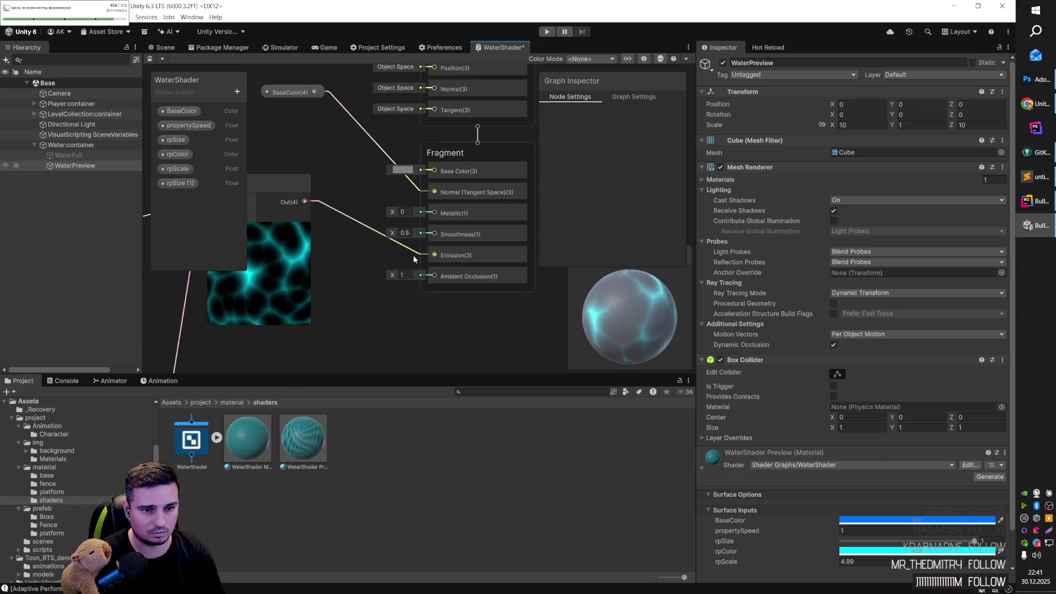
left_click_drag(305, 201, 359, 202)
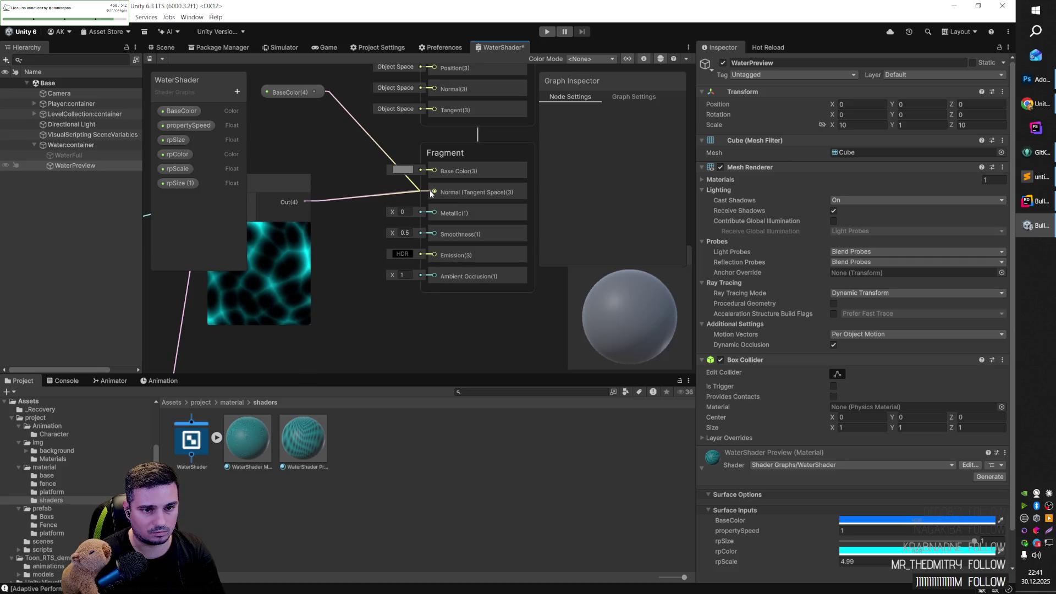
left_click_drag(422, 193, 435, 192)
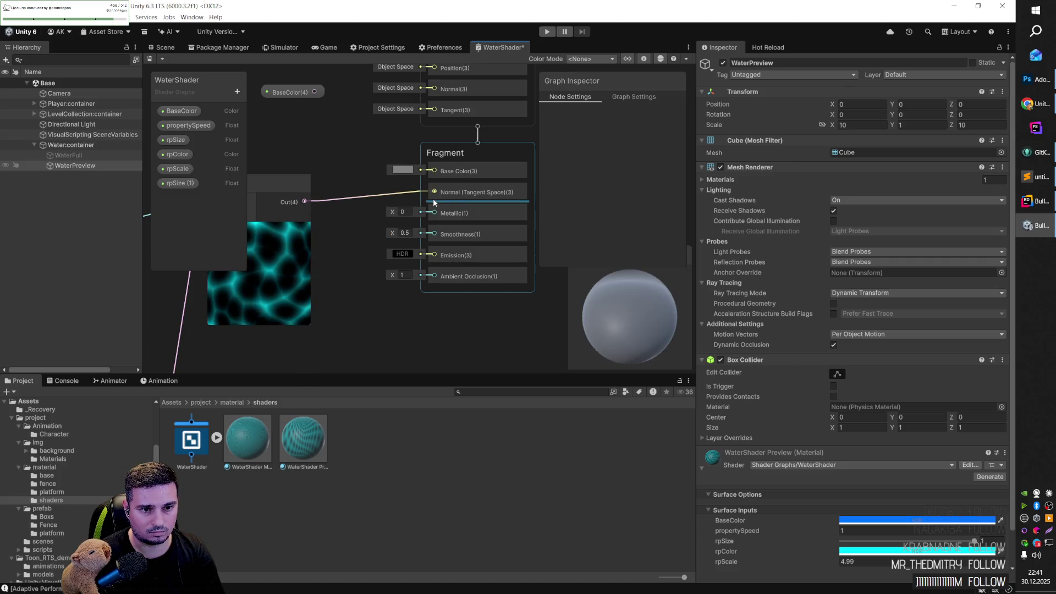
Step: Try BaseColor on Emission with a white default at intensity -1, undoing an Ambient Occlusion change
left_click_drag(313, 93, 350, 169)
left_click_drag(435, 265, 435, 263)
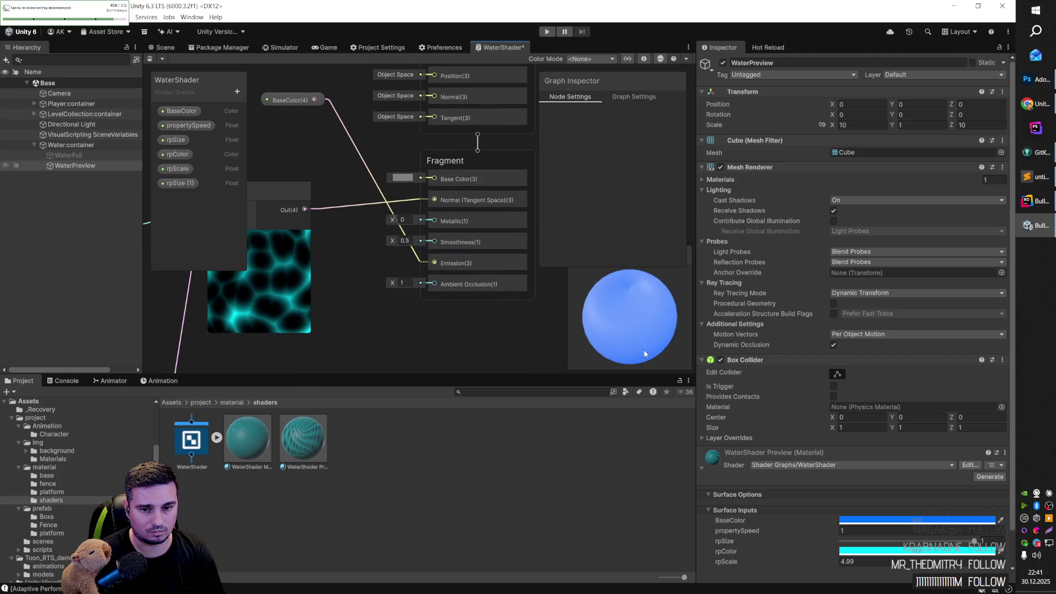
mouse_move(296, 101)
left_mouse_down()
mouse_move(349, 339)
mouse_move(320, 312)
left_mouse_up()
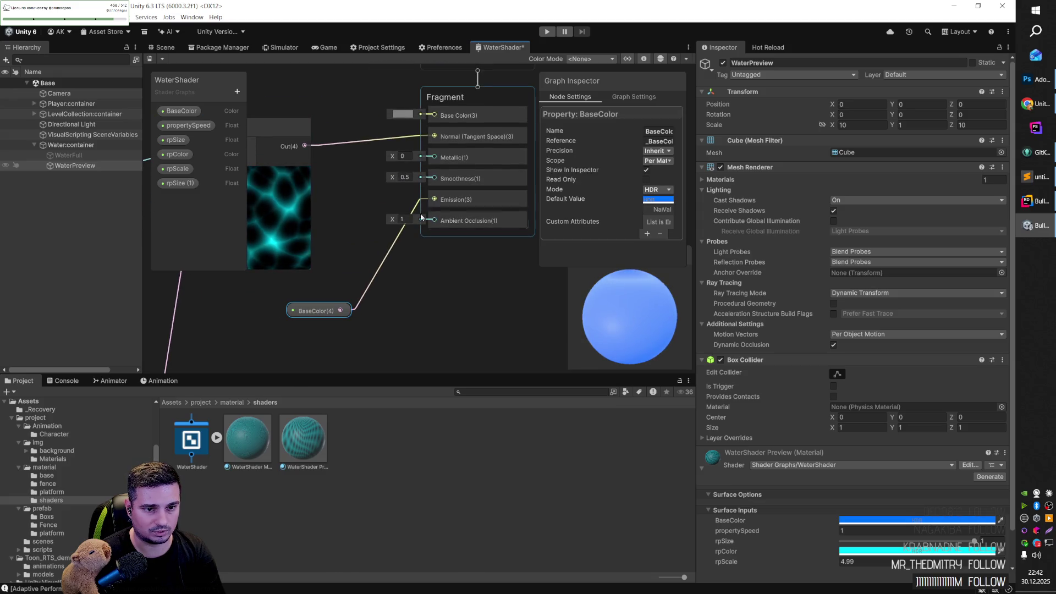
left_click(658, 200)
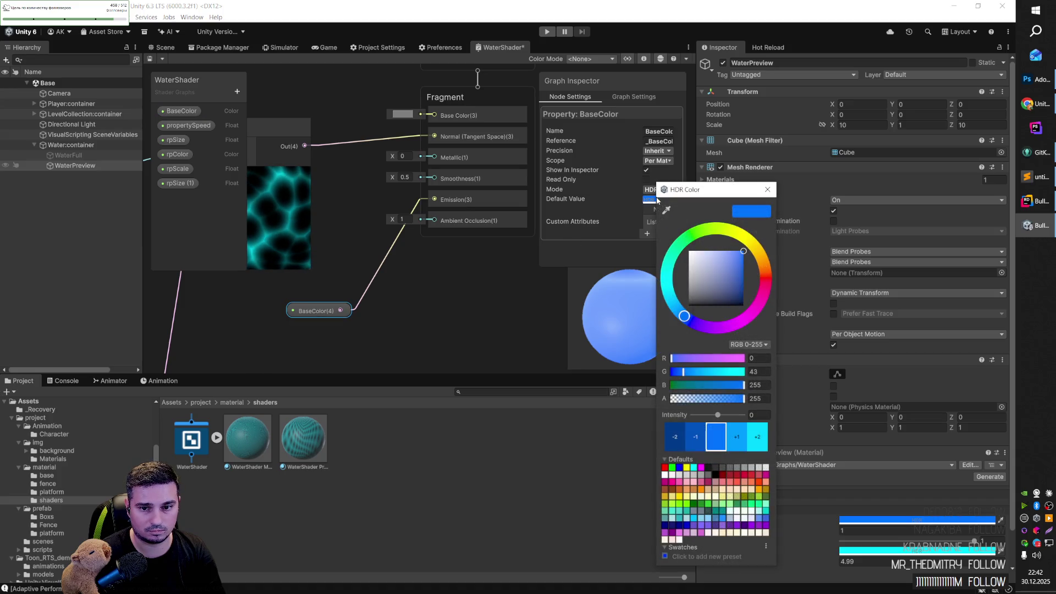
mouse_move(715, 303)
left_mouse_down()
mouse_move(690, 252)
mouse_move(743, 250)
left_mouse_up()
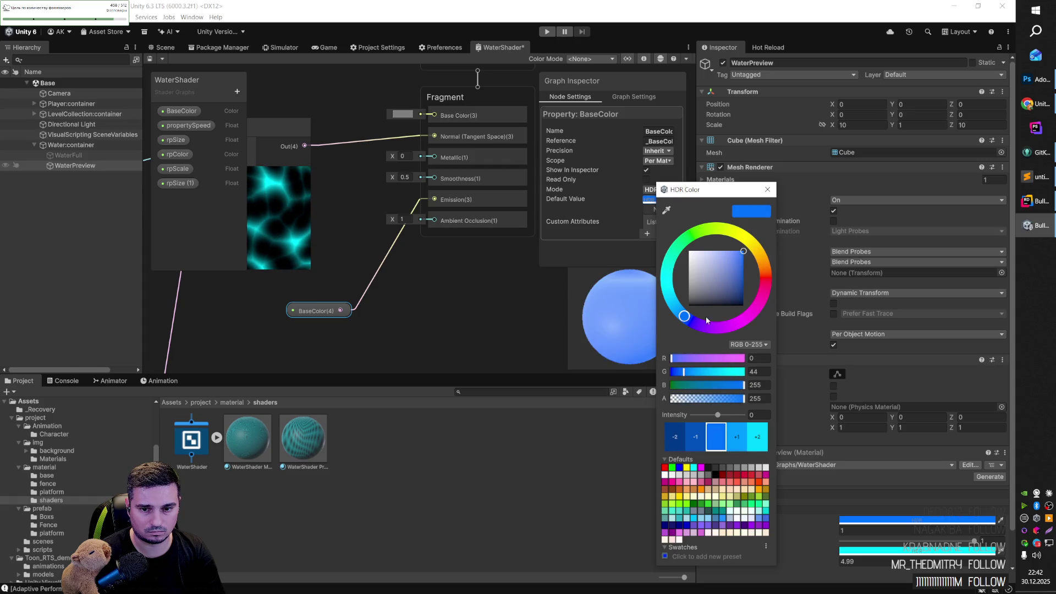
left_click(696, 439)
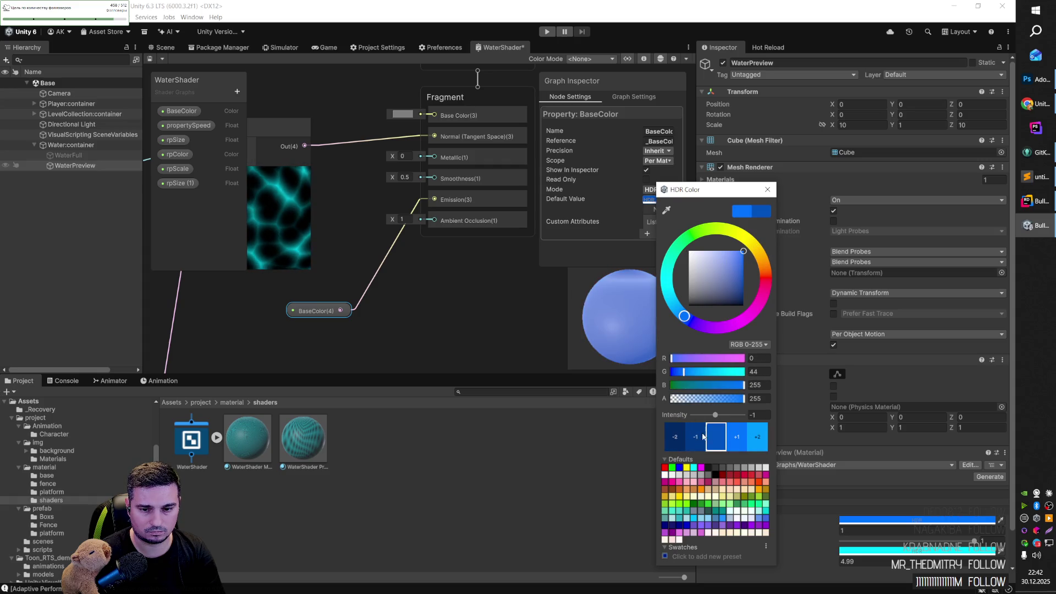
left_click(489, 298)
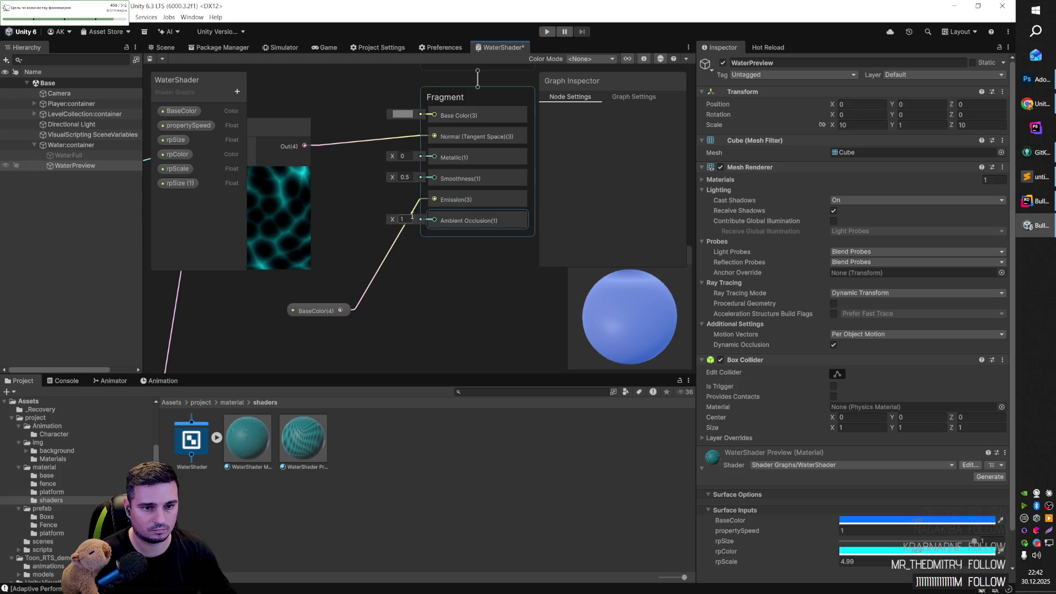
mouse_move(393, 220)
left_mouse_down()
mouse_move(328, 226)
mouse_move(345, 226)
left_mouse_up()
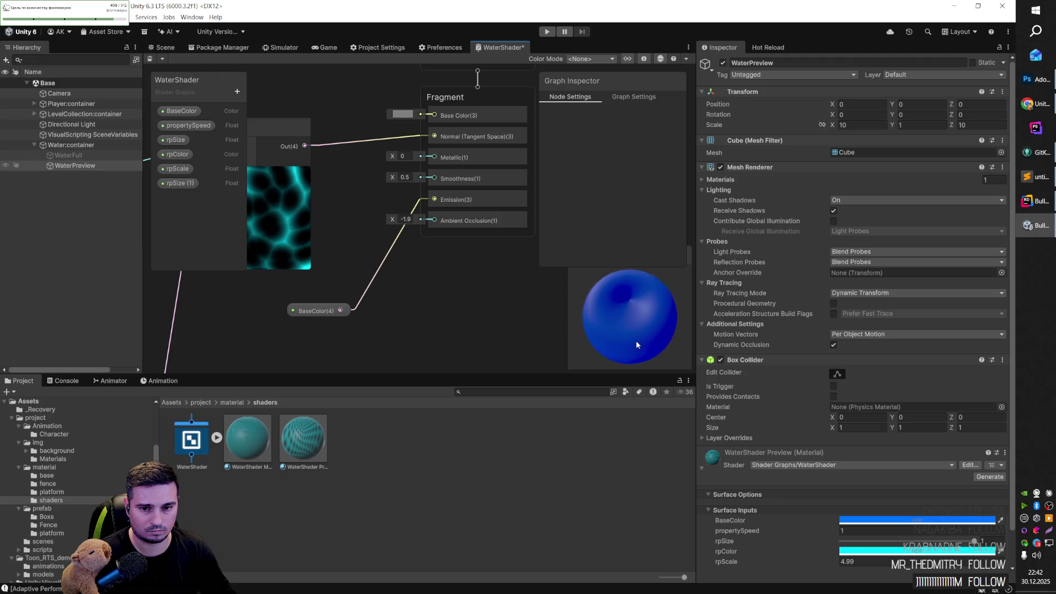
key("ctrl+z")
key("ctrl+z")
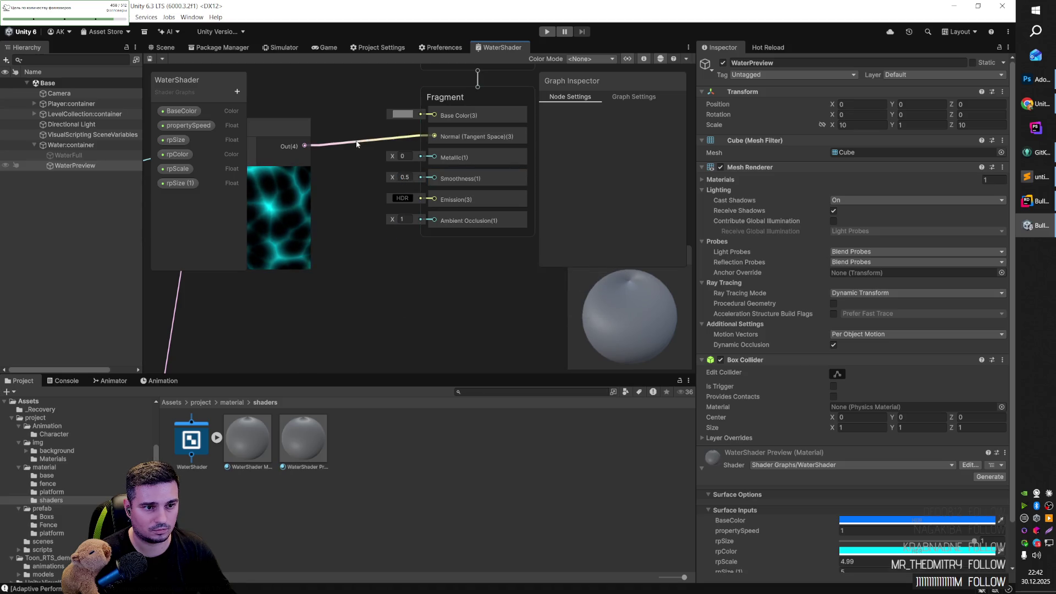
Step: Remove the trial Emission wire, connect BaseColor to Base Color, and view the blue plane in Scene
left_click_drag(435, 202, 435, 200)
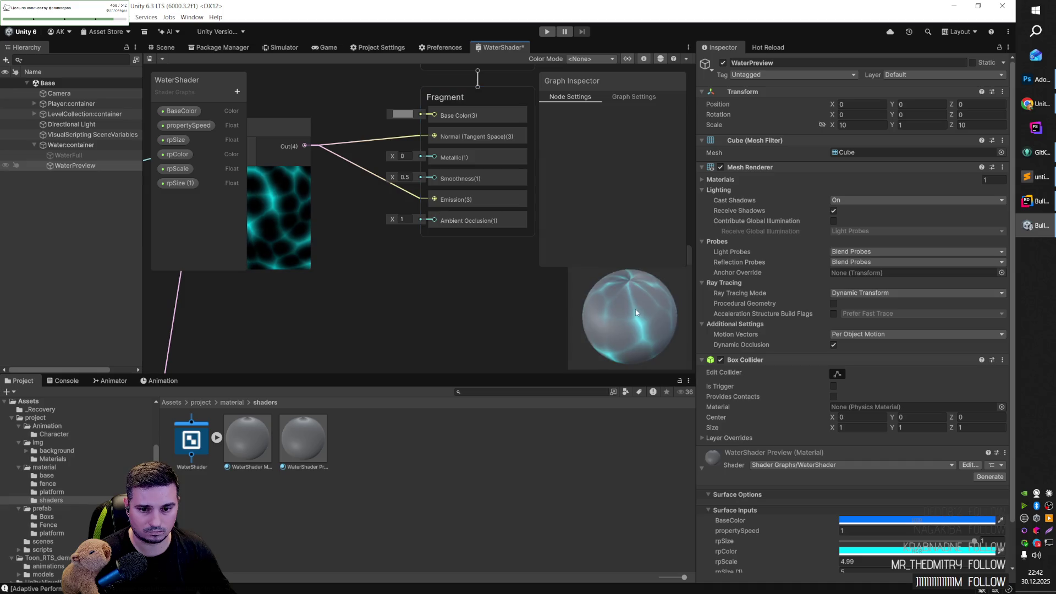
left_click(368, 148)
key("Delete")
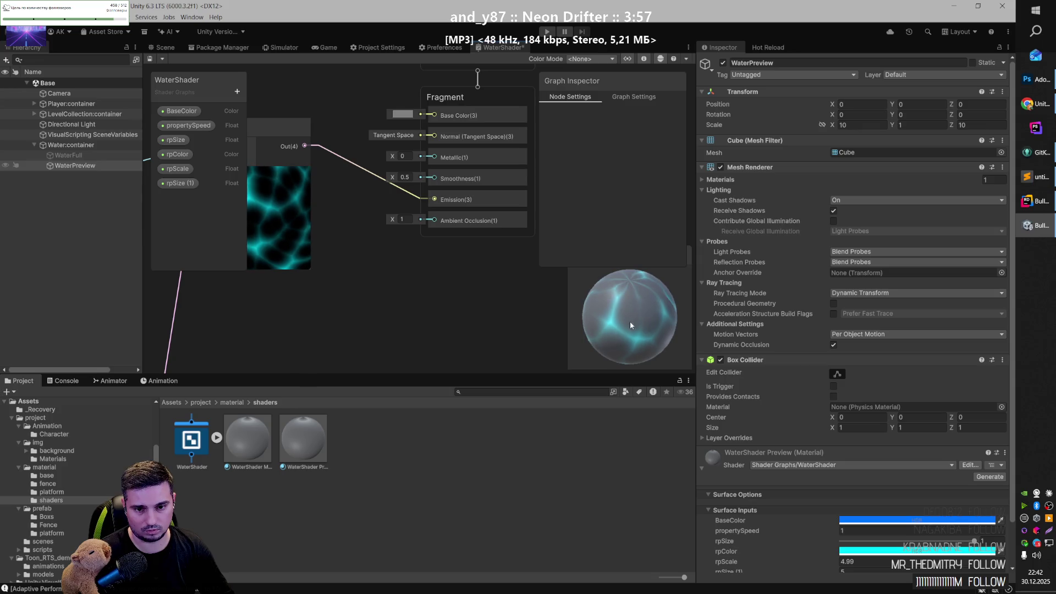
key("ctrl+z")
key("Delete")
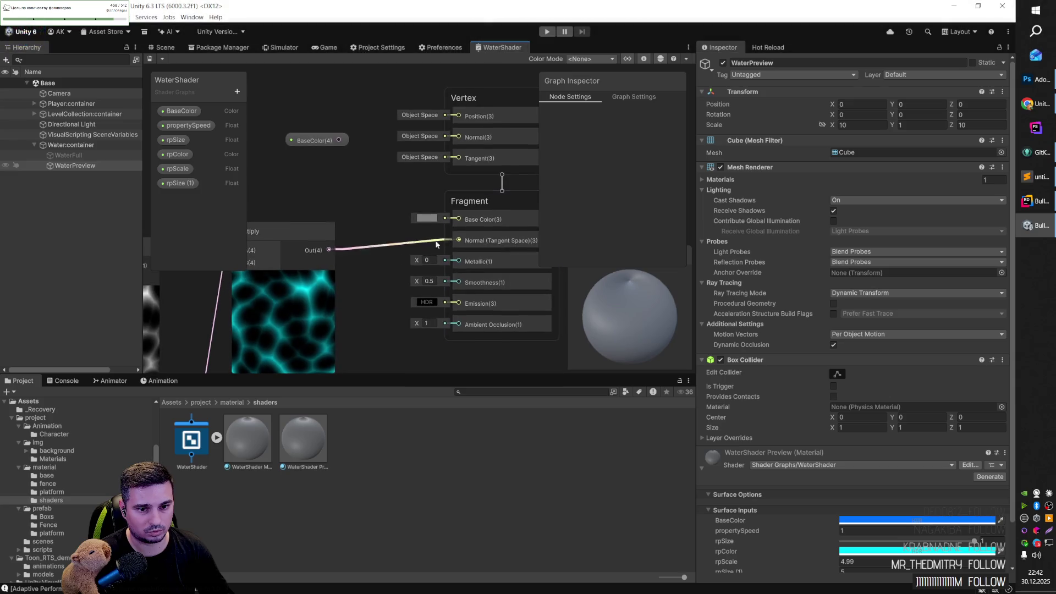
mouse_move(340, 141)
left_mouse_down()
mouse_move(398, 204)
mouse_move(462, 220)
left_mouse_up()
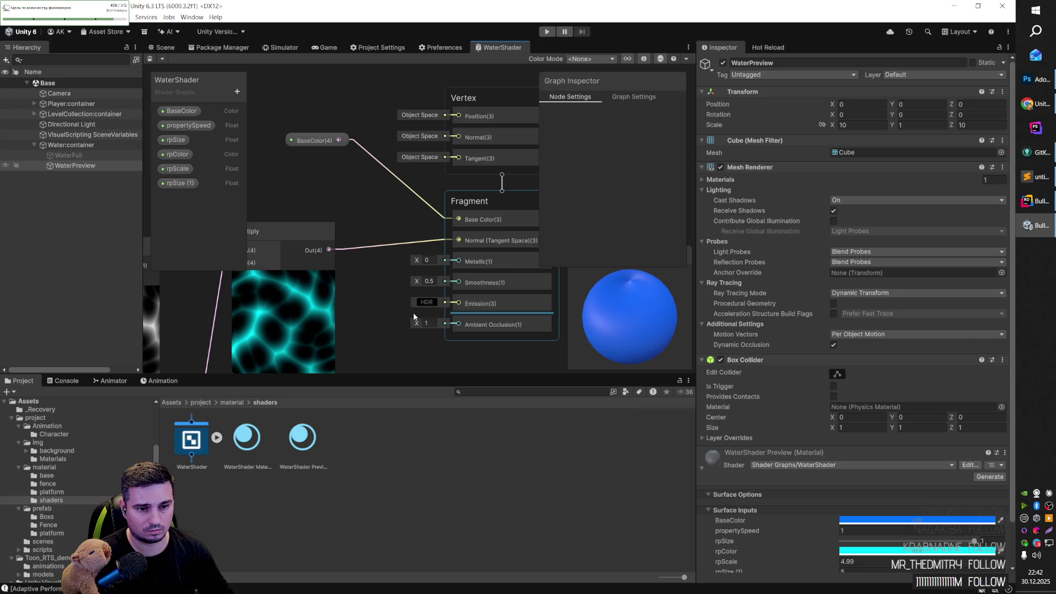
scroll(380, 296, "down", 4)
left_click(164, 48)
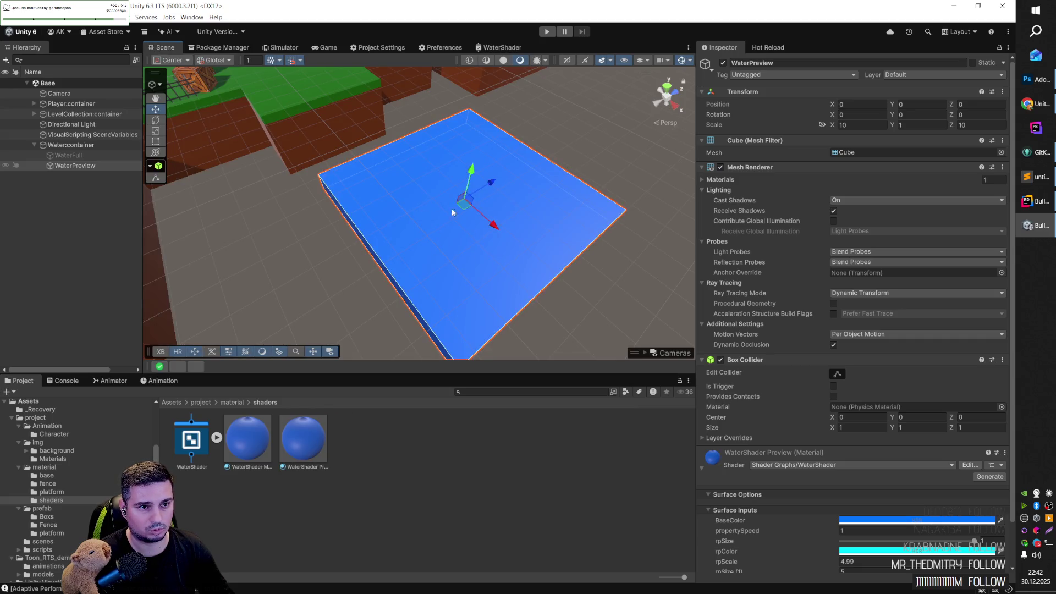
Step: Save the WaterShader graph and check the water plane in the Scene view
left_click(484, 47)
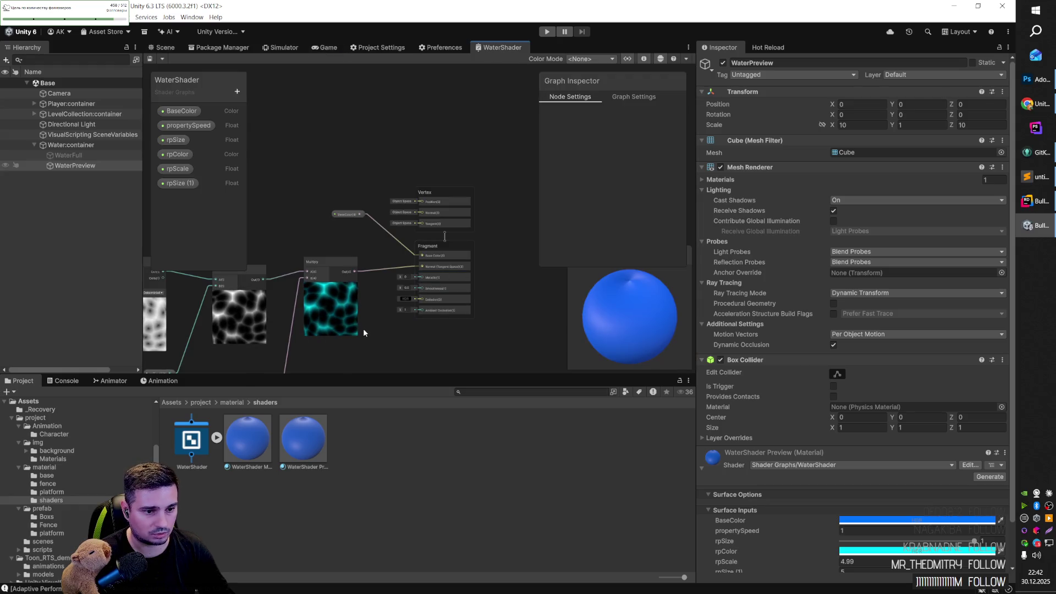
mouse_move(377, 286)
left_mouse_down()
mouse_move(368, 275)
mouse_move(413, 288)
left_mouse_up()
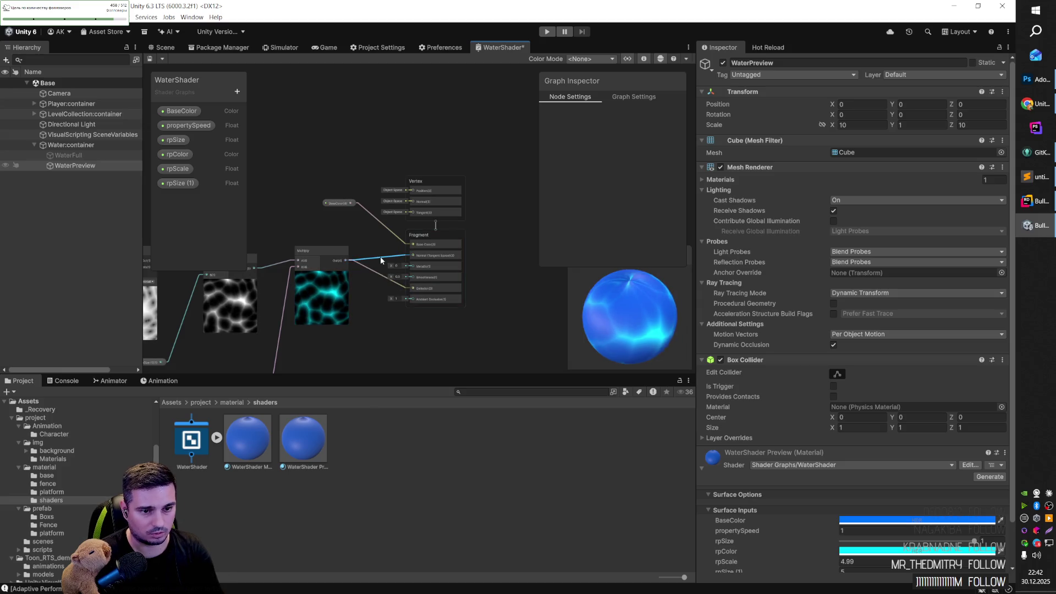
key("ctrl+s")
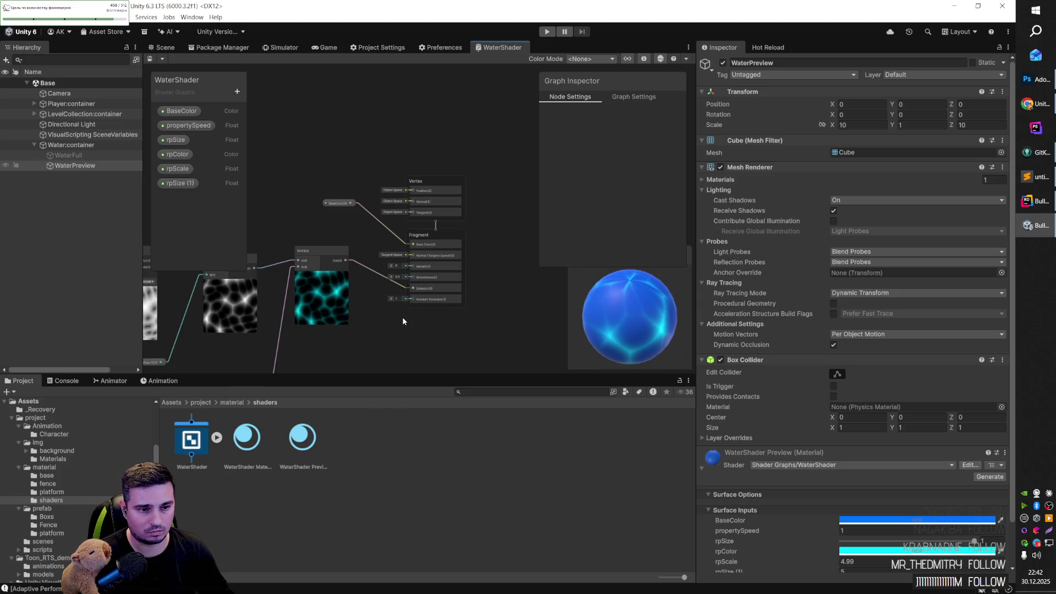
left_click(184, 48)
scroll(465, 241, "down", 5)
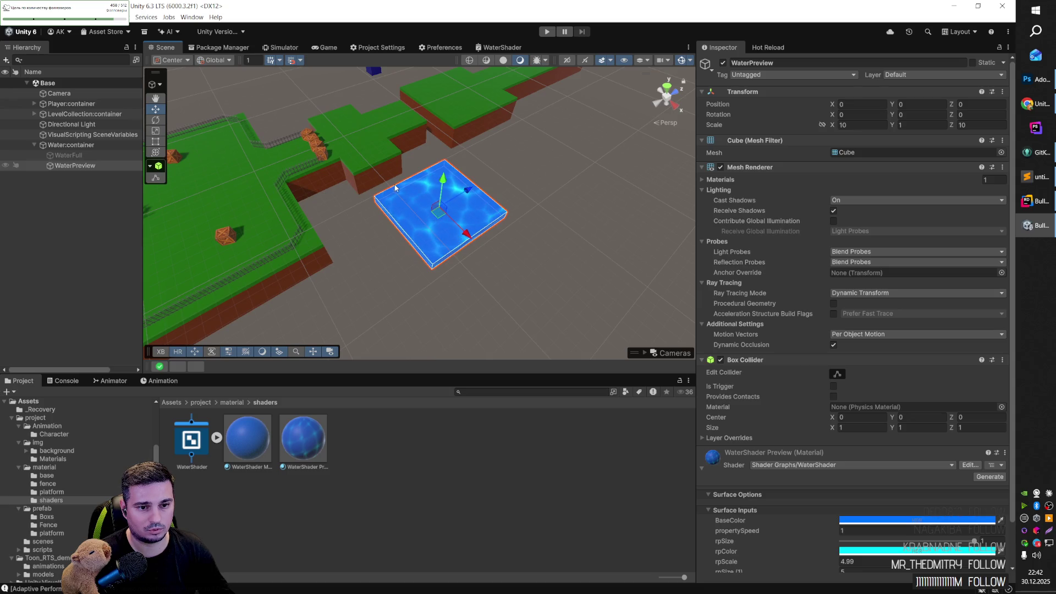
scroll(398, 189, "up", 3)
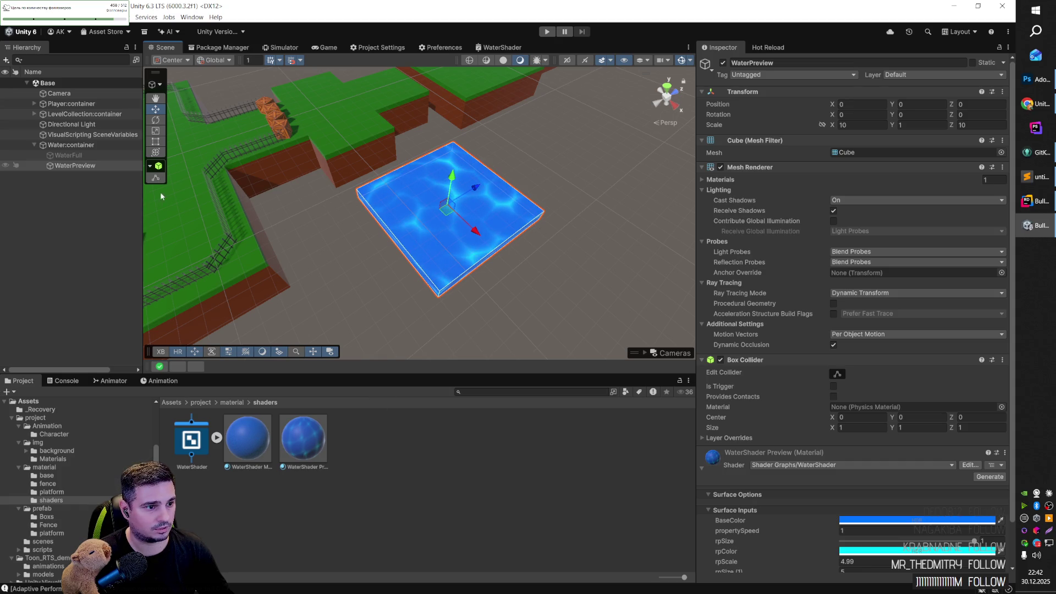
Step: Hide WaterPreview, enable WaterFull, and show the Game view
left_click(722, 63)
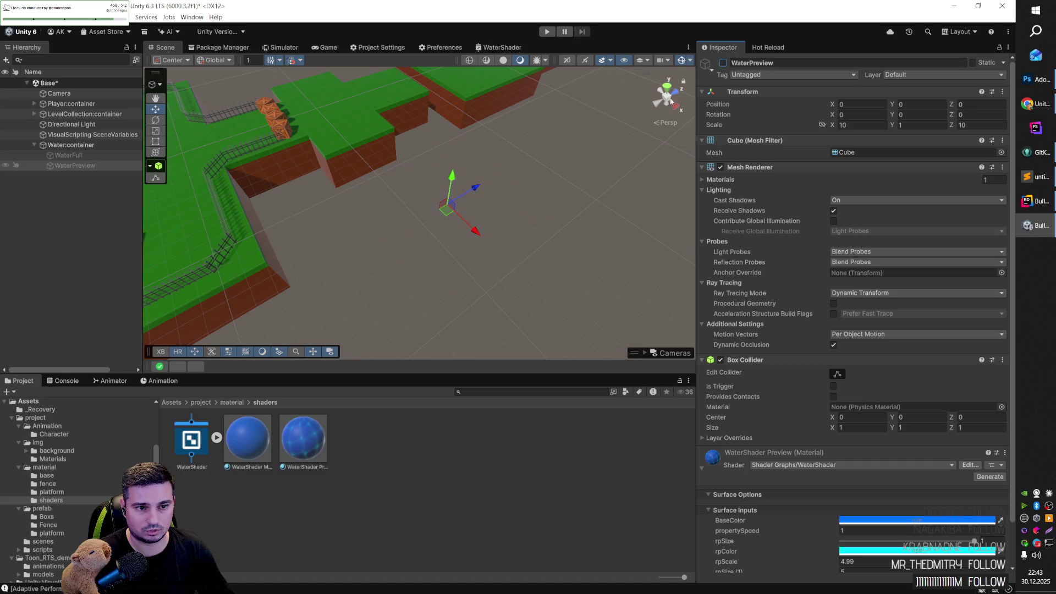
left_click(90, 156)
left_click(723, 63)
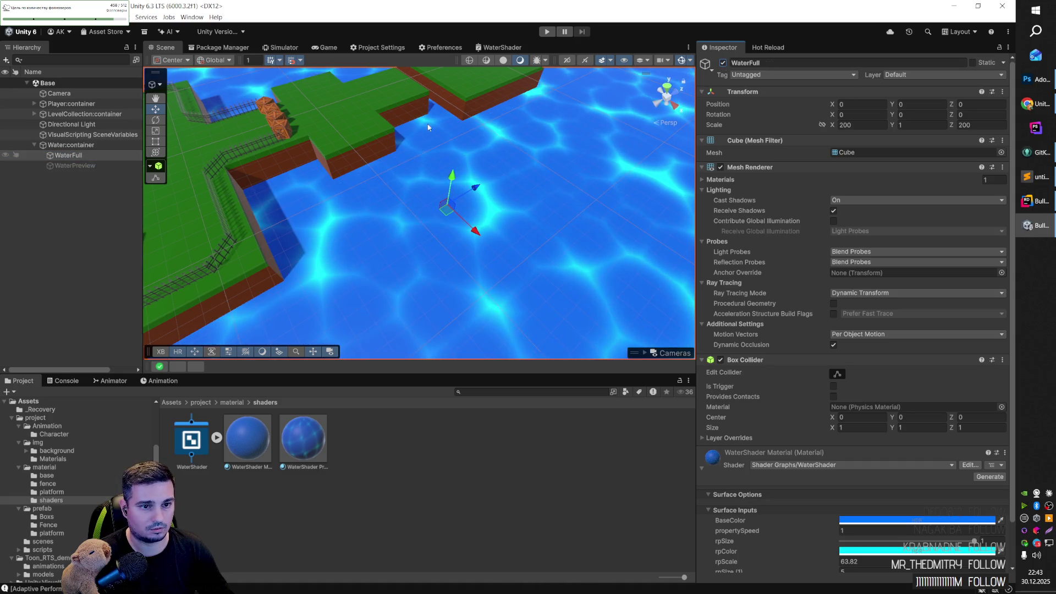
left_click(329, 48)
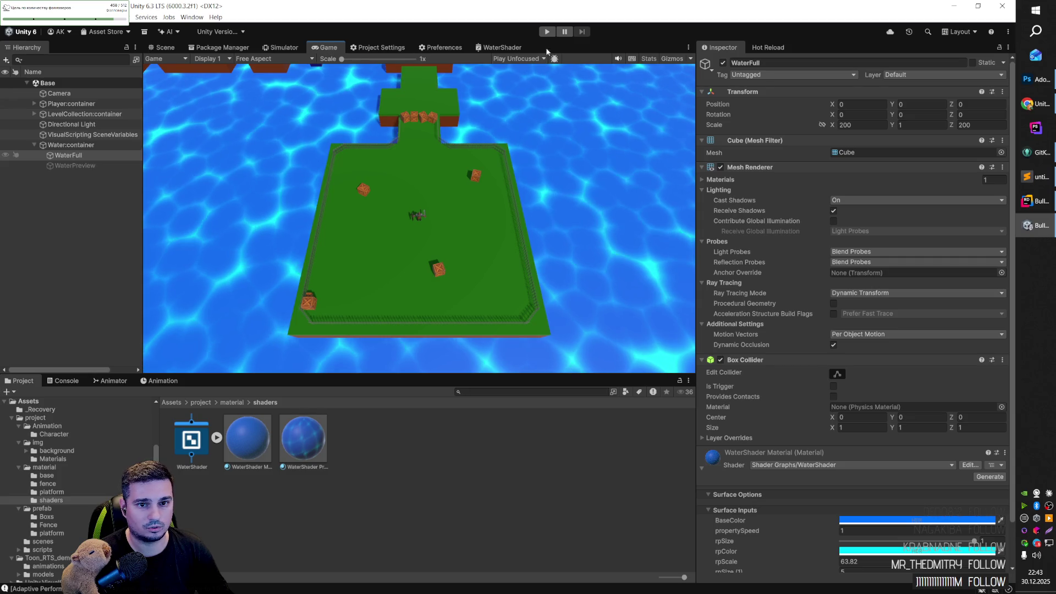
Step: Play the level, walk the character up the field above the cartoon water, then stop
left_click(547, 32)
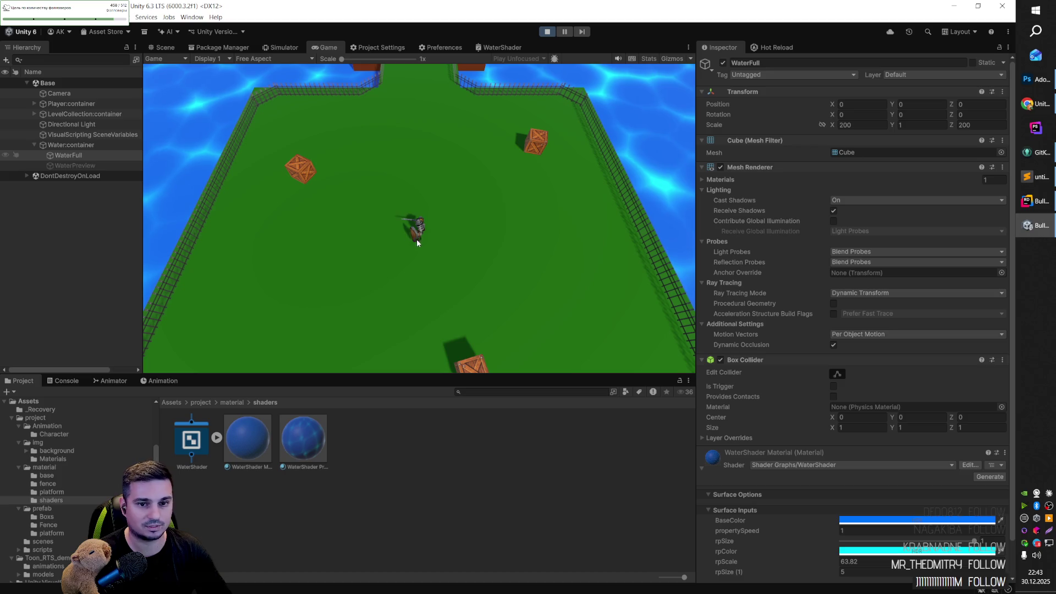
left_click(424, 201)
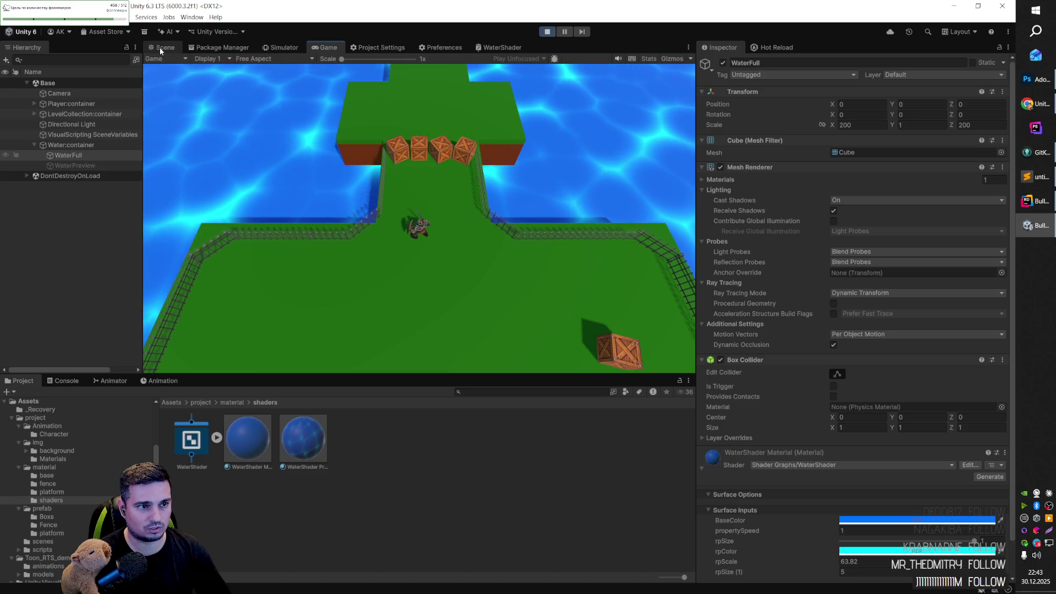
key("ctrl+p")
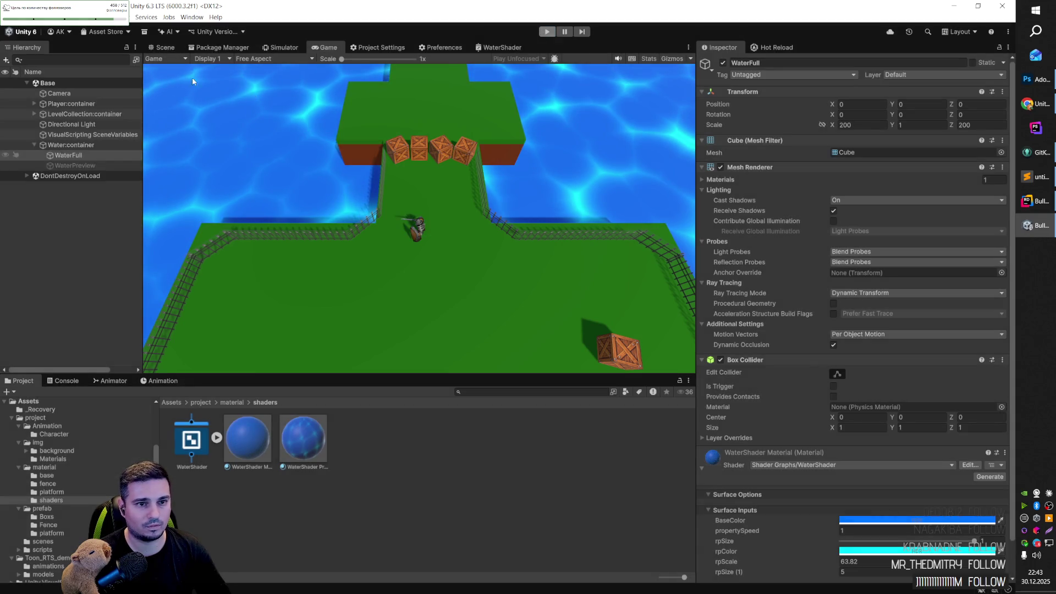
Step: Hide the WaterFull object, enable the small WaterPreview plane, and return to the WaterShader graph
left_click(163, 47)
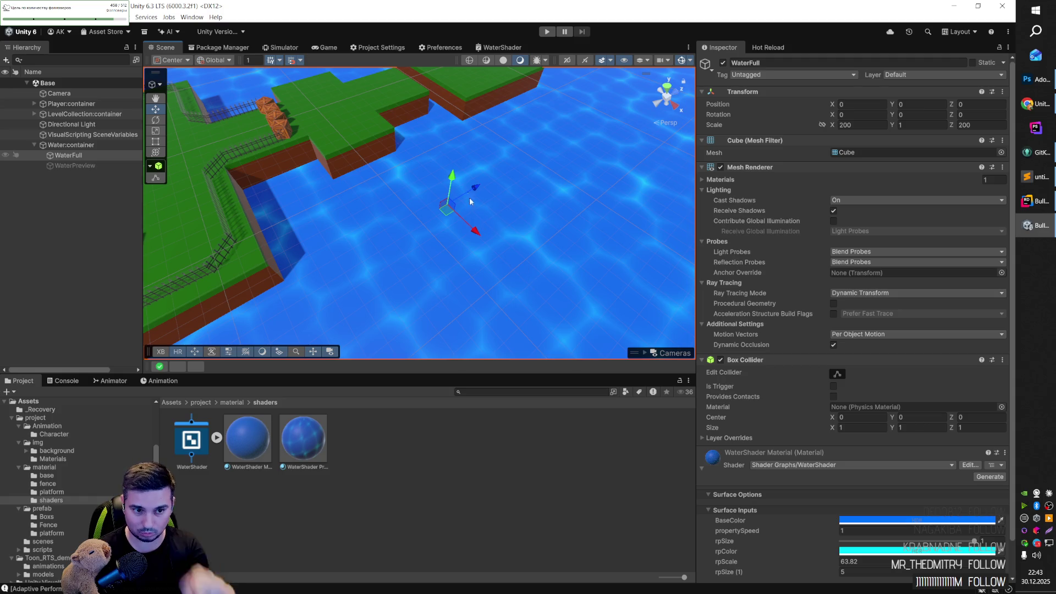
left_click(82, 157)
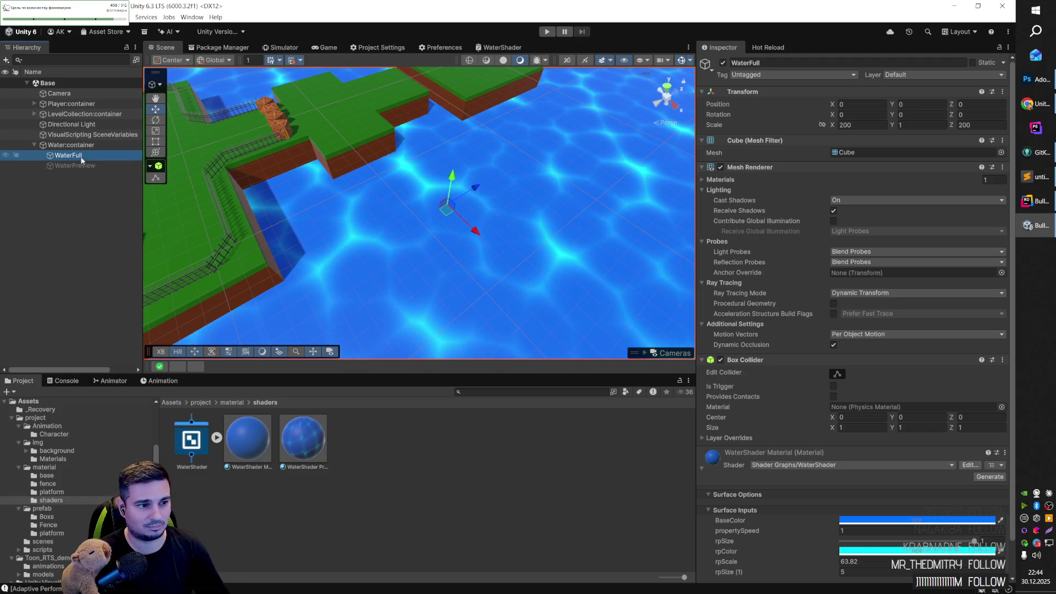
left_click(723, 63)
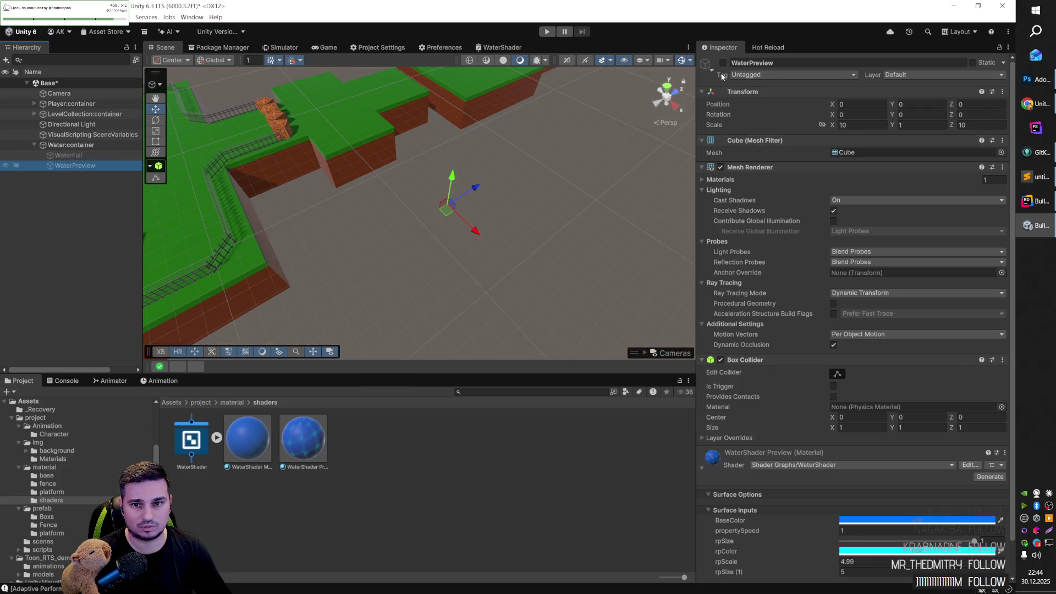
left_click(722, 63)
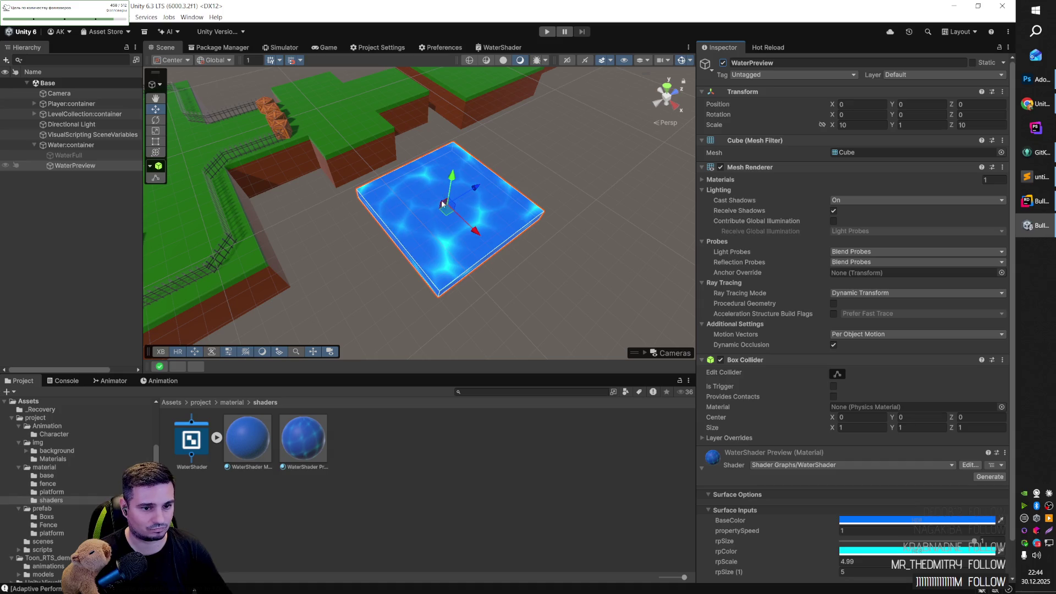
left_click(498, 47)
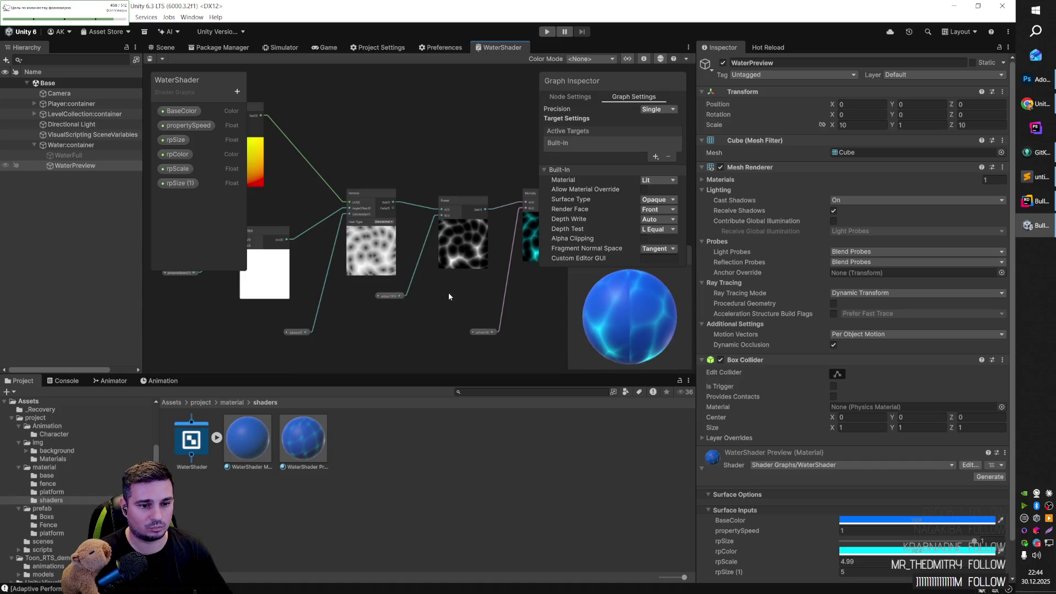
Step: Raise the rpSize (1) default to 6.43 and save the shader graph
mouse_move(428, 312)
left_mouse_down()
mouse_move(478, 303)
mouse_move(468, 282)
mouse_move(428, 293)
mouse_move(446, 308)
mouse_move(388, 332)
left_mouse_up()
scroll(388, 331, "up", 5)
left_click(263, 332)
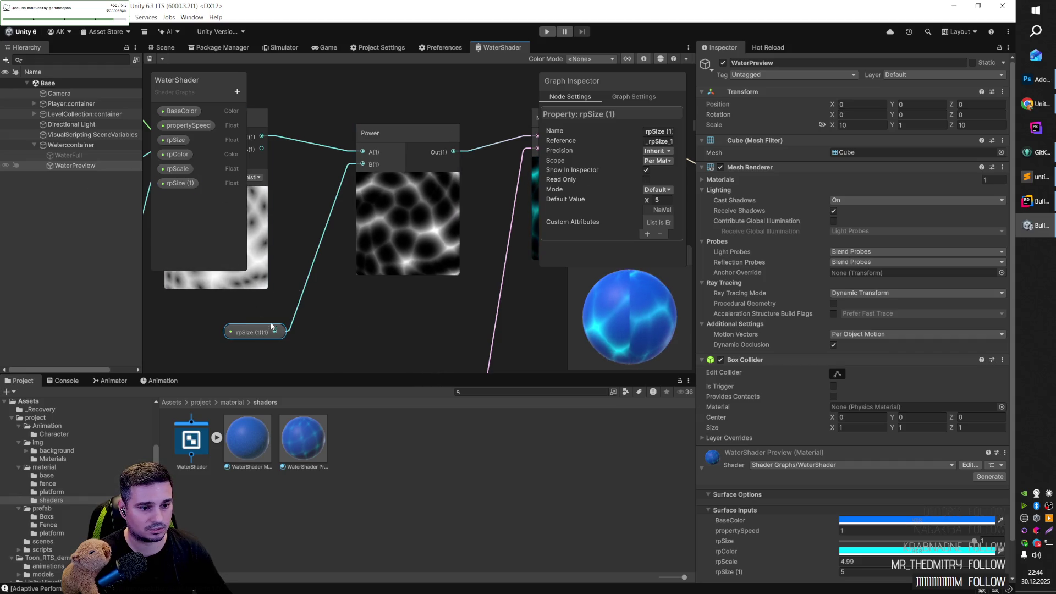
mouse_move(647, 202)
left_mouse_down()
mouse_move(452, 294)
mouse_move(374, 219)
left_mouse_up()
key("ctrl+s")
Step: Set the rpScale property's default value to 5
left_click(351, 318)
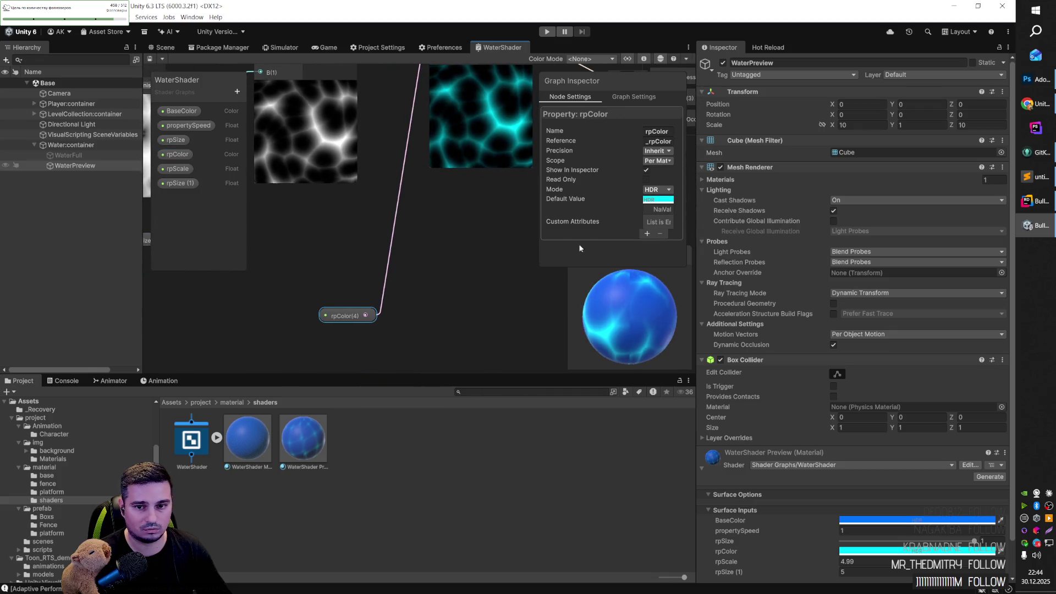
mouse_move(488, 197)
left_mouse_down()
mouse_move(306, 274)
mouse_move(572, 268)
mouse_move(524, 335)
mouse_move(536, 335)
mouse_move(533, 226)
mouse_move(381, 338)
left_mouse_up()
left_click(273, 361)
mouse_move(647, 199)
left_mouse_down()
mouse_move(619, 199)
mouse_move(682, 200)
left_mouse_up()
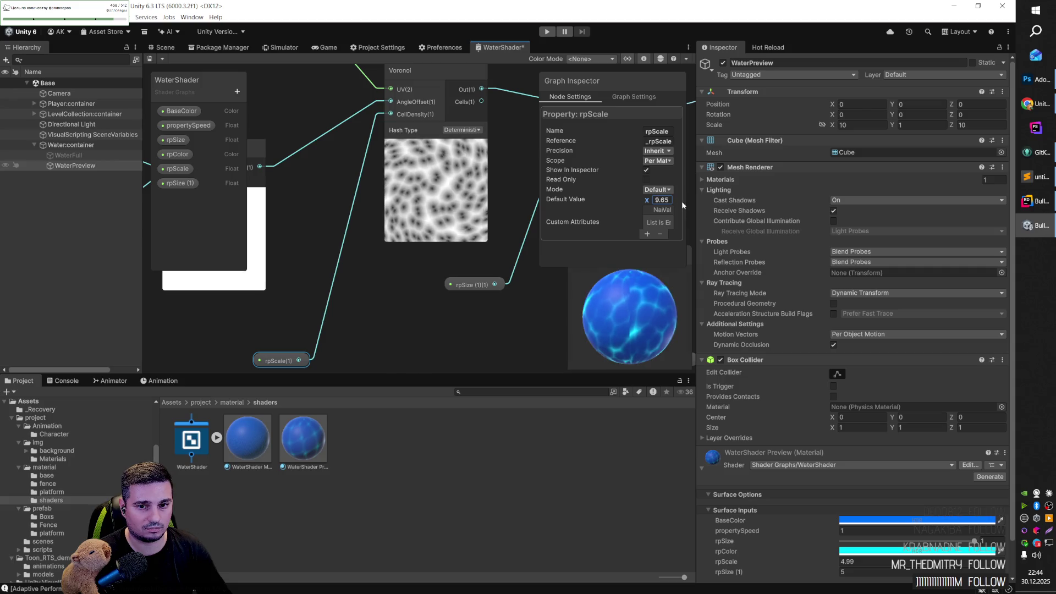
type("5")
key("Return")
left_click(502, 150)
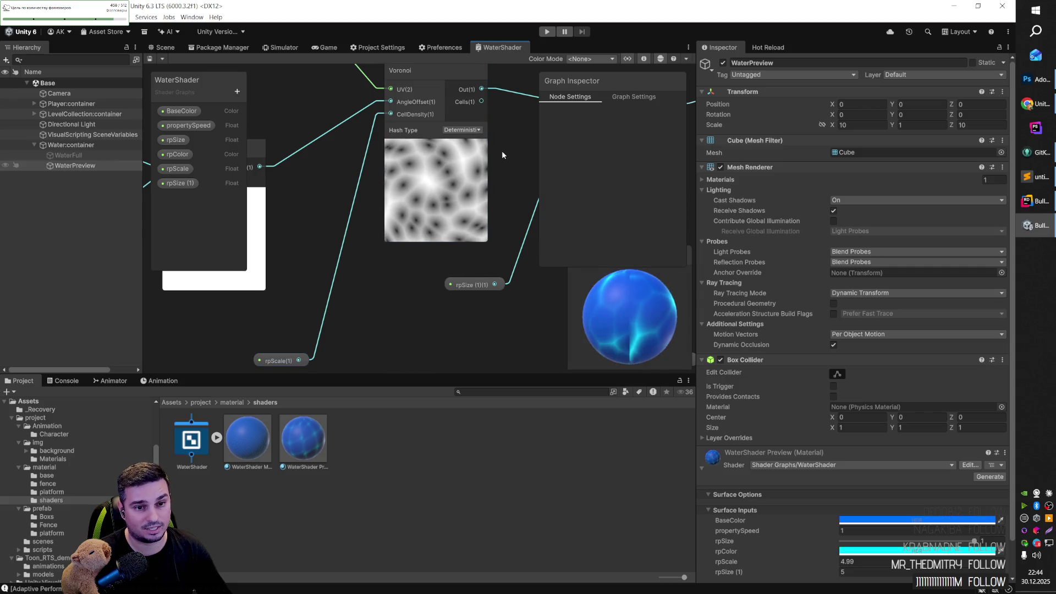
Step: Try a different propertySpeed default, leaving it at 1
mouse_move(500, 131)
left_mouse_down()
mouse_move(509, 201)
mouse_move(715, 176)
left_mouse_up()
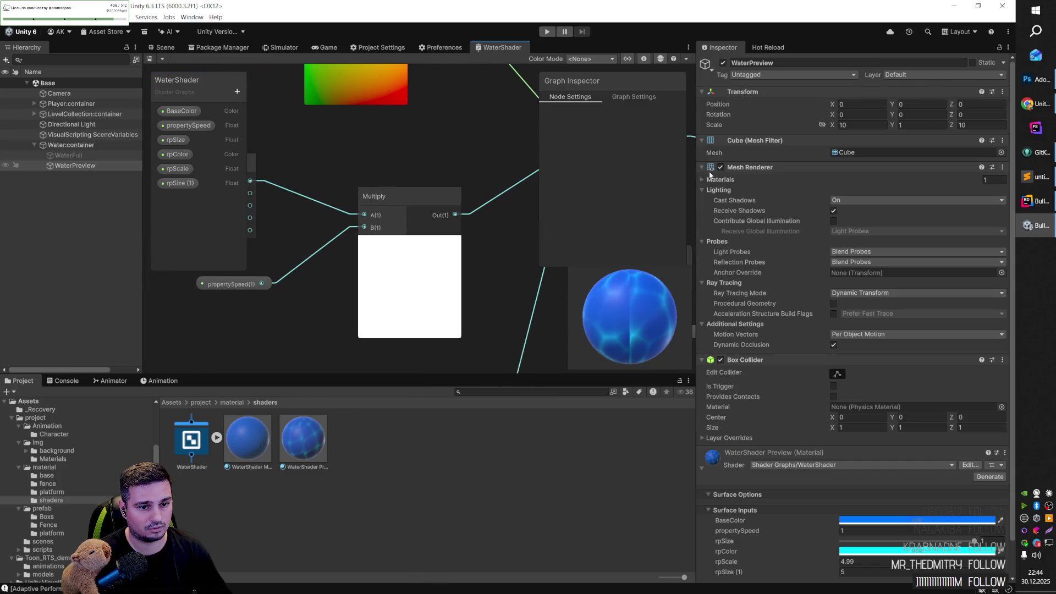
scroll(421, 275, "down", 3)
left_click(330, 278)
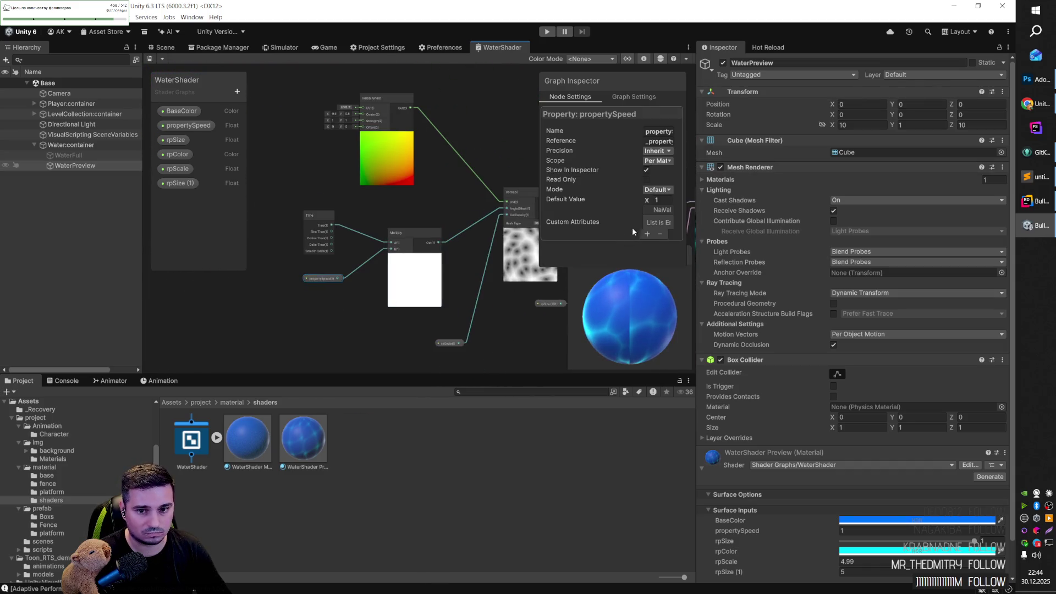
mouse_move(649, 202)
left_mouse_down()
mouse_move(699, 203)
mouse_move(618, 208)
left_mouse_up()
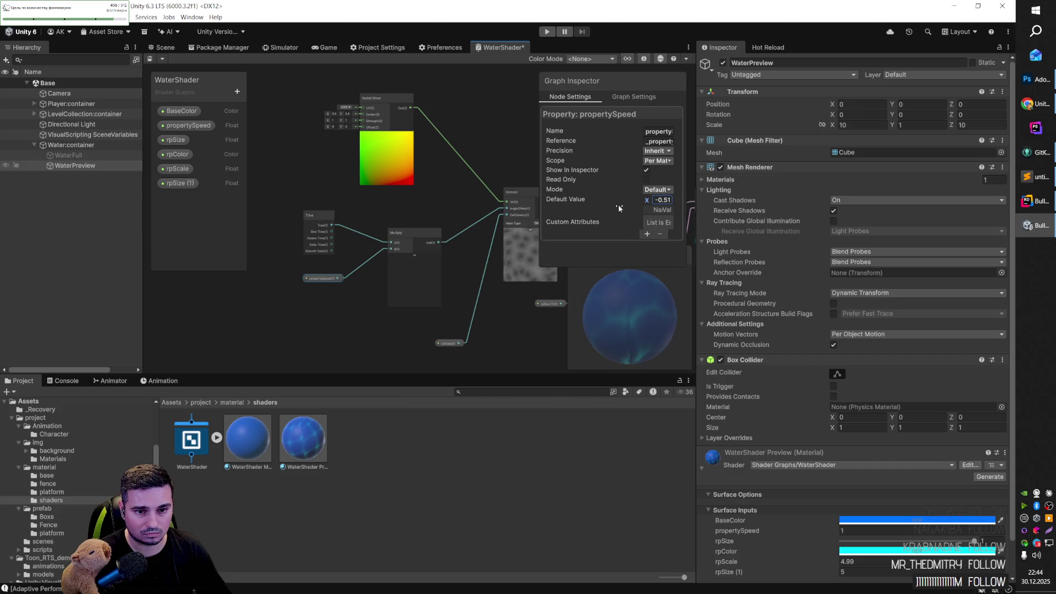
left_click(445, 195)
Step: Check the rpColor property and center the Voronoi, Power and Multiply chain
left_click_drag(496, 162, 360, 154)
mouse_move(502, 292)
left_mouse_down()
mouse_move(467, 302)
mouse_move(467, 287)
mouse_move(467, 312)
left_mouse_up()
left_click(379, 357)
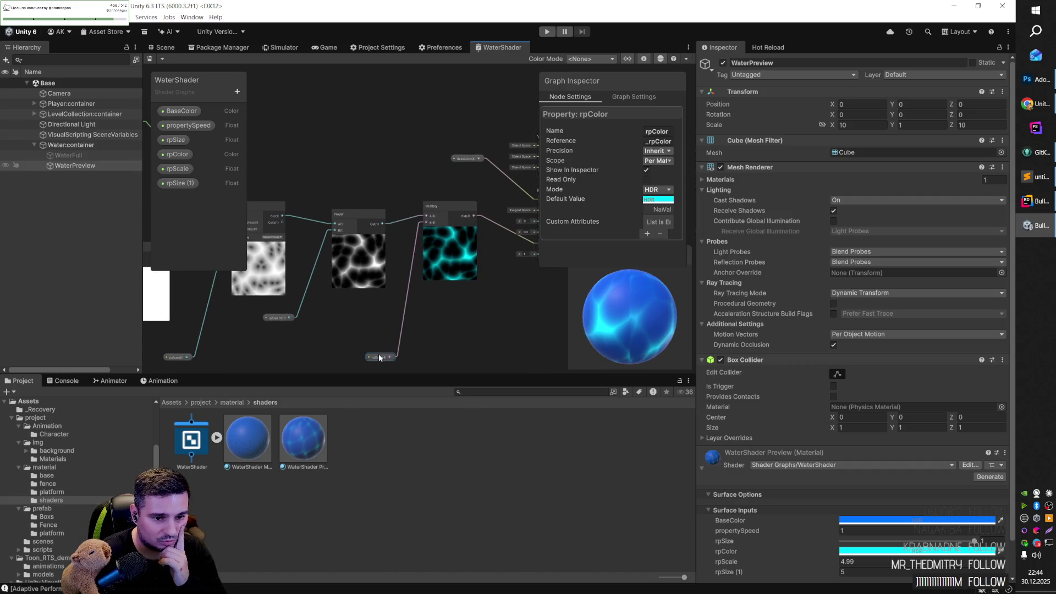
left_click(474, 303)
mouse_move(359, 299)
left_mouse_down()
mouse_move(450, 295)
mouse_move(403, 306)
left_mouse_up()
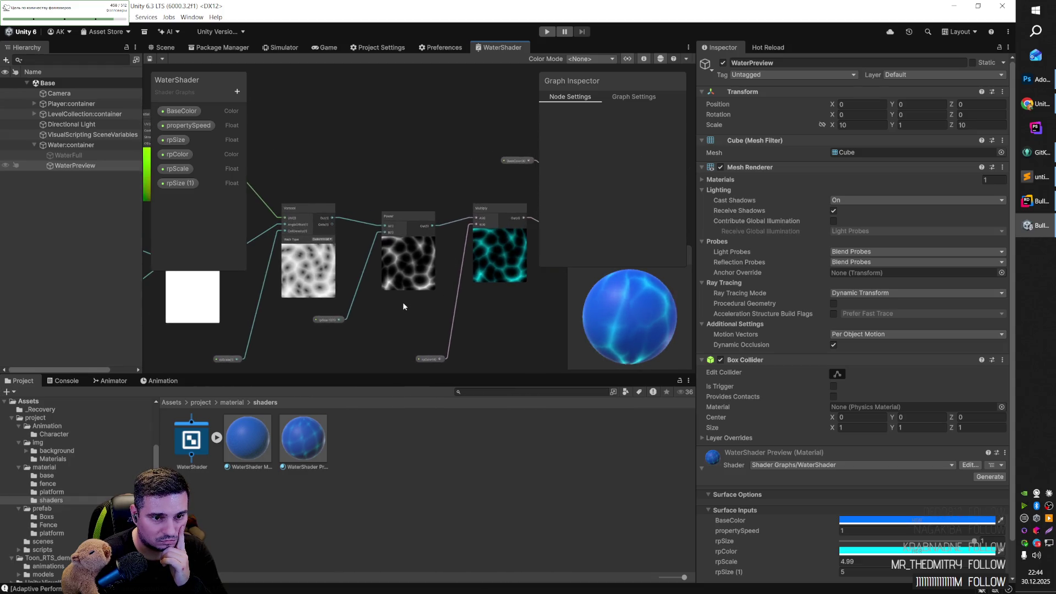
Step: Lower the rpSize (1) default value to about 3.36
left_click(336, 320)
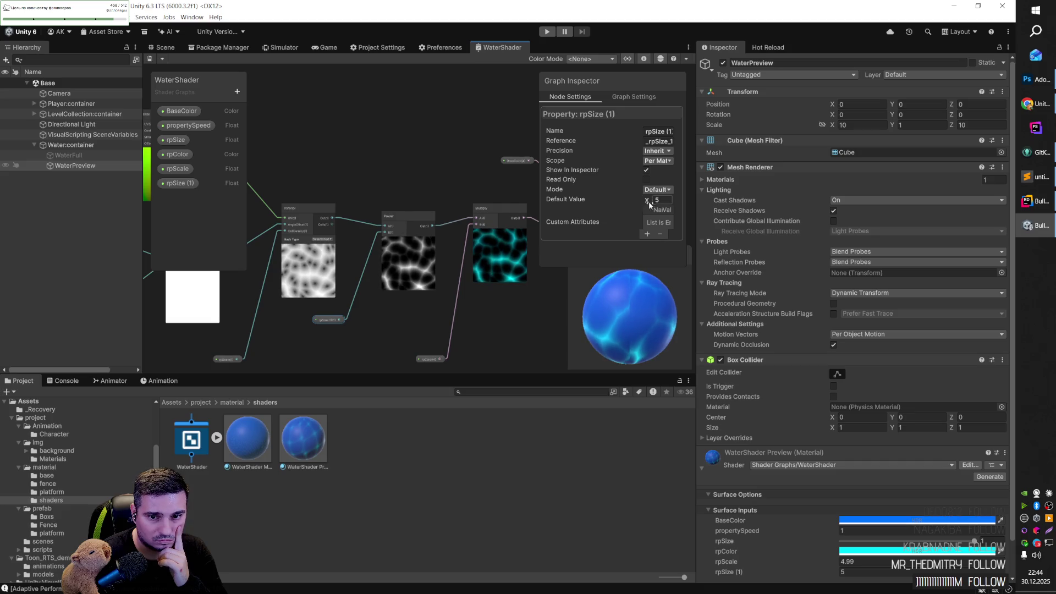
left_click(665, 201)
type("1")
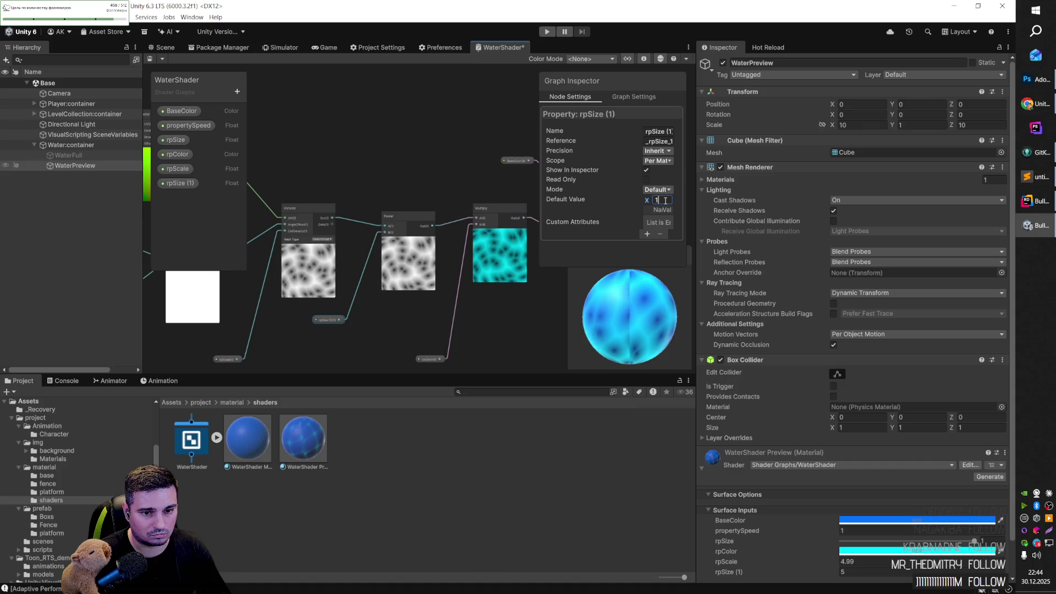
type("5")
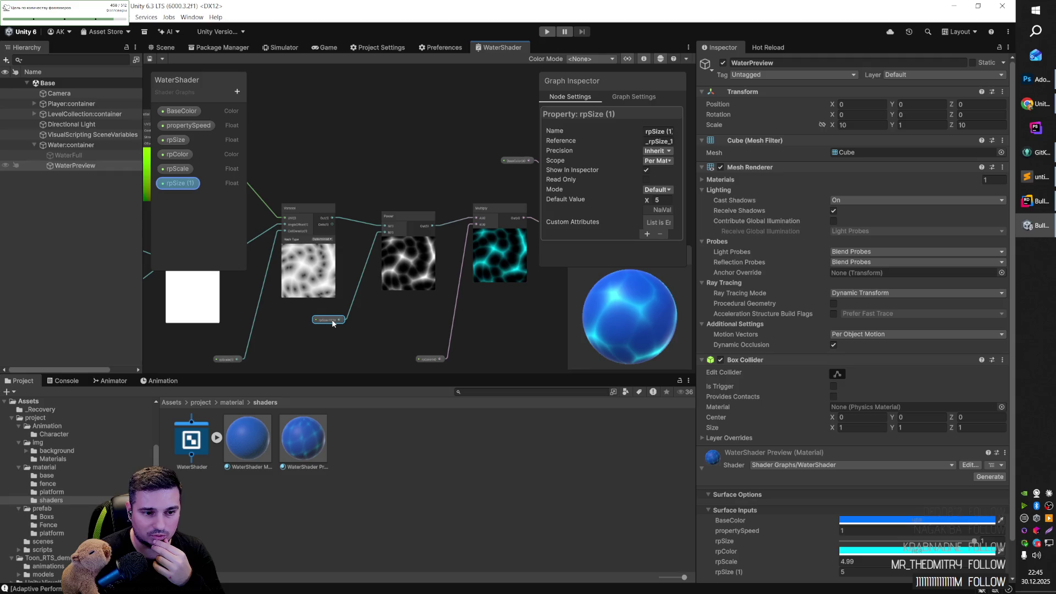
left_click_drag(642, 200, 659, 202)
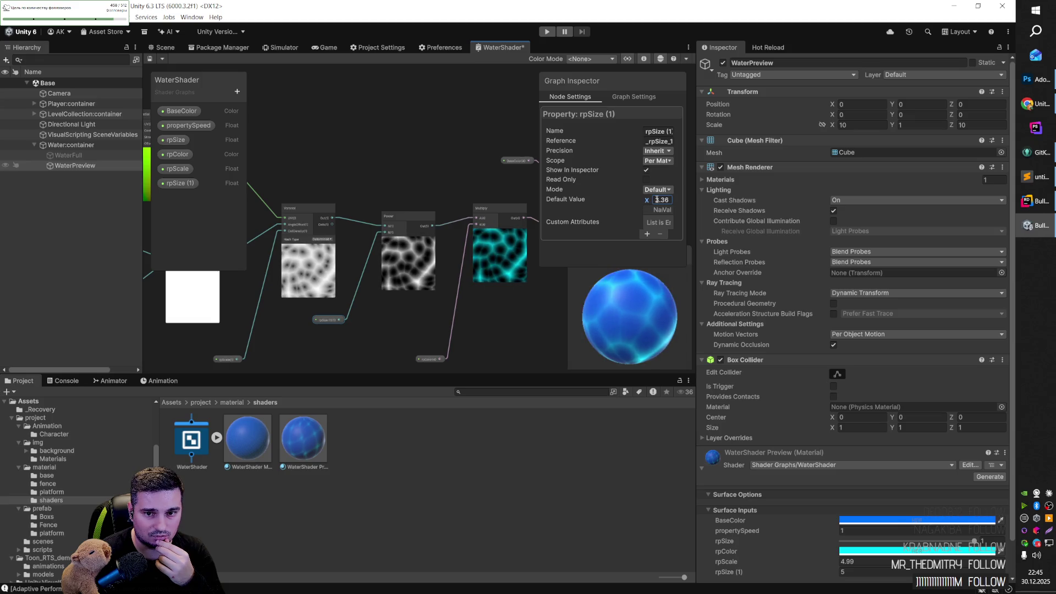
left_click(660, 201)
left_click(516, 316)
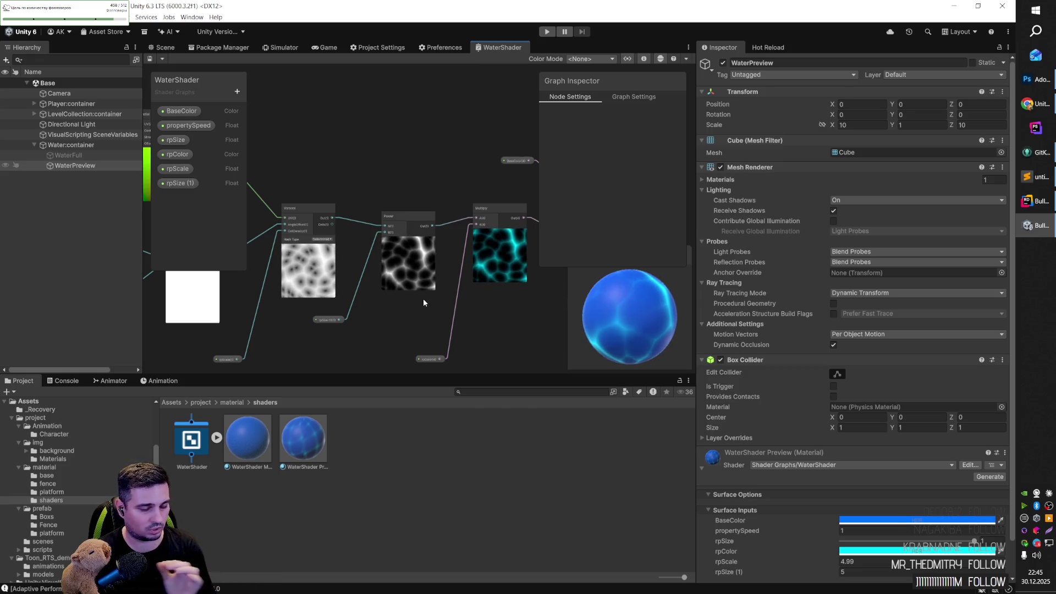
Step: Move the rpSize (1) property node lower in the graph
mouse_move(382, 318)
left_mouse_down()
mouse_move(396, 313)
mouse_move(381, 329)
mouse_move(422, 311)
mouse_move(386, 309)
left_mouse_up()
left_click(371, 312)
left_click(384, 289)
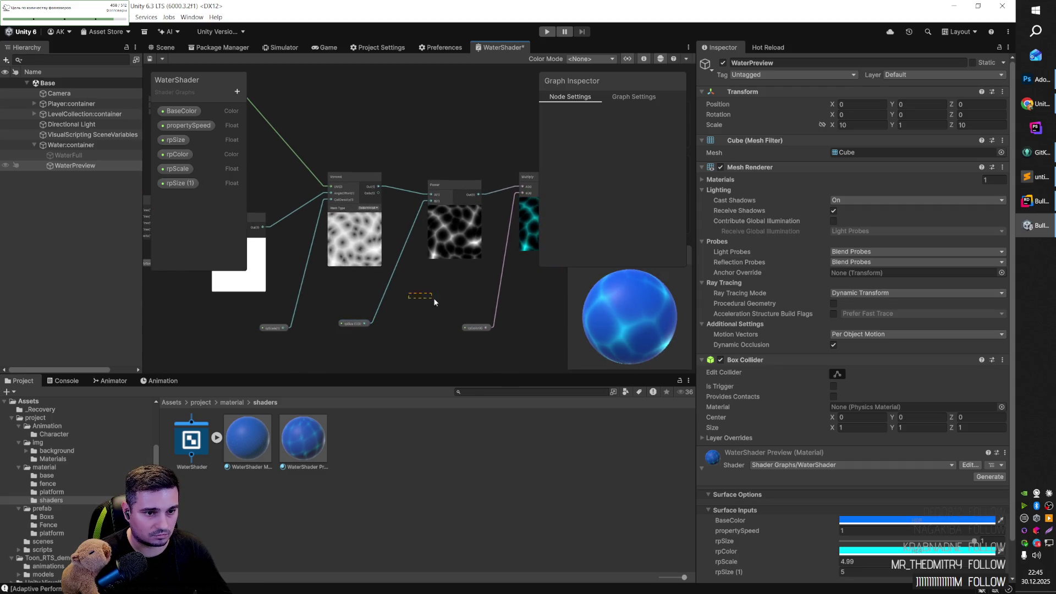
left_click_drag(301, 189, 417, 211)
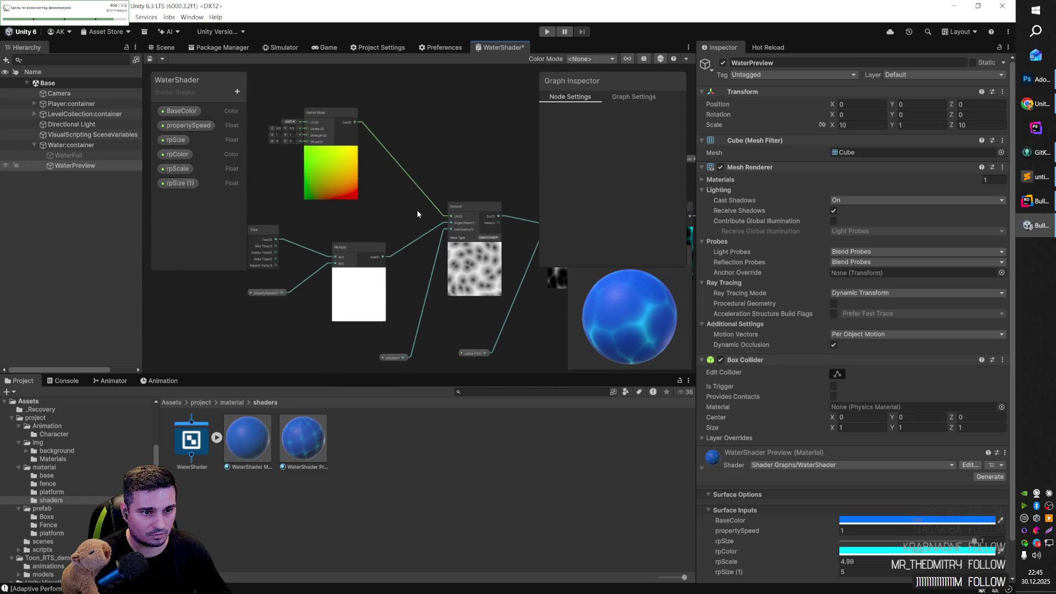
scroll(304, 110, "up", 3)
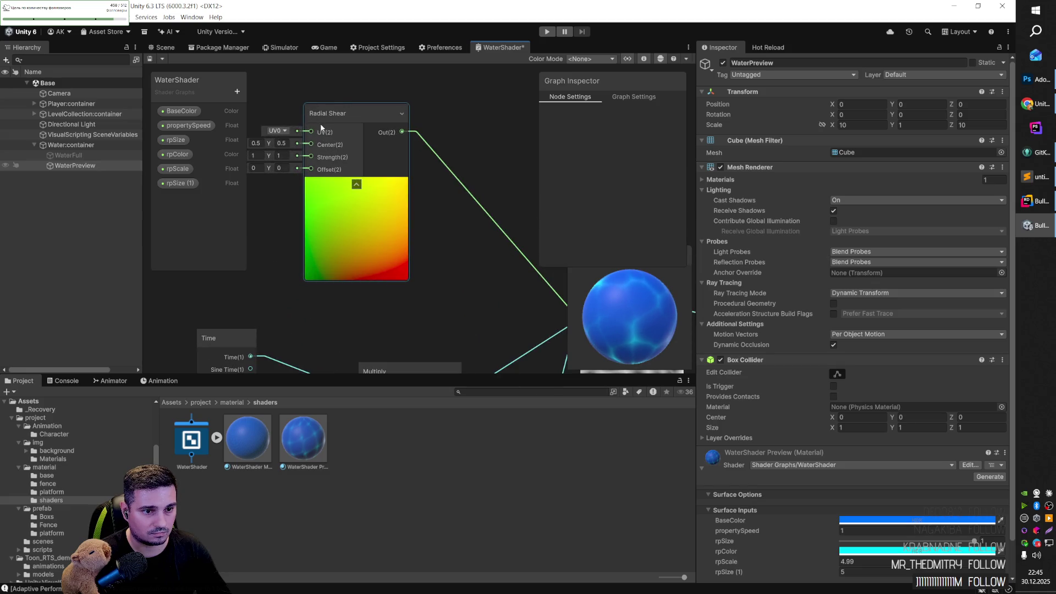
scroll(320, 134, "down", 3)
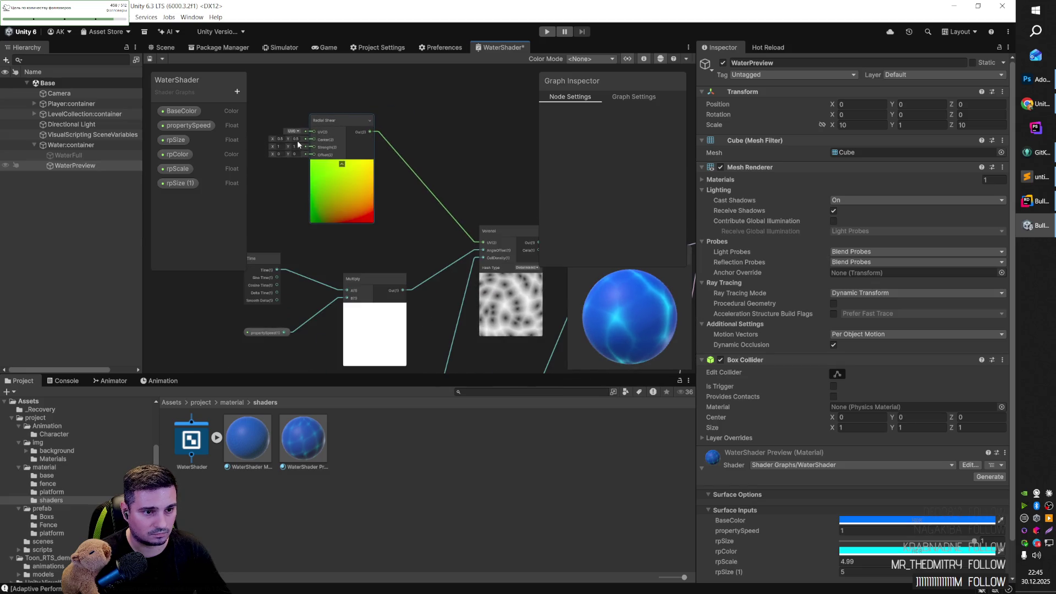
left_click_drag(288, 140, 325, 142)
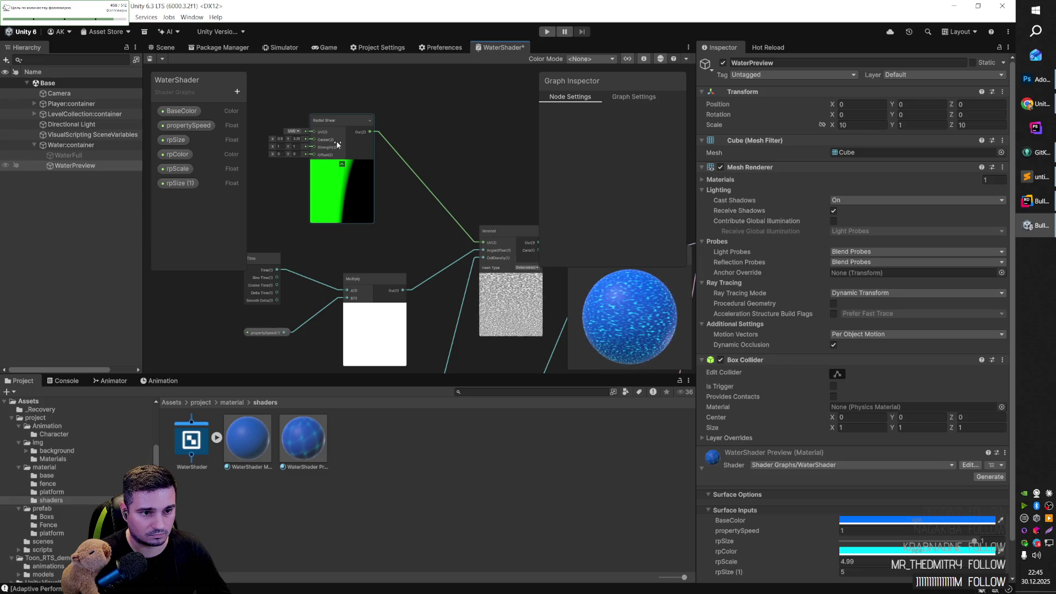
key("ctrl+z")
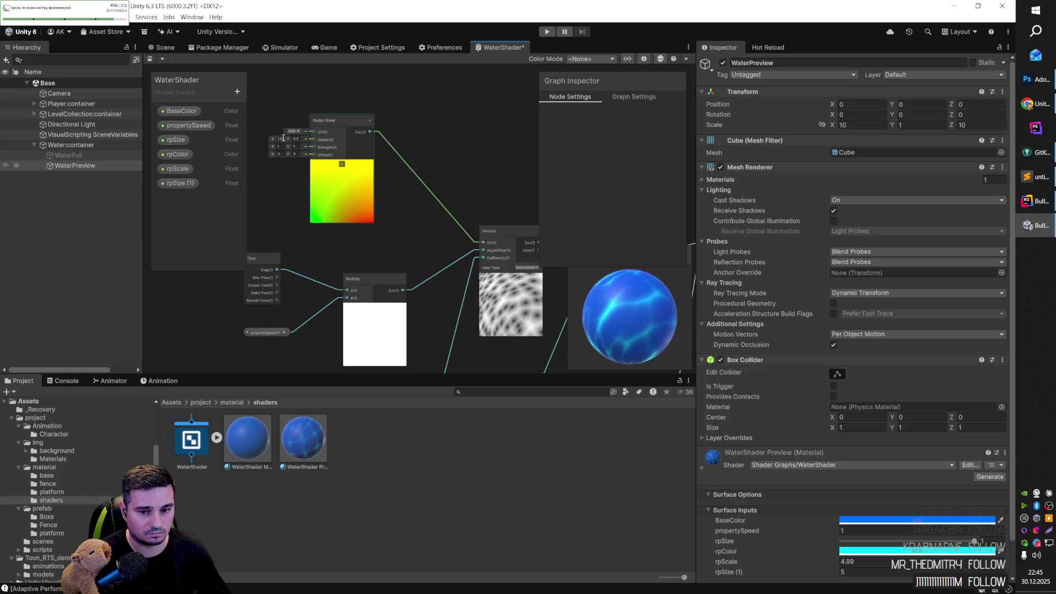
key("ctrl+z")
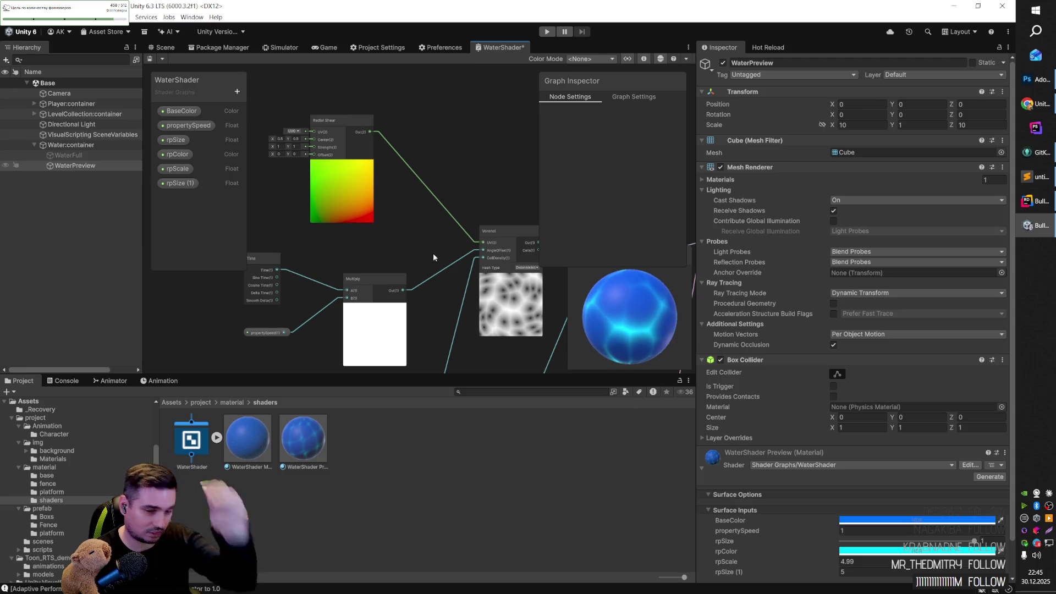
mouse_move(425, 241)
left_mouse_down()
mouse_move(359, 131)
mouse_move(350, 151)
left_mouse_up()
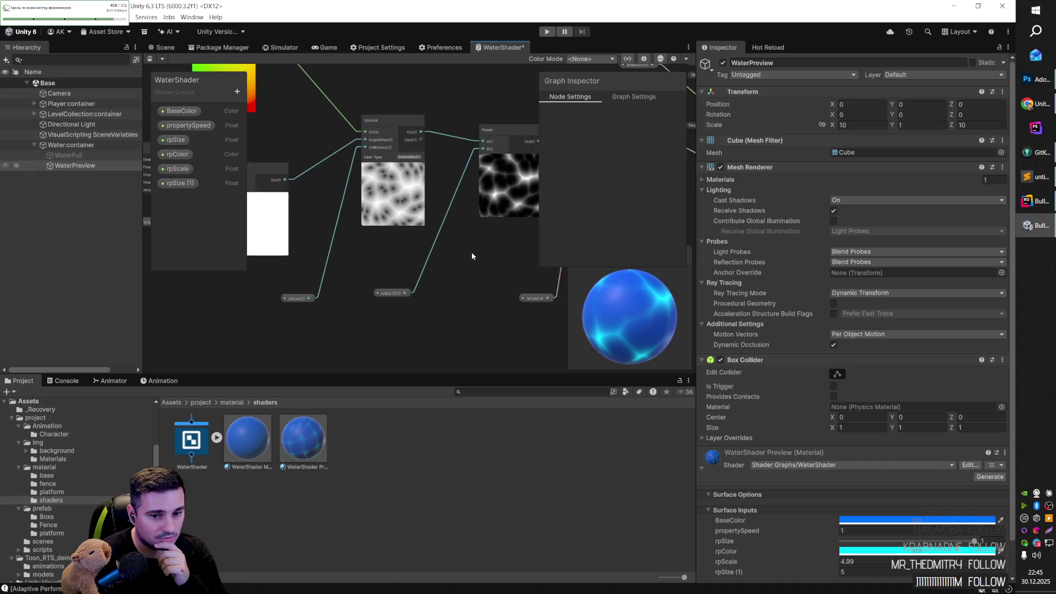
Step: Move the rpSize (1) node up and glance at the property types list
left_click(366, 310)
mouse_move(366, 310)
left_mouse_down()
mouse_move(415, 266)
mouse_move(370, 275)
left_mouse_up()
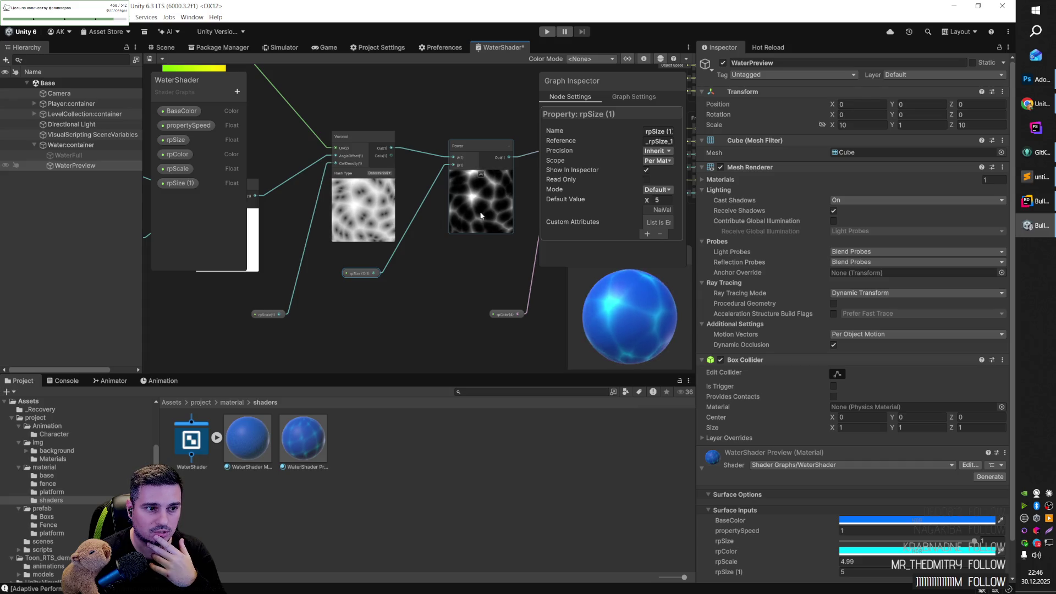
left_click(237, 91)
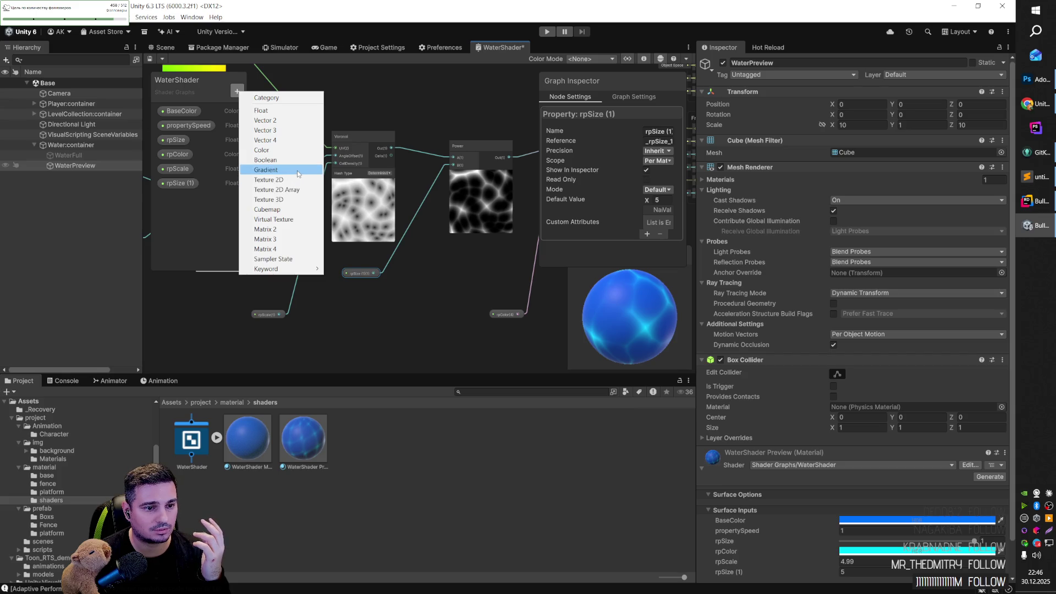
left_click(357, 316)
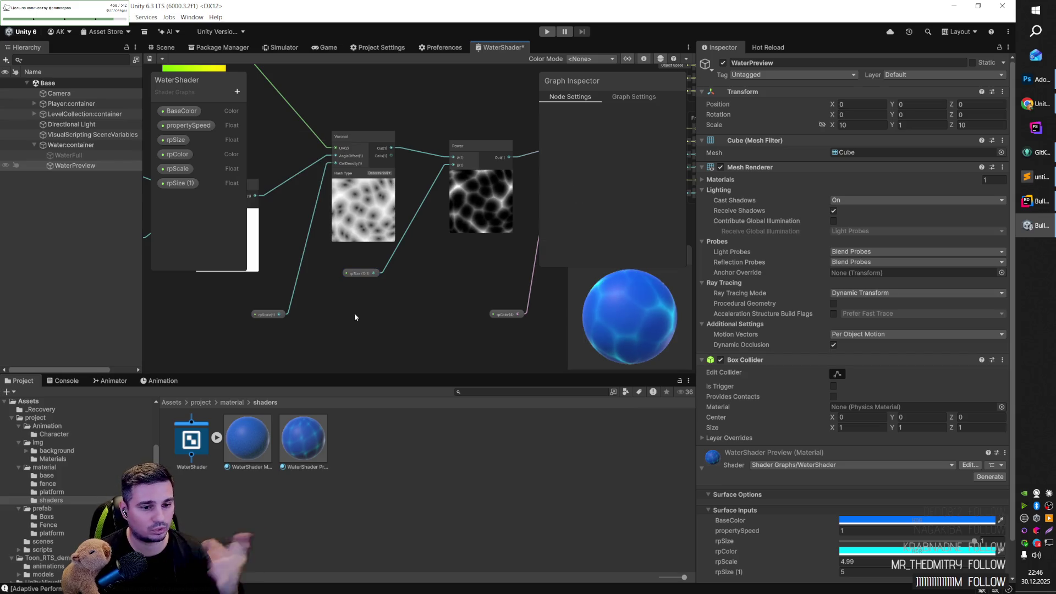
Step: Add a Noise Sine Wave node from the Math > Wave category
right_click(358, 302)
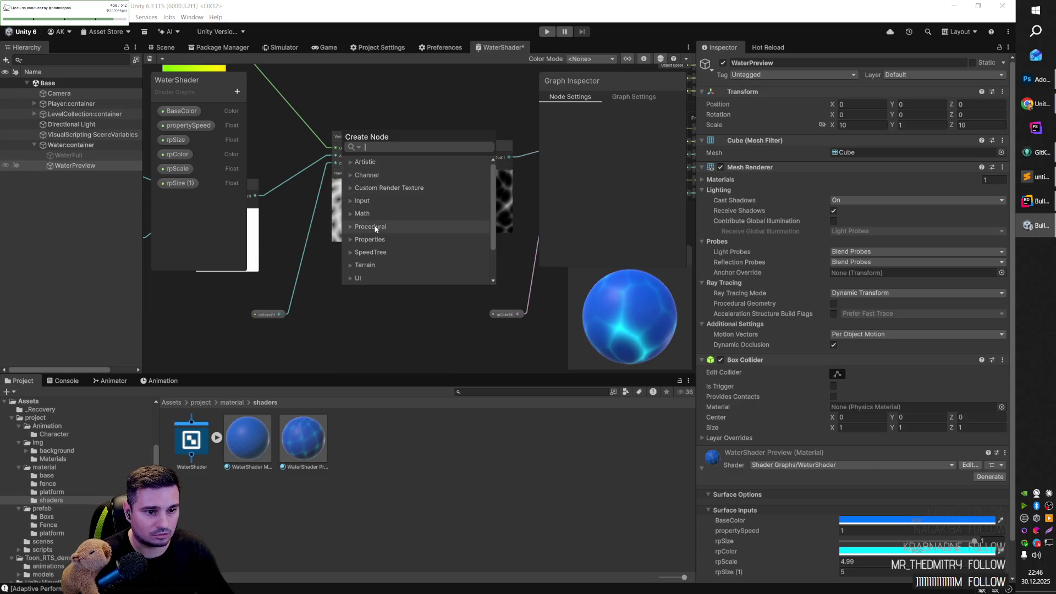
left_click(351, 215)
left_click(351, 216)
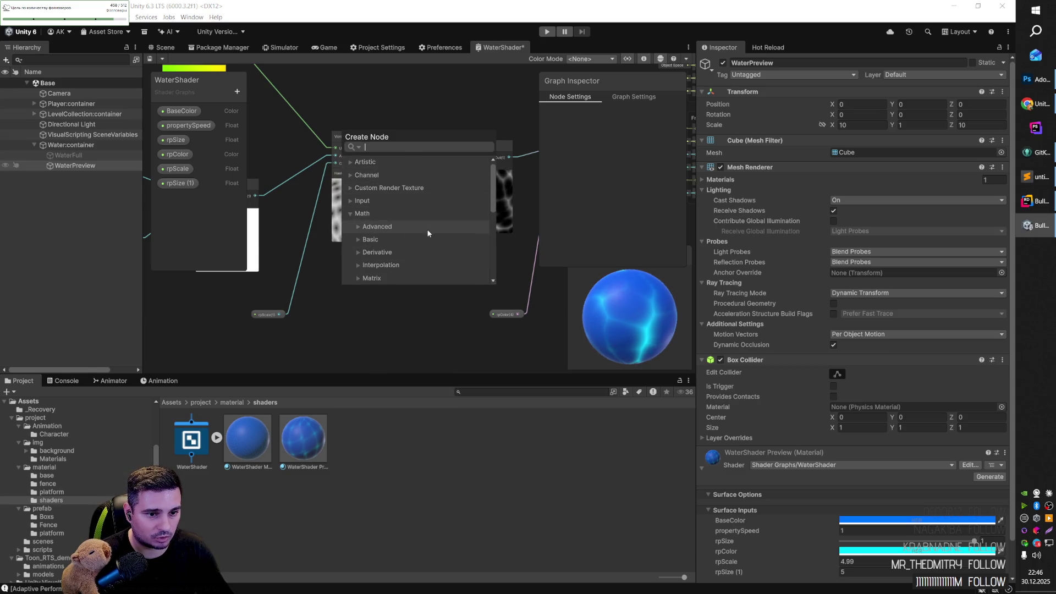
scroll(427, 229, "down", 3)
left_click(369, 248)
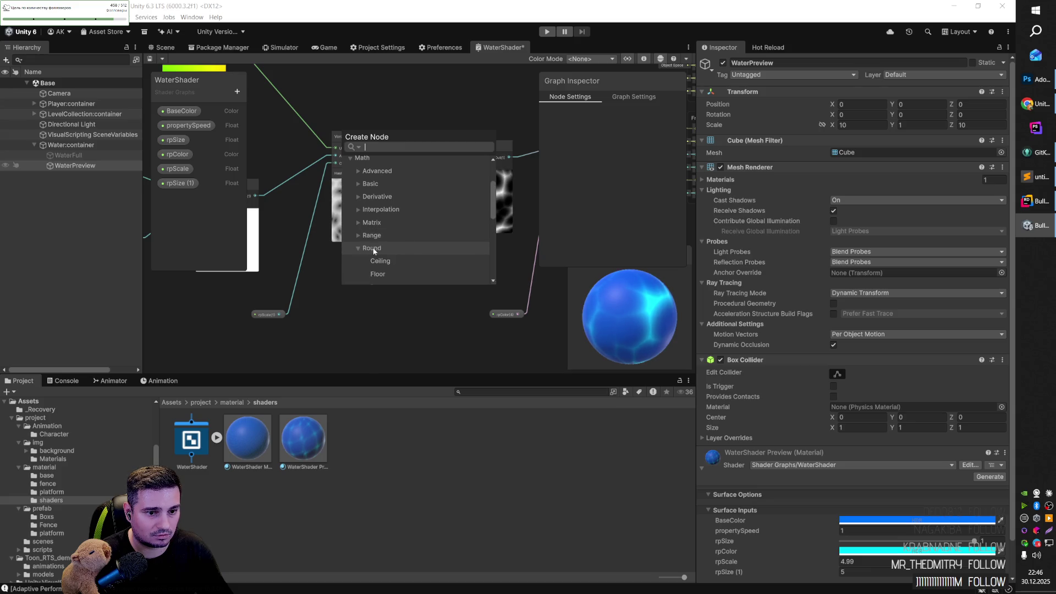
scroll(419, 246, "down", 3)
left_click(357, 191)
left_click(357, 231)
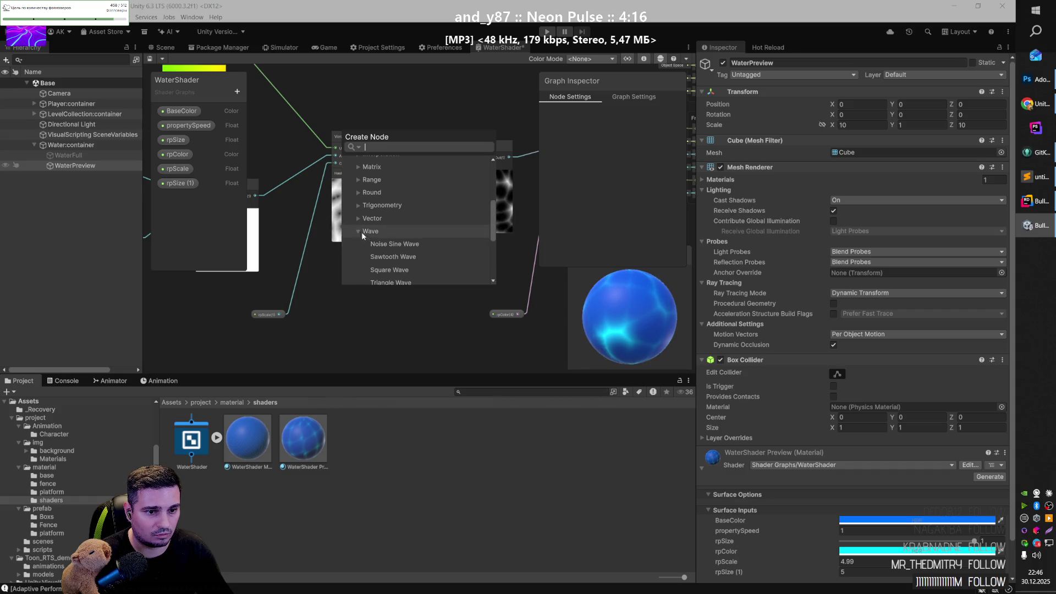
scroll(419, 219, "down", 2)
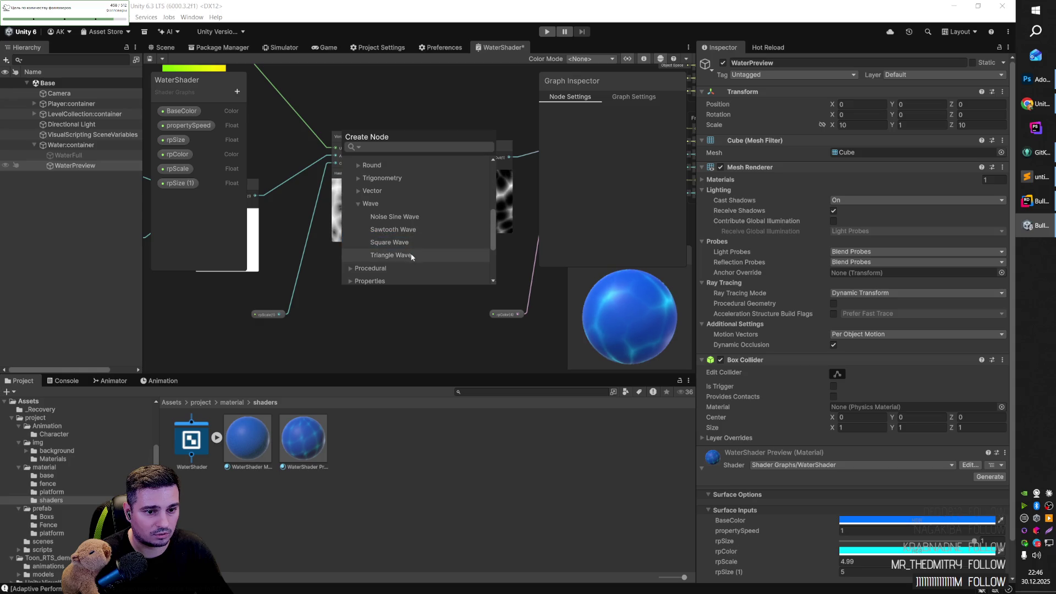
left_click(405, 216)
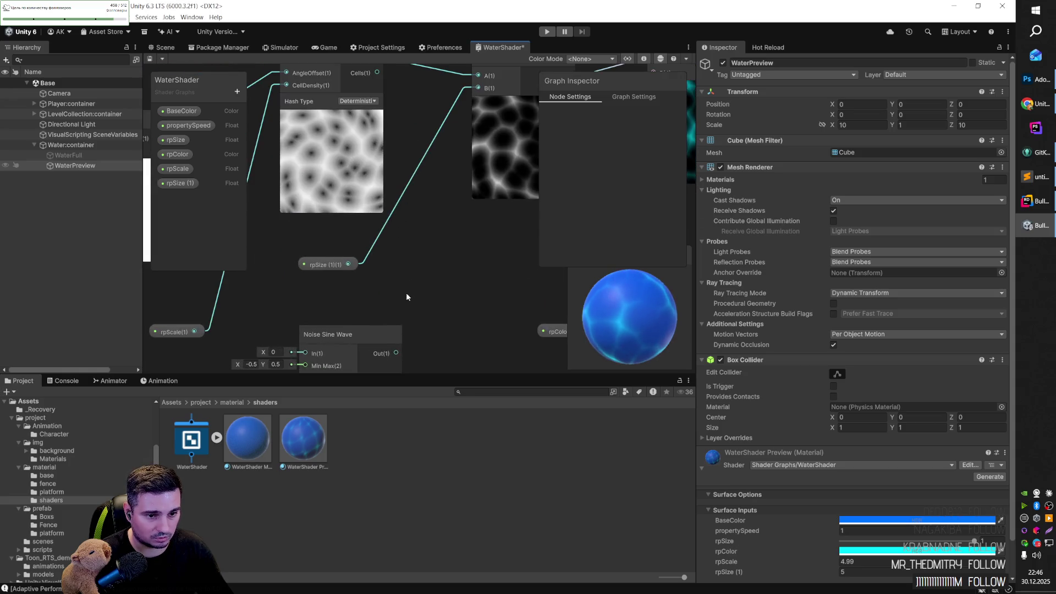
Step: Position the Noise Sine Wave and rpSize (1) nodes and wire rpSize (1) into its input
left_click_drag(384, 301, 437, 226)
mouse_move(400, 260)
left_mouse_down()
mouse_move(380, 213)
mouse_move(382, 223)
left_mouse_up()
left_click(388, 191)
left_click(476, 206)
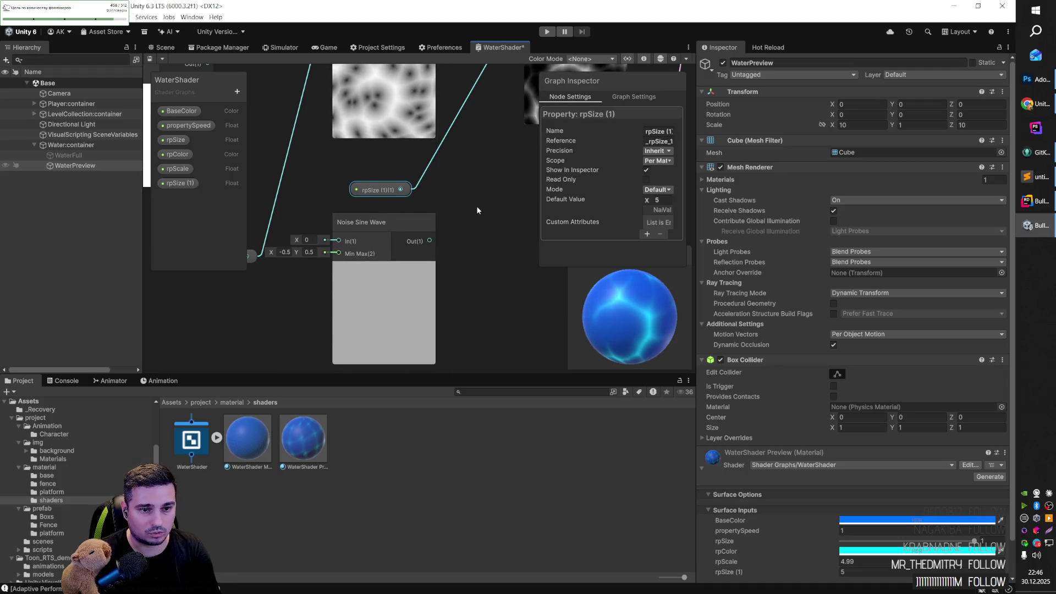
scroll(477, 206, "down", 2)
mouse_move(407, 194)
left_mouse_down()
mouse_move(450, 200)
mouse_move(378, 259)
mouse_move(446, 242)
left_mouse_up()
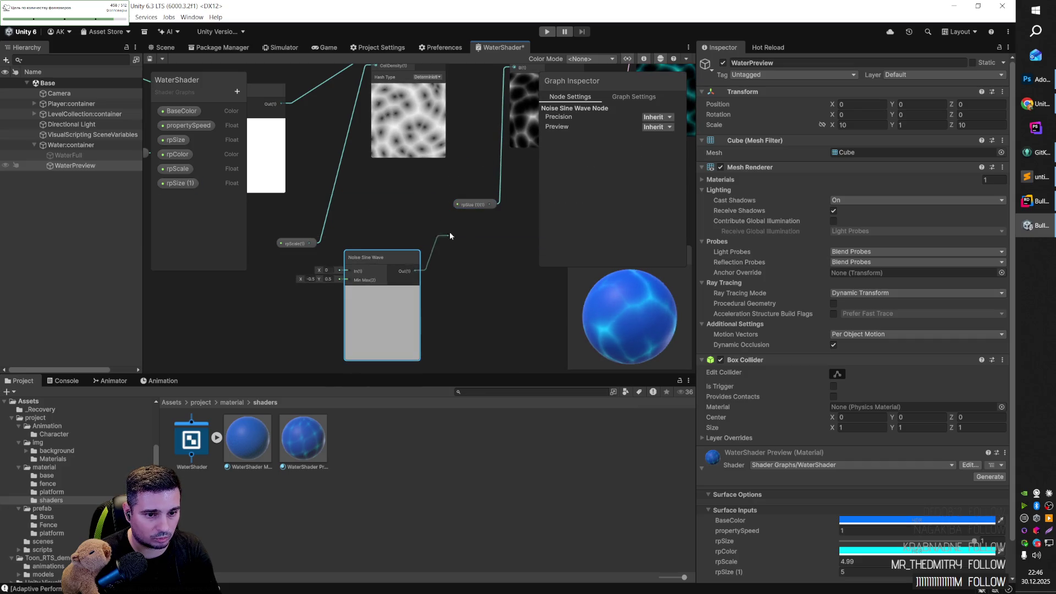
left_click_drag(460, 204, 458, 206)
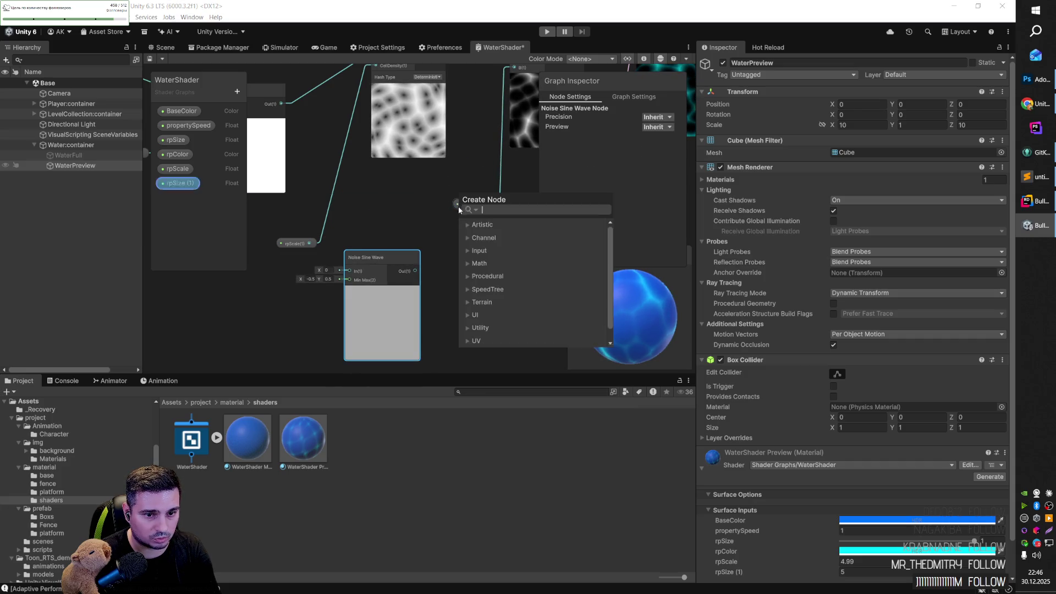
Step: Set the Noise Sine Wave range to 3–7 and wire its output into Power B
left_click(312, 279)
type("3")
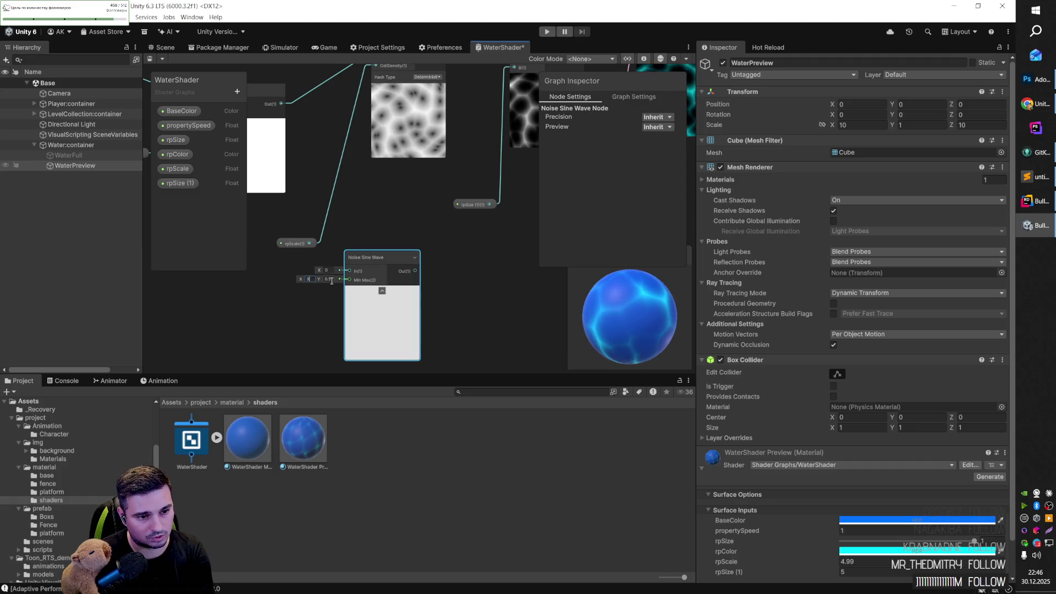
type("7")
left_click(477, 277)
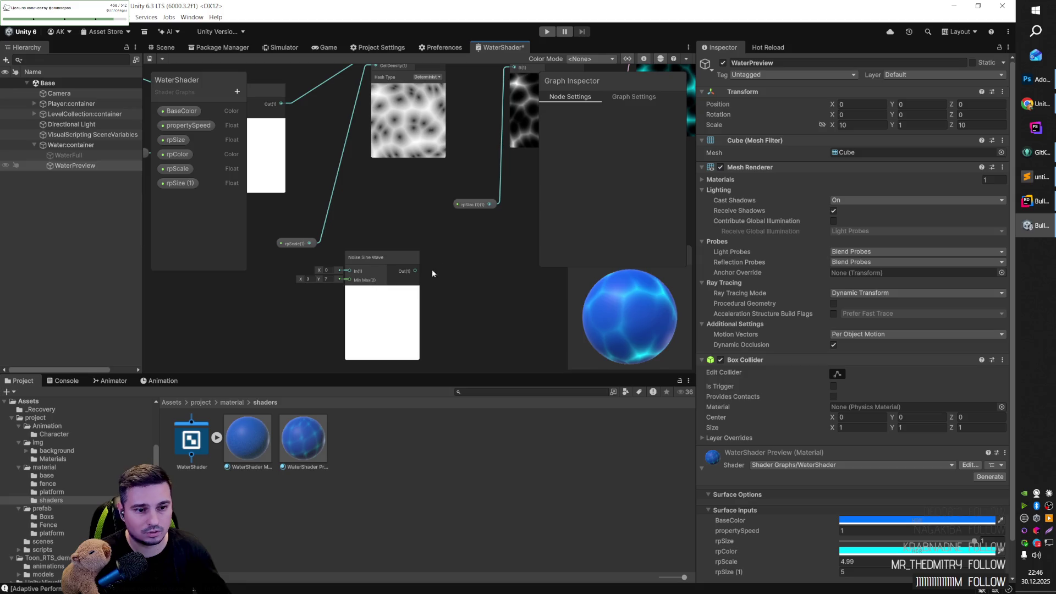
left_click_drag(416, 270, 438, 250)
left_click_drag(461, 205, 461, 205)
mouse_move(416, 270)
left_mouse_down()
mouse_move(515, 94)
mouse_move(514, 127)
left_mouse_up()
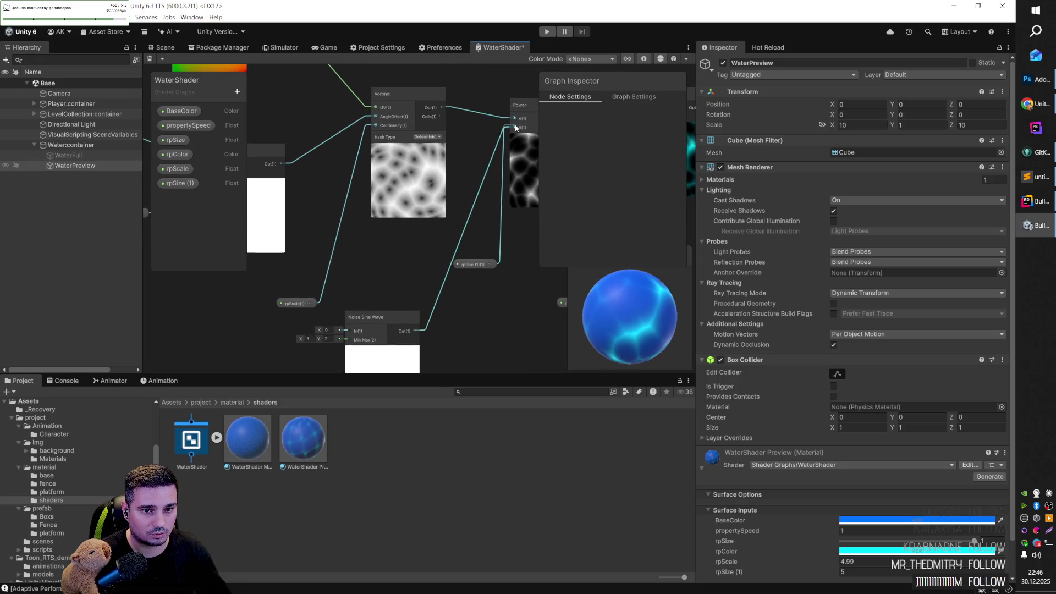
Step: Place rpSize (1) beside the noise node and adjust the noise maximum
mouse_move(513, 288)
left_mouse_down()
mouse_move(424, 280)
mouse_move(428, 253)
left_mouse_up()
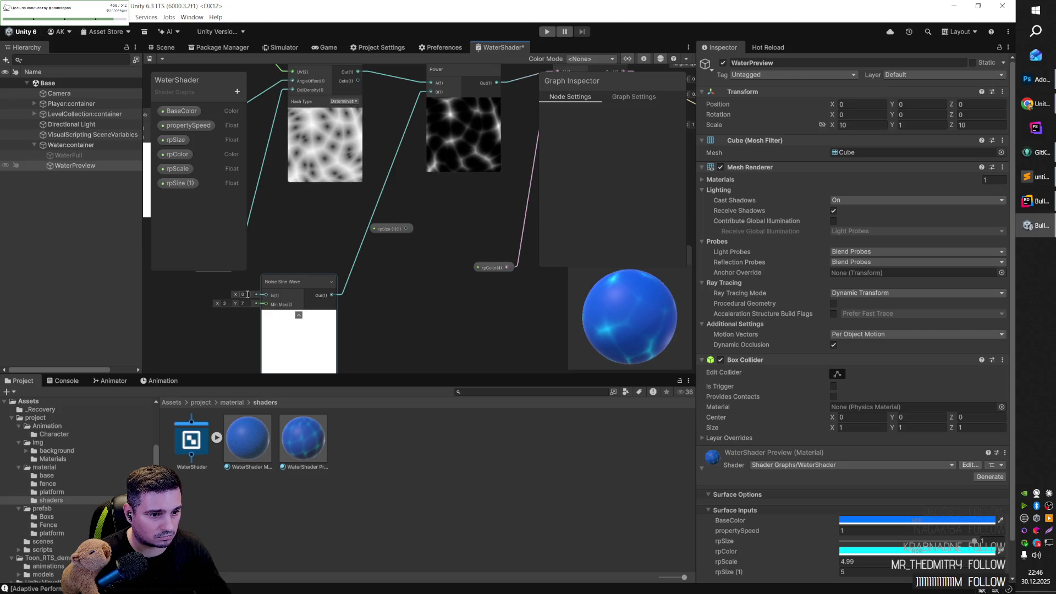
mouse_move(385, 229)
left_mouse_down()
mouse_move(173, 286)
mouse_move(240, 299)
mouse_move(348, 296)
left_mouse_up()
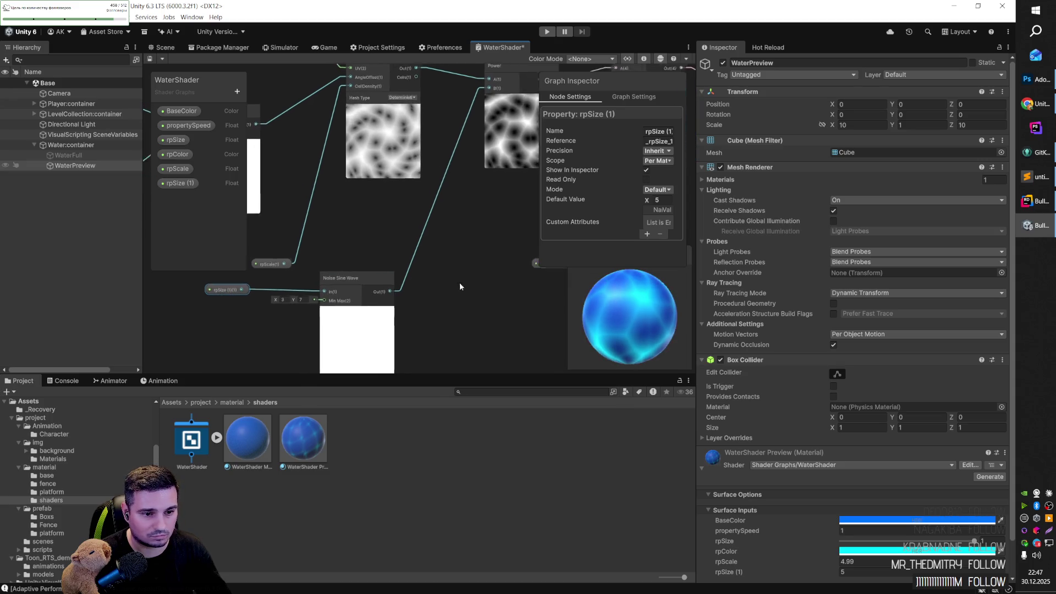
left_click_drag(463, 288, 434, 268)
mouse_move(265, 287)
left_mouse_down()
mouse_move(385, 288)
mouse_move(301, 296)
left_mouse_up()
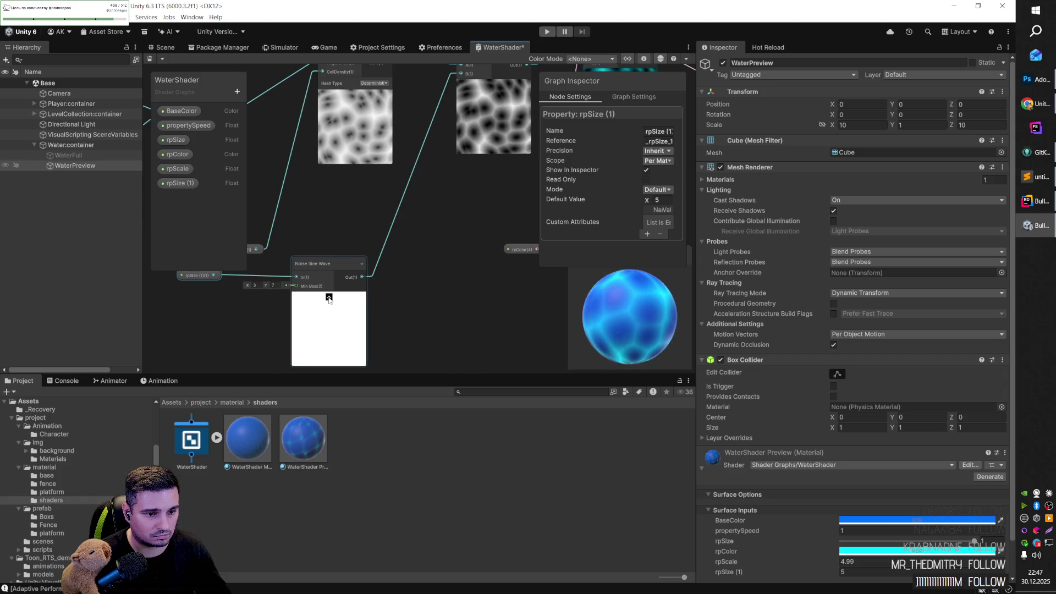
left_click(329, 324)
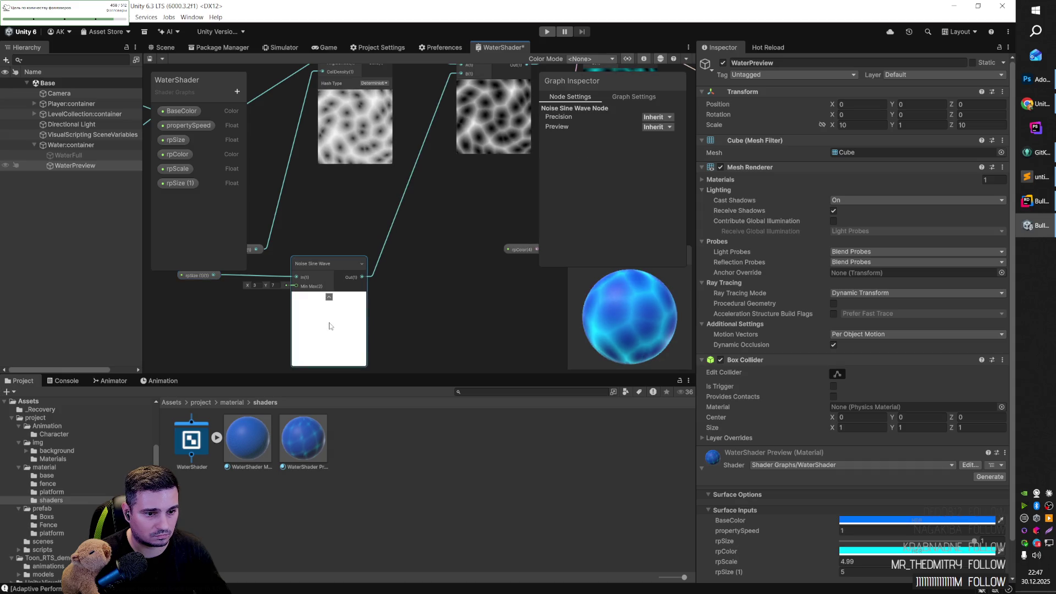
left_click(660, 117)
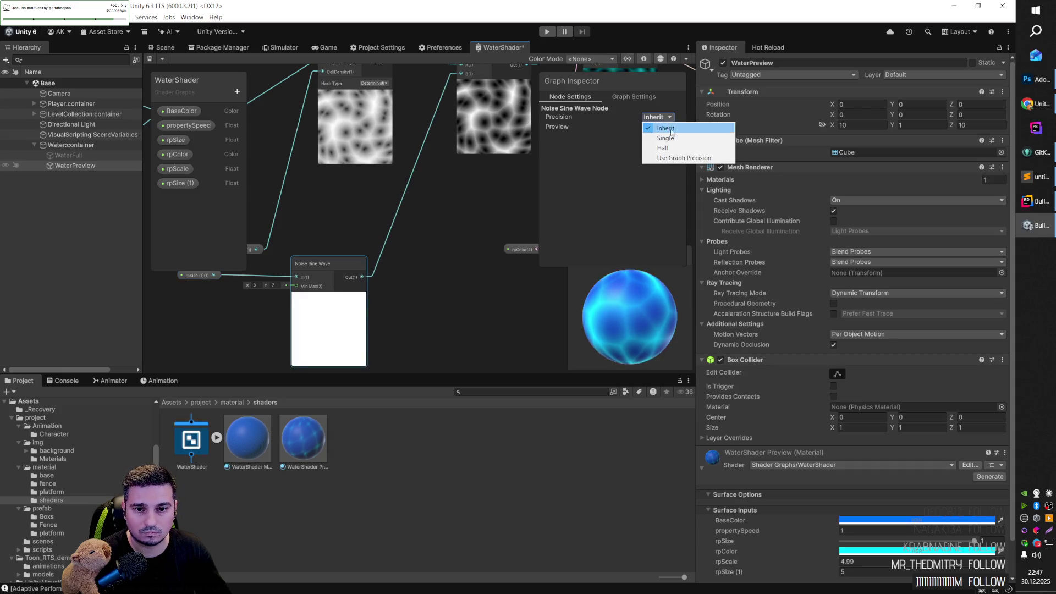
Step: Set the Noise Sine Wave to Use Graph Precision and try 3D previews, ending on 2D
left_click(672, 158)
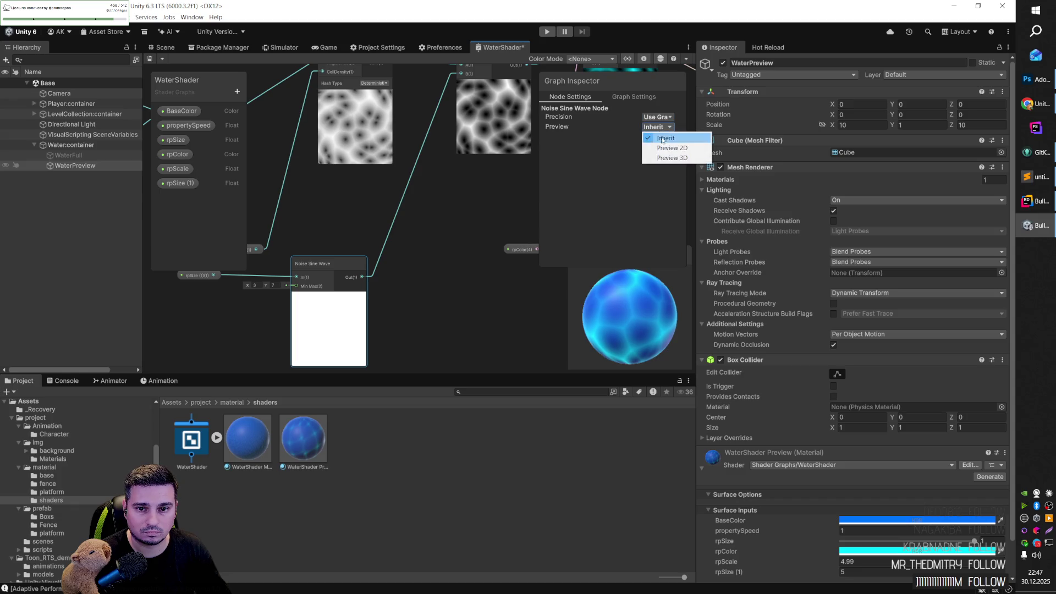
left_click(669, 148)
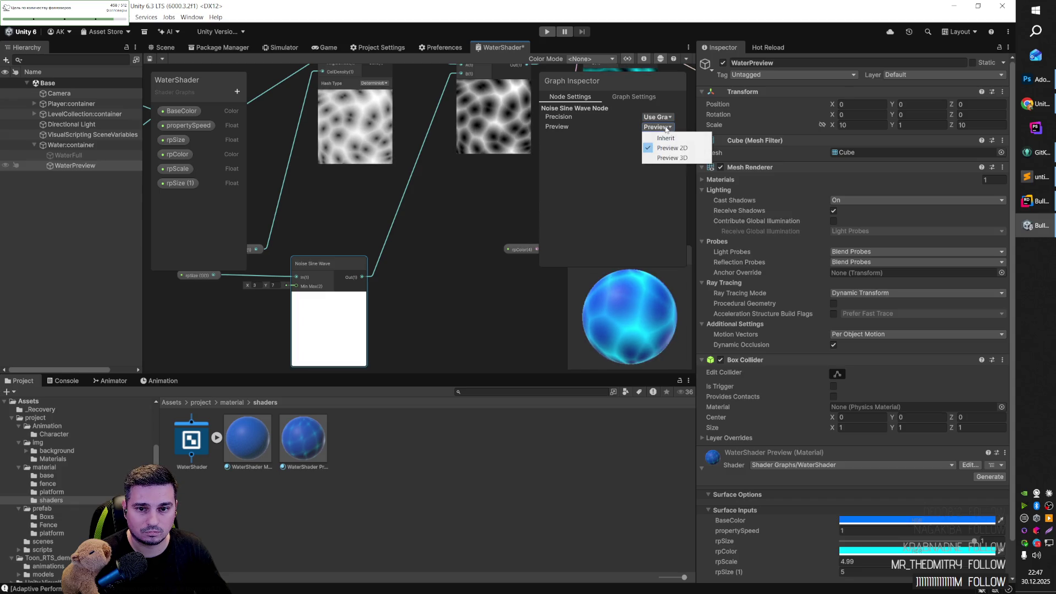
left_click(668, 157)
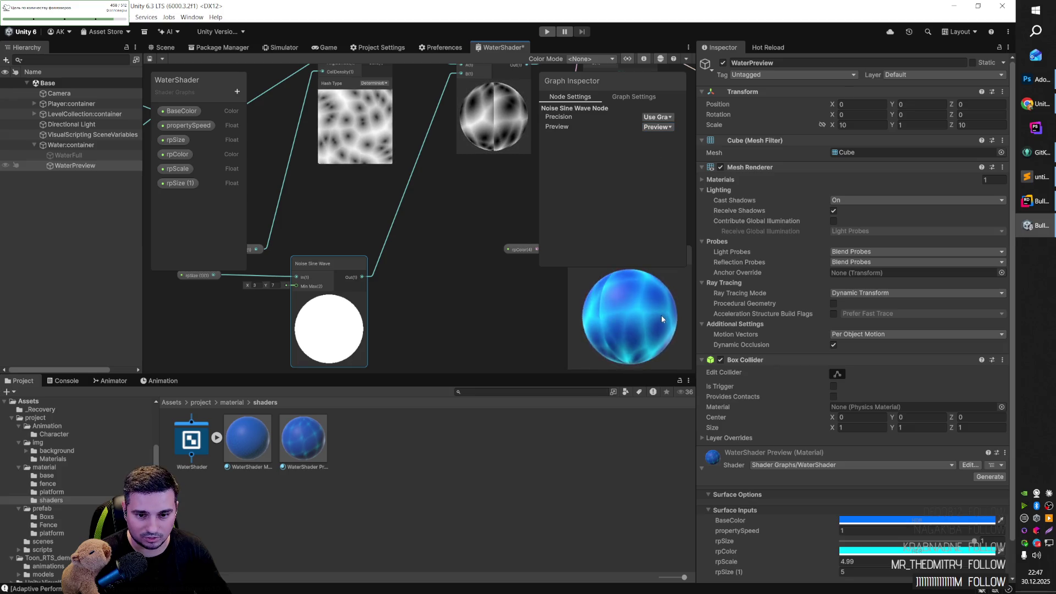
mouse_move(401, 276)
left_mouse_down()
mouse_move(464, 285)
mouse_move(408, 282)
left_mouse_up()
left_click(658, 127)
left_click(664, 136)
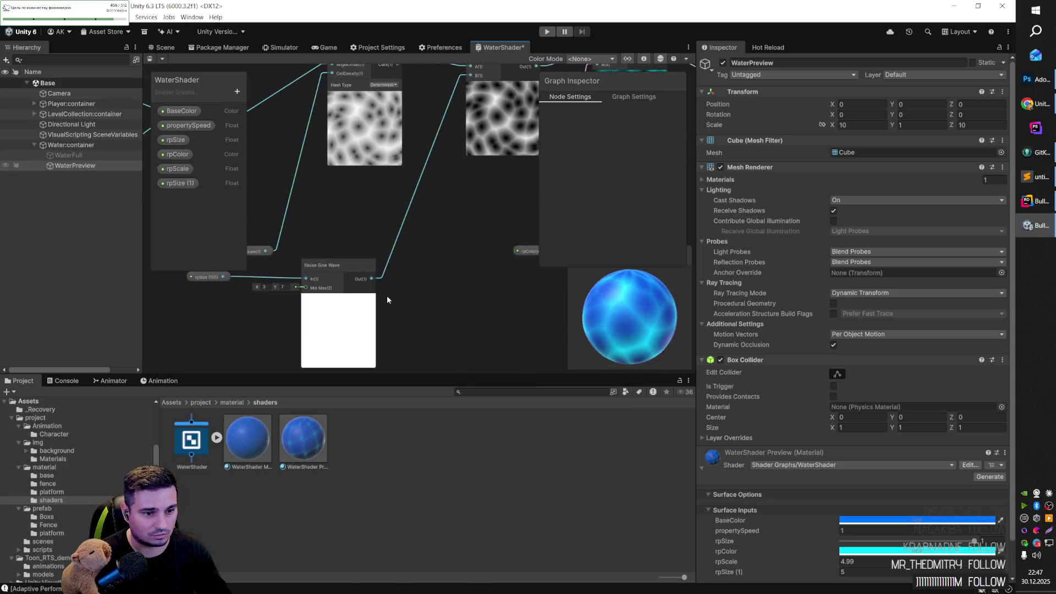
Step: Rearrange rpSize (1) and the noise node, wiring rpSize (1) into the Power exponent
left_click(341, 270)
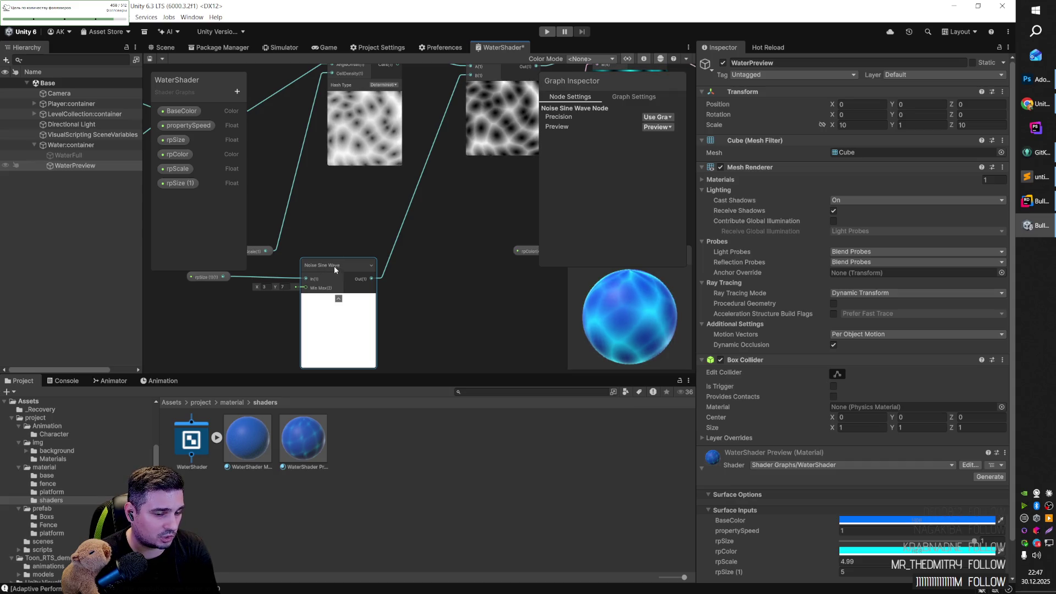
left_click(212, 277)
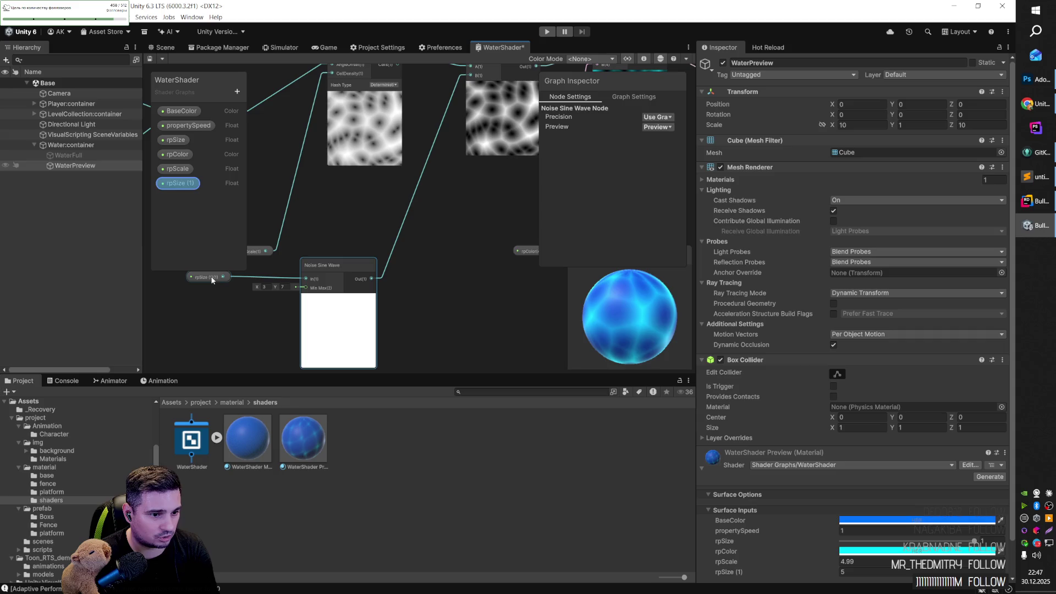
mouse_move(212, 277)
left_mouse_down()
mouse_move(325, 250)
mouse_move(345, 199)
left_mouse_up()
left_click_drag(364, 269, 425, 253)
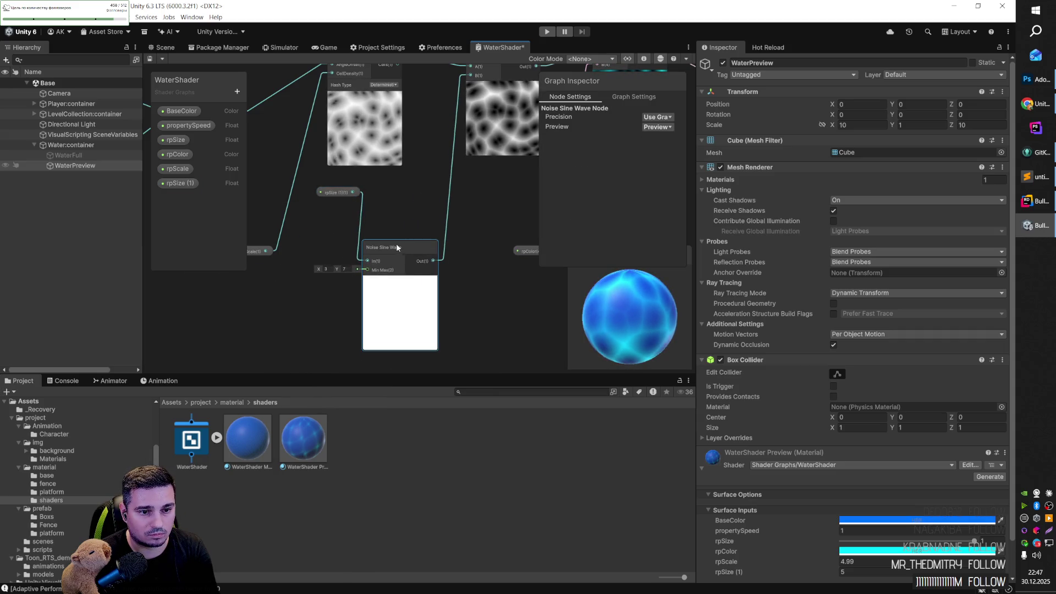
scroll(429, 160, "up", 3)
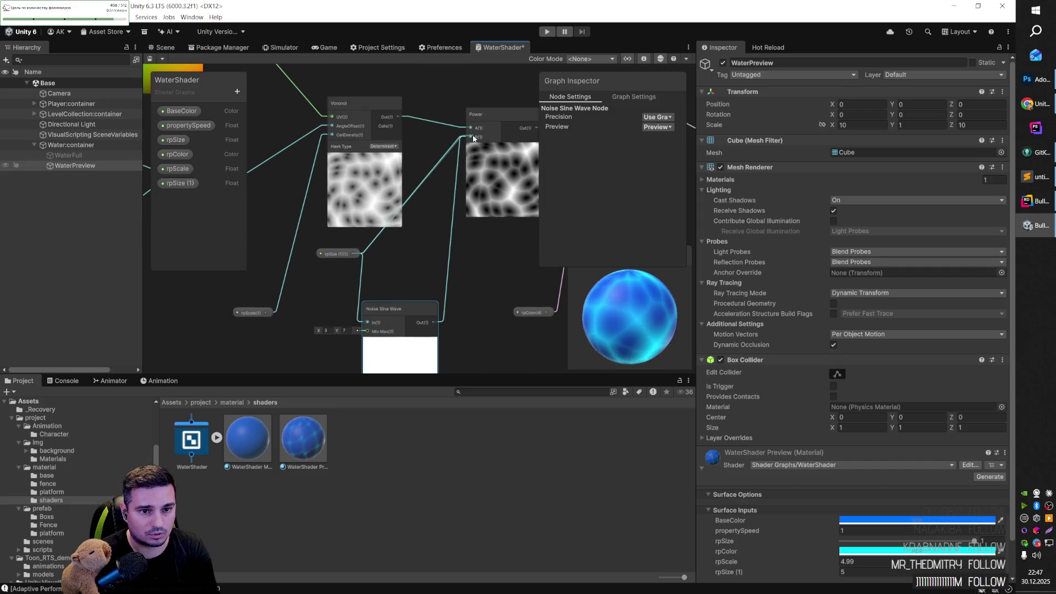
left_click_drag(473, 138, 472, 137)
left_click_drag(341, 256, 406, 260)
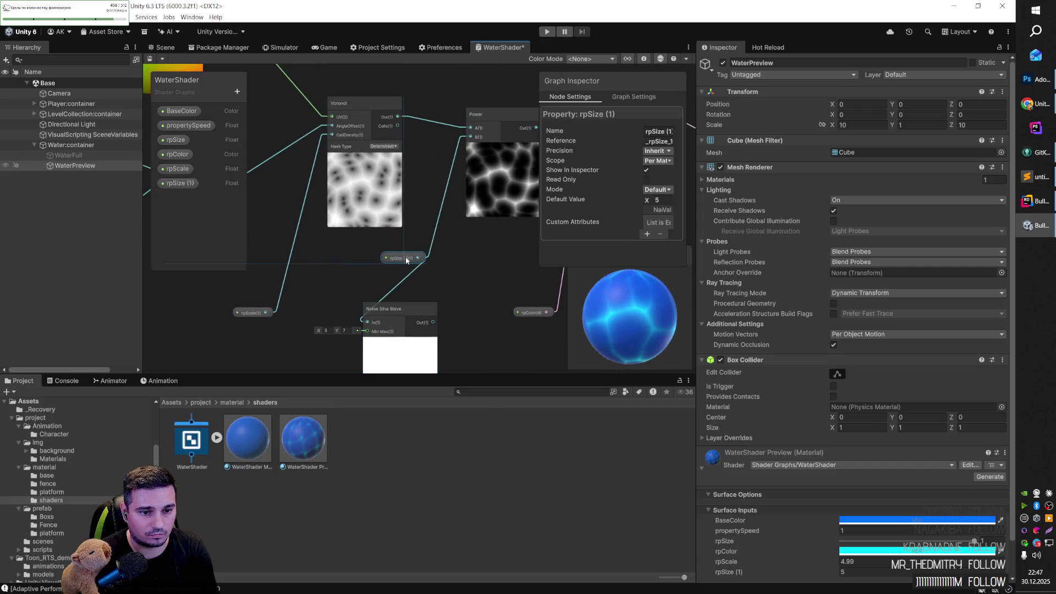
mouse_move(396, 308)
left_mouse_down()
mouse_move(464, 302)
mouse_move(477, 282)
mouse_move(400, 301)
mouse_move(417, 306)
left_mouse_up()
Step: Delete the Noise Sine Wave and rpSize (1) nodes, leaving Power's exponent at 2.77
left_click(399, 259)
left_click(418, 271)
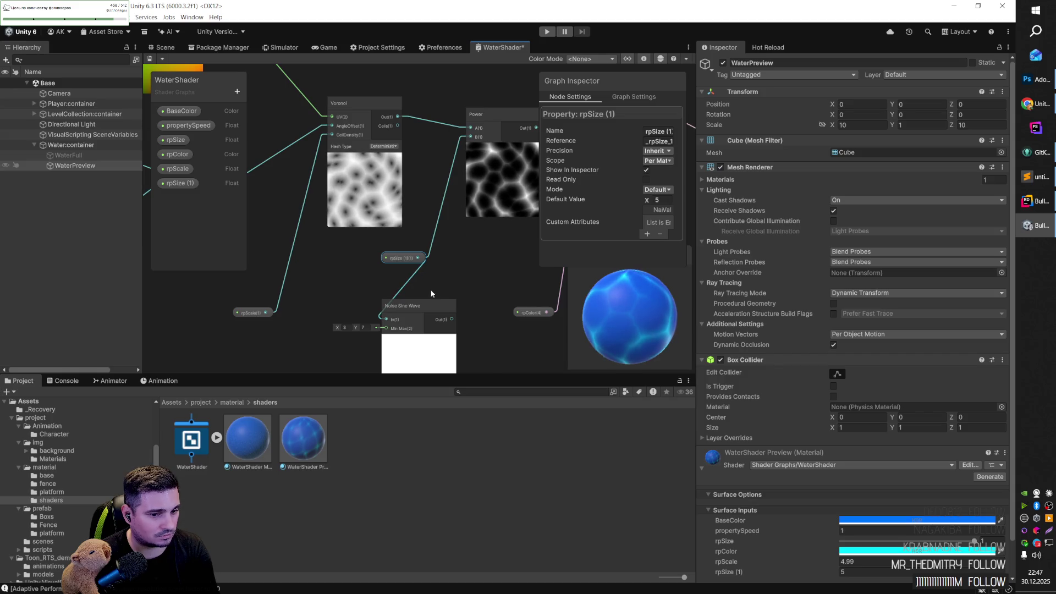
left_click_drag(407, 305, 378, 276)
key("Delete")
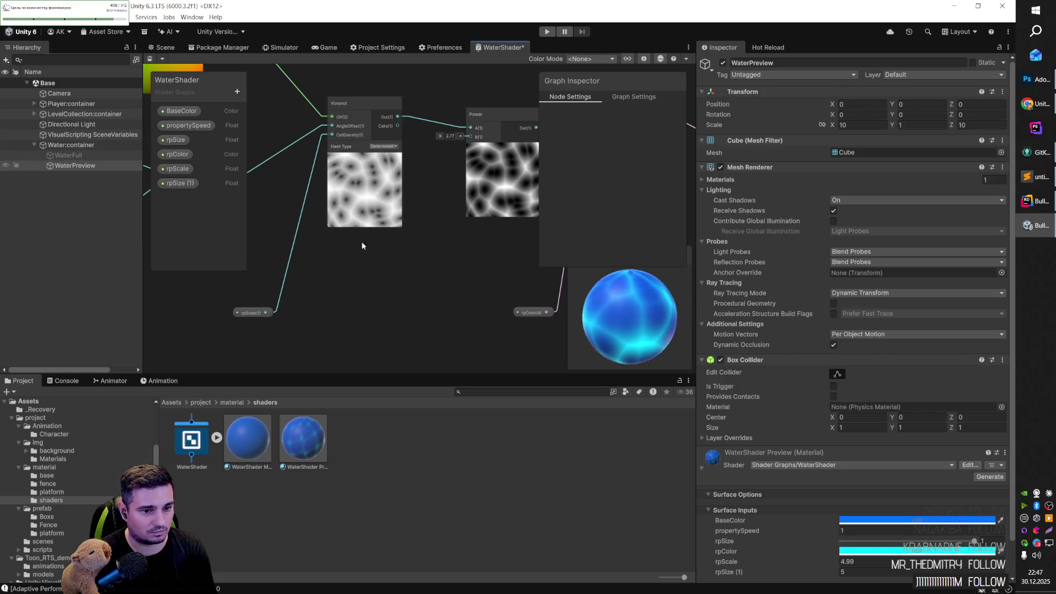
Step: Add a Random Range node through the node search ('rando') and position it
right_click(324, 256)
left_click(368, 262)
scroll(366, 209, "down", 2)
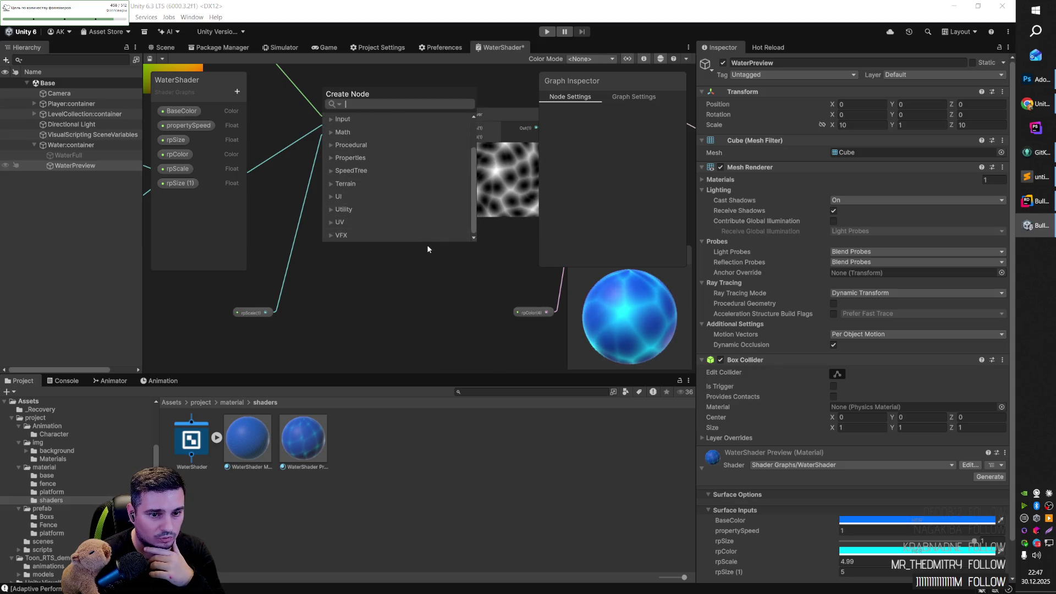
scroll(476, 174, "up", 2)
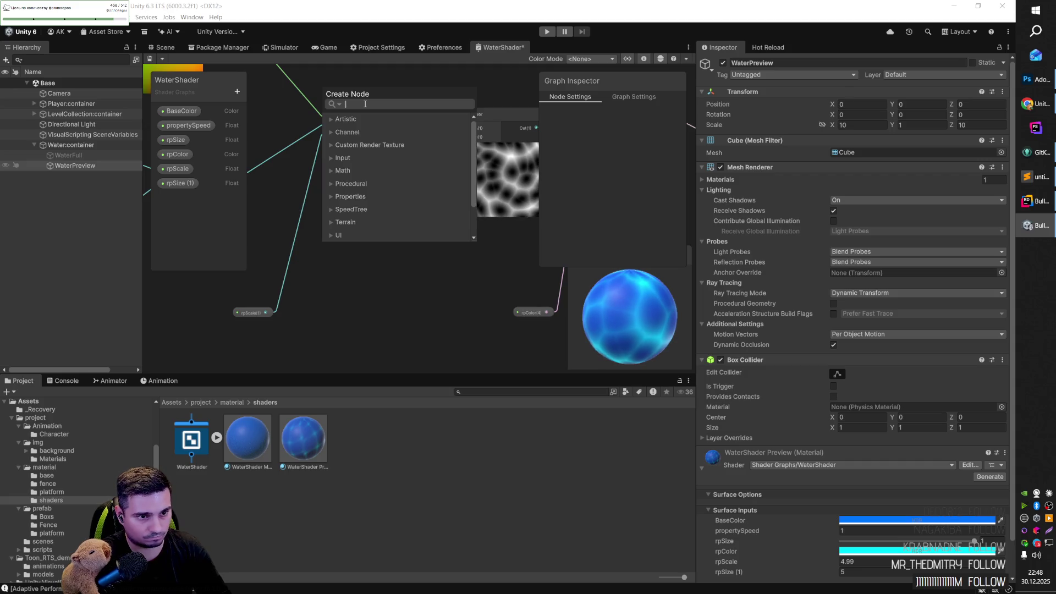
type("rando")
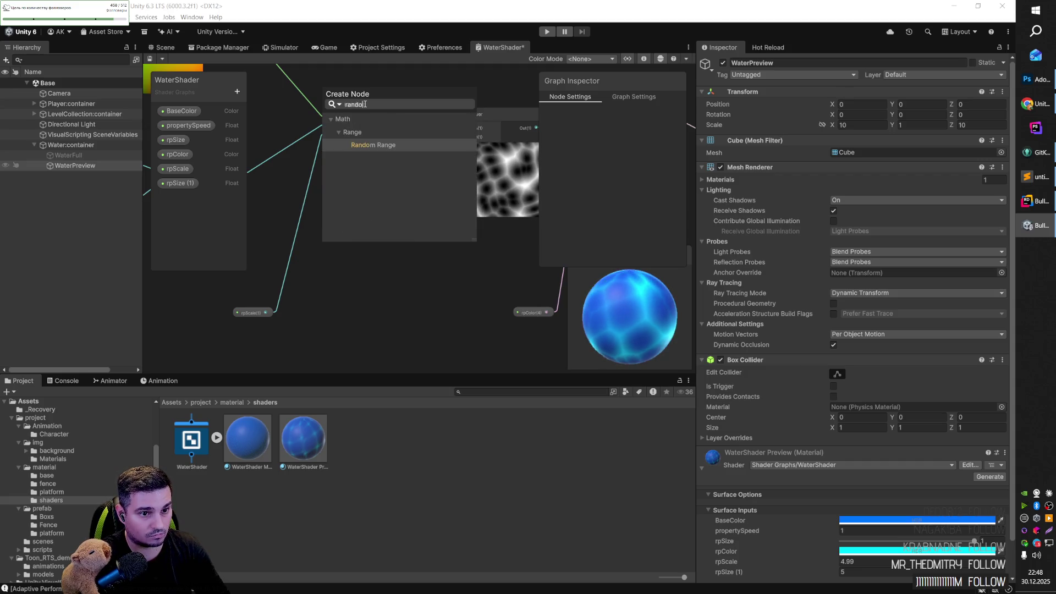
key("Return")
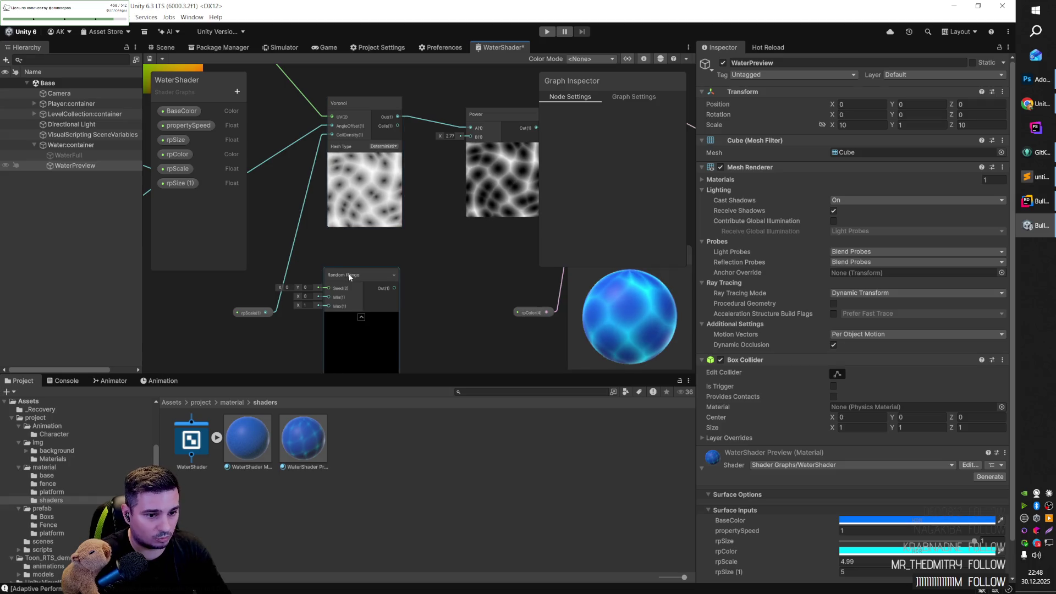
left_click_drag(349, 277, 364, 268)
Step: Wire Random Range into the Power exponent and set its range to 1–10
left_click(322, 288)
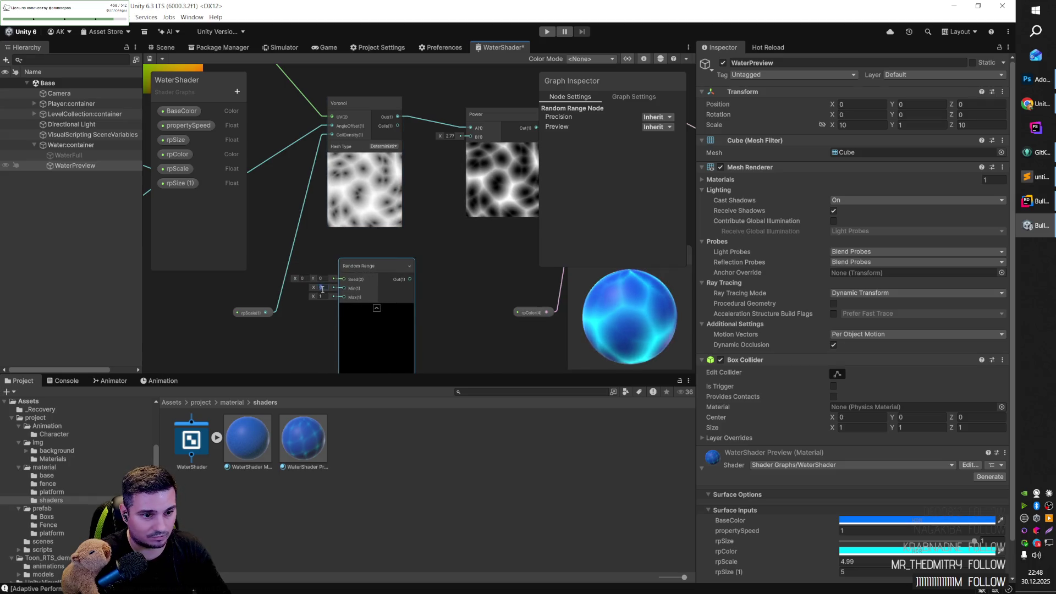
type("3")
key("Tab")
type("7")
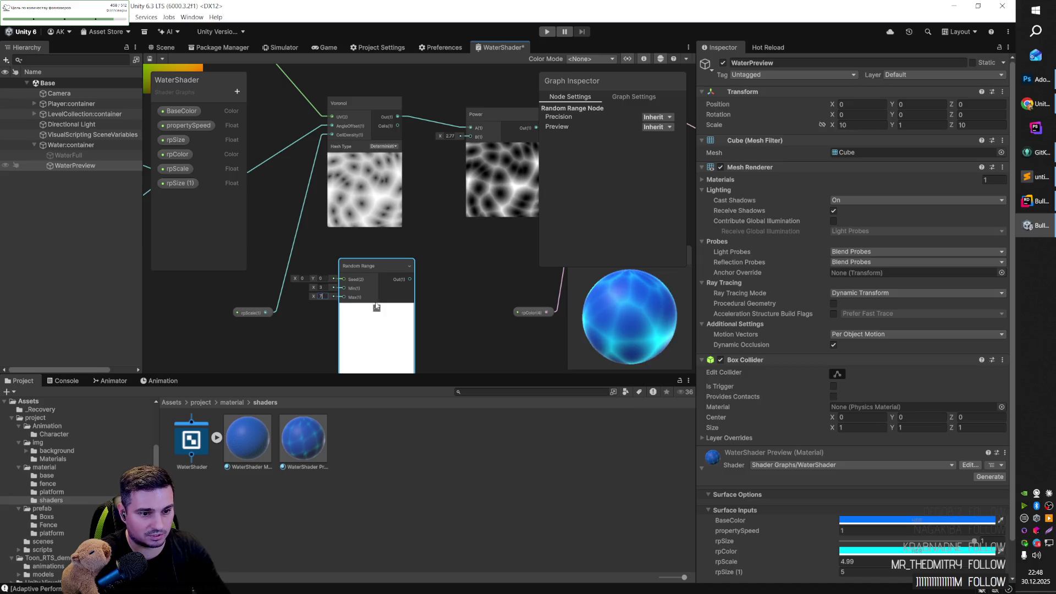
mouse_move(410, 279)
left_mouse_down()
mouse_move(440, 246)
mouse_move(470, 136)
left_mouse_up()
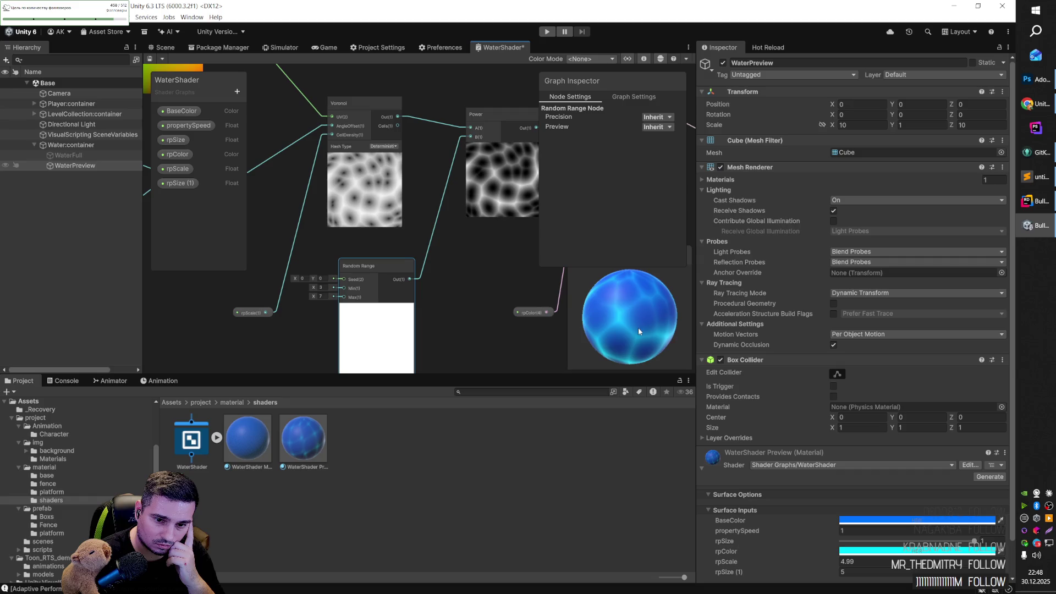
left_click(322, 287)
left_click(322, 296)
type("10")
left_click(460, 289)
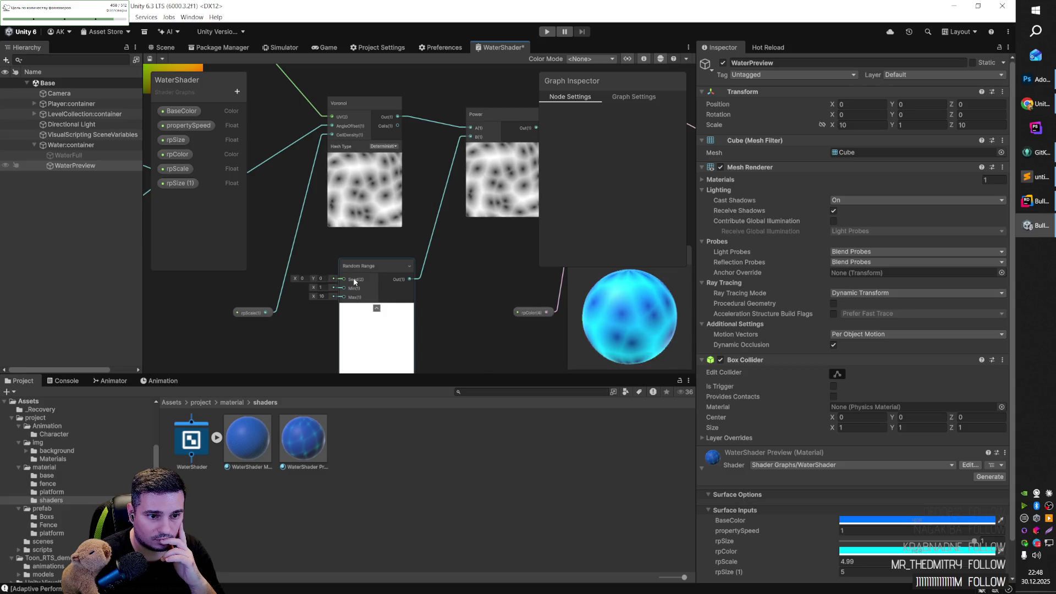
Step: Try Seed Y of 1, reset it to 0, then delete the Random Range node
scroll(355, 281, "up", 4)
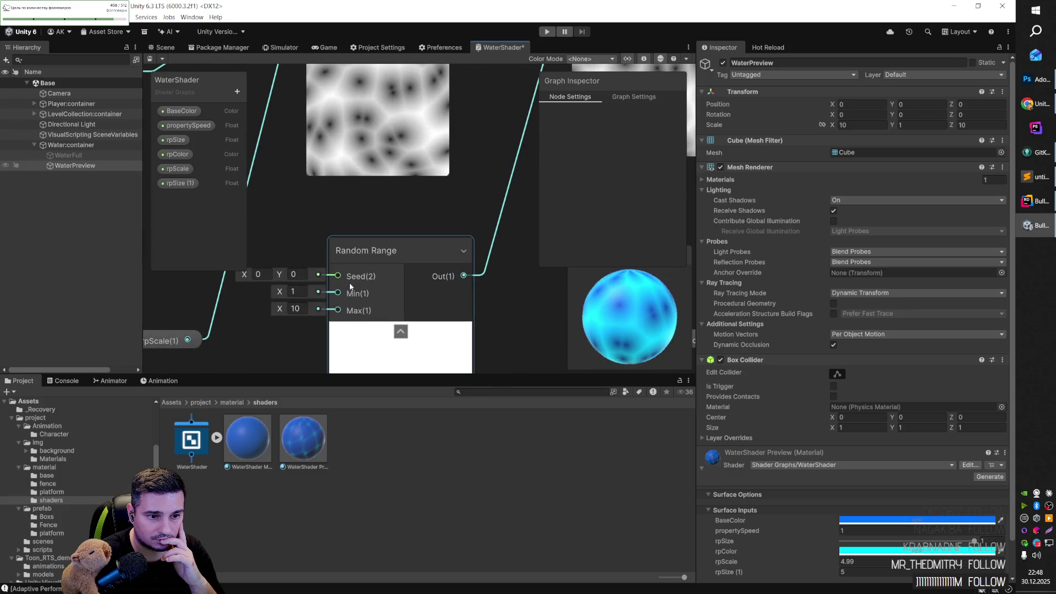
scroll(351, 286, "down", 3)
left_click(317, 277)
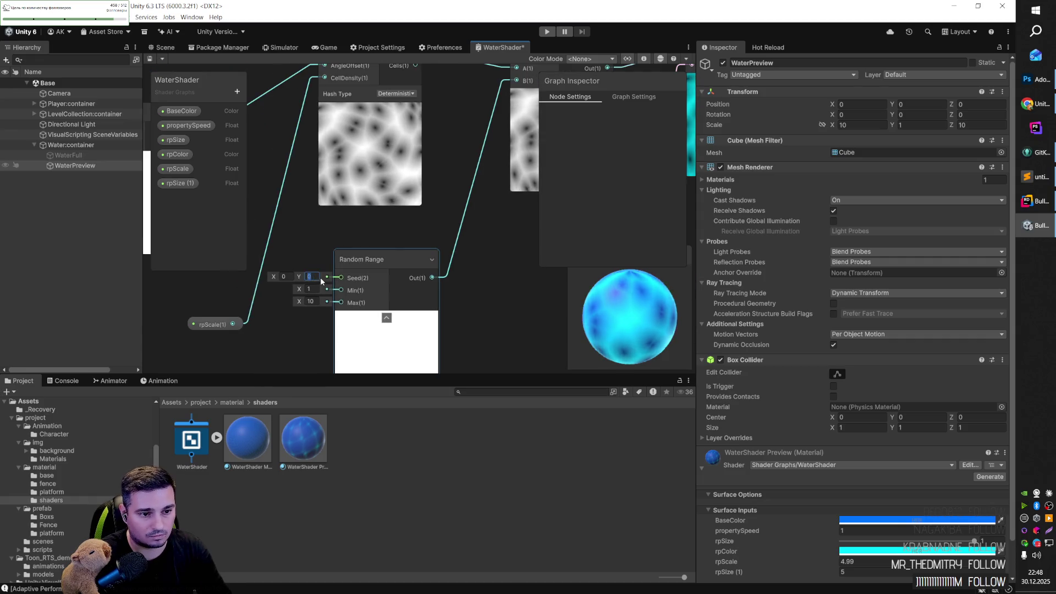
type("1")
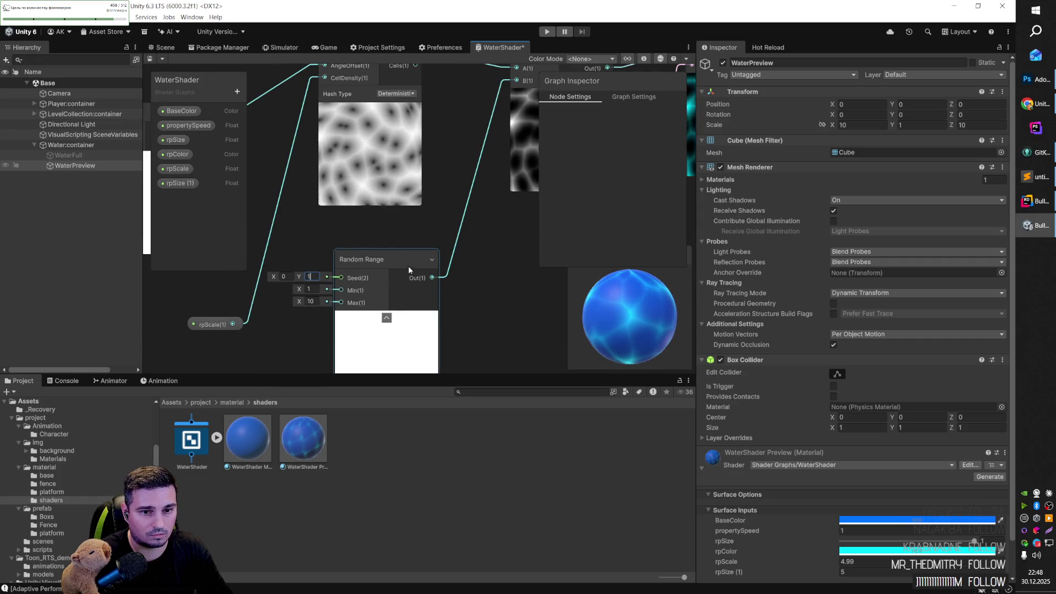
scroll(388, 264, "down", 3)
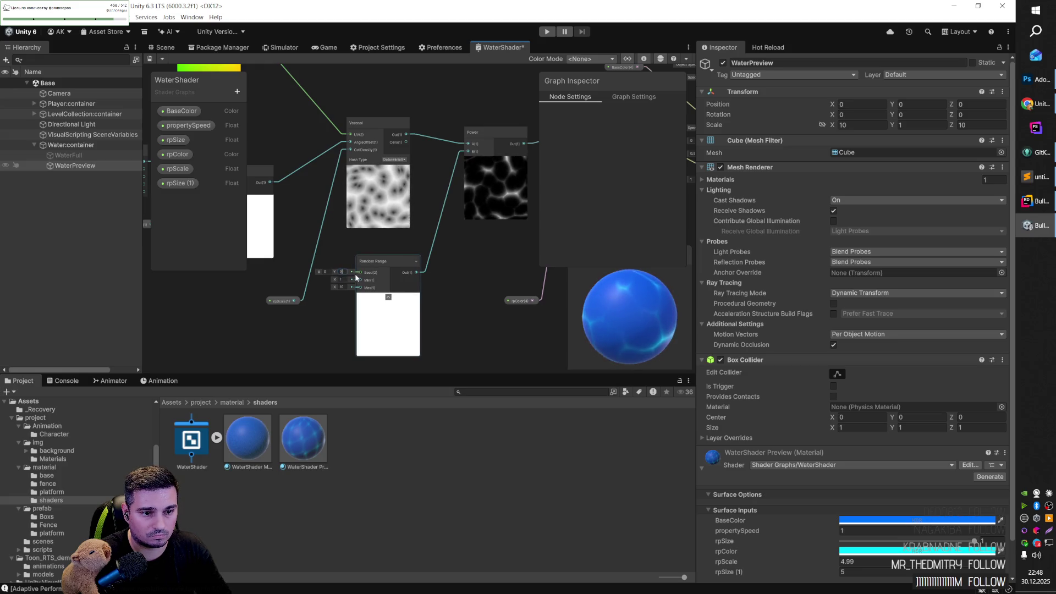
type("0")
key("Return")
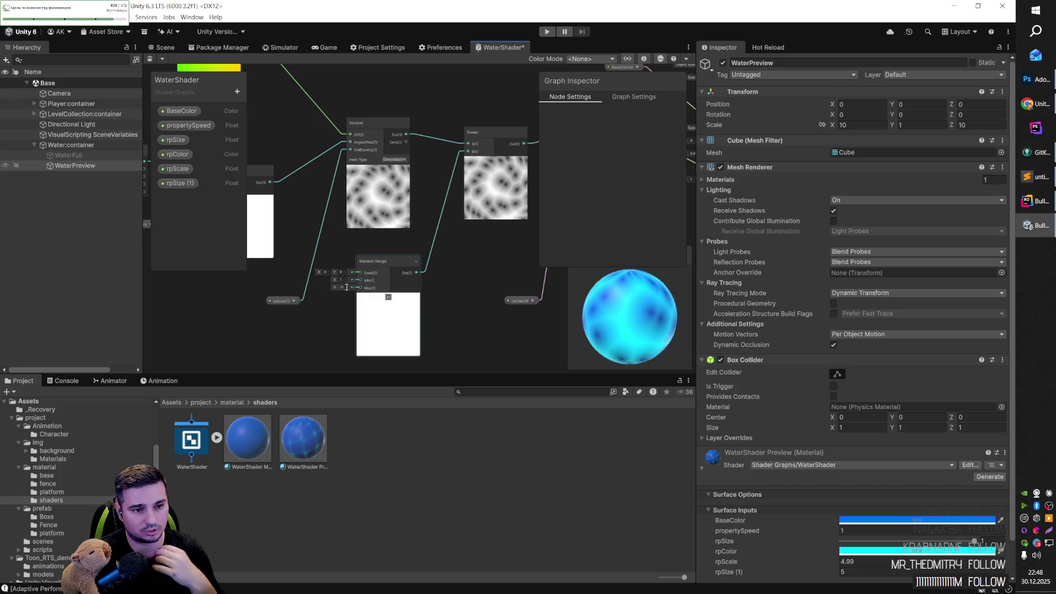
left_click(391, 260)
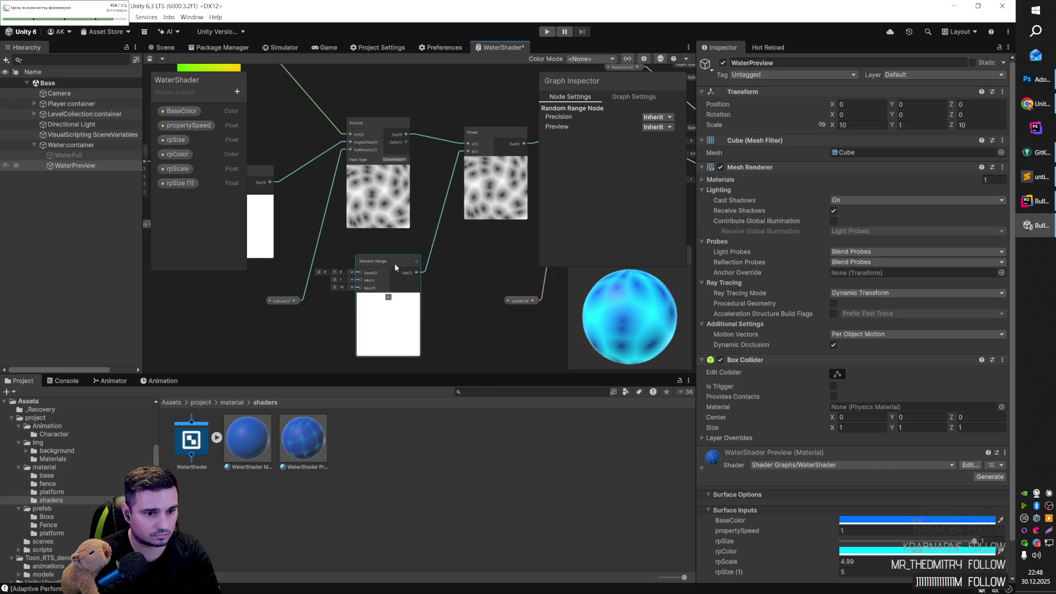
key("Delete")
Step: Add a Noise Sine Wave node through the node search ('sinu')
right_click(384, 264)
left_click(402, 268)
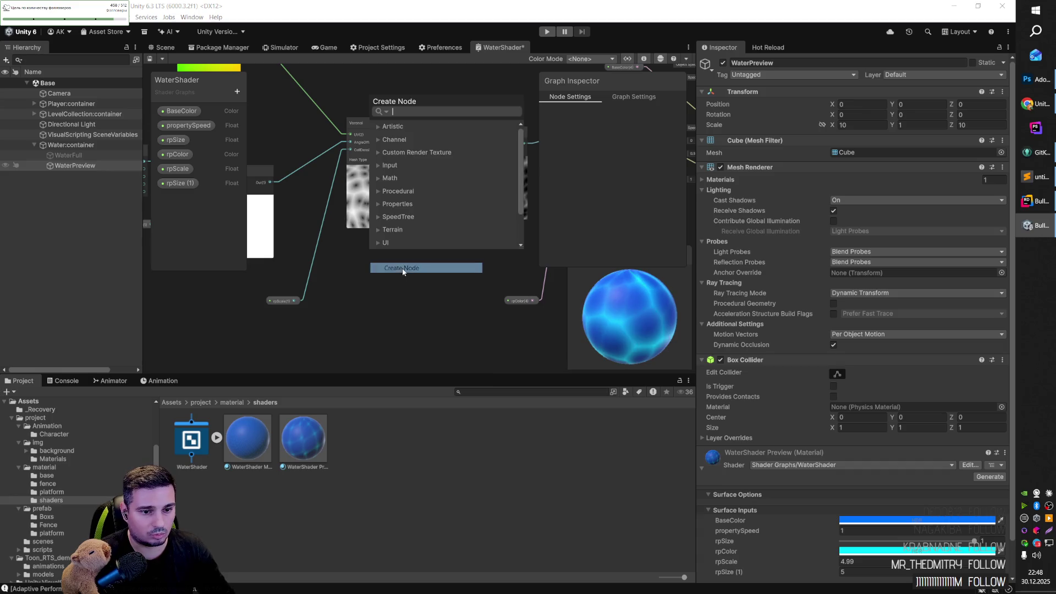
type("si")
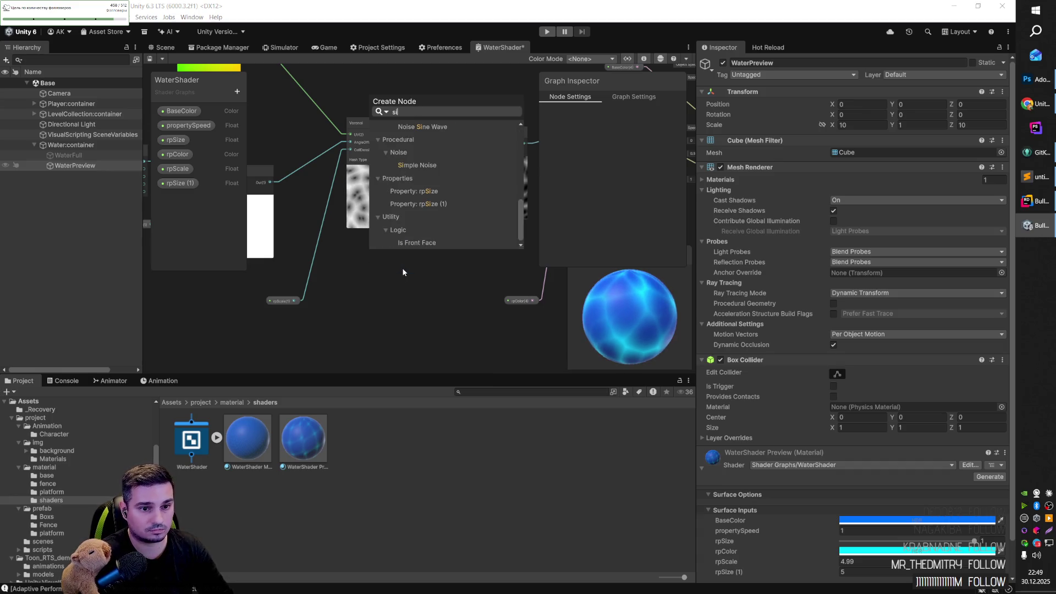
type("nu")
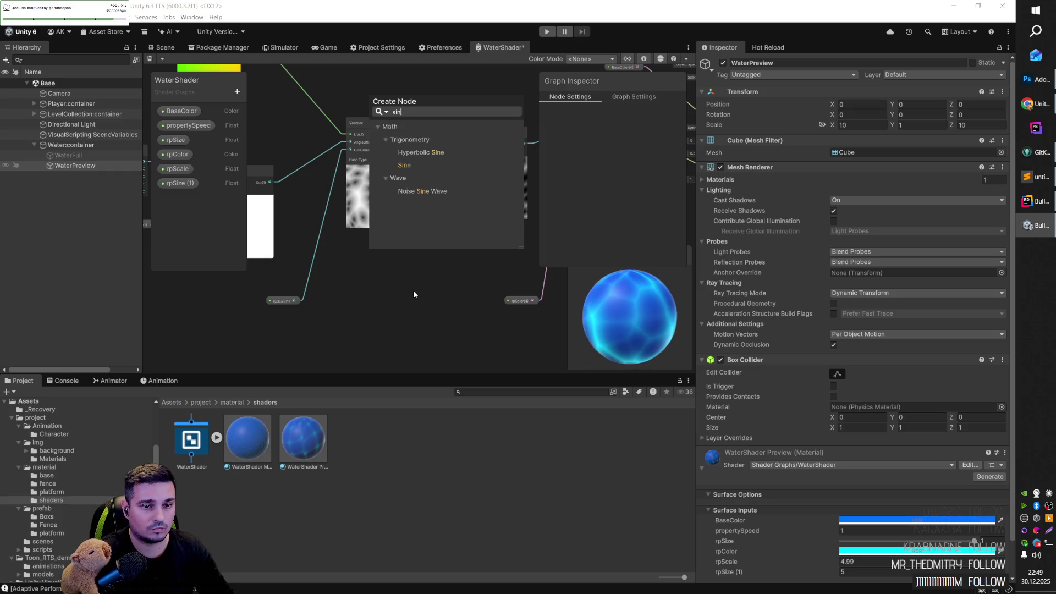
left_click(424, 192)
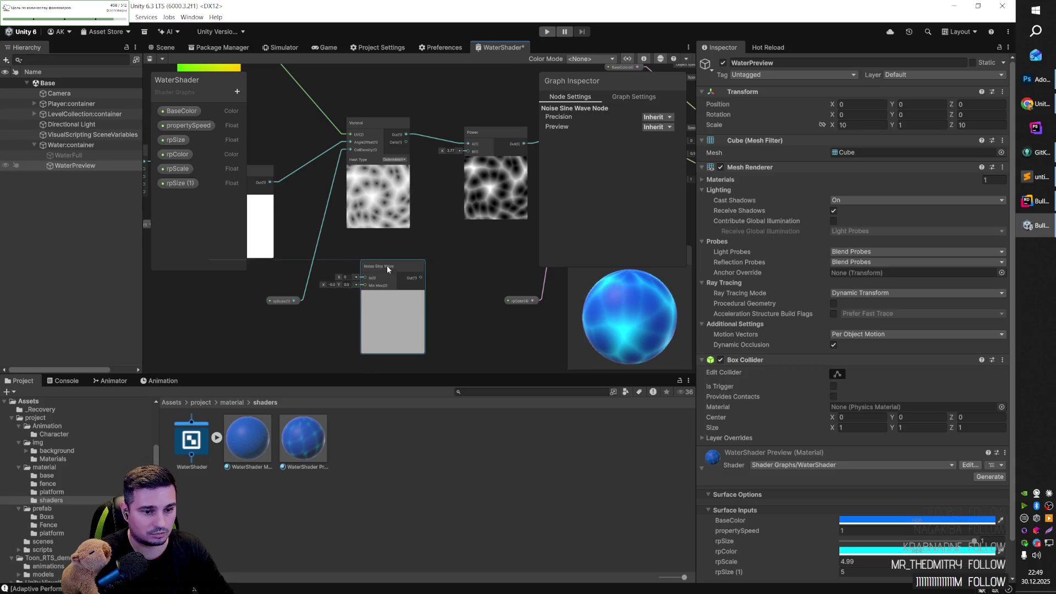
Step: Set the Noise Sine Wave range to 1–10 and wire its output into Power B
left_click(332, 283)
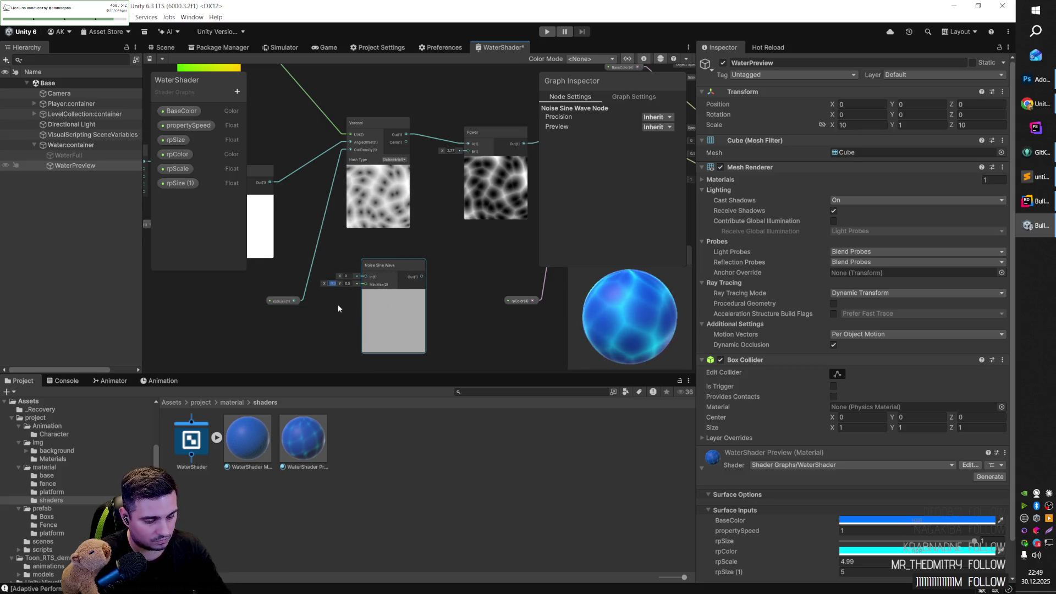
type("3")
key("BackSpace")
type("1")
key("Tab")
type("1")
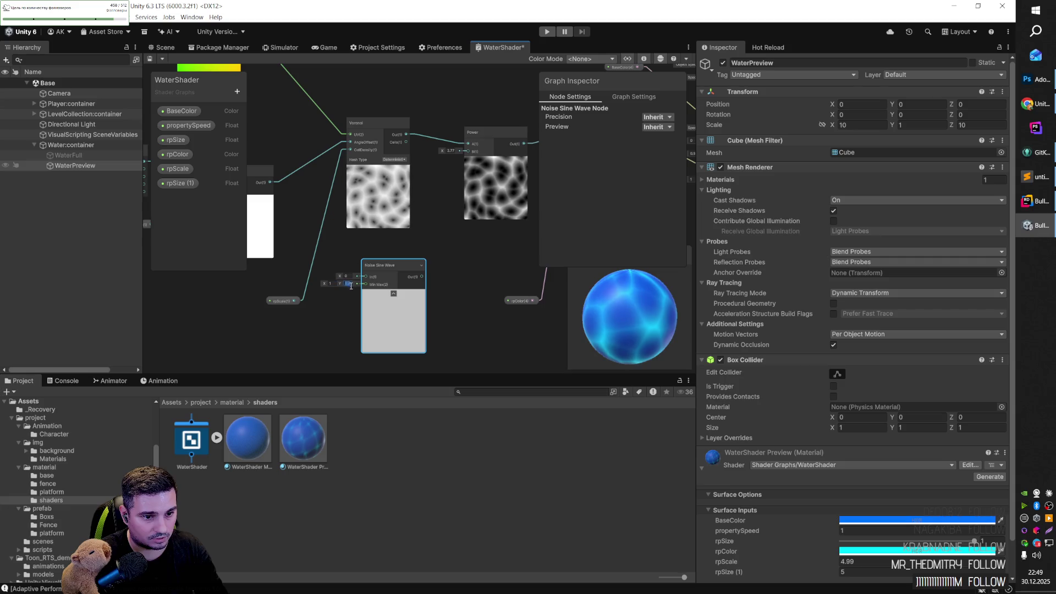
type("0")
key("Return")
left_click_drag(422, 277, 469, 151)
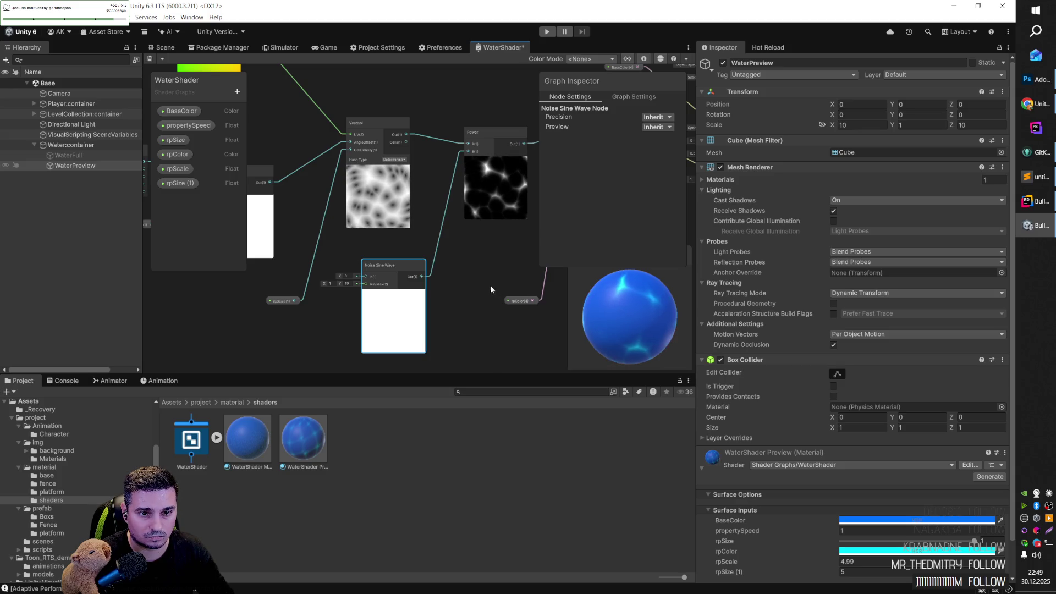
Step: Try Noise Sine Wave input values 1 and 5, then delete the node
scroll(374, 285, "up", 3)
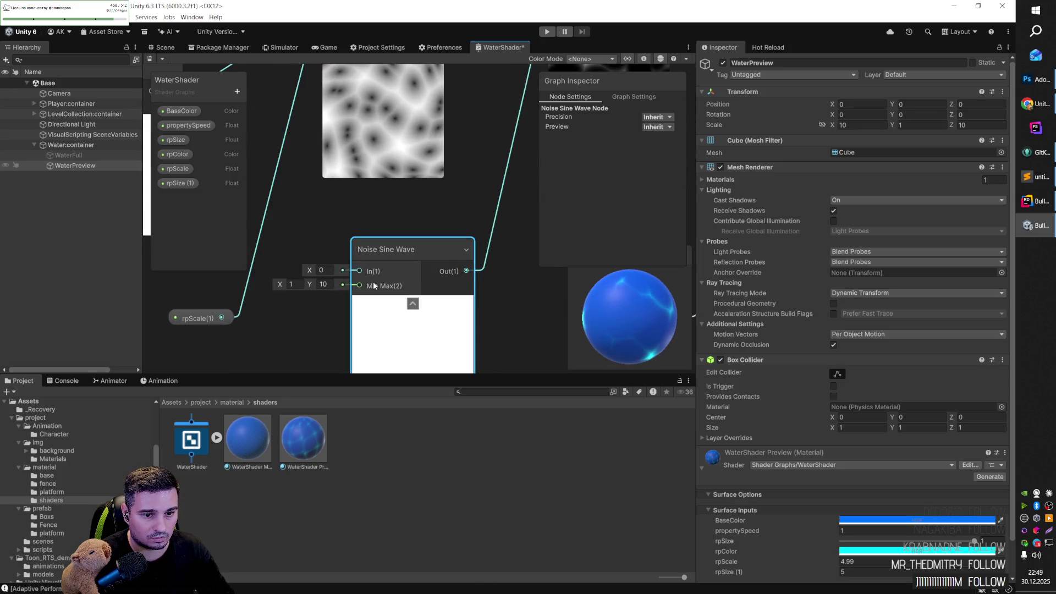
scroll(373, 286, "down", 2)
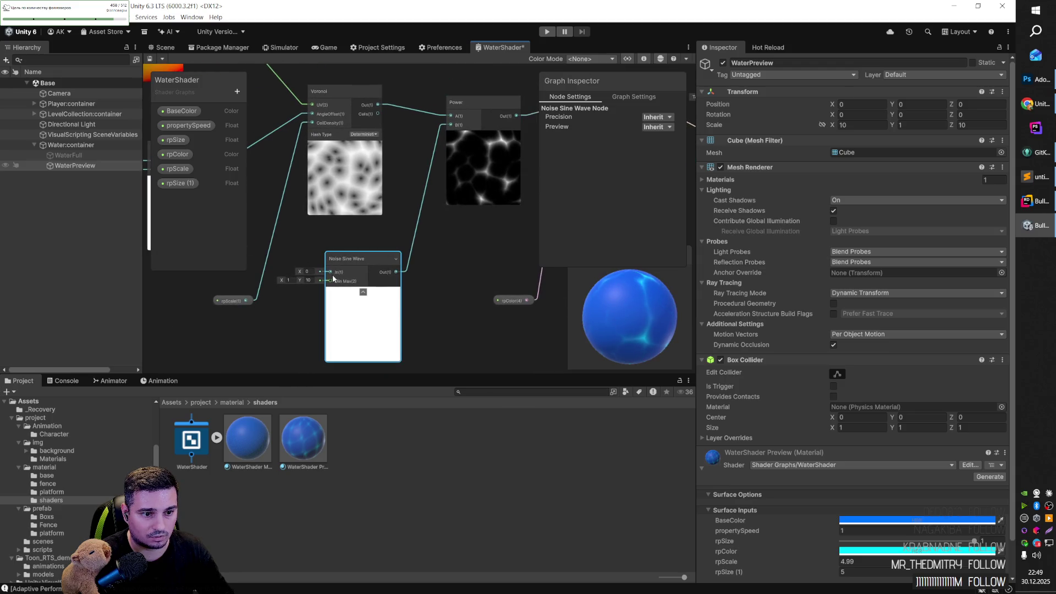
left_click(310, 272)
type("1")
left_click(434, 291)
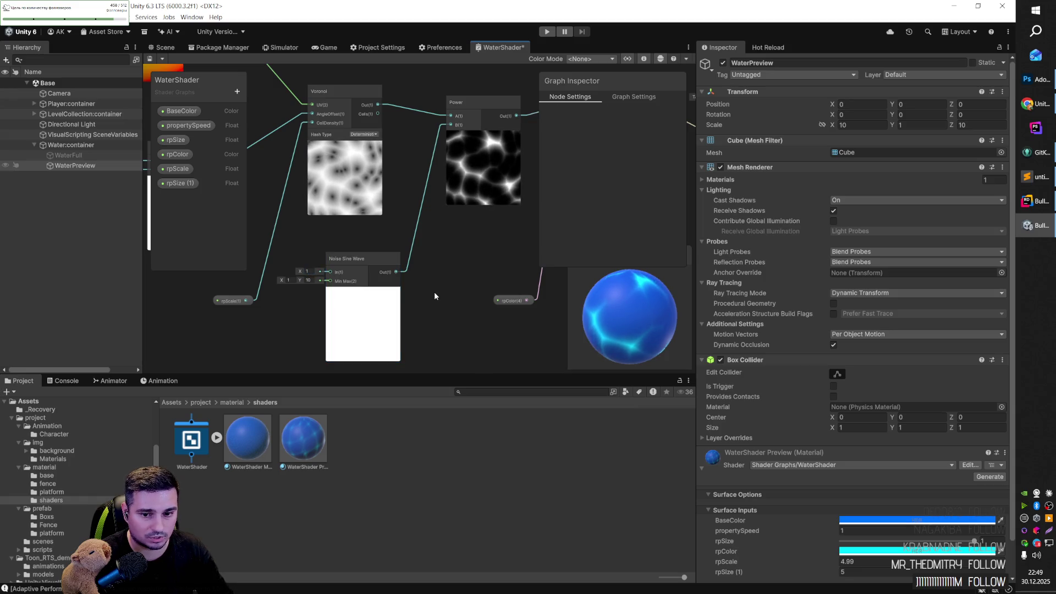
double_click(308, 272)
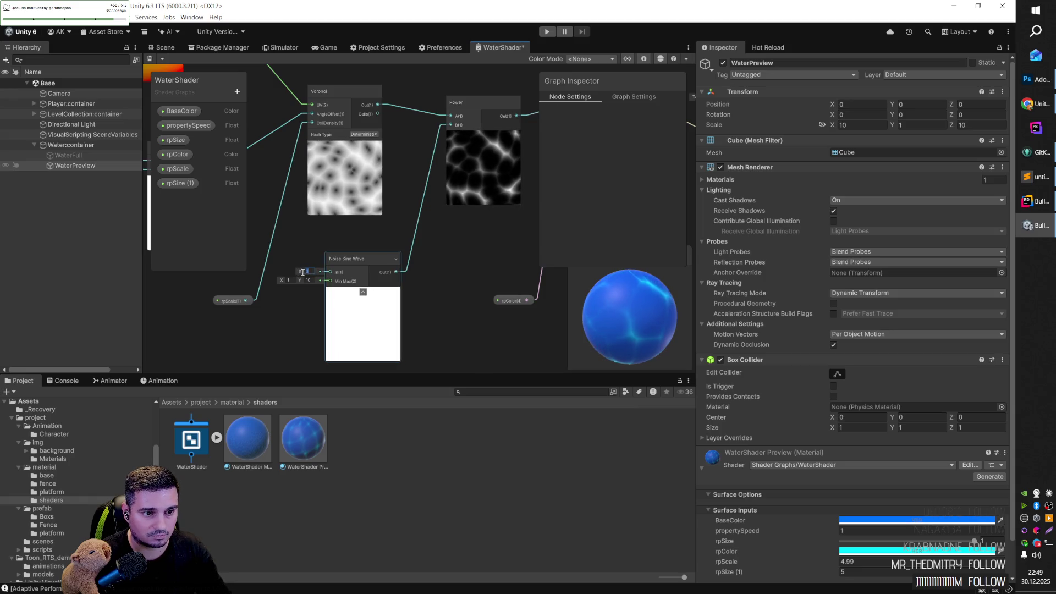
type("5")
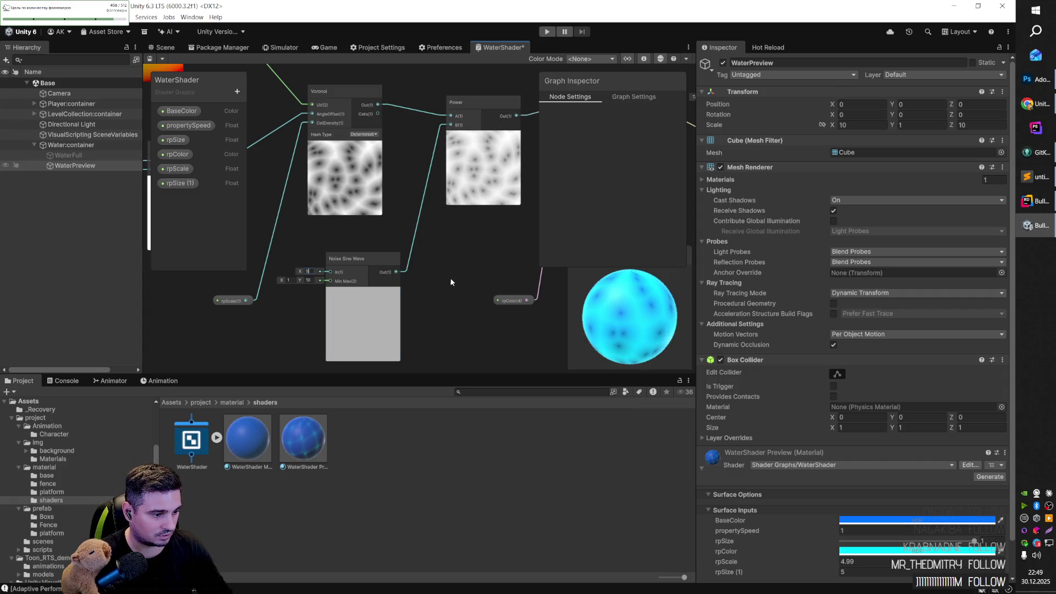
key("Delete")
key("space")
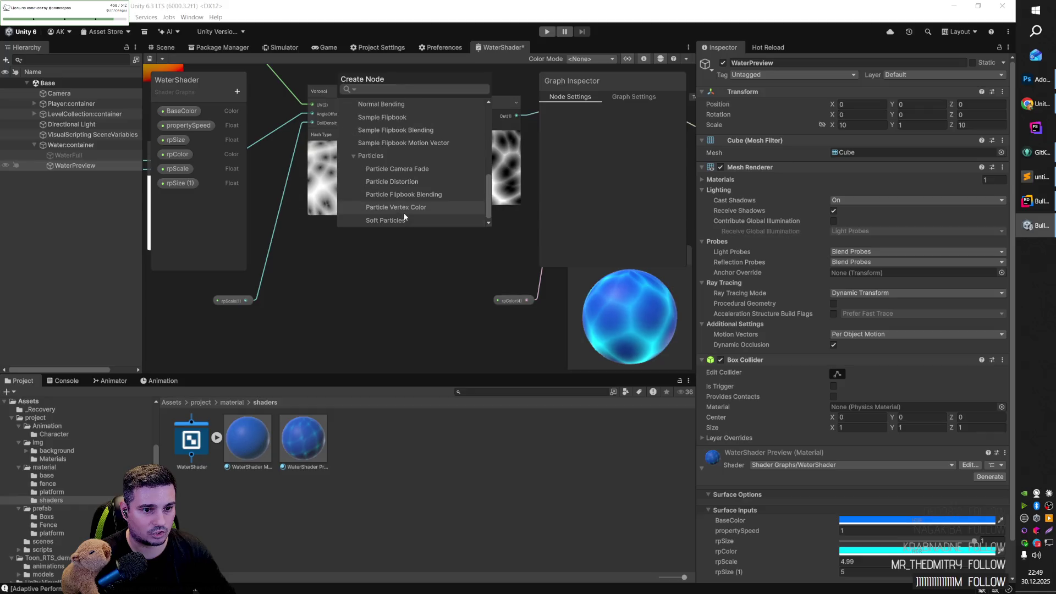
Step: Browse the SpeedTree, Properties, Procedural, Shape, SDF Shapes, Noise and Helpers node groups for a Sine node
scroll(416, 215, "up", 4)
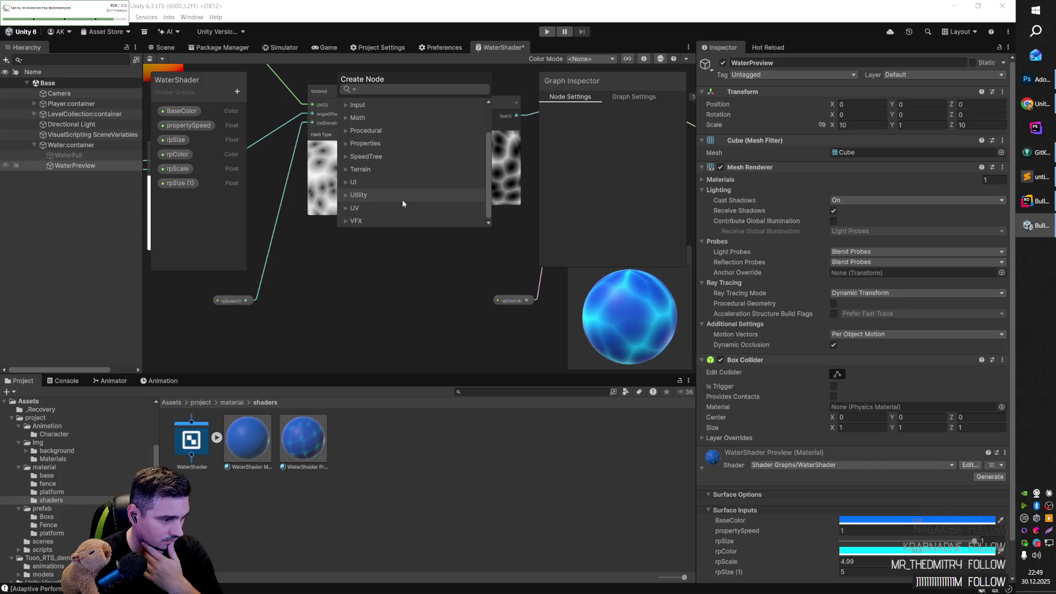
left_click(346, 156)
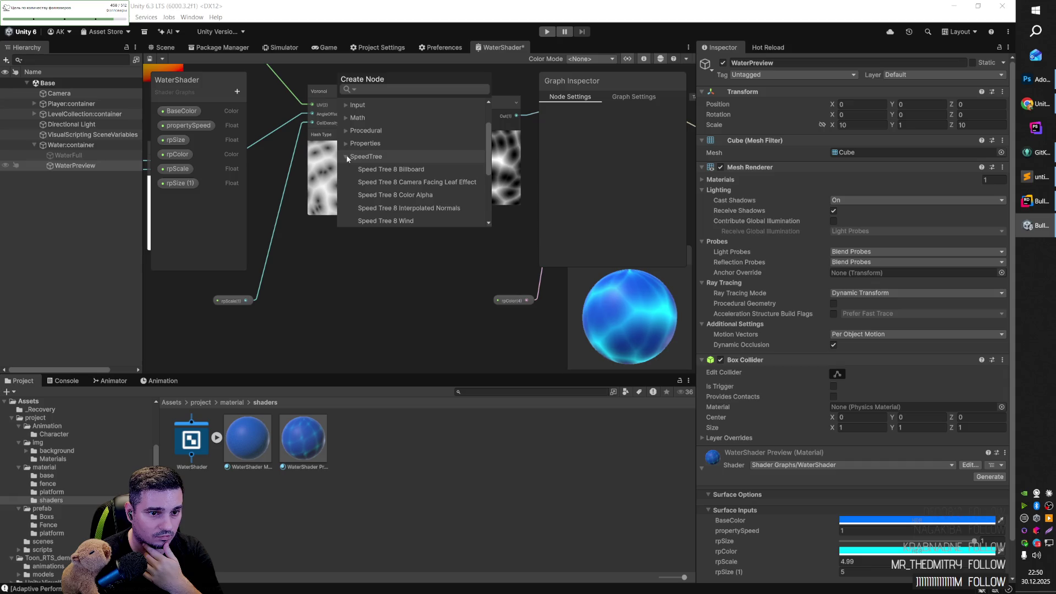
left_click(346, 144)
left_click(345, 131)
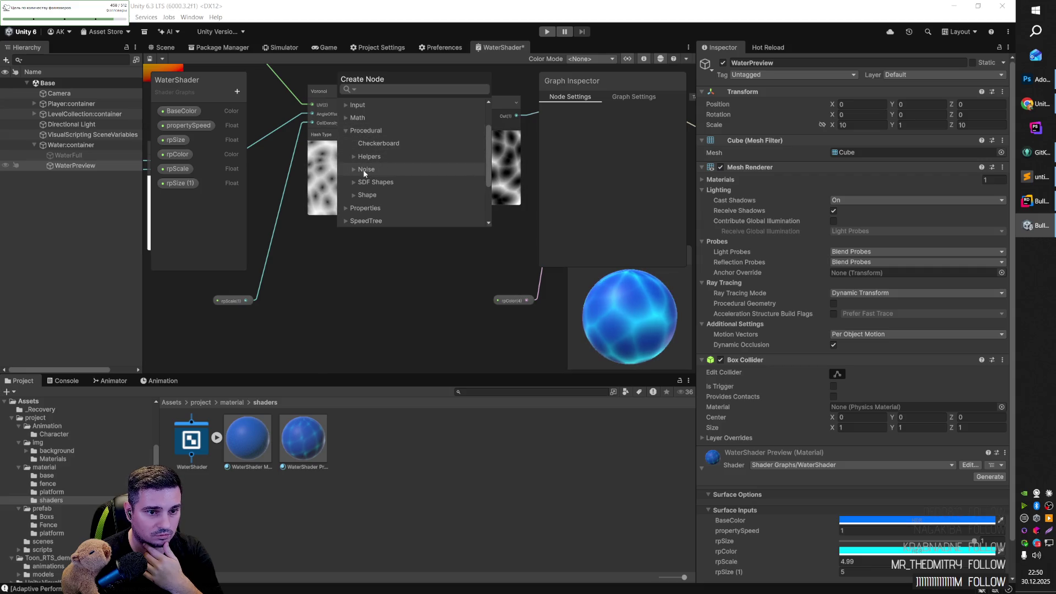
left_click(355, 195)
scroll(354, 194, "down", 2)
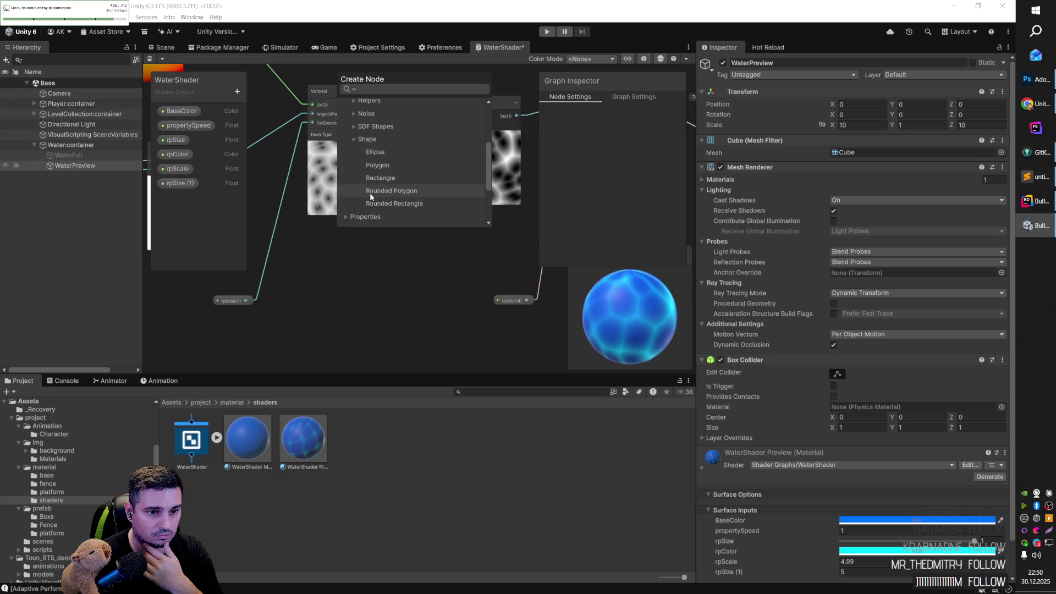
left_click(357, 141)
left_click(352, 126)
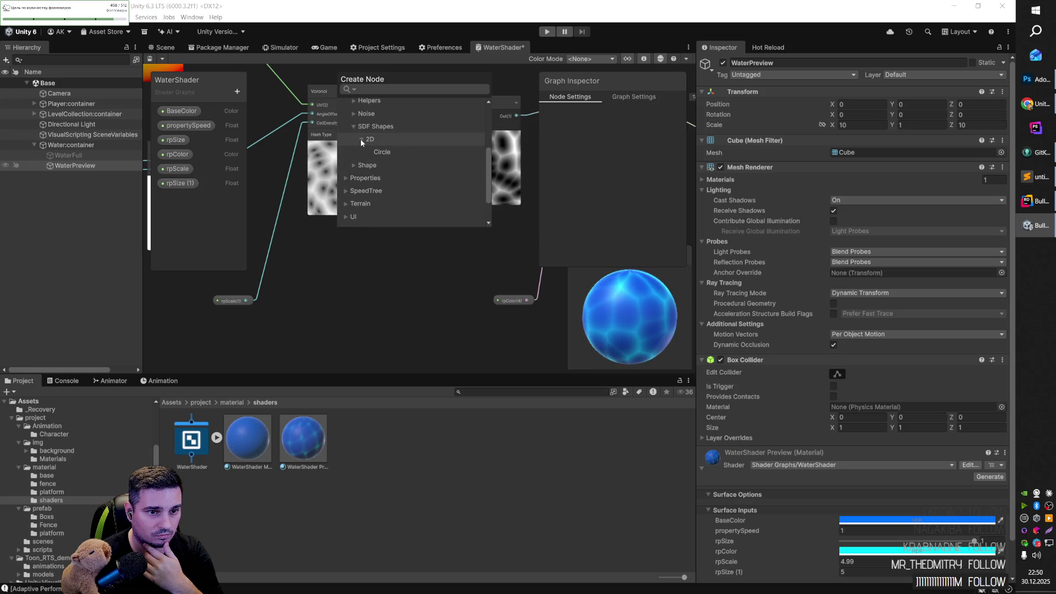
left_click(352, 114)
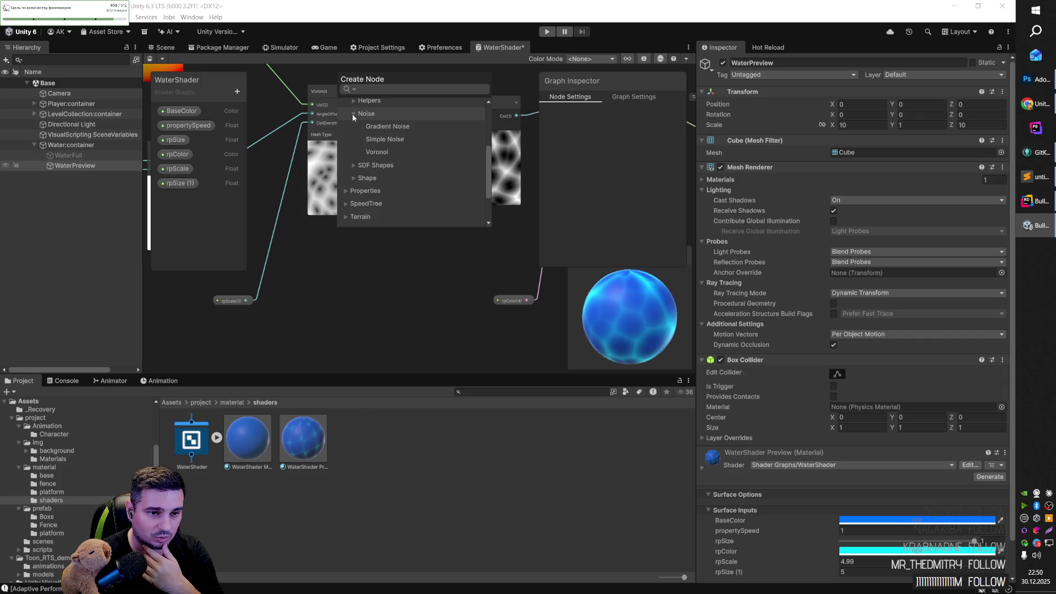
scroll(363, 138, "up", 2)
left_click(353, 157)
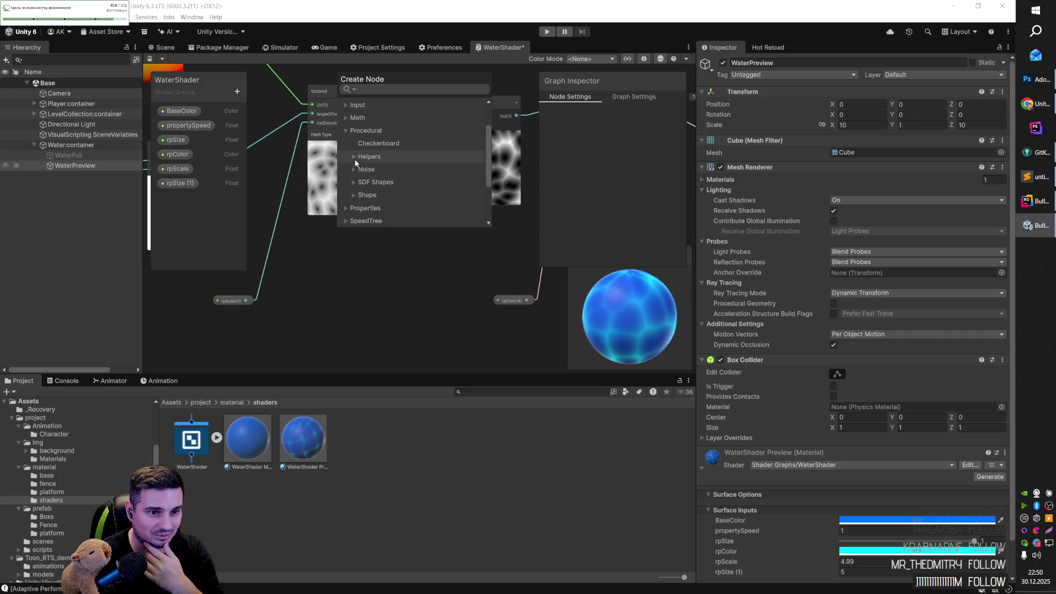
Step: Add a Sine node from Math > Trigonometry and place it beside Power's B input
left_click(346, 117)
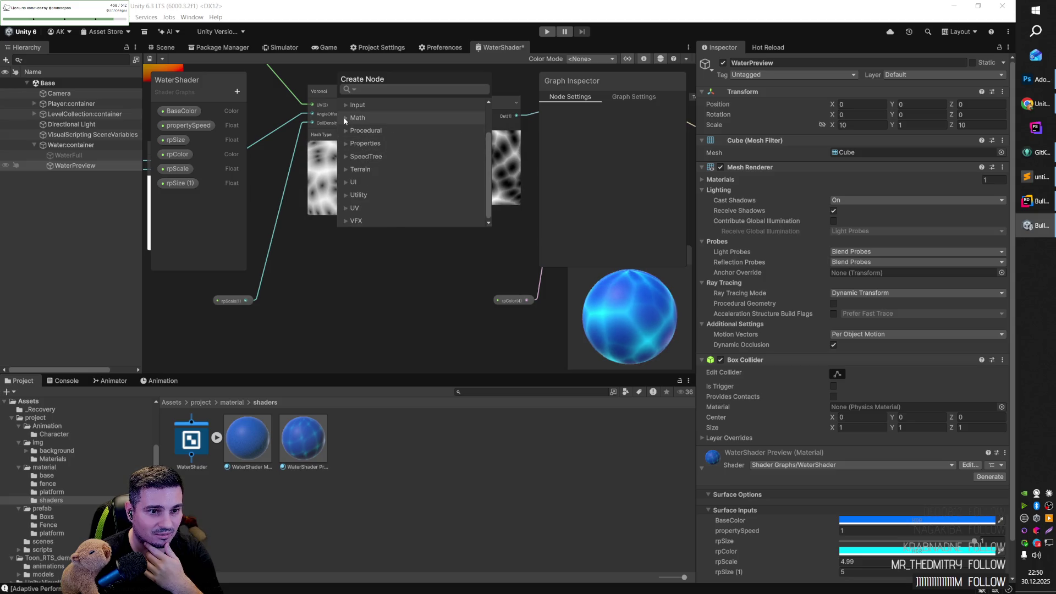
scroll(389, 159, "down", 2)
left_click(352, 192)
scroll(393, 191, "down", 2)
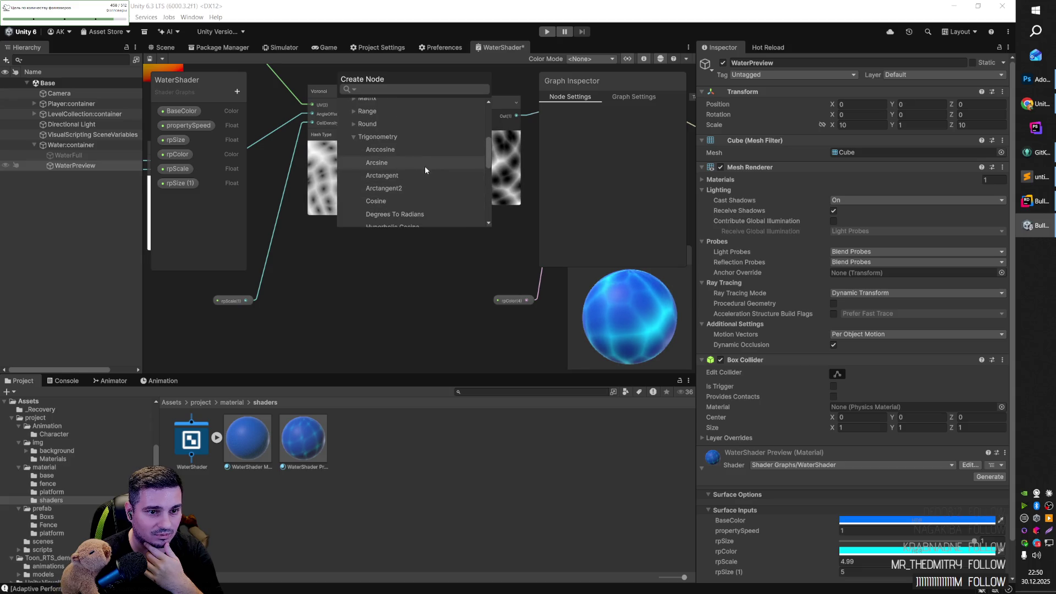
scroll(412, 150, "down", 2)
scroll(414, 174, "down", 4)
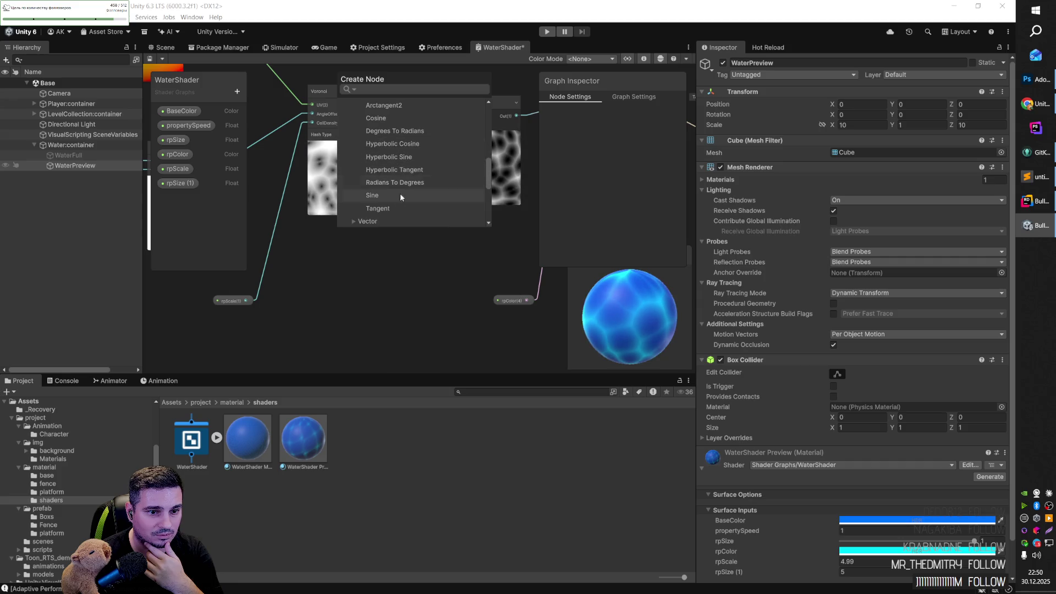
left_click(384, 195)
mouse_move(368, 253)
left_mouse_down()
mouse_move(345, 257)
mouse_move(416, 228)
mouse_move(450, 125)
left_mouse_up()
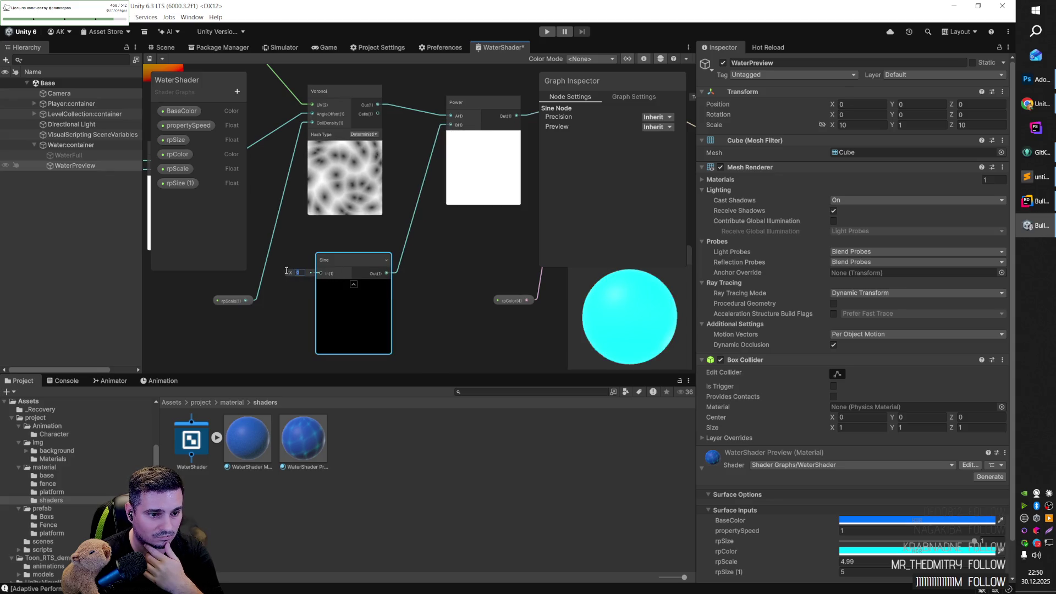
Step: Try a Sine In value of 5, then set it to 1
type("5")
left_click(298, 301)
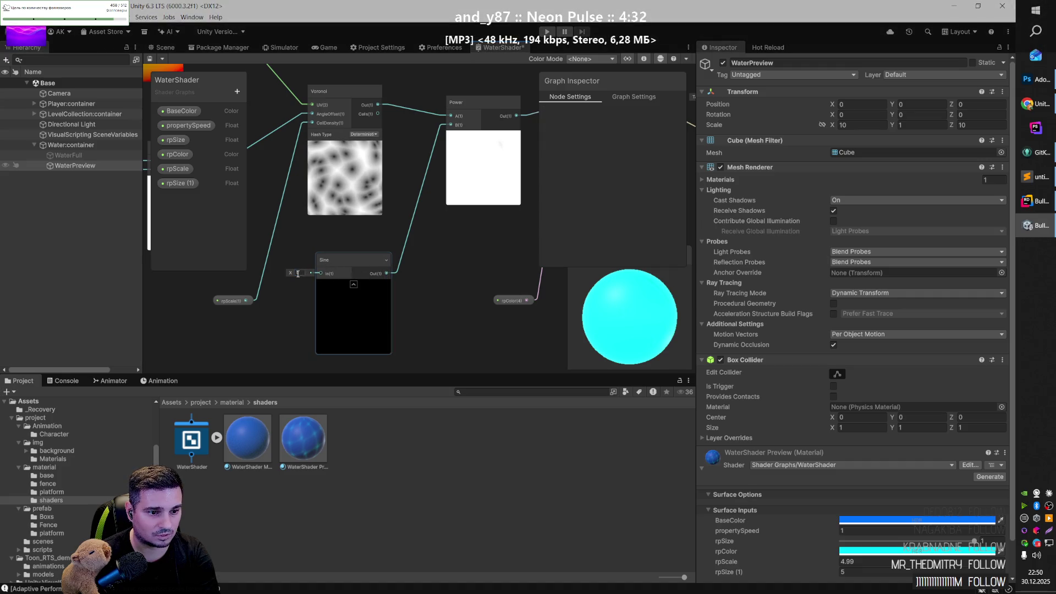
mouse_move(294, 272)
left_mouse_down()
mouse_move(293, 297)
mouse_move(309, 280)
left_mouse_up()
left_click(303, 273)
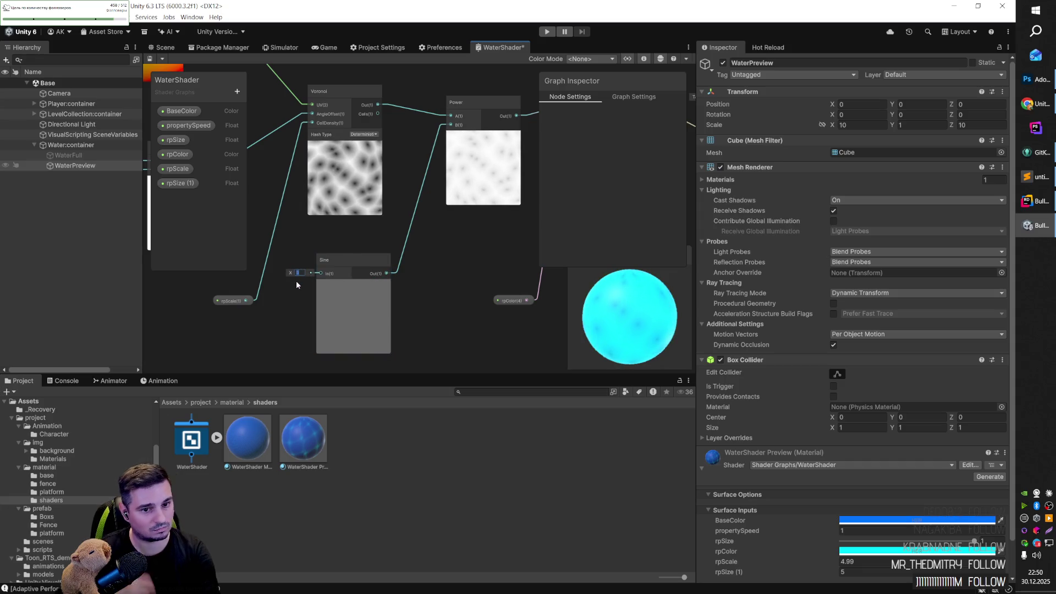
type("1")
key("Return")
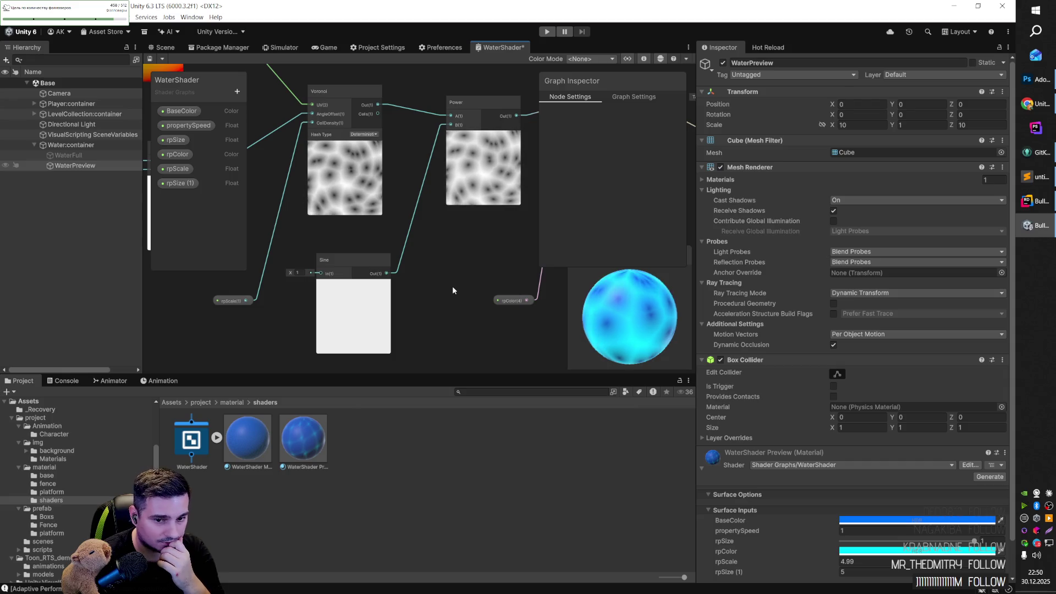
Step: Delete the Sine node and switch to the YouTube tutorial
left_click(383, 262)
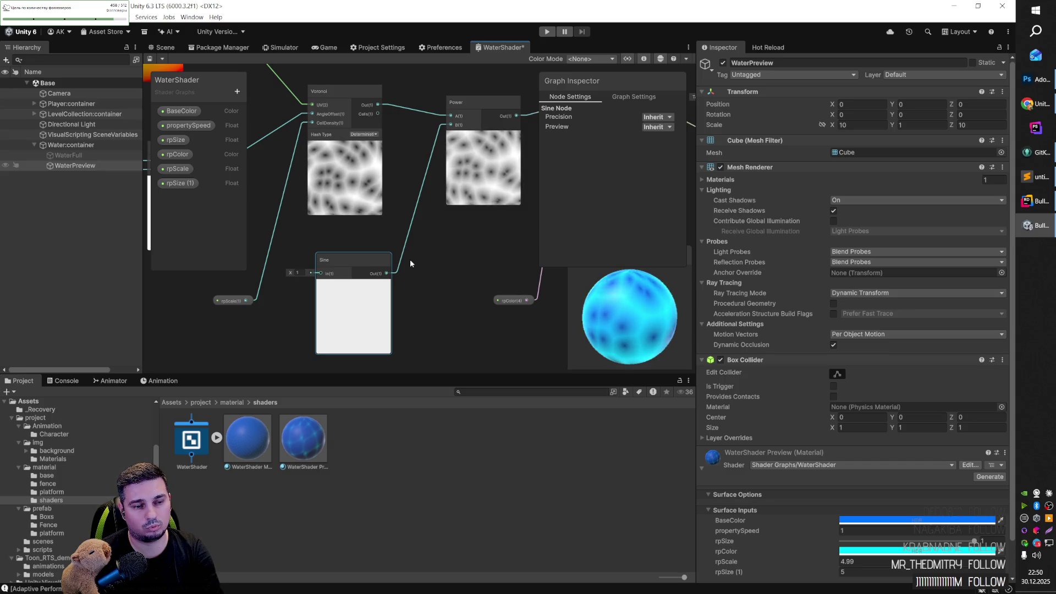
key("Delete")
key("alt+Tab")
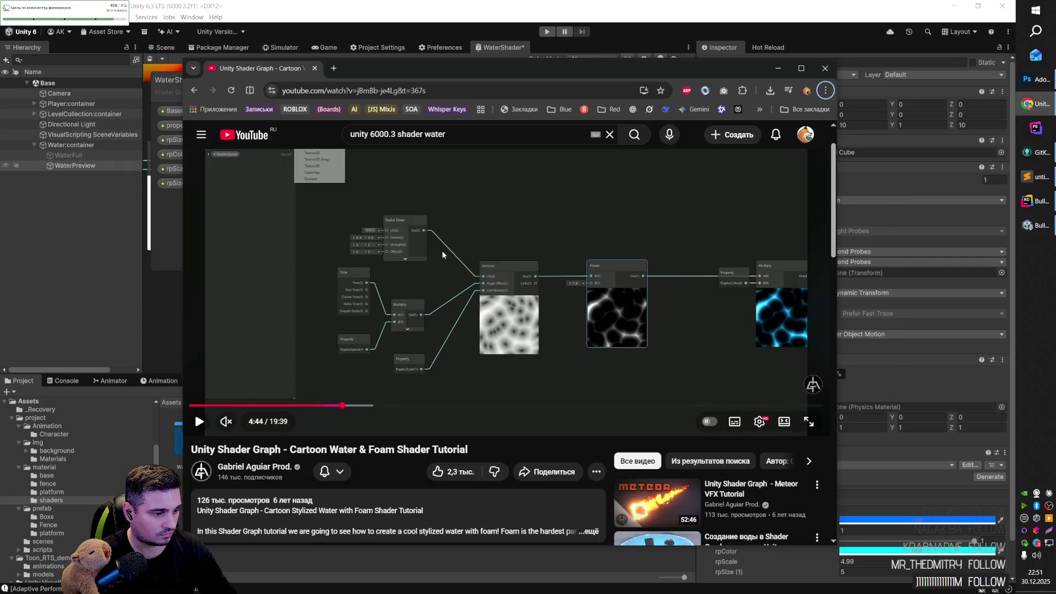
Step: Back in the shader graph, restore the deleted Sine node and nudge it right
key("alt+Tab")
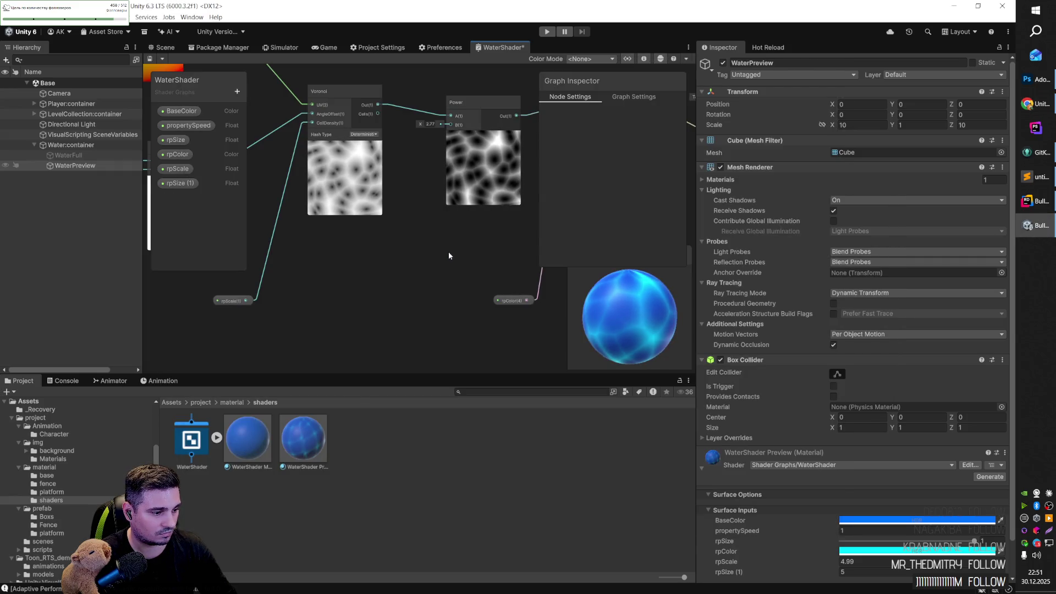
key("ctrl+z")
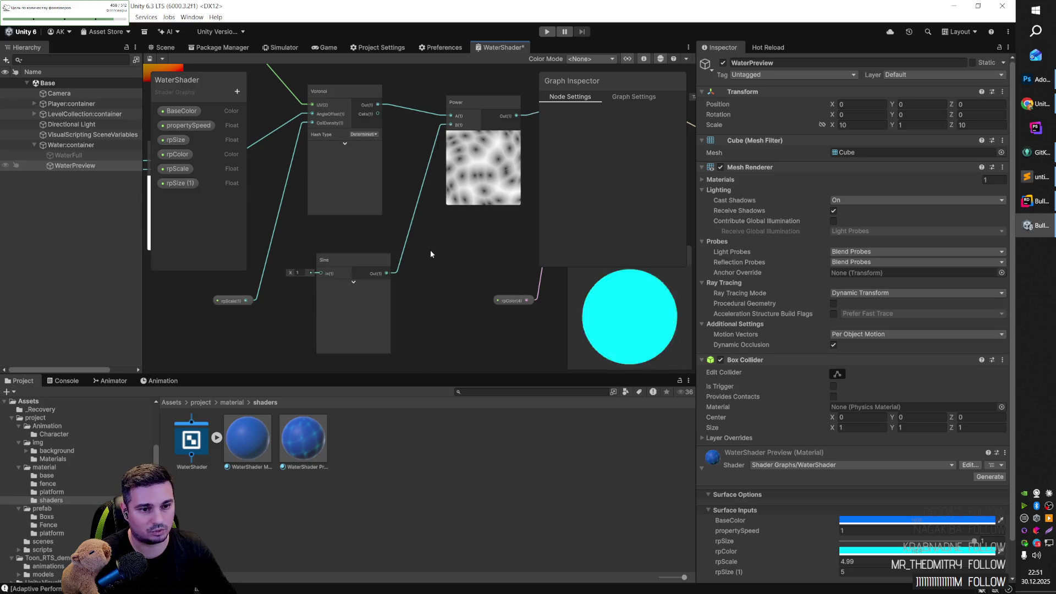
mouse_move(341, 271)
left_mouse_down()
mouse_move(382, 271)
mouse_move(373, 271)
mouse_move(411, 244)
left_mouse_up()
Step: Add a Procedural Gradient Noise node with Scale 5, wired into the Sine input
left_click_drag(275, 278, 302, 213)
right_click(300, 277)
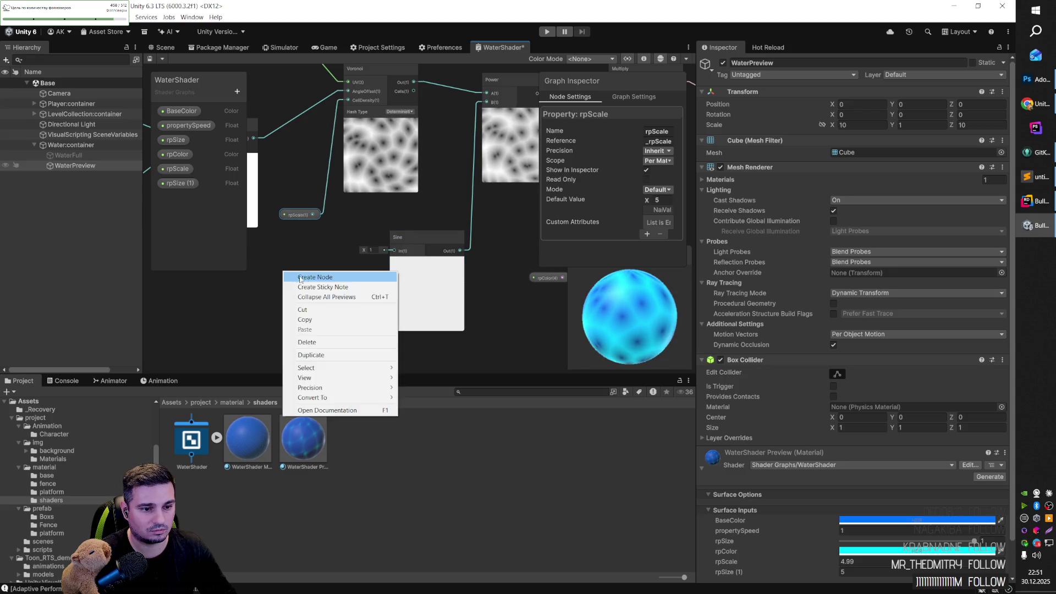
left_click(300, 279)
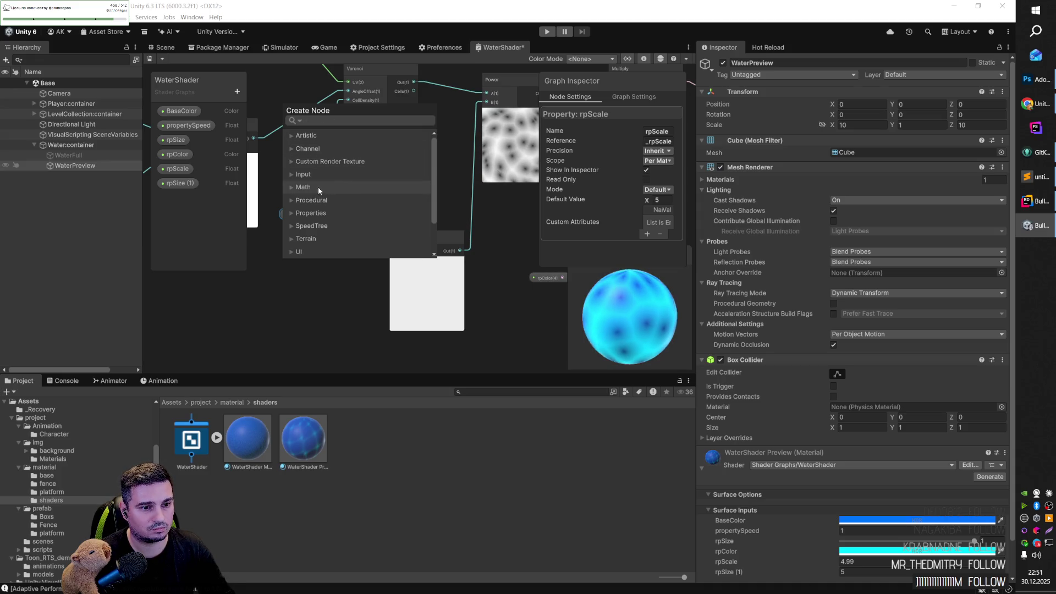
left_click(293, 201)
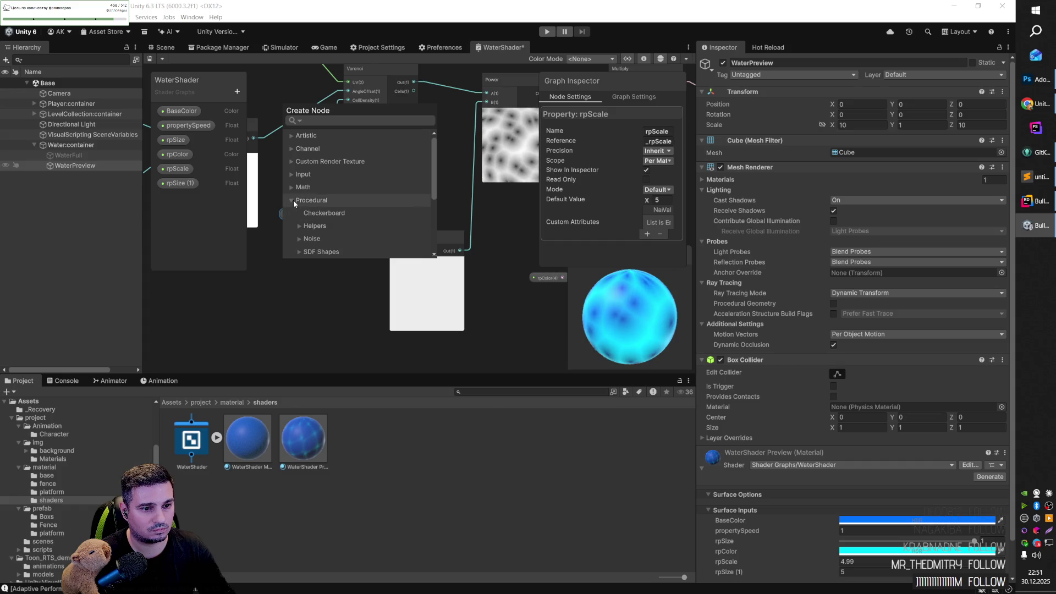
scroll(292, 200, "down", 2)
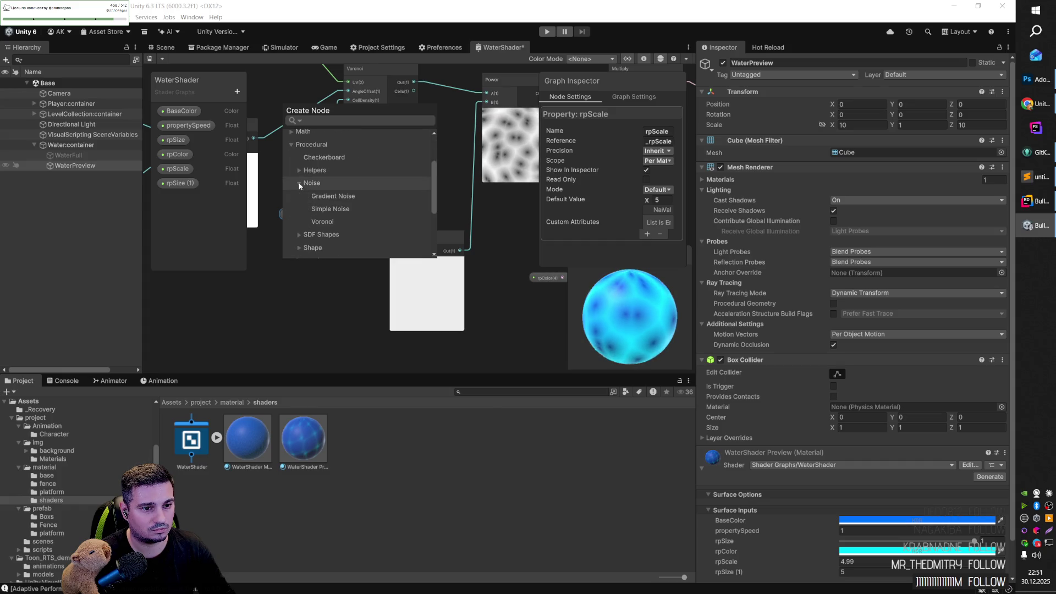
left_click(352, 197)
mouse_move(312, 283)
left_mouse_down()
mouse_move(306, 253)
mouse_move(394, 251)
left_mouse_up()
left_click(345, 282)
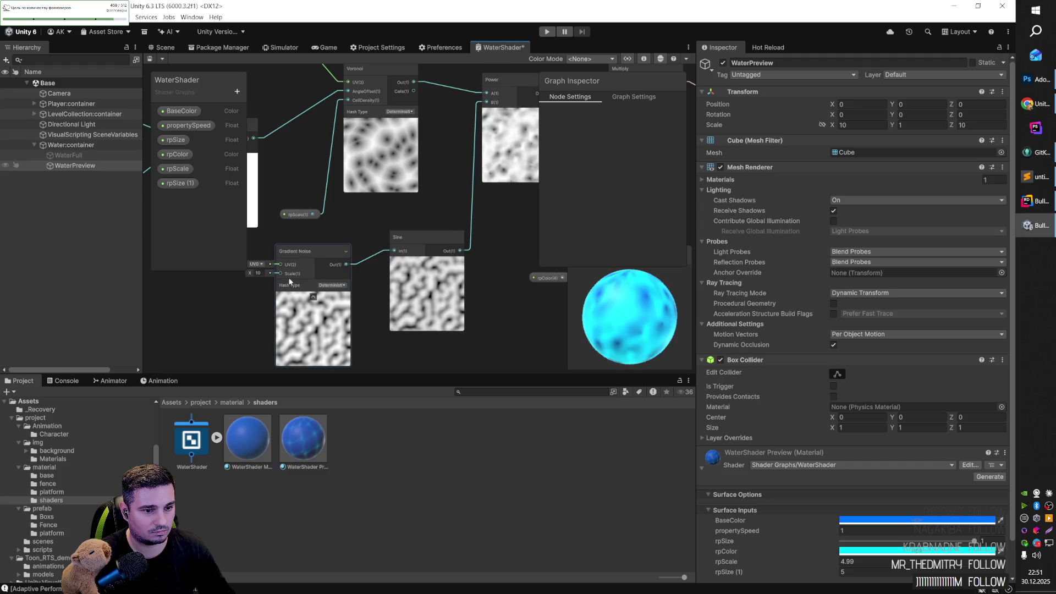
type("5")
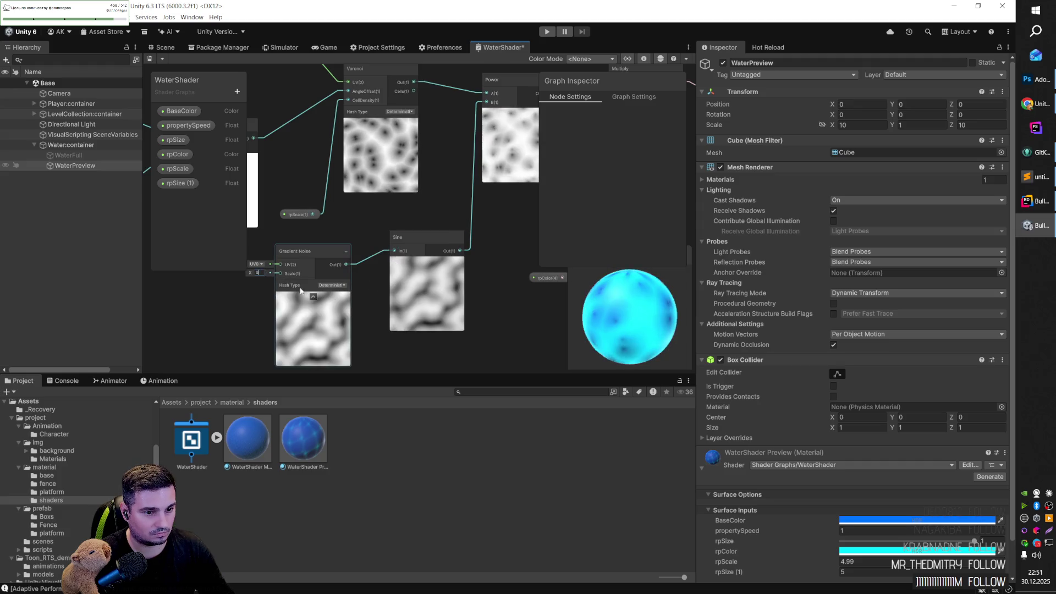
key("Return")
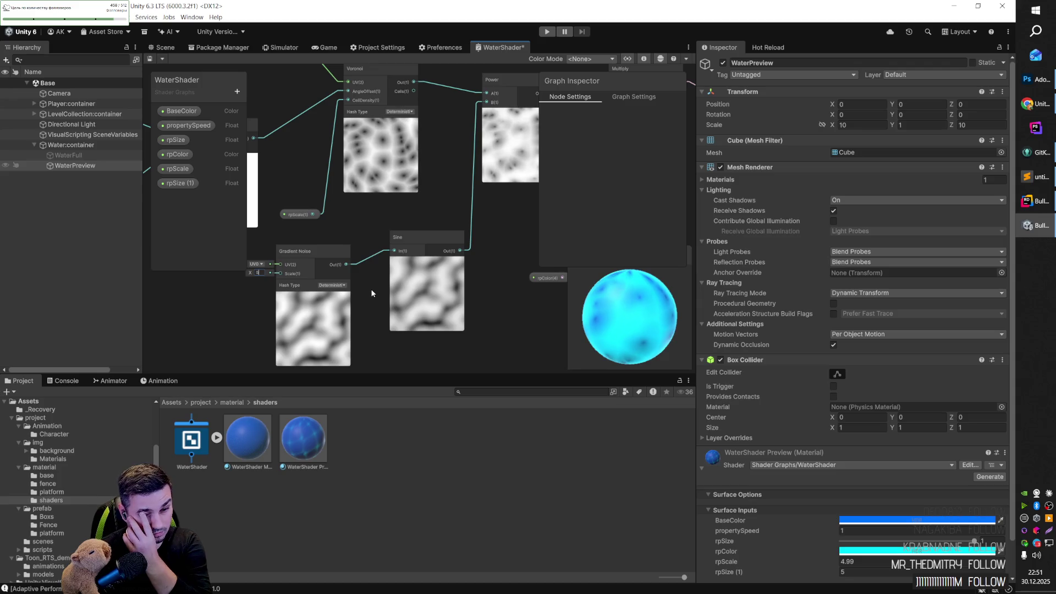
Step: Delete both the Gradient Noise and Sine nodes, then bring up the window switcher
right_click(488, 230)
left_click(496, 201)
mouse_move(472, 229)
left_mouse_down()
mouse_move(384, 242)
mouse_move(453, 220)
left_mouse_up()
left_click(316, 243)
key("Delete")
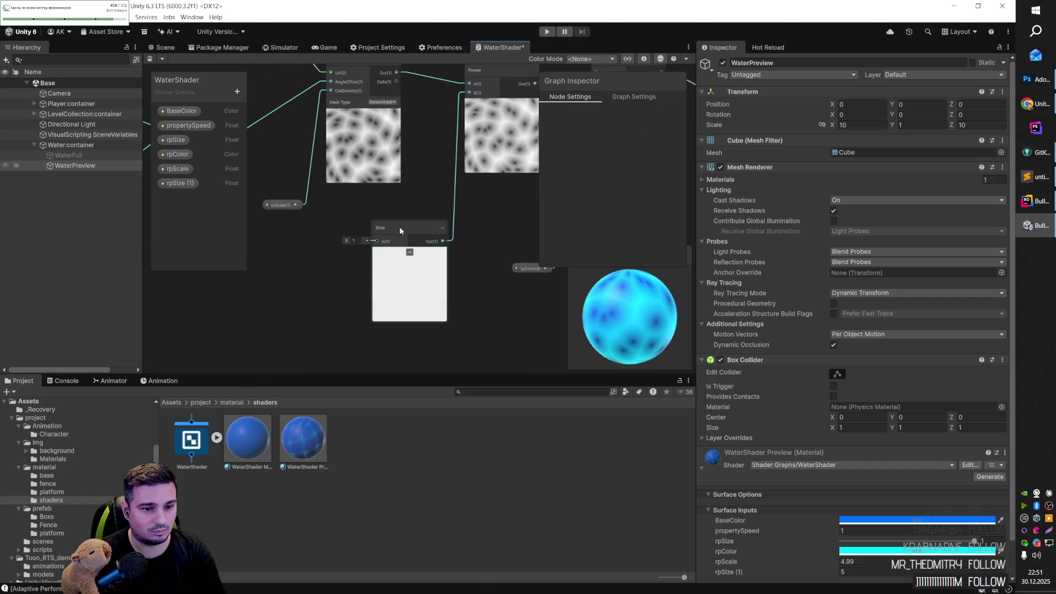
left_click(422, 225)
key("Delete")
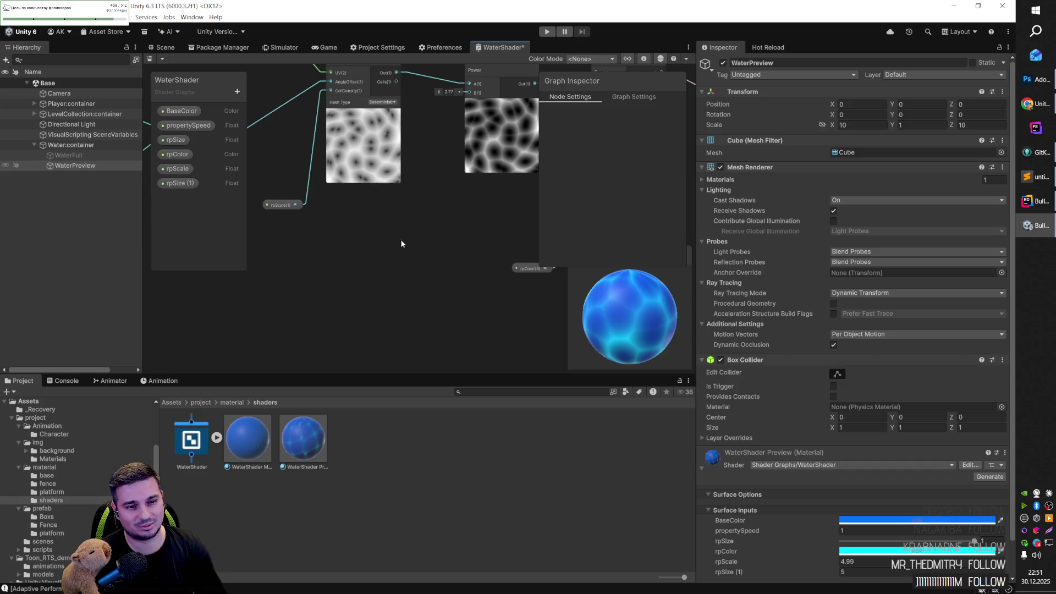
key("alt+Tab")
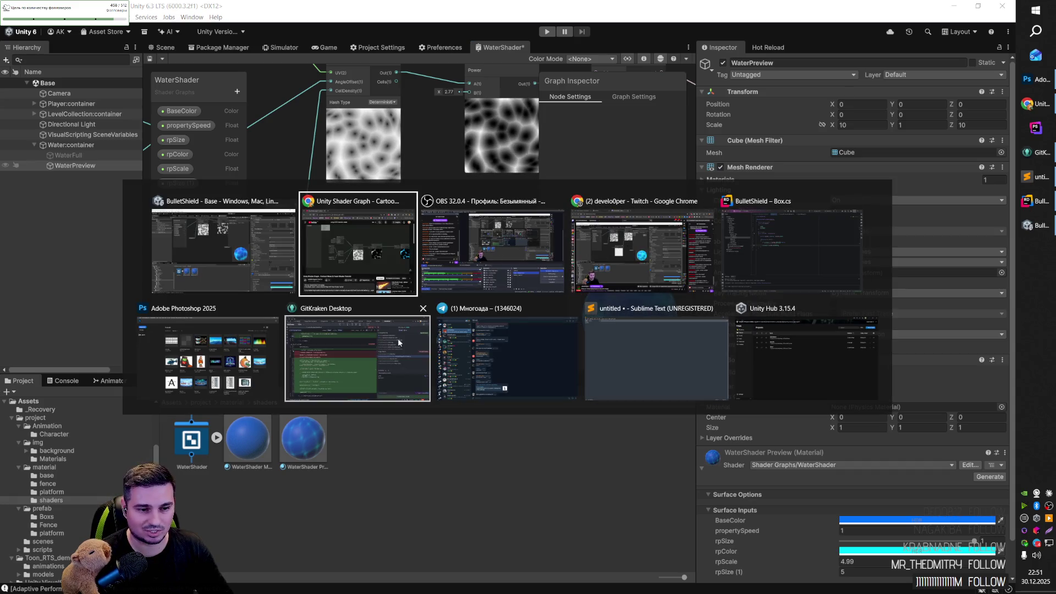
Step: Return to the tutorial video tab, resume playback and skip ahead with the arrow keys
left_click(349, 240)
left_click(632, 110)
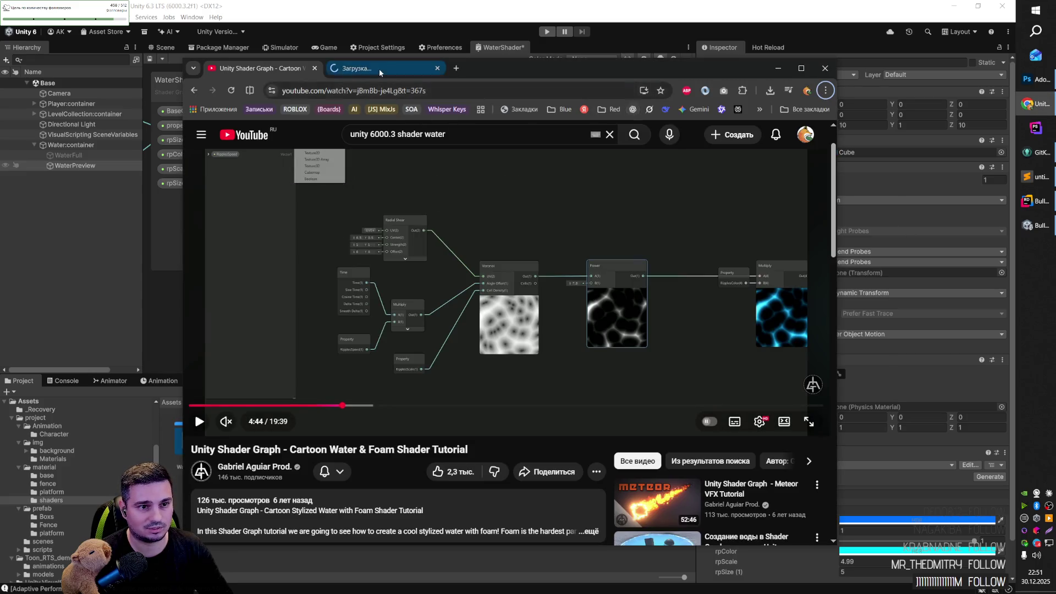
left_click(279, 74)
left_click(493, 369)
key("Right")
key("Right")
key("Right")
key("Right")
key("Right")
key("Right")
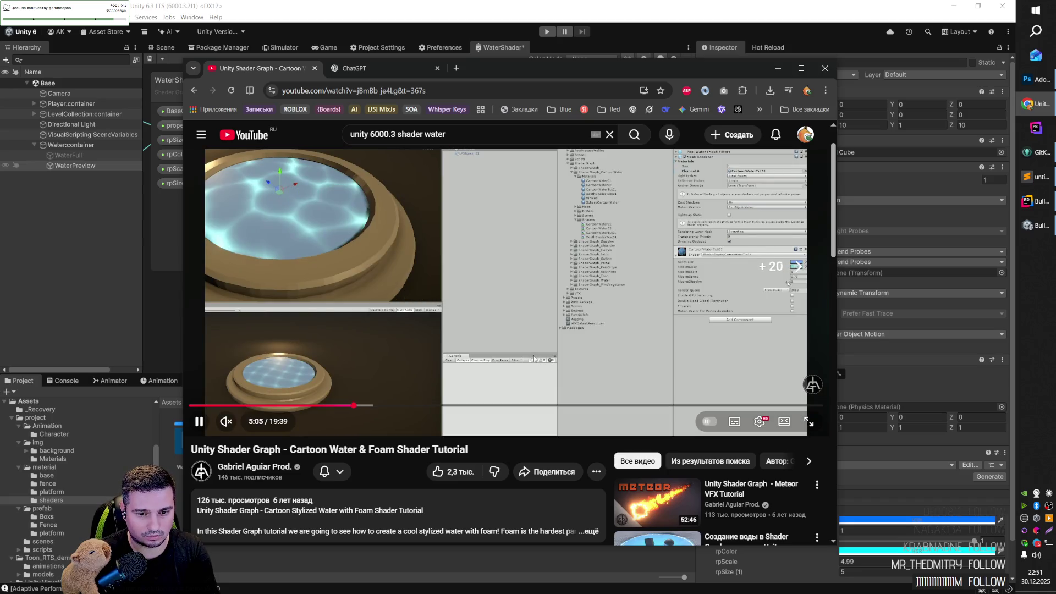
key("Right")
key("Right")
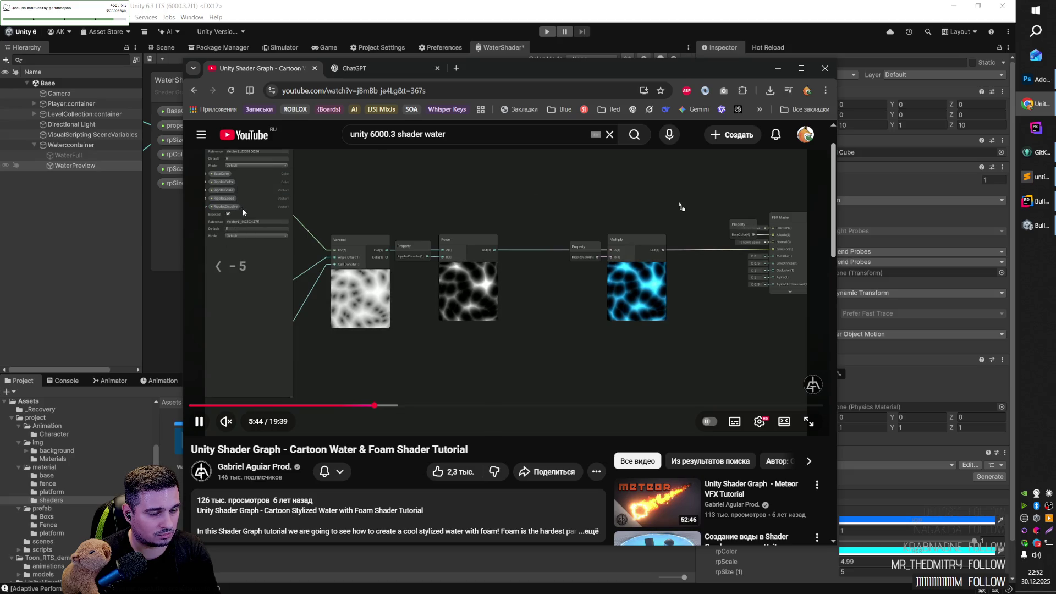
key("Left")
key("Left")
key("Right")
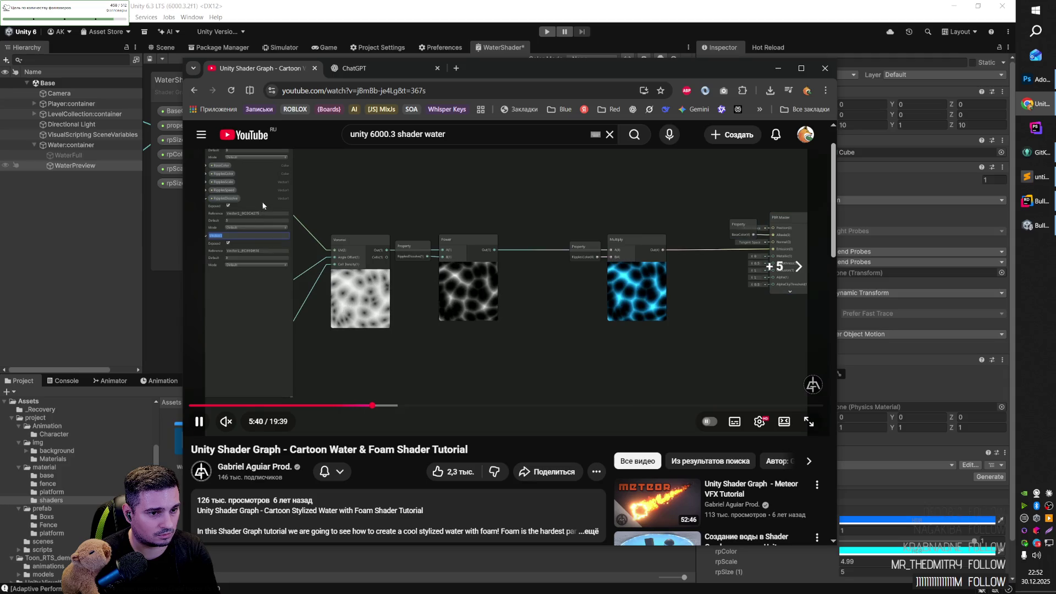
key("Left")
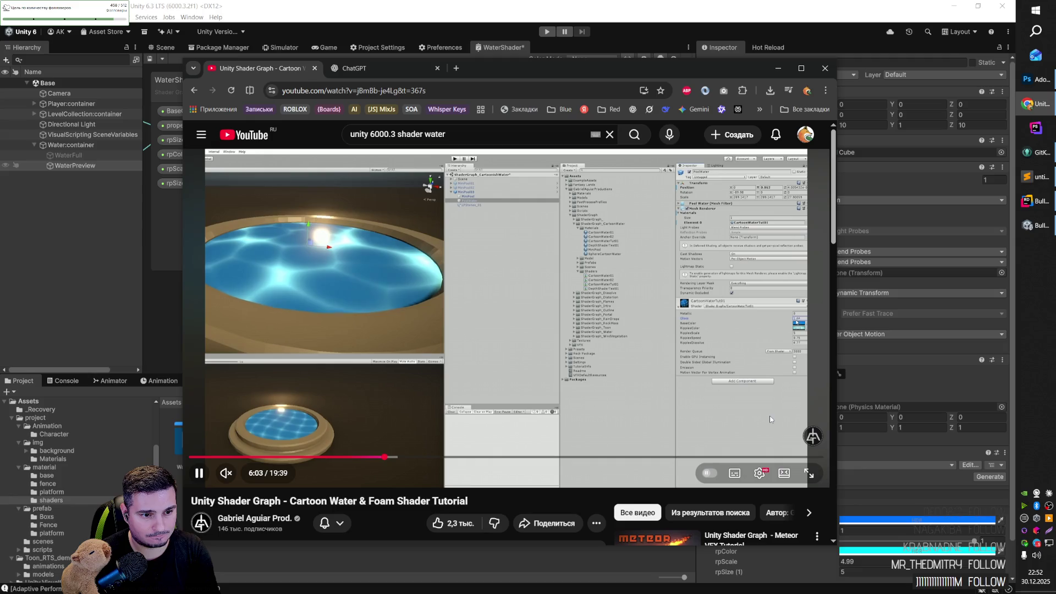
Step: Seek the tutorial to 6:44, pause it and make it fullscreen
key("Right")
key("Right")
key("Right")
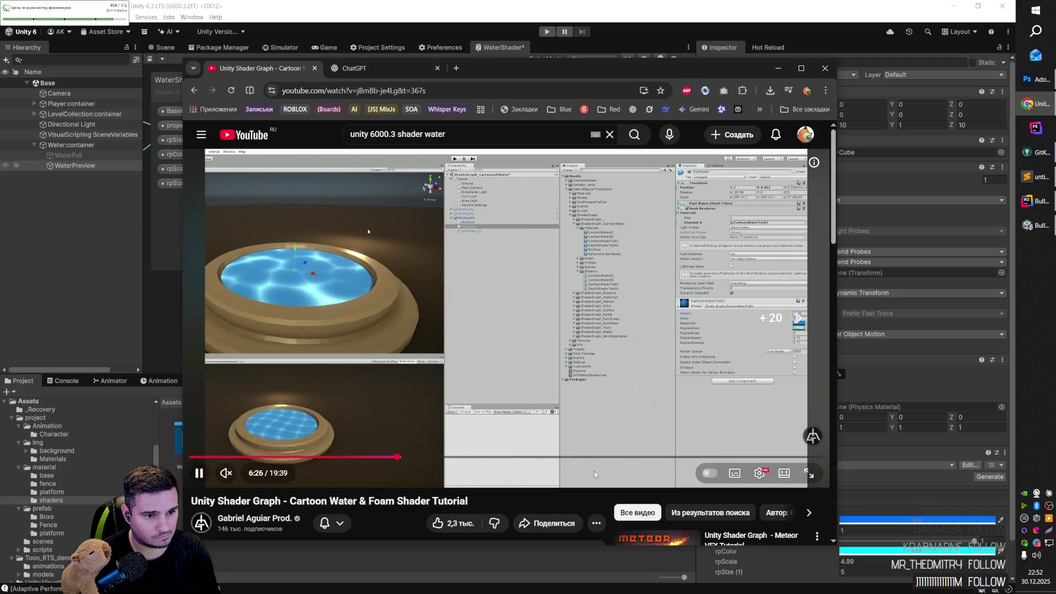
key("Right")
key("Right")
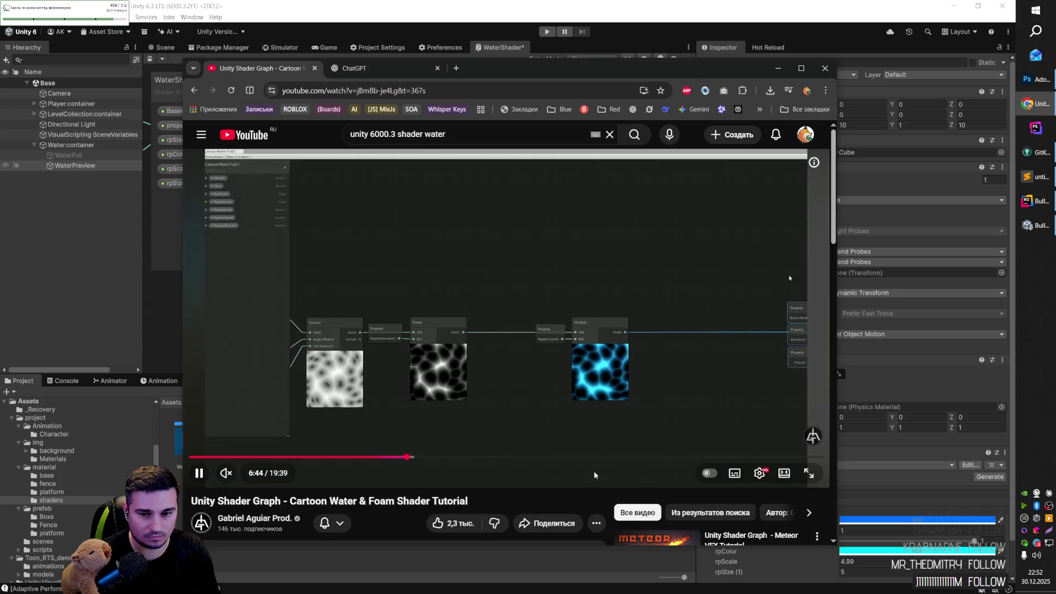
key("Right")
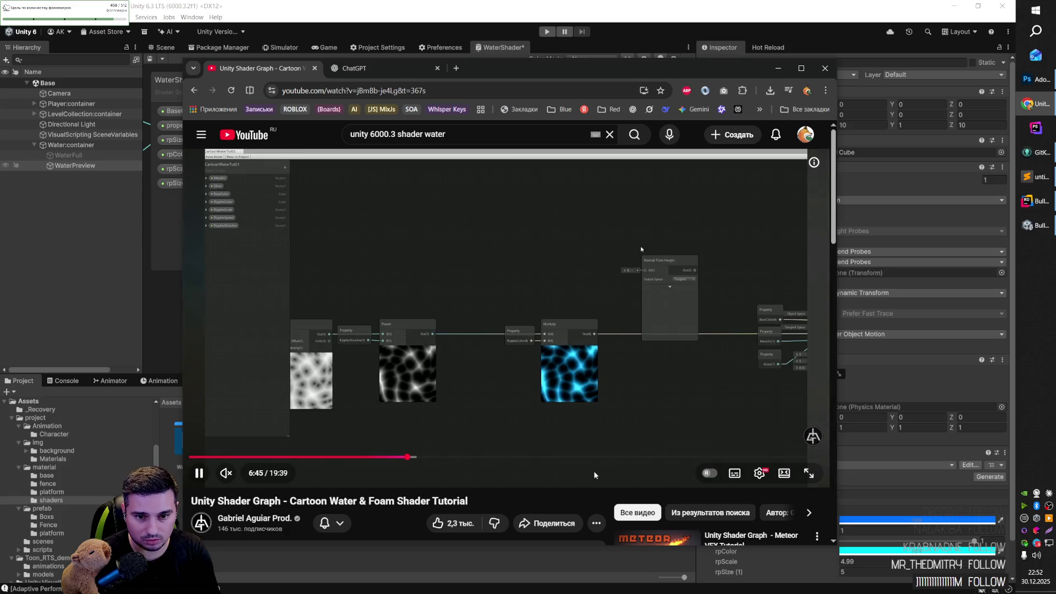
key("Left")
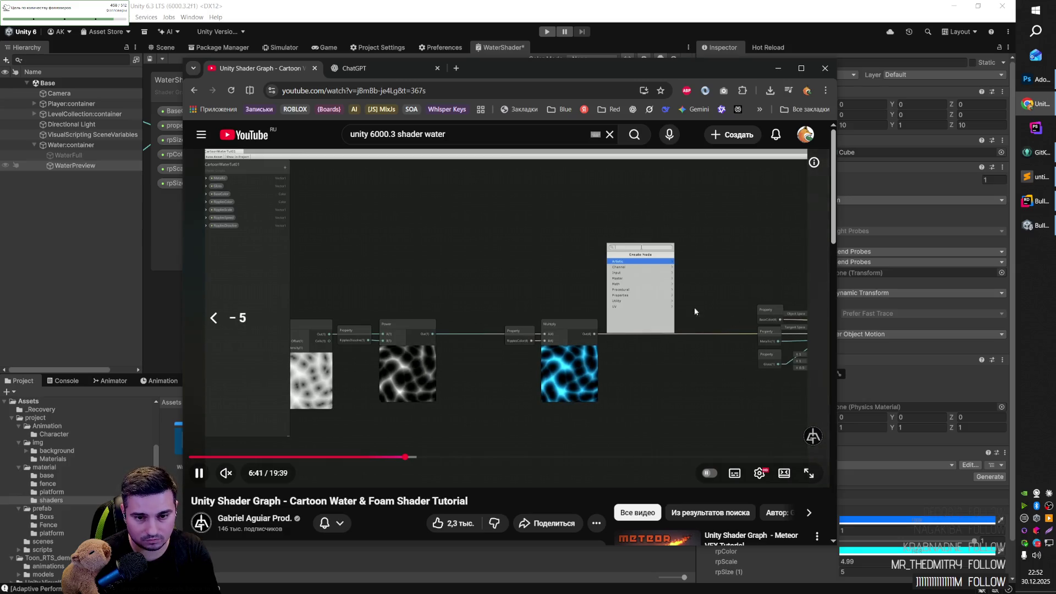
left_click(668, 384)
left_click(807, 473)
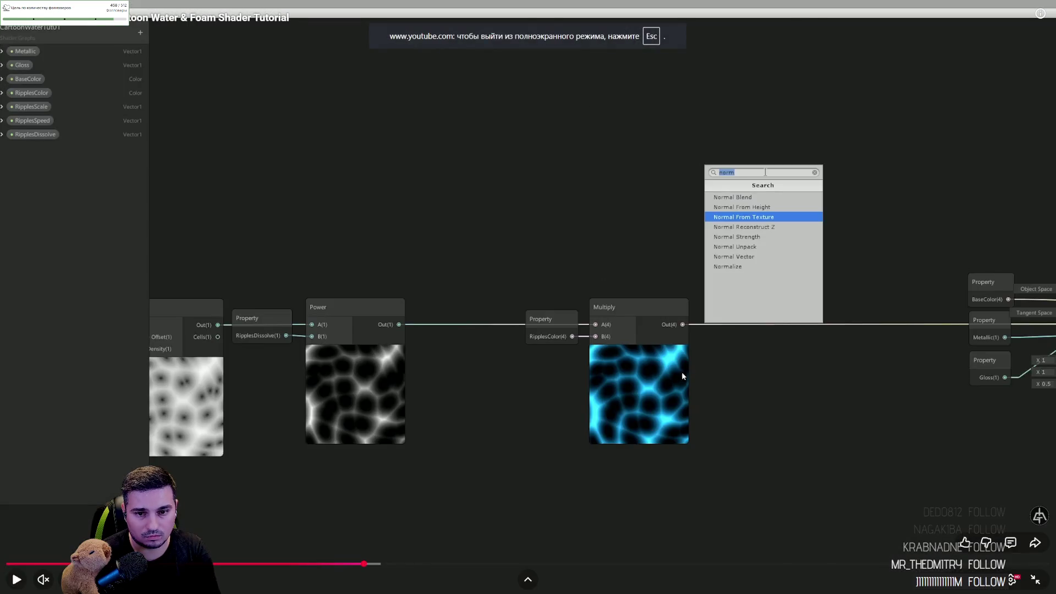
Step: Play the fullscreen tutorial through the Normal From Height and Normal Blend branches, nudging five seconds
left_click(758, 379)
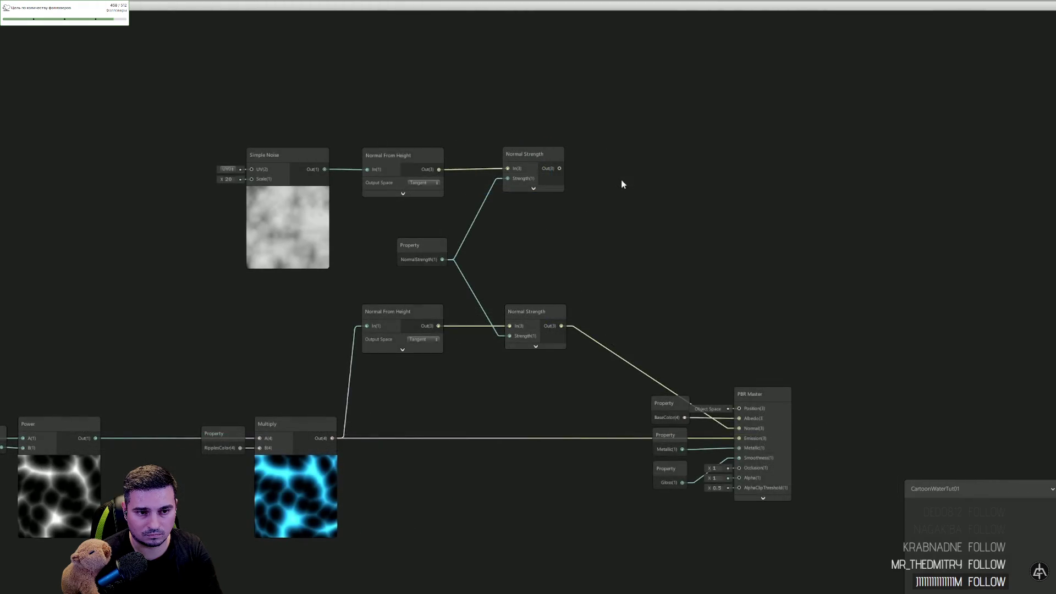
mouse_move(609, 581)
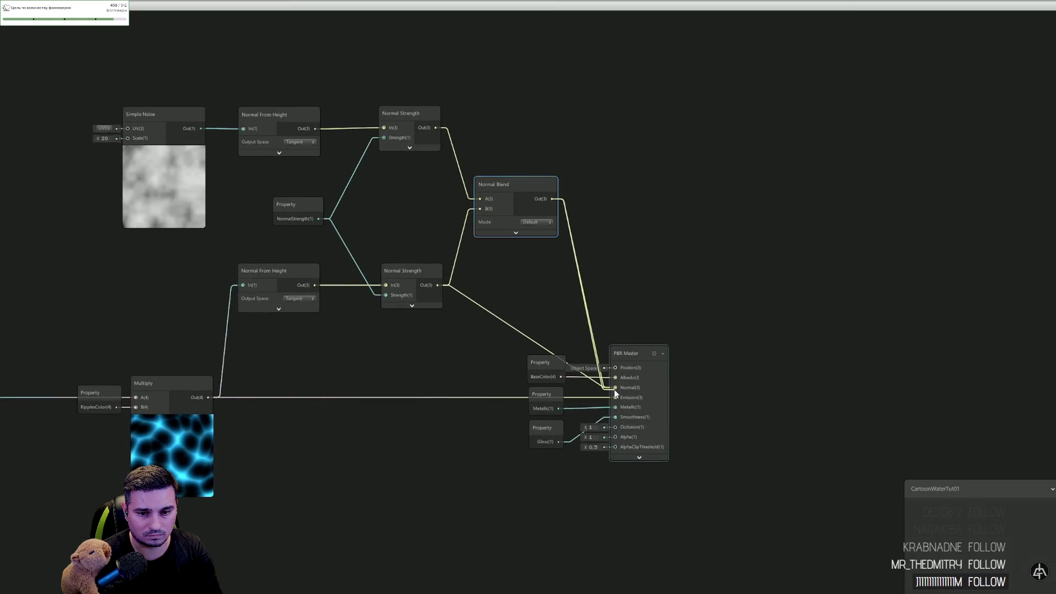
mouse_move(609, 581)
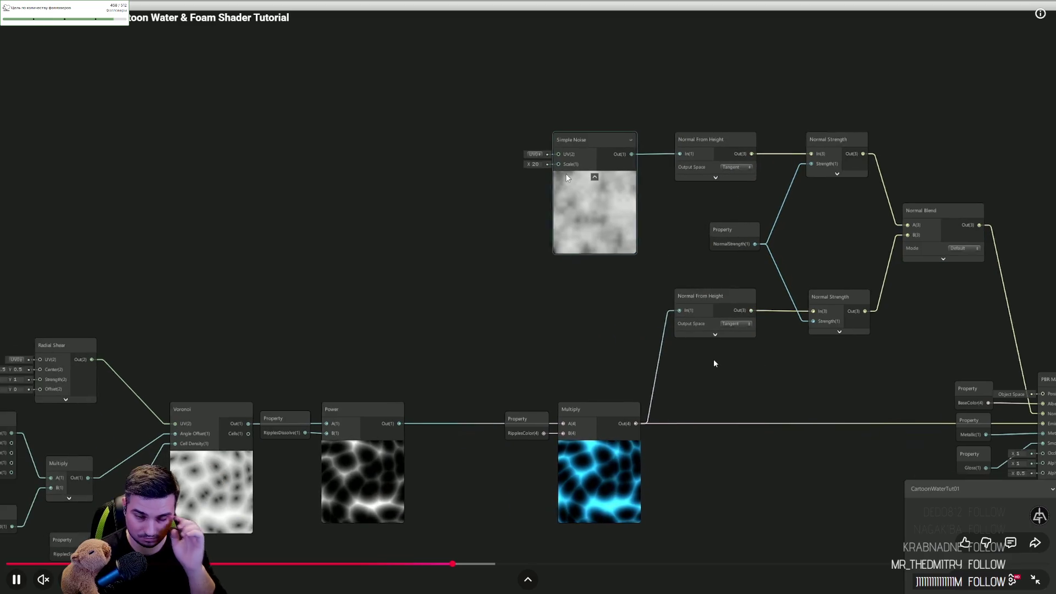
key("Right")
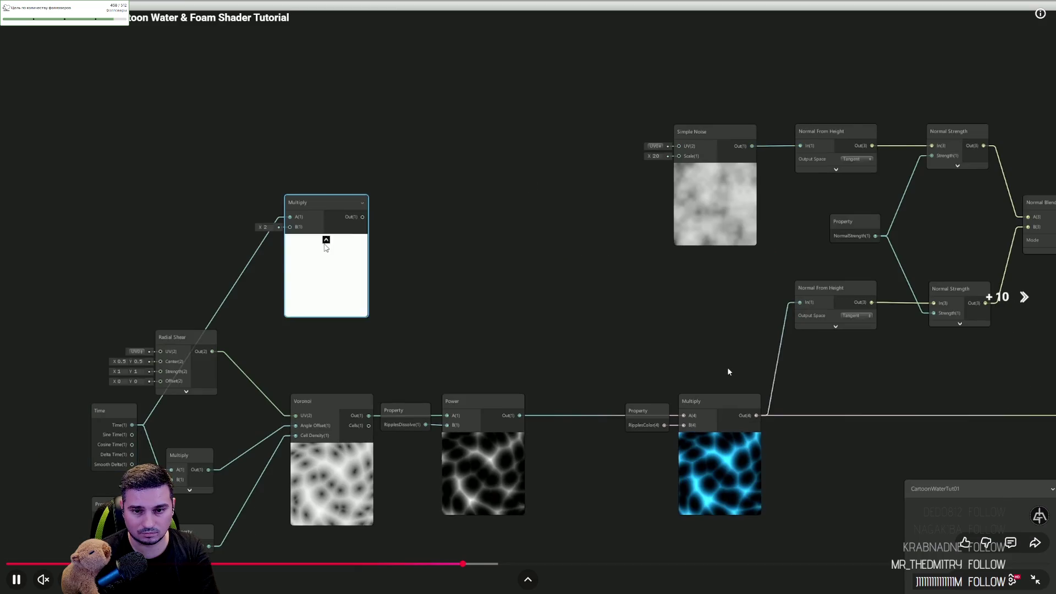
key("Left")
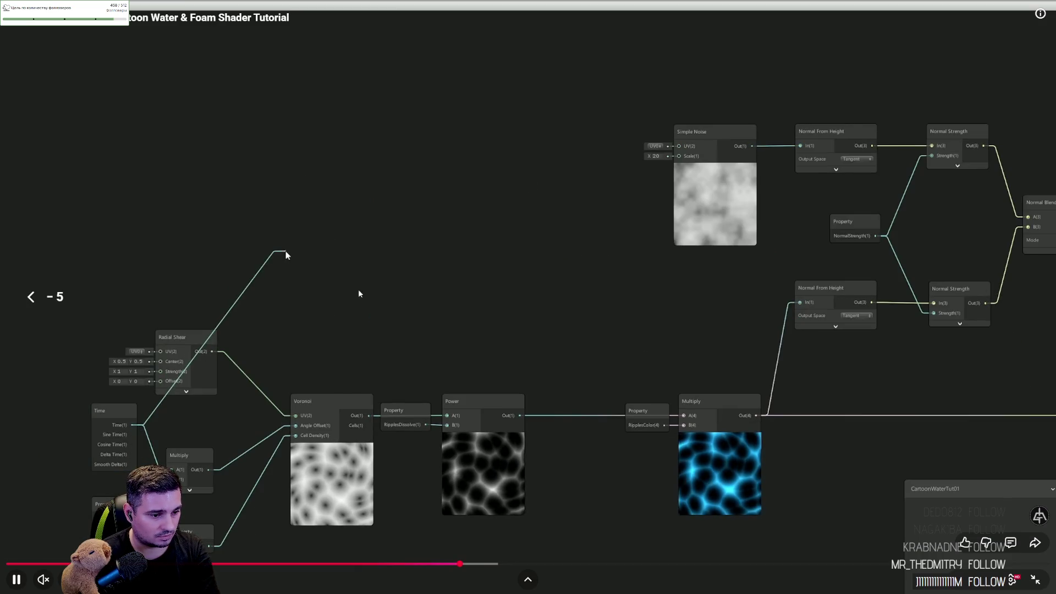
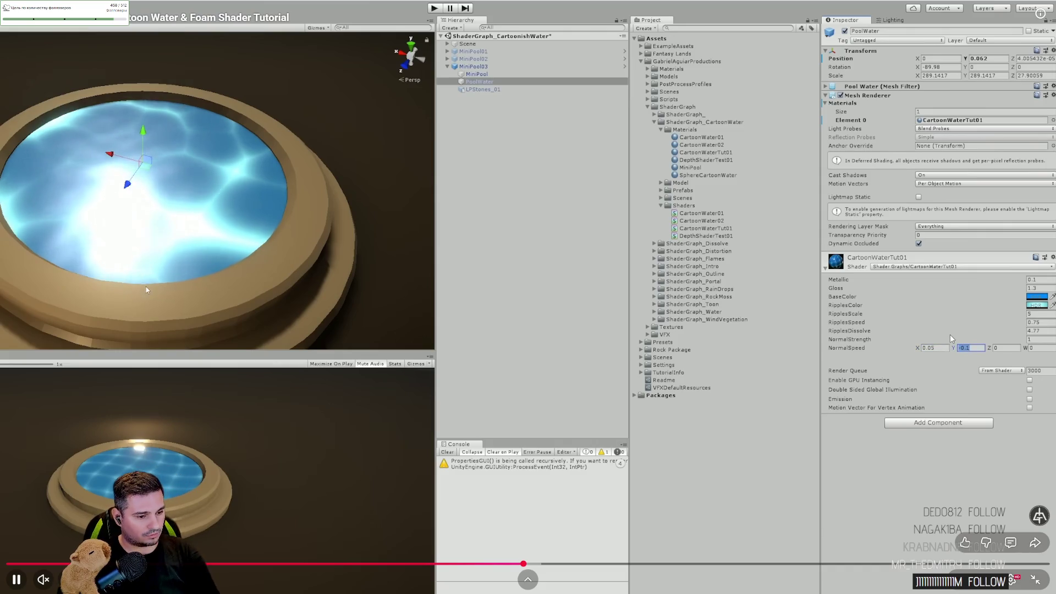
Step: Pause the cartoon water tutorial at 10:25 outside fullscreen and switch to the ChatGPT tab
key("l")
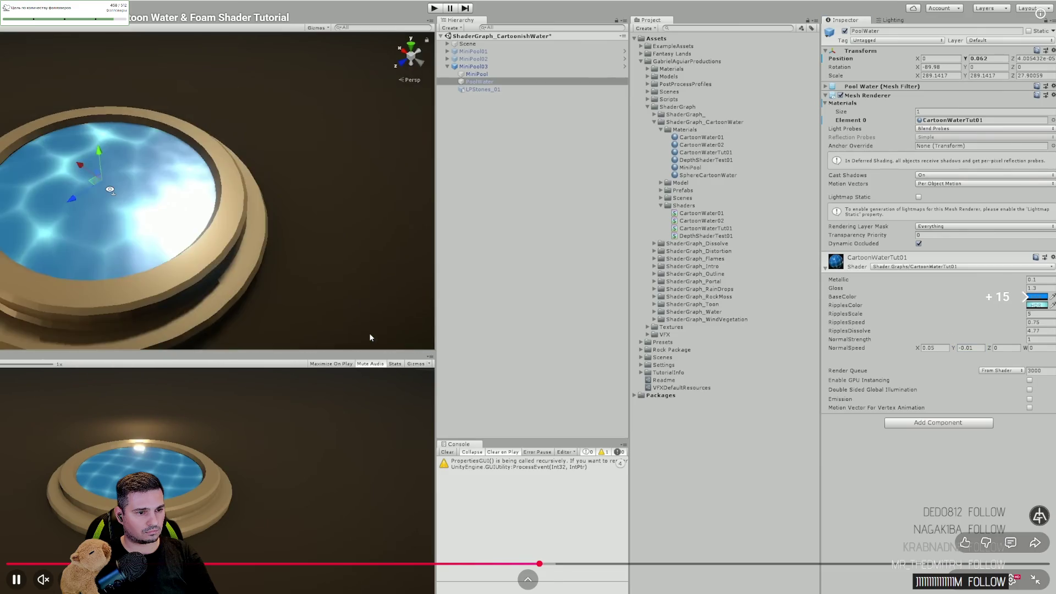
key("l")
key("l")
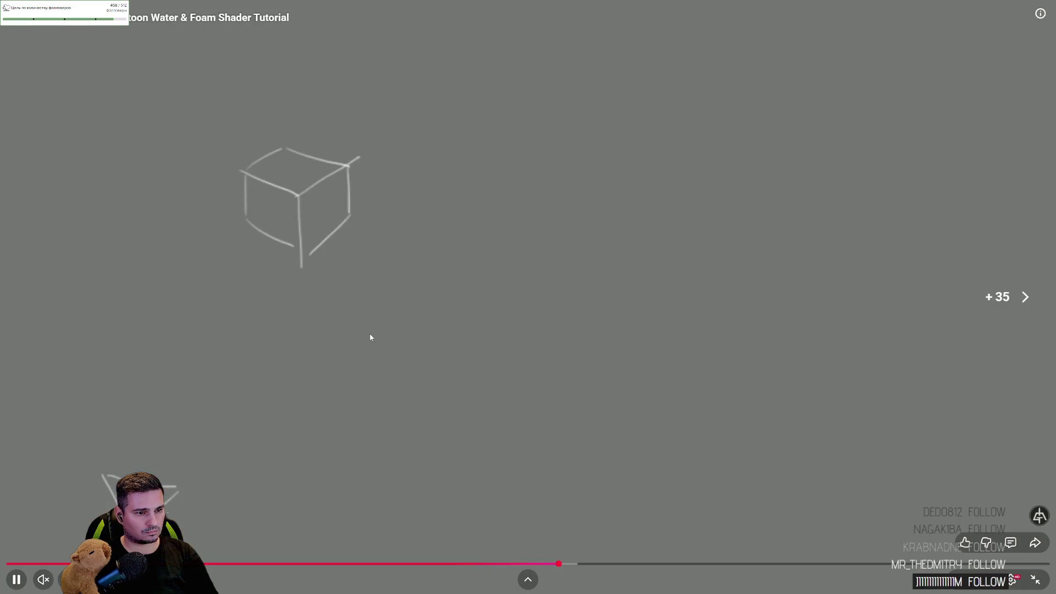
left_click(530, 351)
key("Escape")
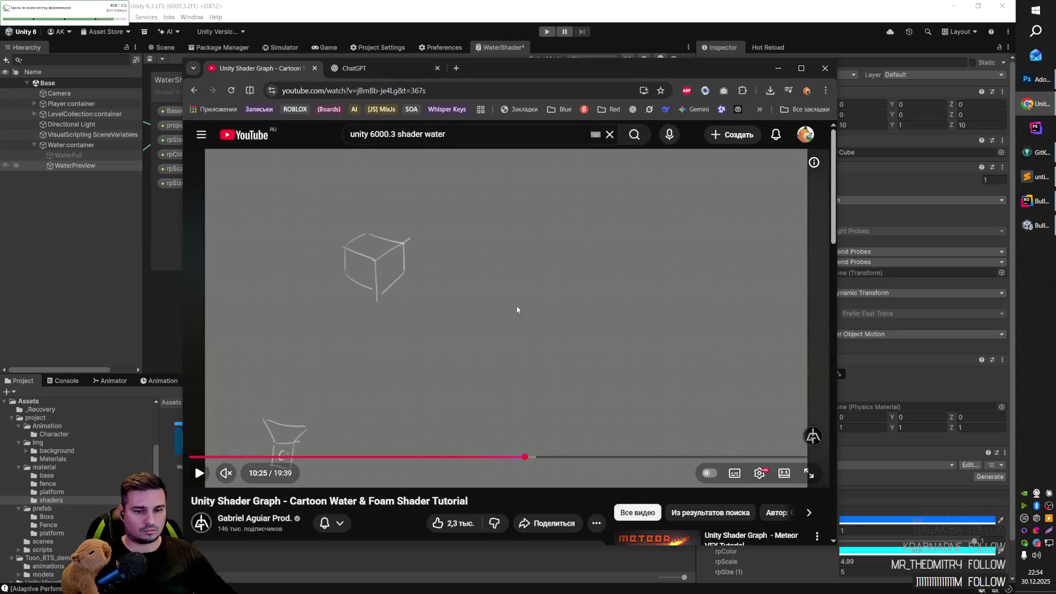
left_click(420, 71)
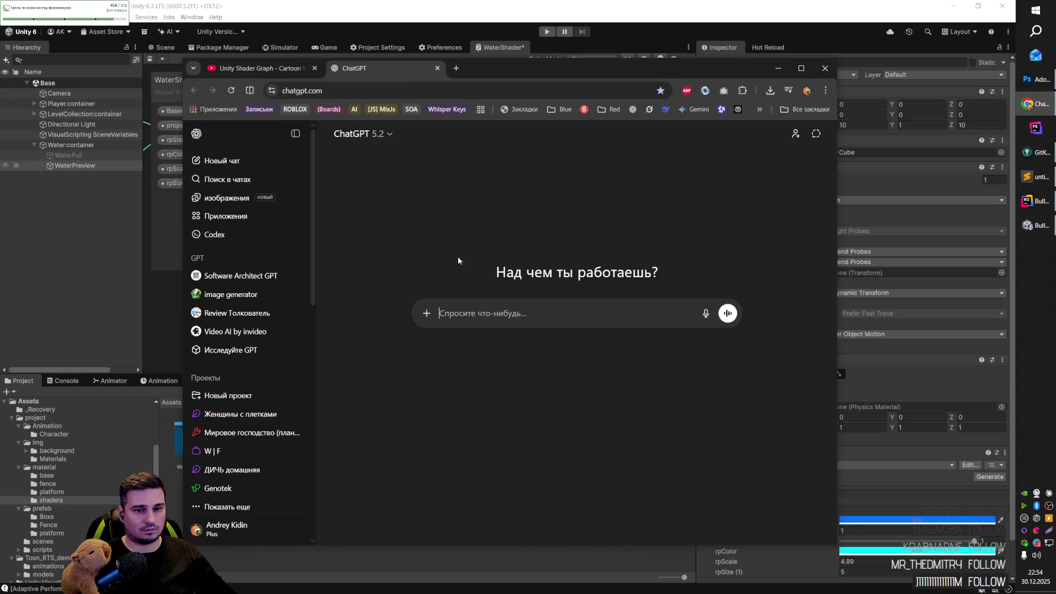
Step: Ask ChatGPT in Russian how Unity can vary a Shader Graph parameter between two values every n seconds
type("Rfrbvb rjvgjytynfvb d")
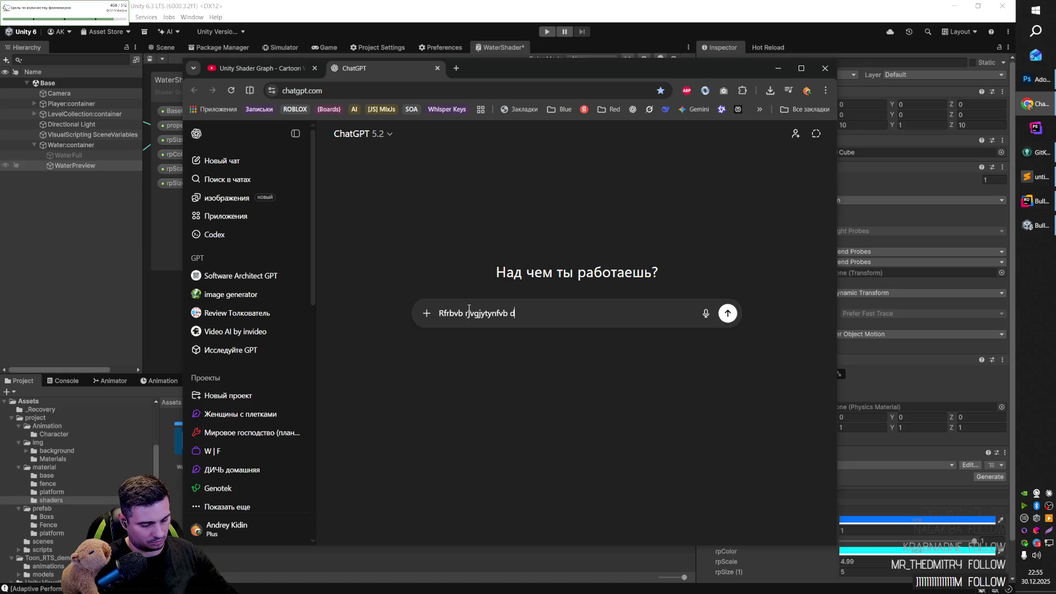
key("ctrl+a")
type("u")
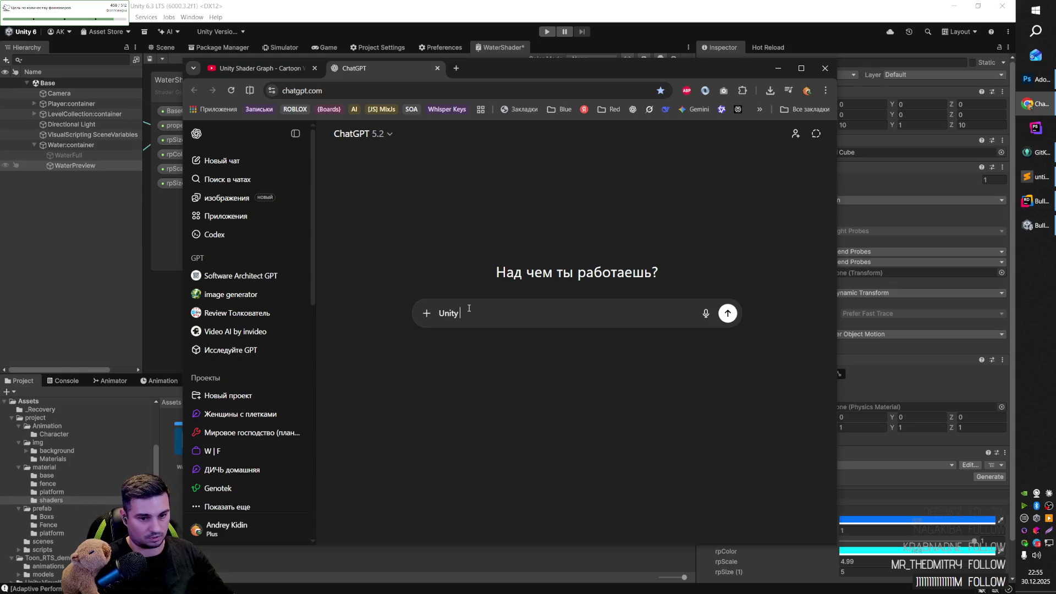
type("к")
type("ми")
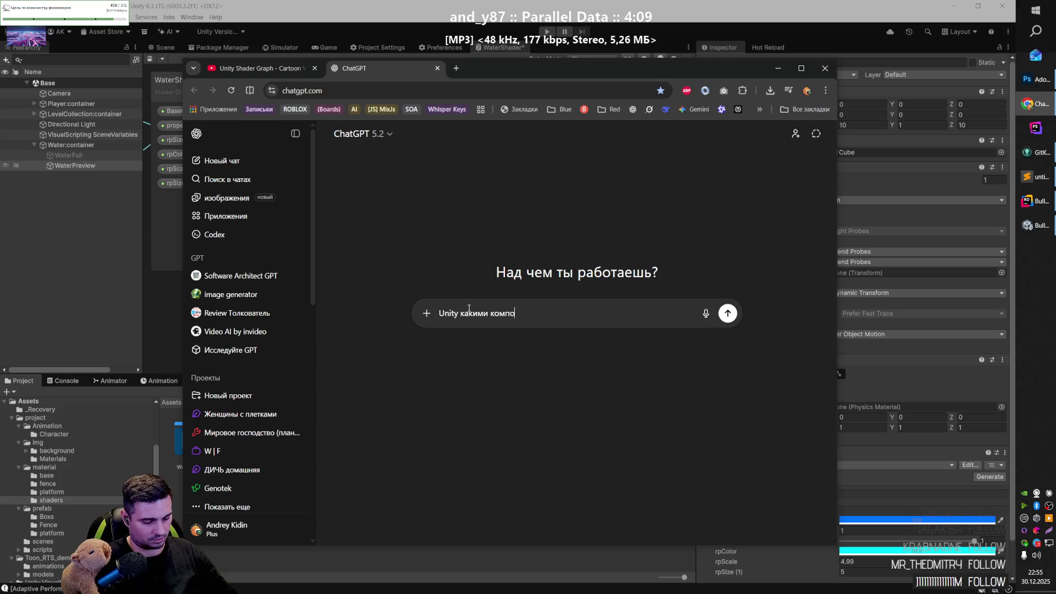
type("тами я моуг динимически менять п")
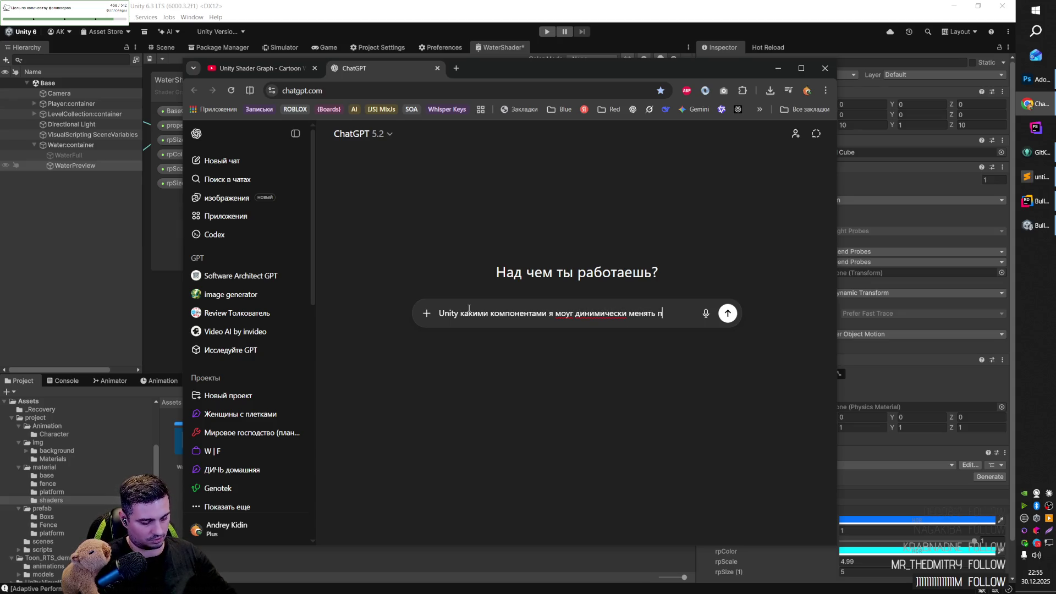
type("араметр в Shader Gra")
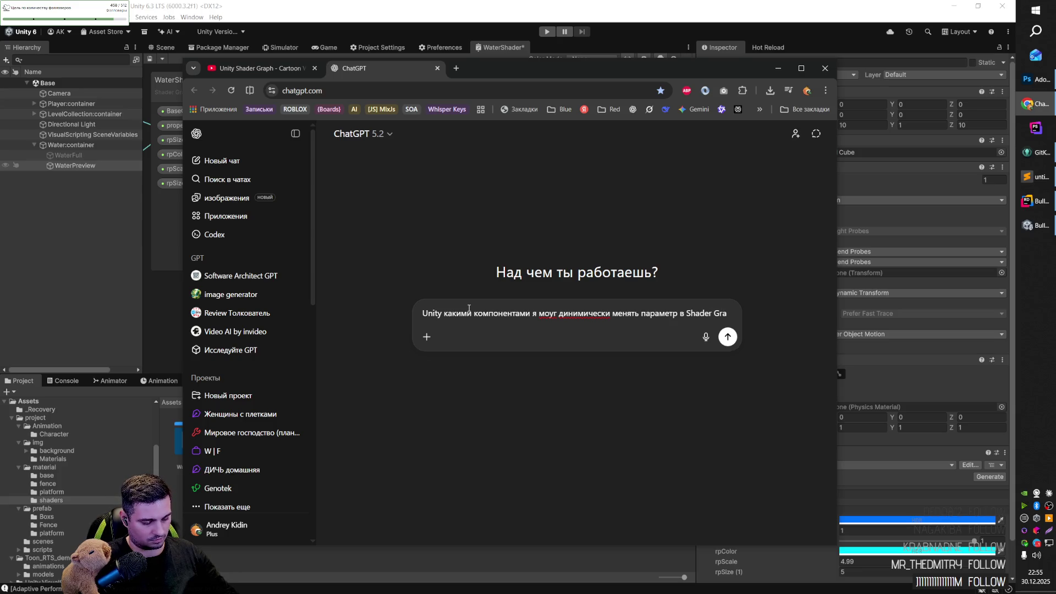
type("ph")
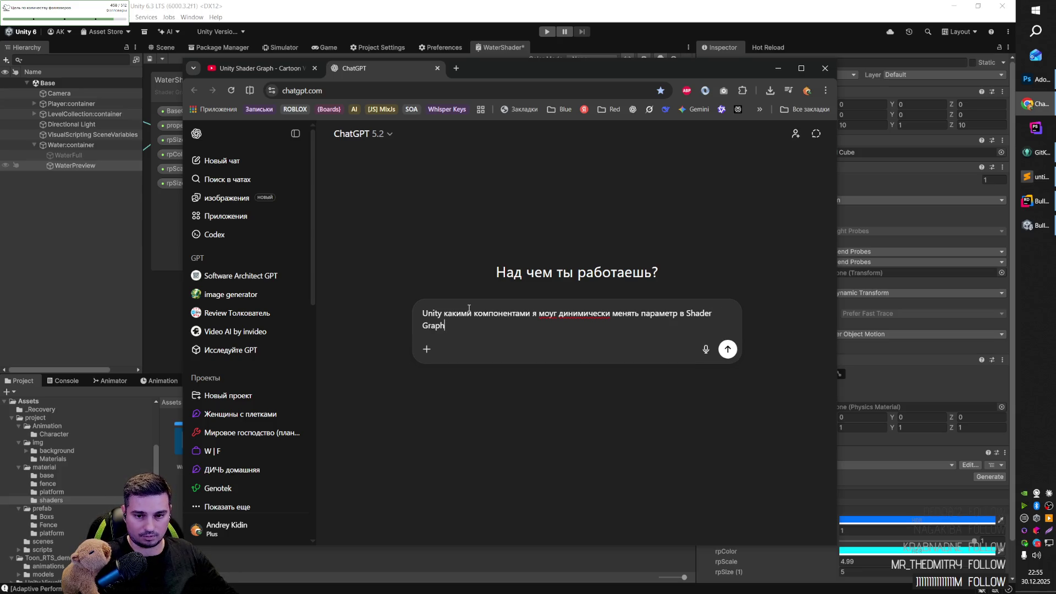
key("Delete")
key("Delete")
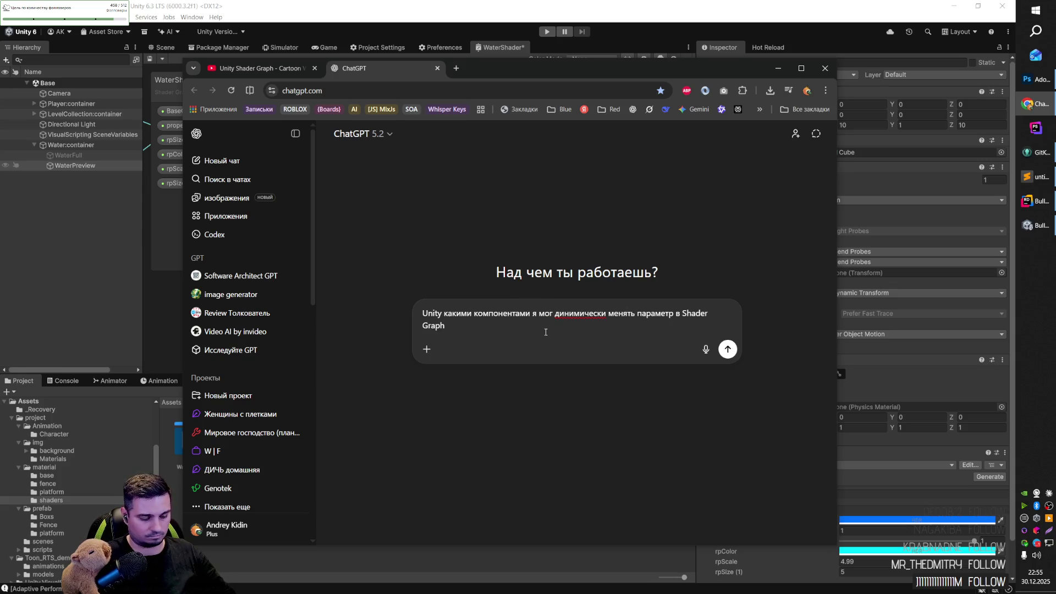
type("гу дин")
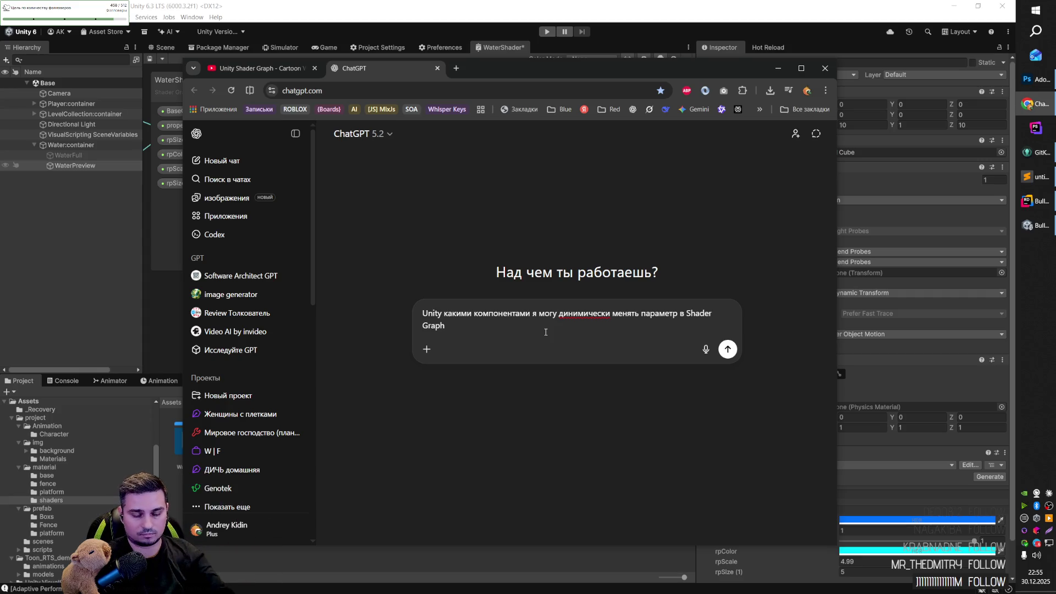
type("а")
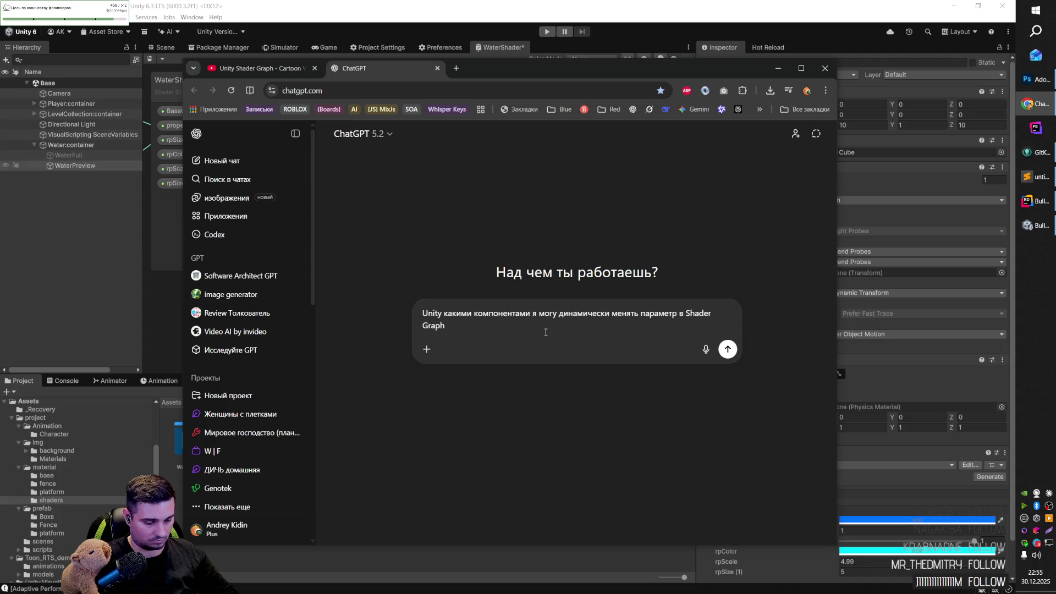
key("shift+Return")
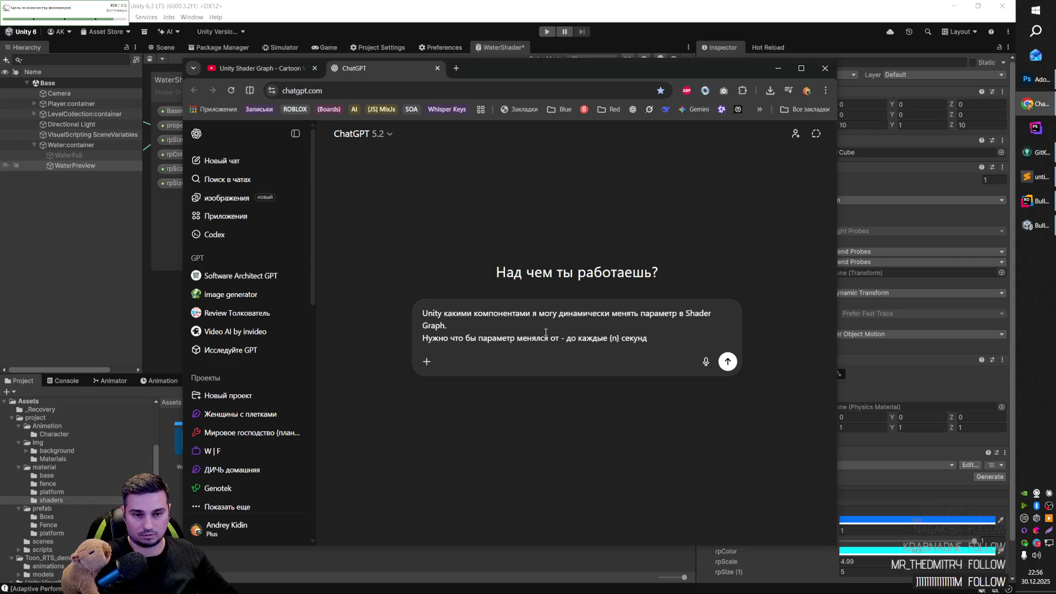
key("Return")
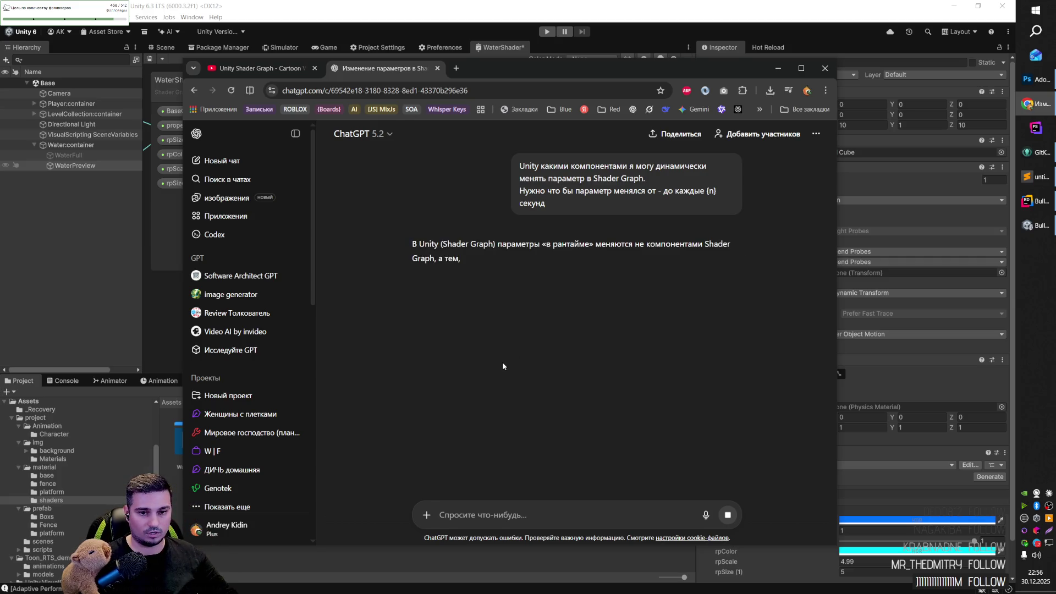
Step: Read the answer's steps for creating an Exposed Shader Graph parameter with a Reference name
key("alt+Tab")
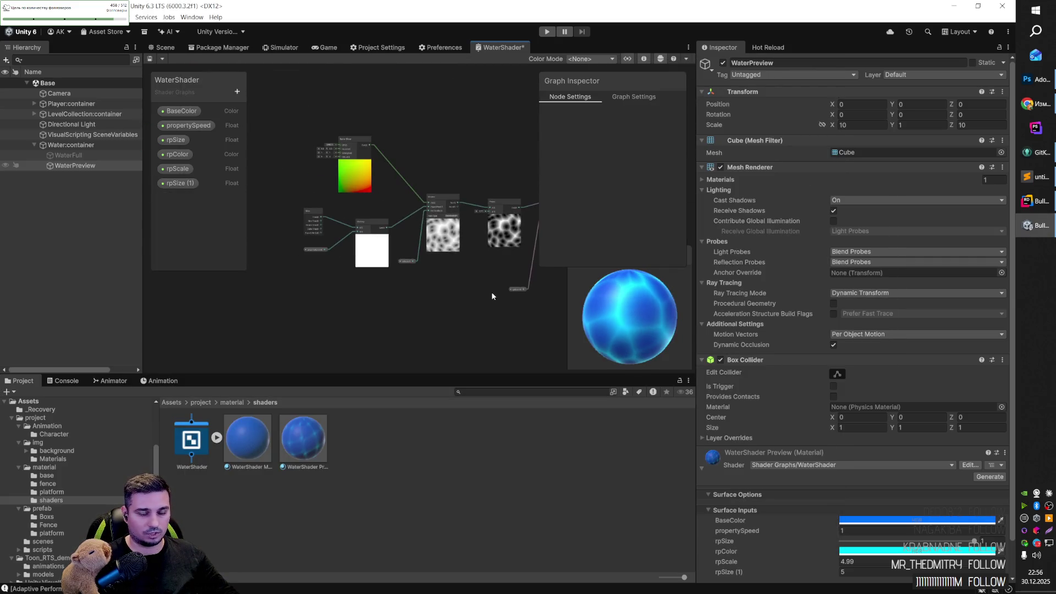
scroll(398, 307, "up", 5)
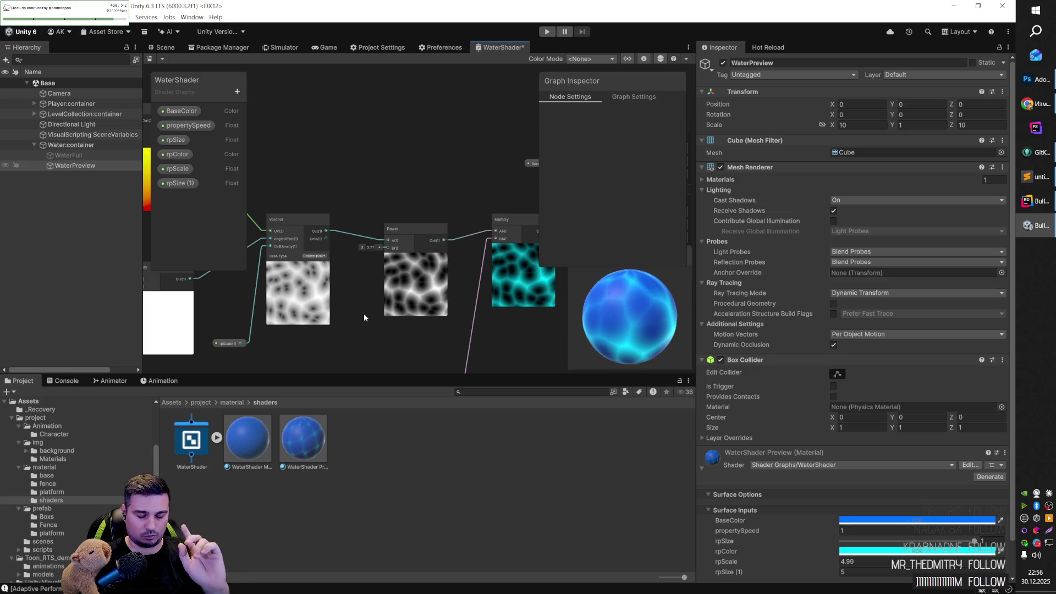
key("alt+Tab")
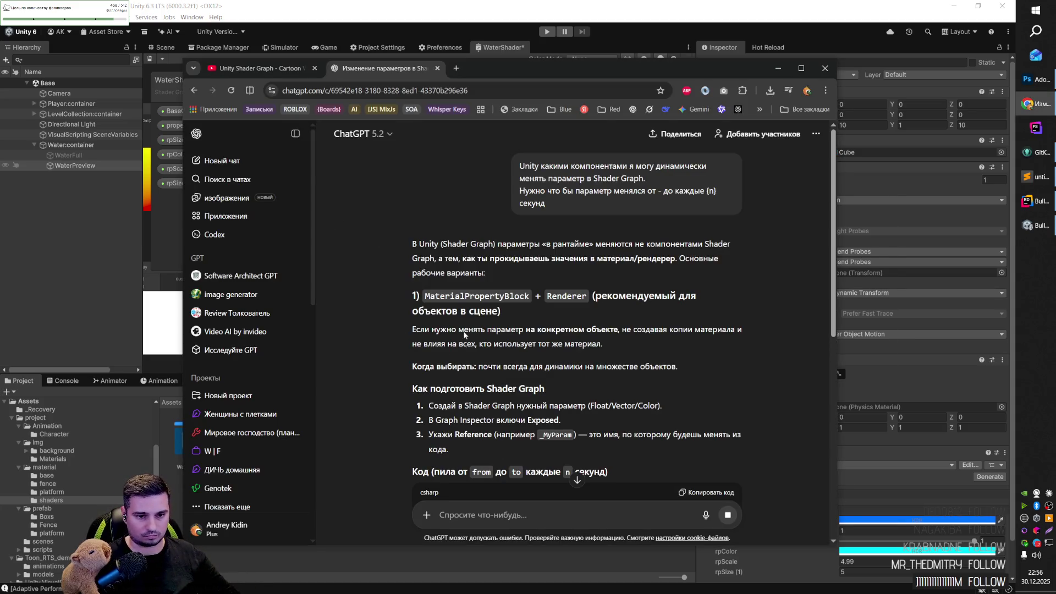
left_click_drag(433, 297, 687, 296)
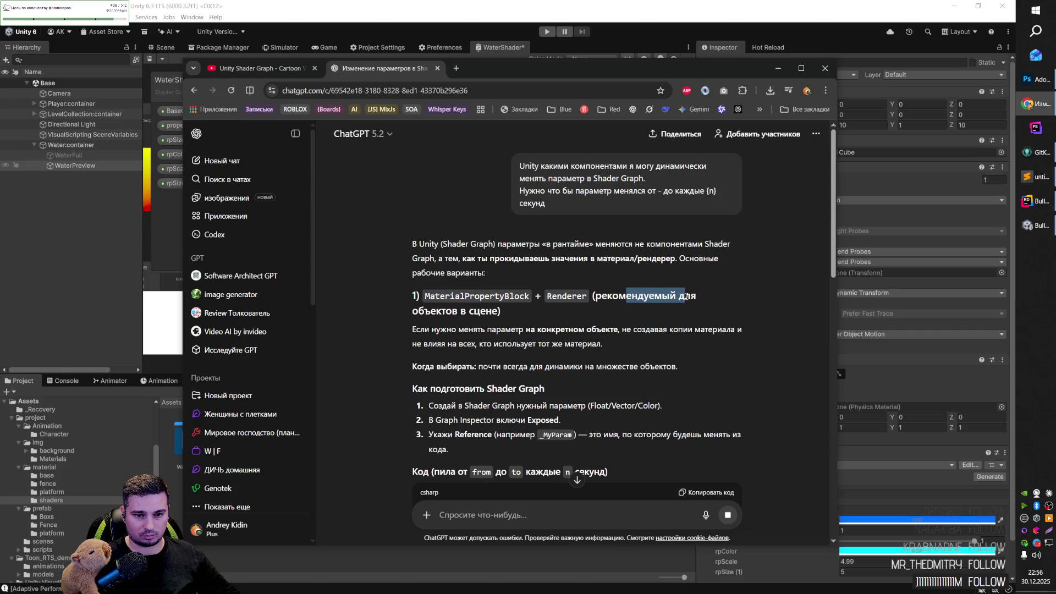
left_click_drag(425, 312, 501, 311)
scroll(514, 309, "down", 5)
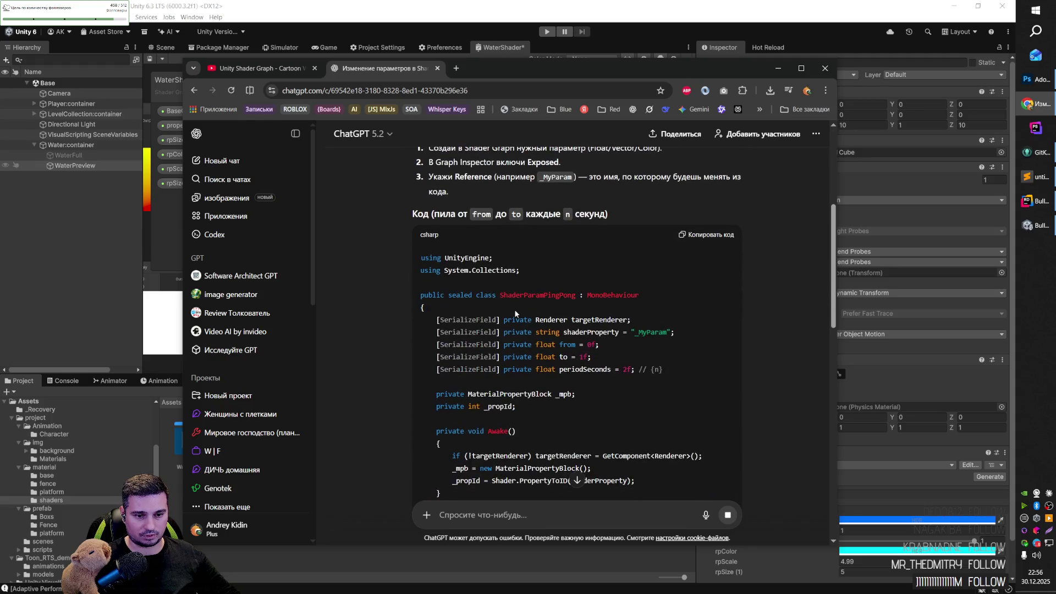
scroll(517, 316, "up", 5)
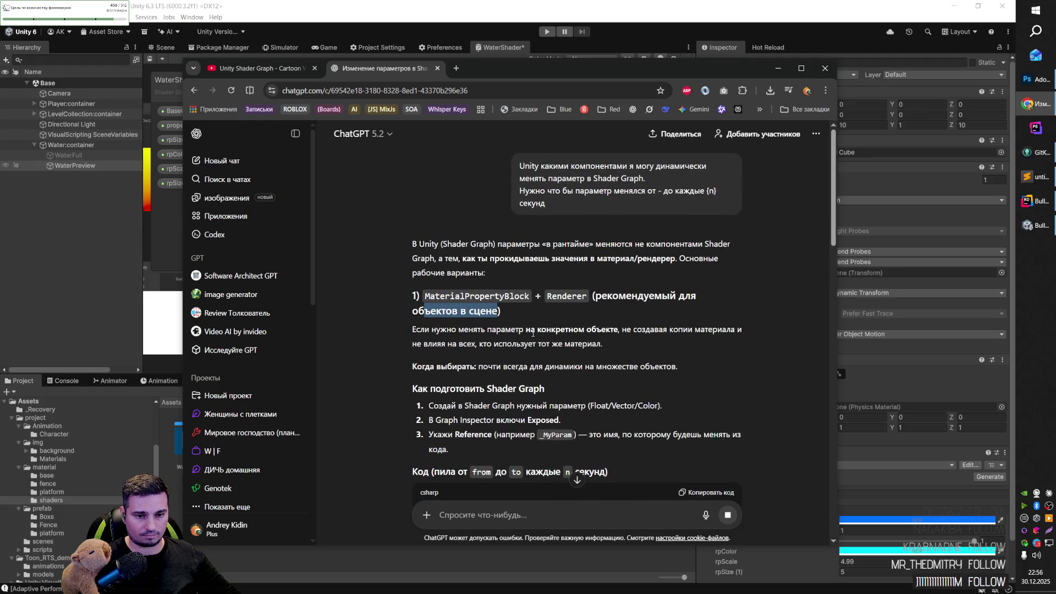
left_click_drag(447, 406, 593, 406)
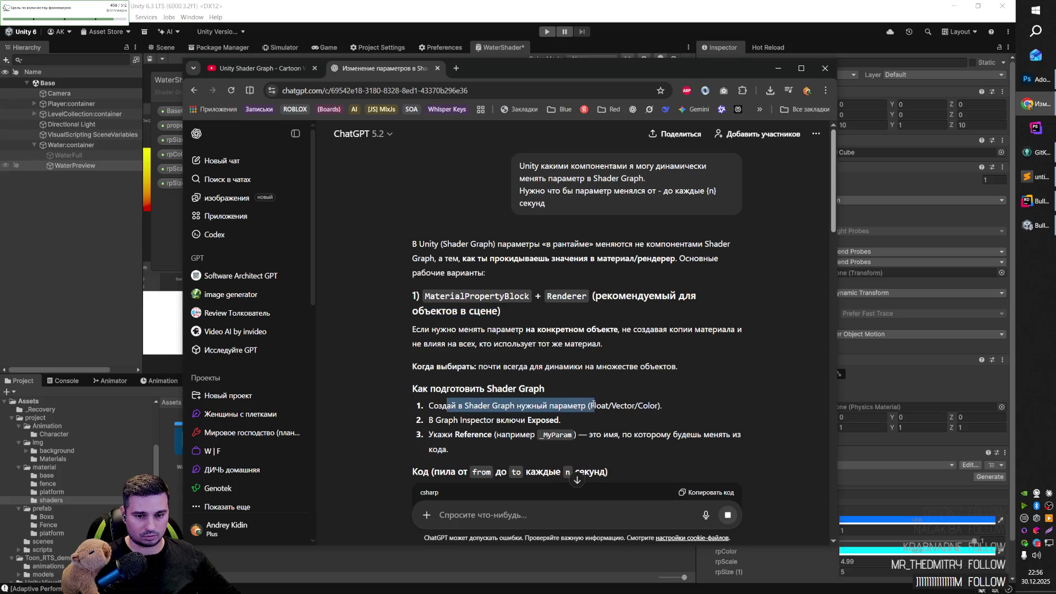
left_click(538, 419)
double_click(545, 419)
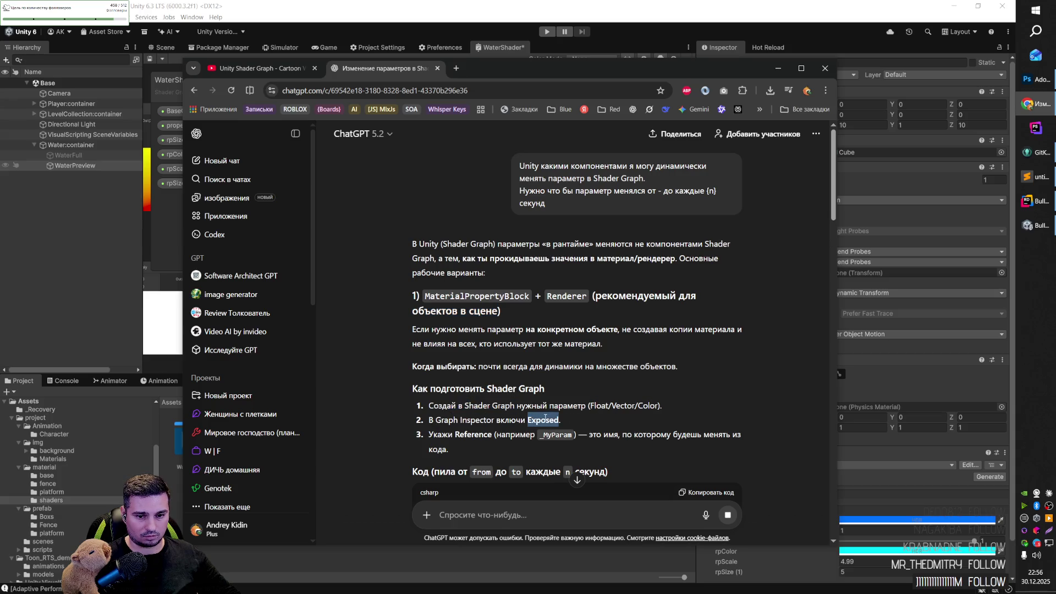
left_click(615, 415)
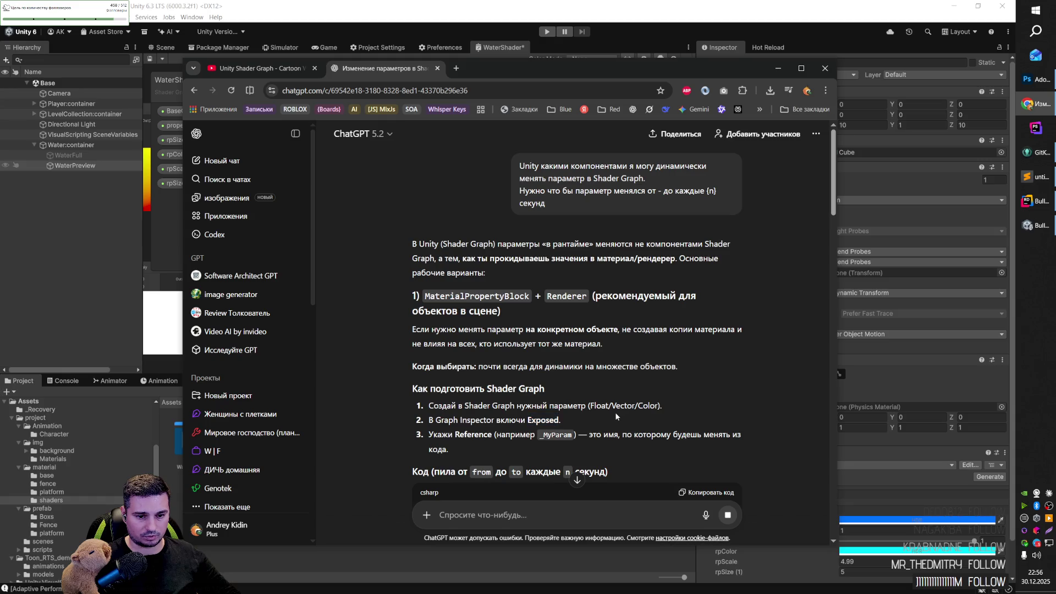
double_click(473, 434)
scroll(645, 437, "down", 5)
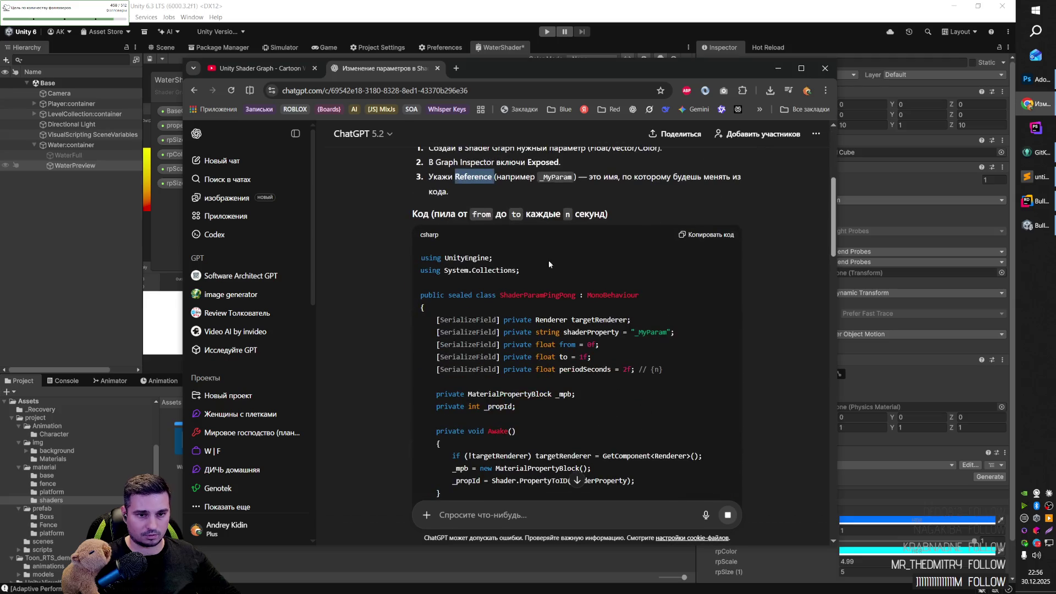
left_click(486, 212)
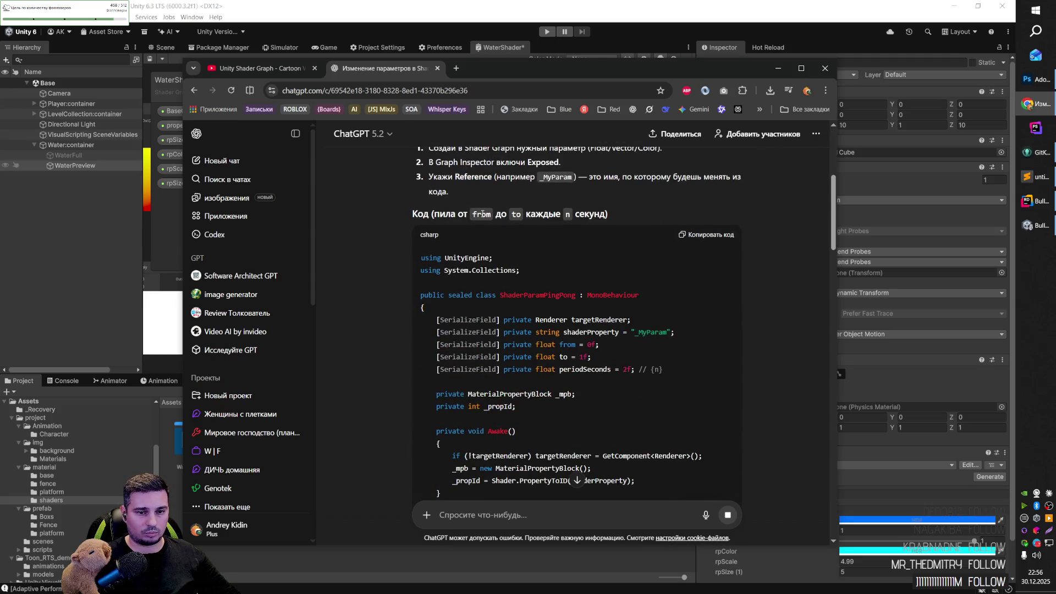
Step: Read section 4 on animating shader parameters with Animator/Animation, then return to Unity
scroll(557, 250, "down", 10)
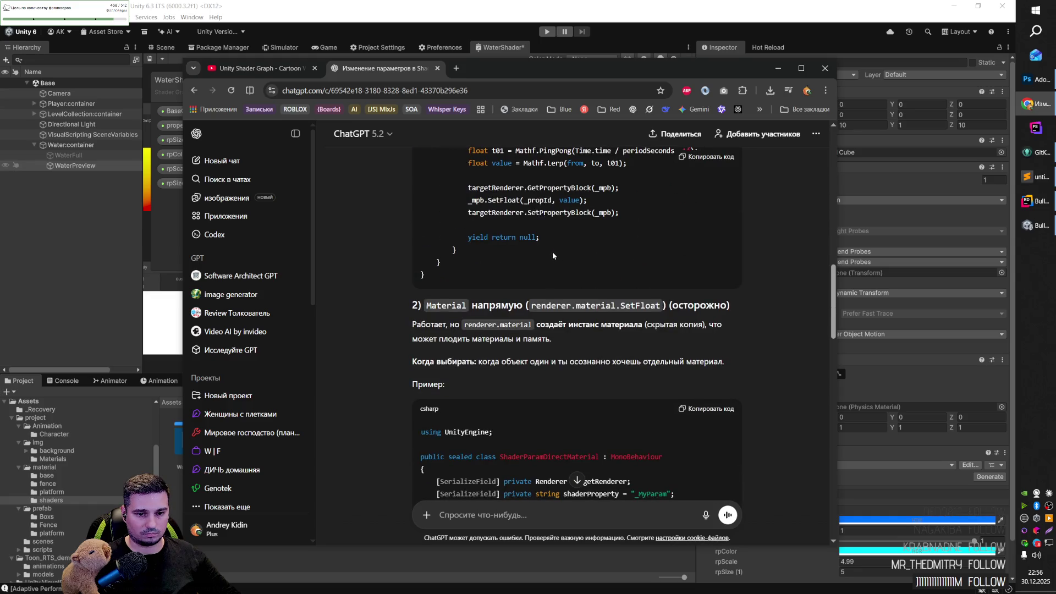
scroll(552, 252, "down", 1)
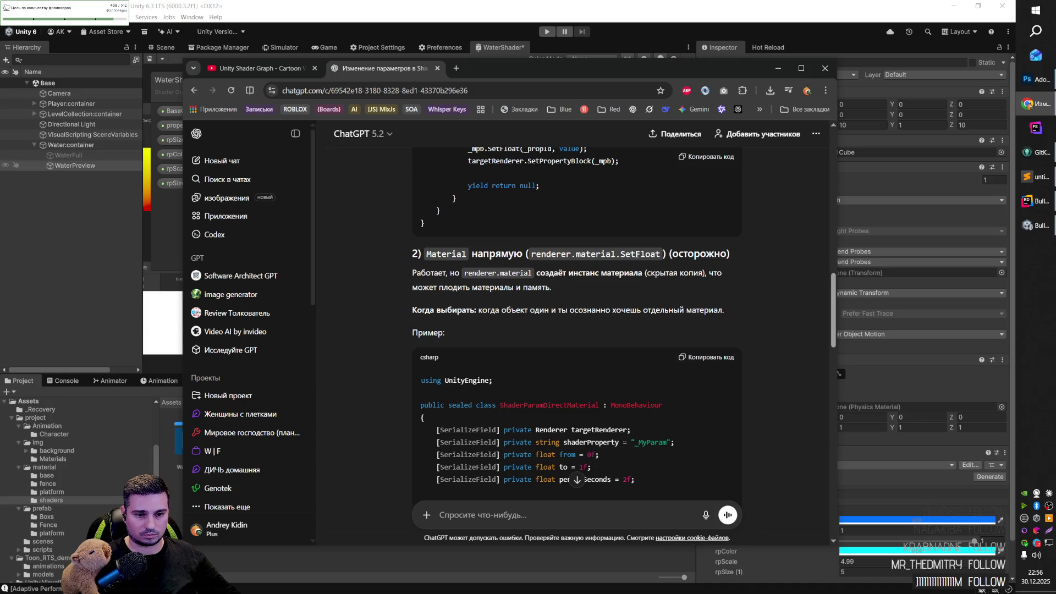
scroll(625, 257, "down", 8)
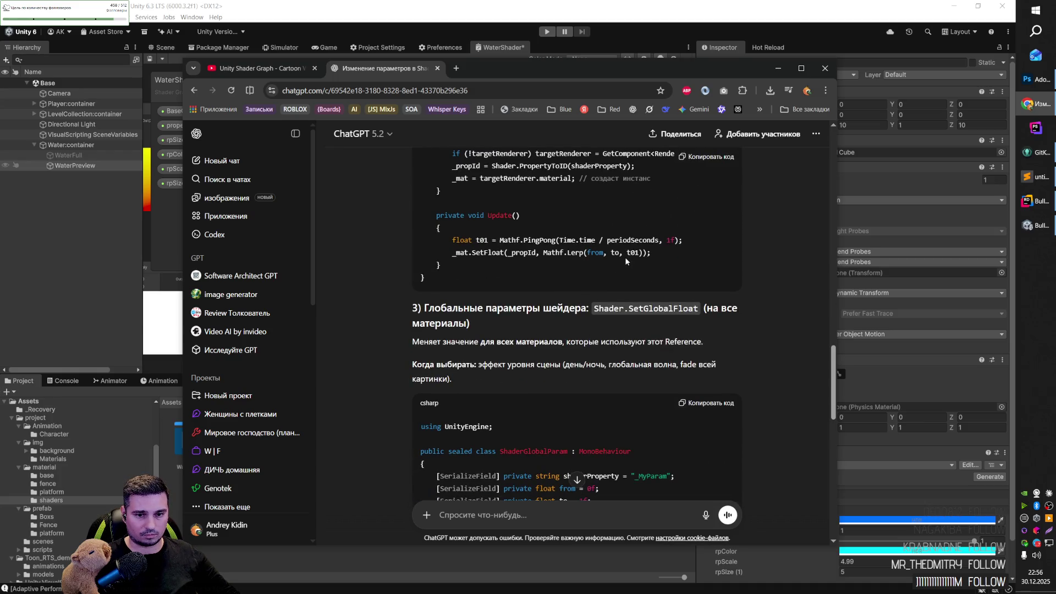
scroll(625, 256, "down", 1)
scroll(630, 257, "down", 1)
scroll(631, 258, "down", 5)
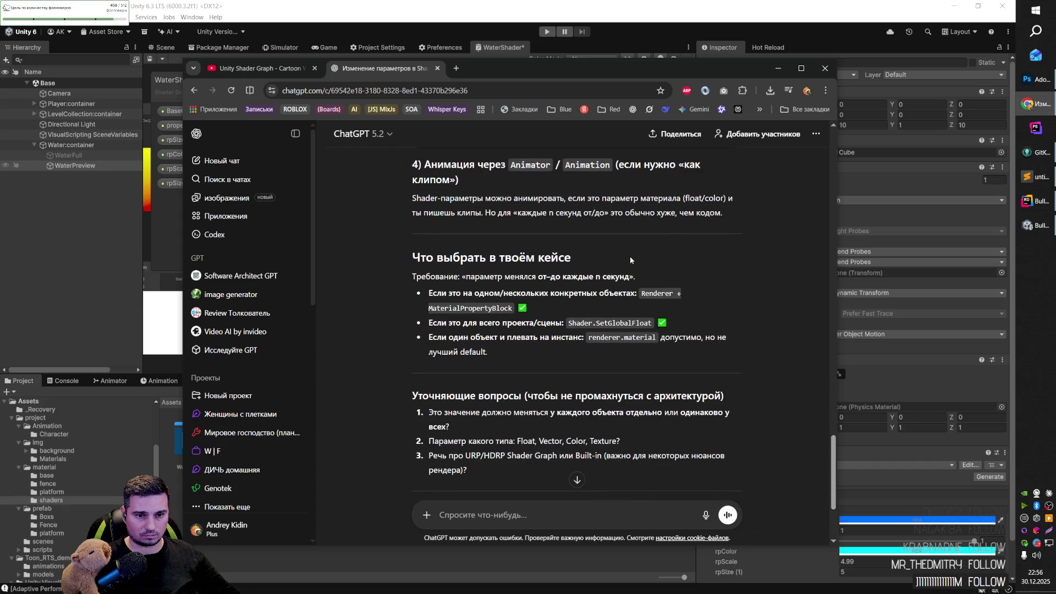
scroll(628, 258, "up", 4)
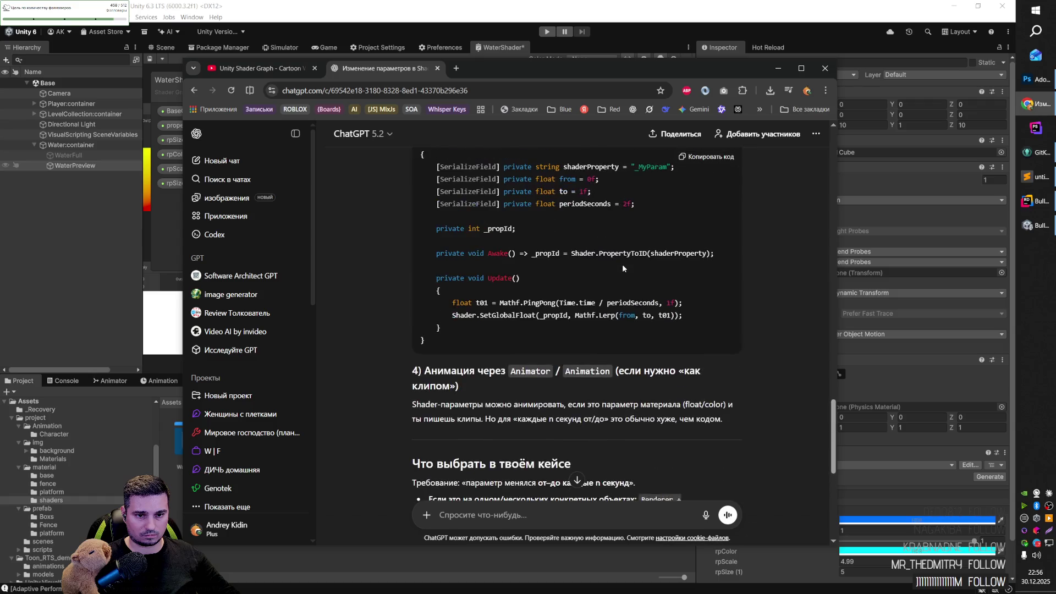
scroll(623, 268, "up", 4)
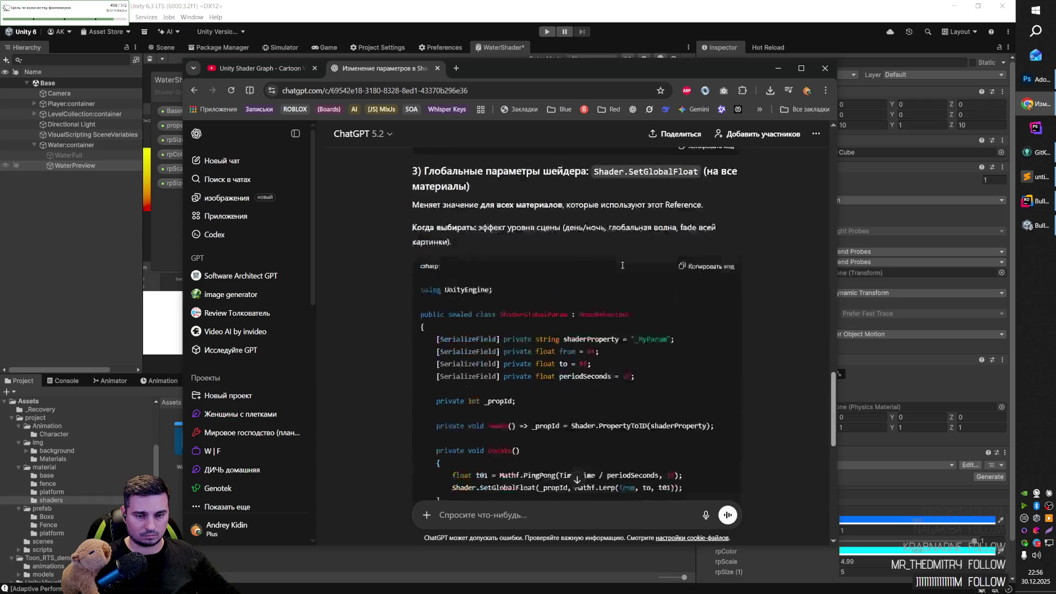
scroll(587, 311, "down", 5)
left_click_drag(515, 318, 556, 319)
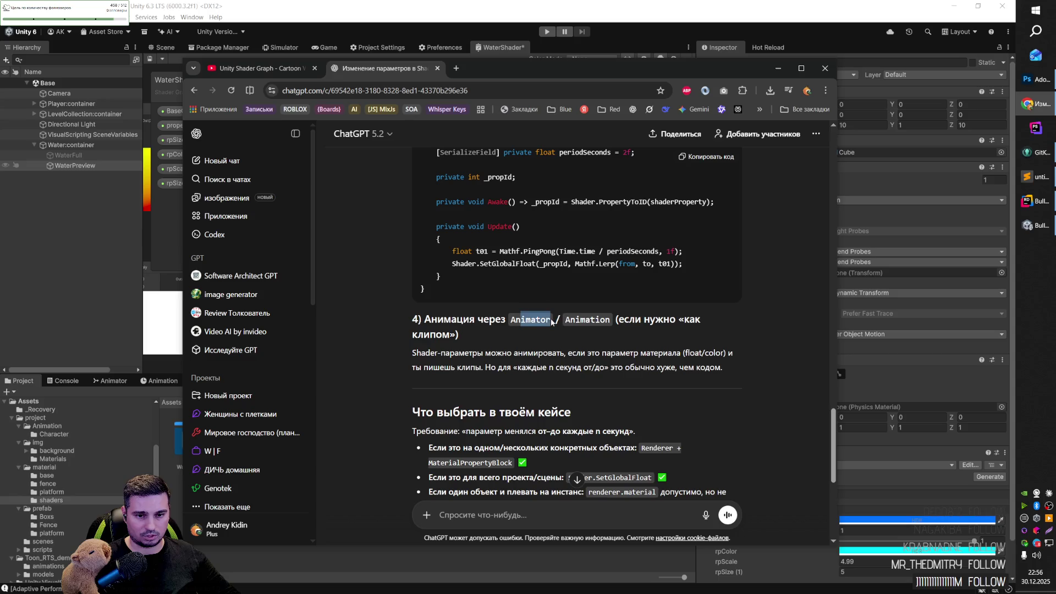
left_click_drag(624, 320, 652, 323)
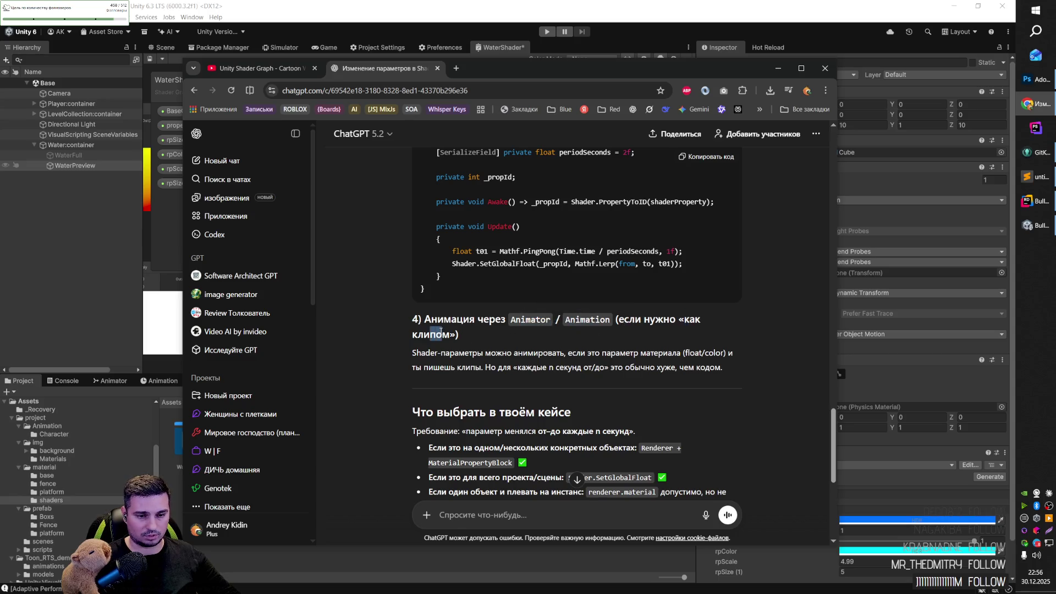
left_click_drag(460, 354, 657, 354)
key("alt+Tab")
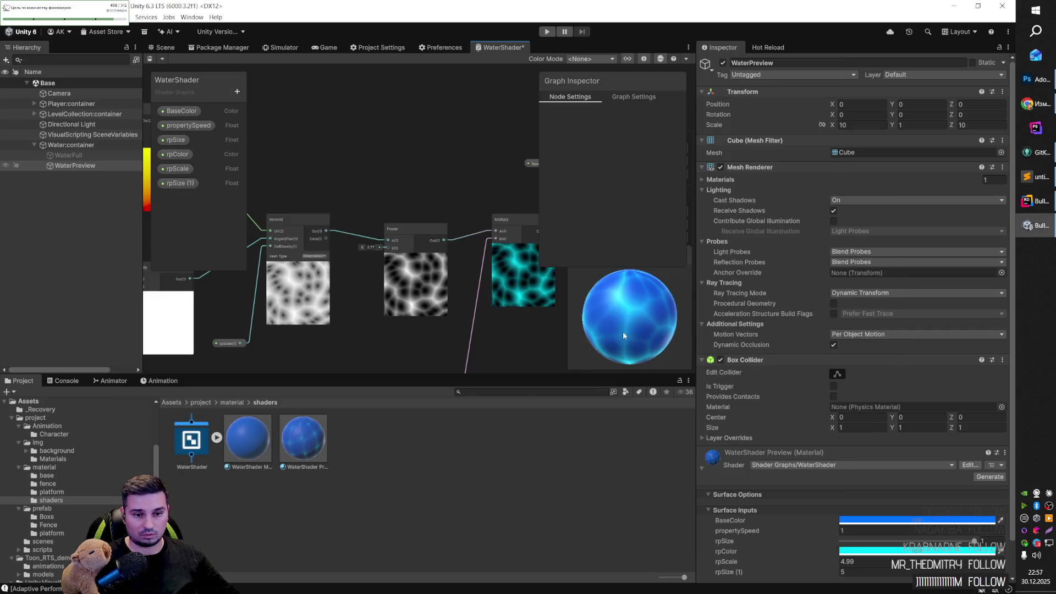
Step: Save the WaterShader graph and show the level with the water material in the Scene view
key("ctrl+s")
left_click_drag(406, 345, 425, 302)
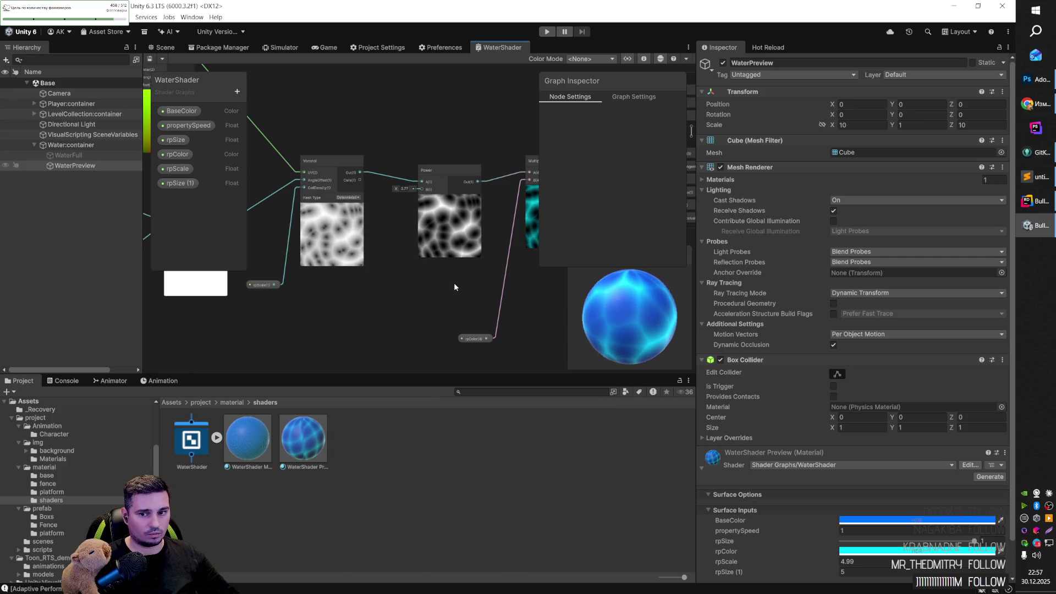
key("alt+Tab")
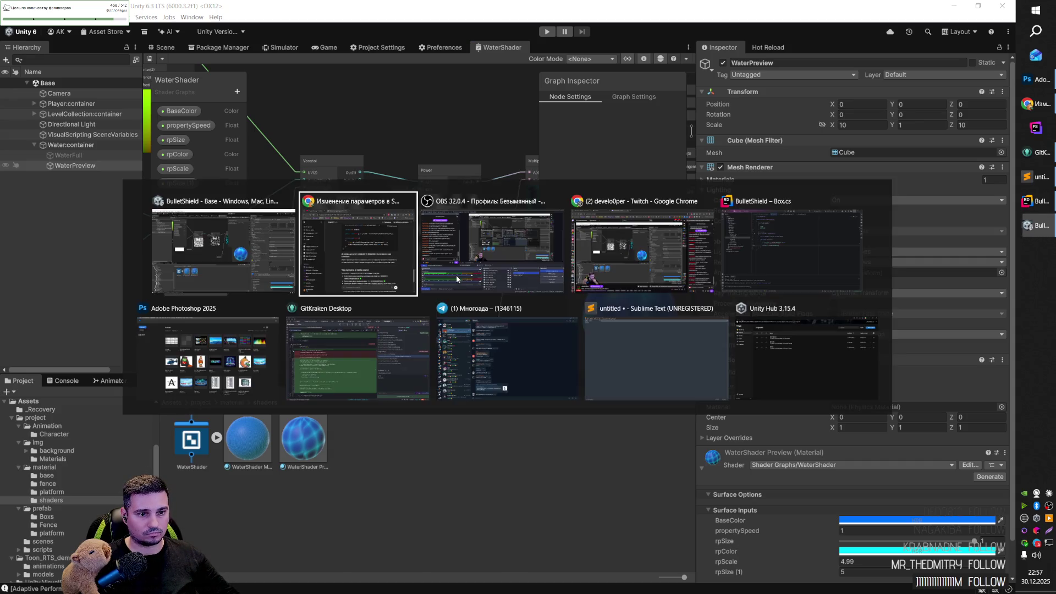
key("Escape")
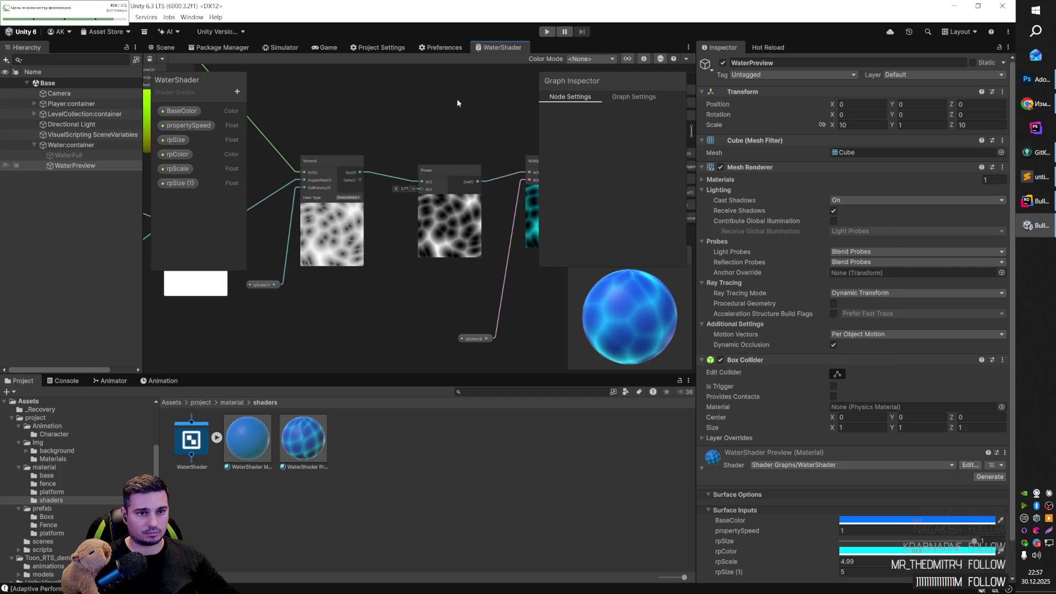
left_click(162, 47)
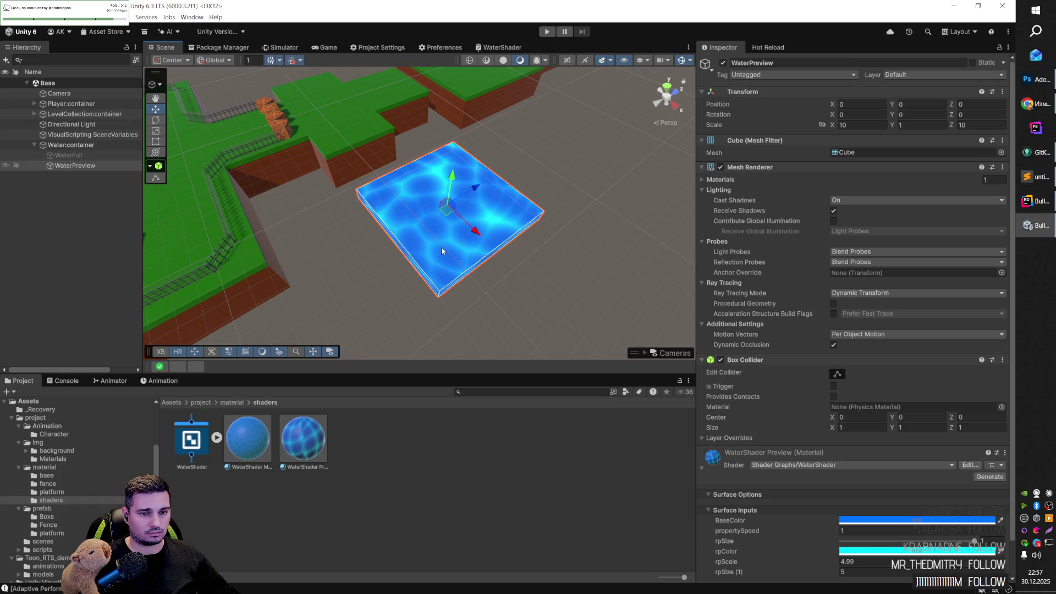
Step: Create a waterAnimation clip for WaterFull, saved in Assets/project/Animation
left_click(200, 445)
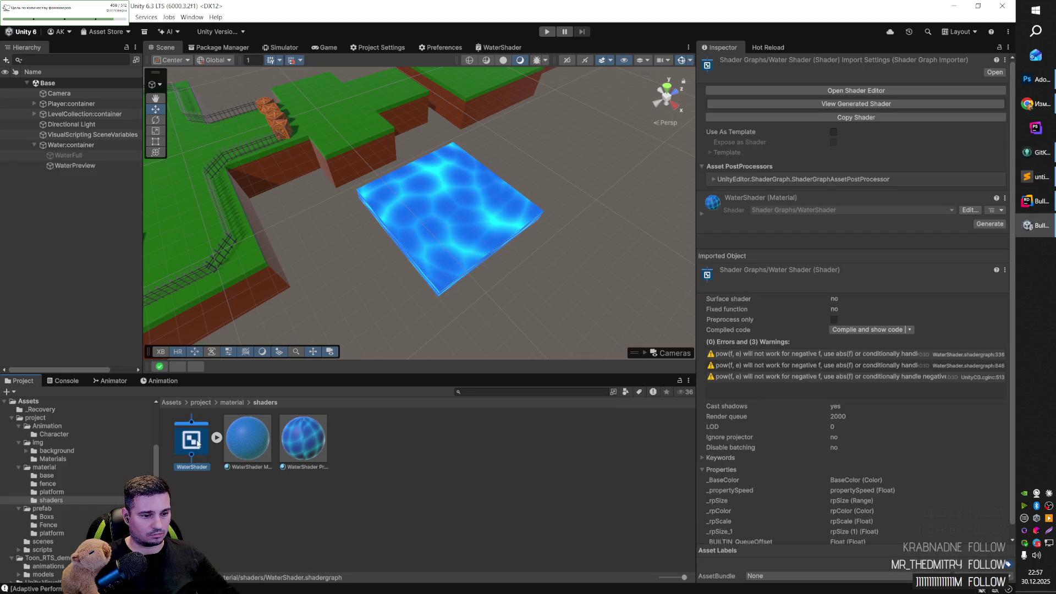
left_click(119, 383)
left_click(147, 380)
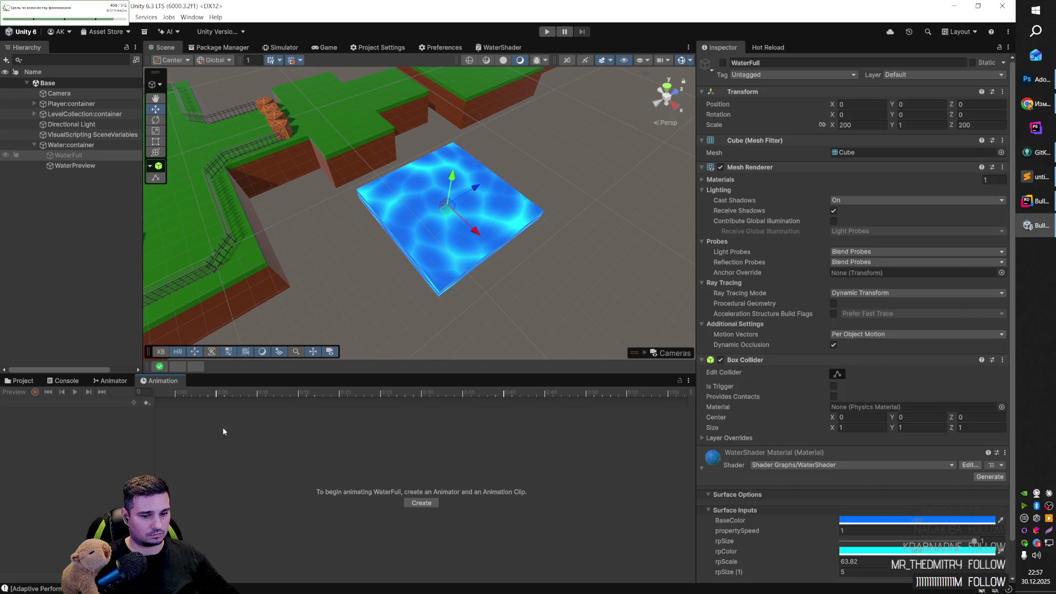
left_click(414, 503)
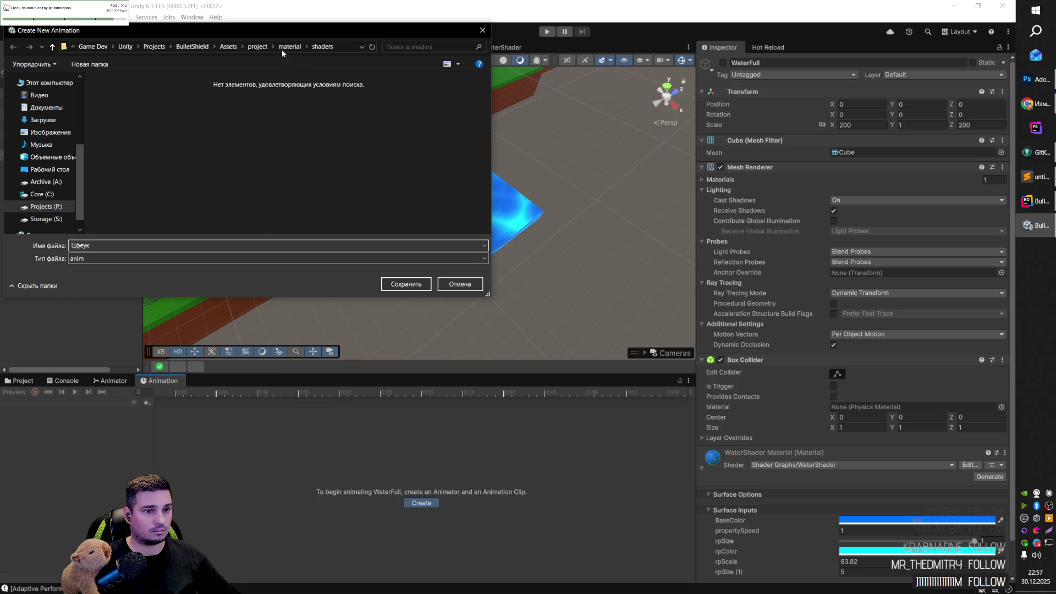
left_click(258, 47)
double_click(120, 104)
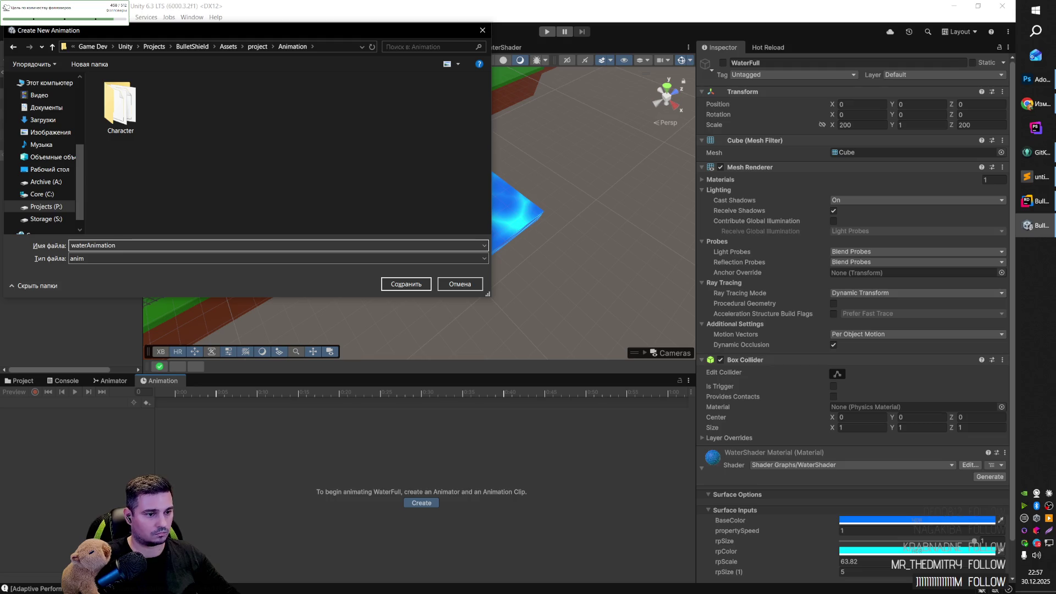
key("Return")
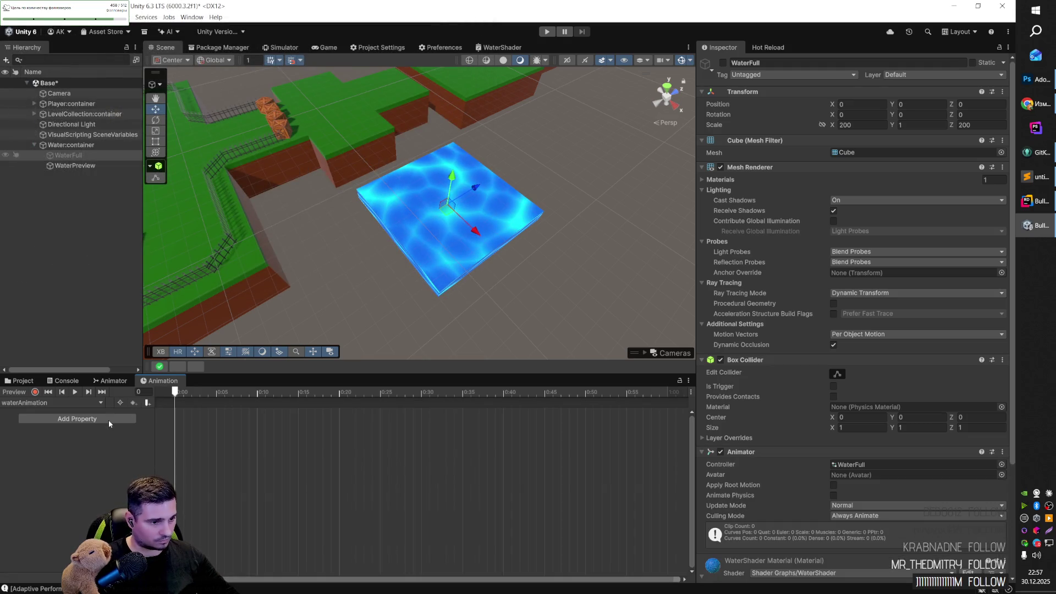
Step: Browse the Mesh Renderer's animatable properties in the clip's Add Property list
left_click(109, 418)
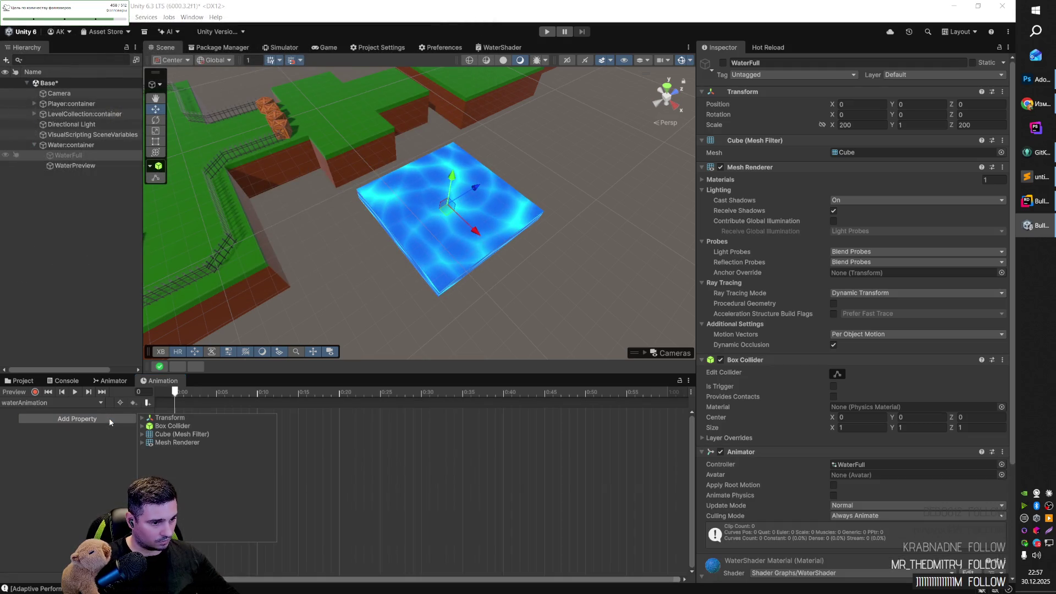
left_click(141, 442)
scroll(227, 469, "down", 1)
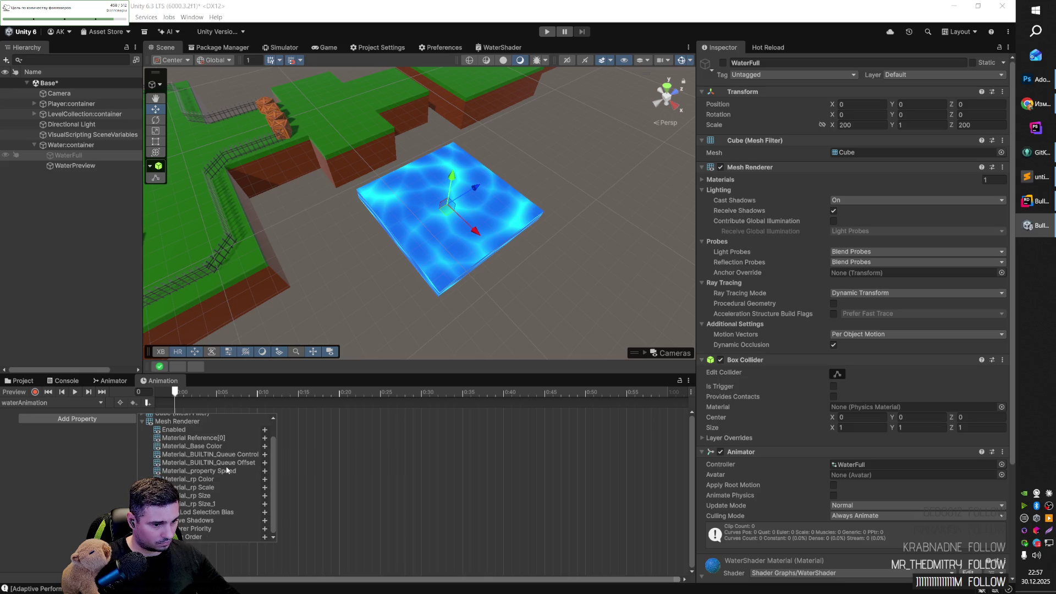
scroll(209, 488, "up", 1)
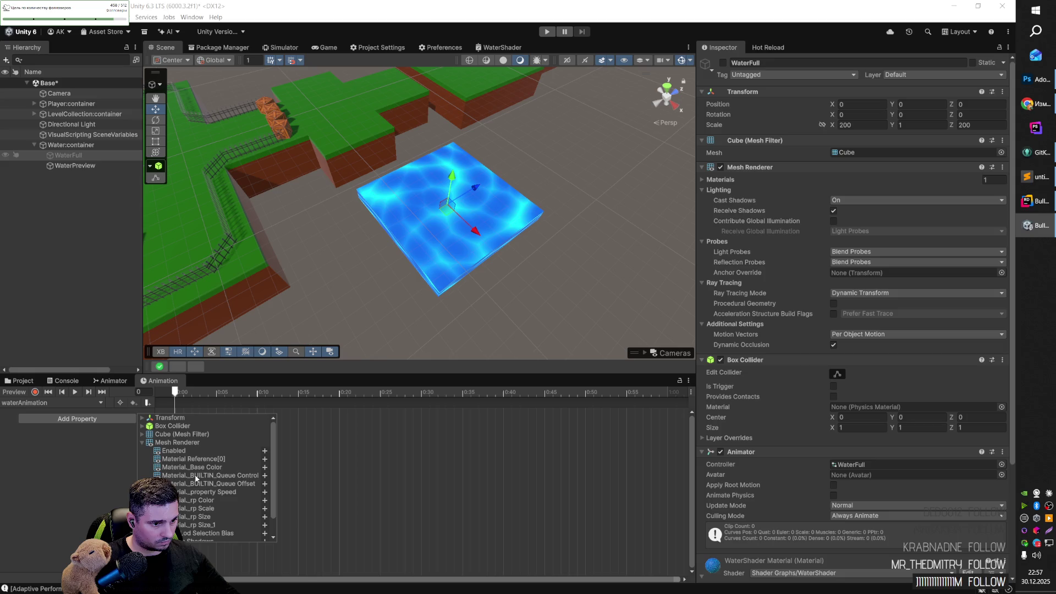
Step: Open the WaterShader graph and try a higher Power exponent, then undo it
left_click(143, 435)
scroll(205, 464, "down", 1)
key("alt+Tab")
key("alt+Tab")
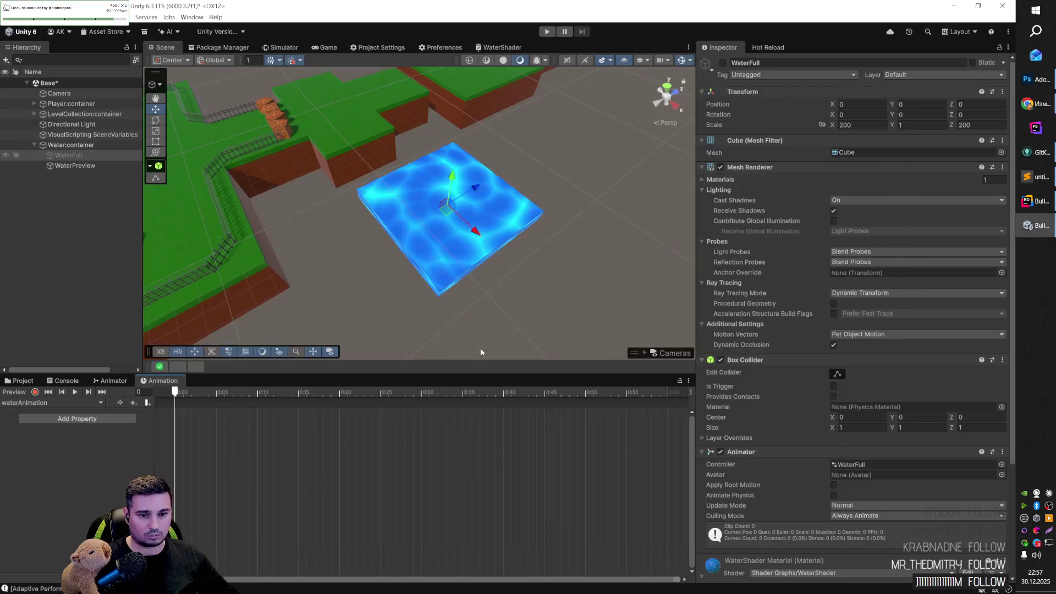
left_click(488, 48)
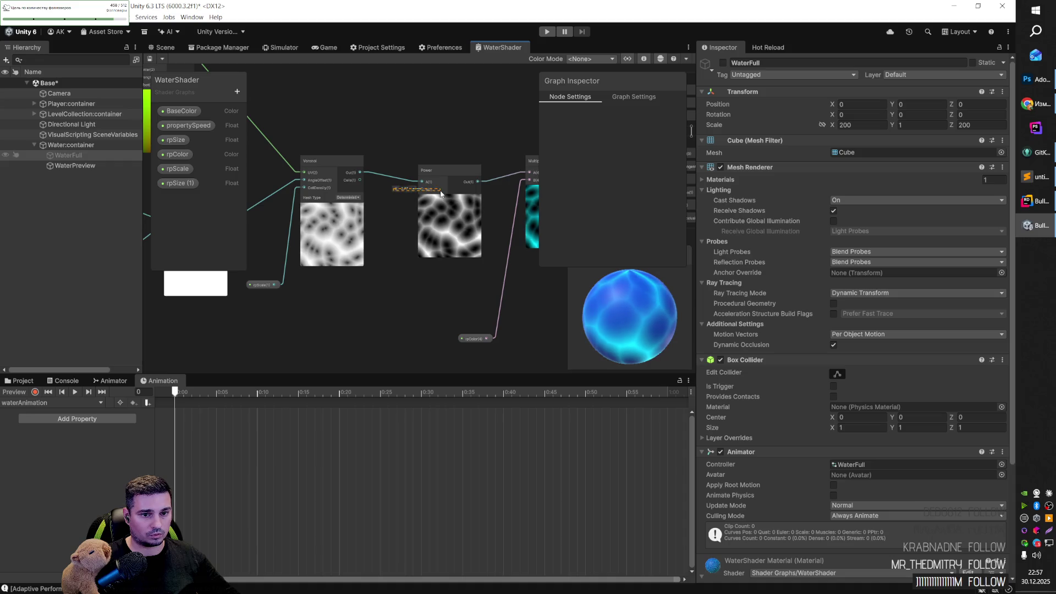
left_click(394, 192)
mouse_move(394, 190)
left_mouse_down()
mouse_move(440, 192)
mouse_move(412, 192)
mouse_move(422, 227)
left_mouse_up()
key("ctrl+z")
left_click_drag(494, 282, 402, 279)
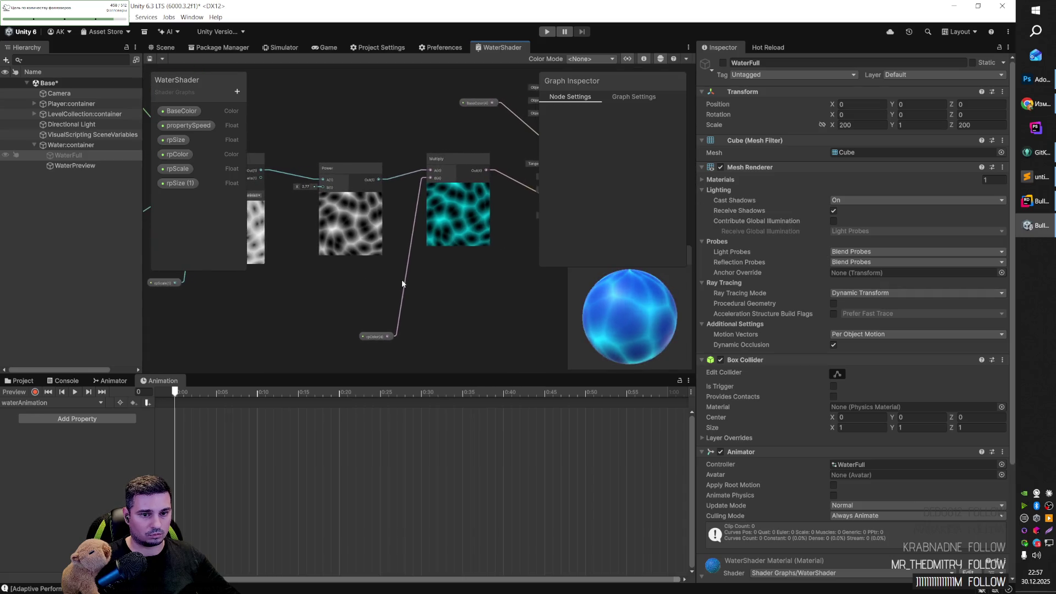
Step: Raise the Power node's B exponent from 2.77 to about 5 for darker water
left_click(376, 338)
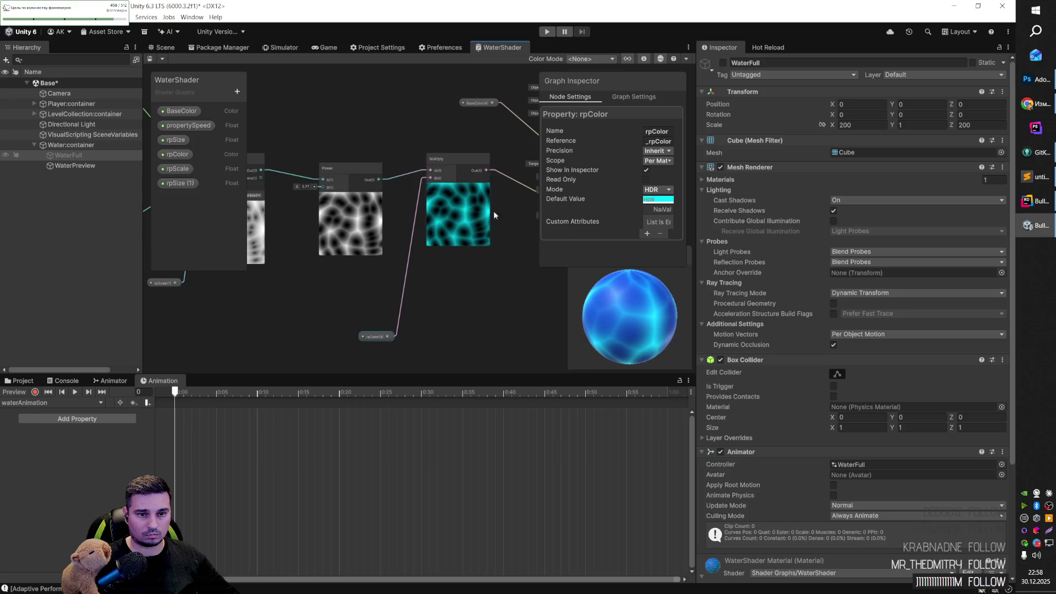
mouse_move(349, 263)
left_mouse_down()
mouse_move(497, 266)
mouse_move(414, 285)
left_mouse_up()
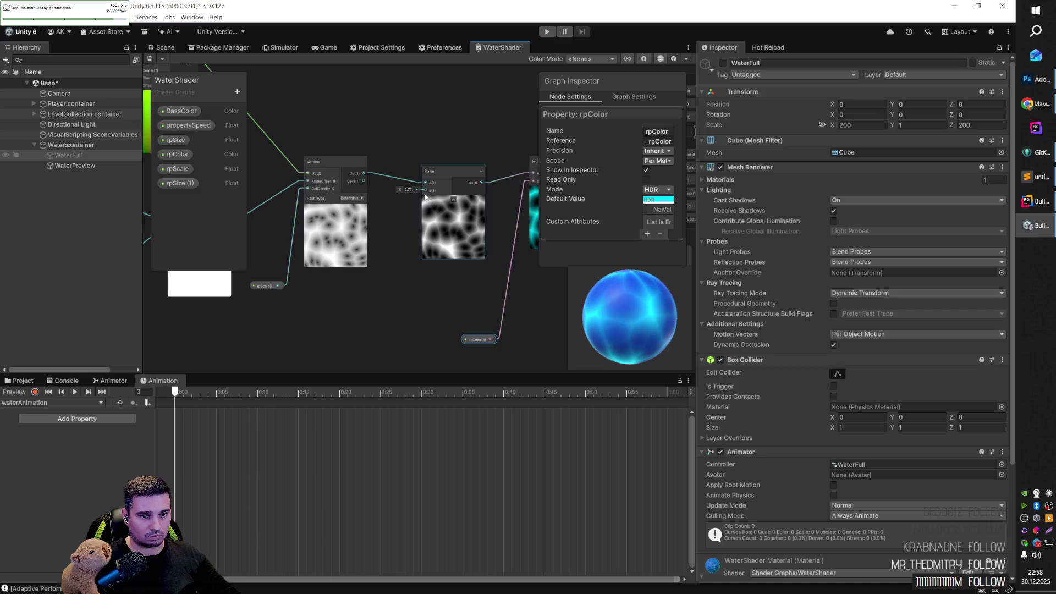
mouse_move(422, 193)
left_mouse_down()
mouse_move(414, 187)
mouse_move(422, 191)
left_mouse_up()
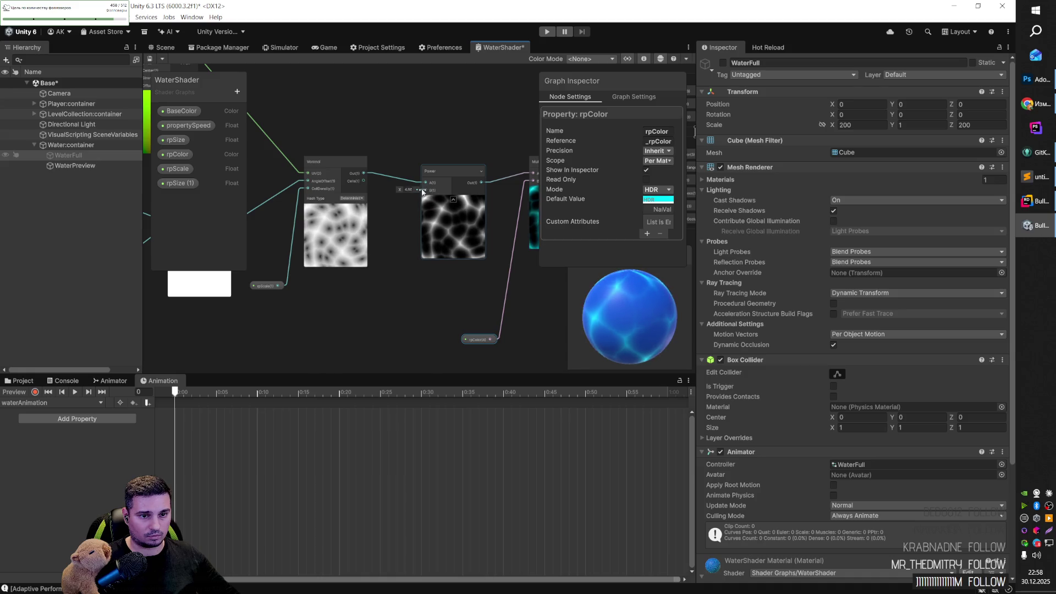
scroll(427, 183, "up", 3)
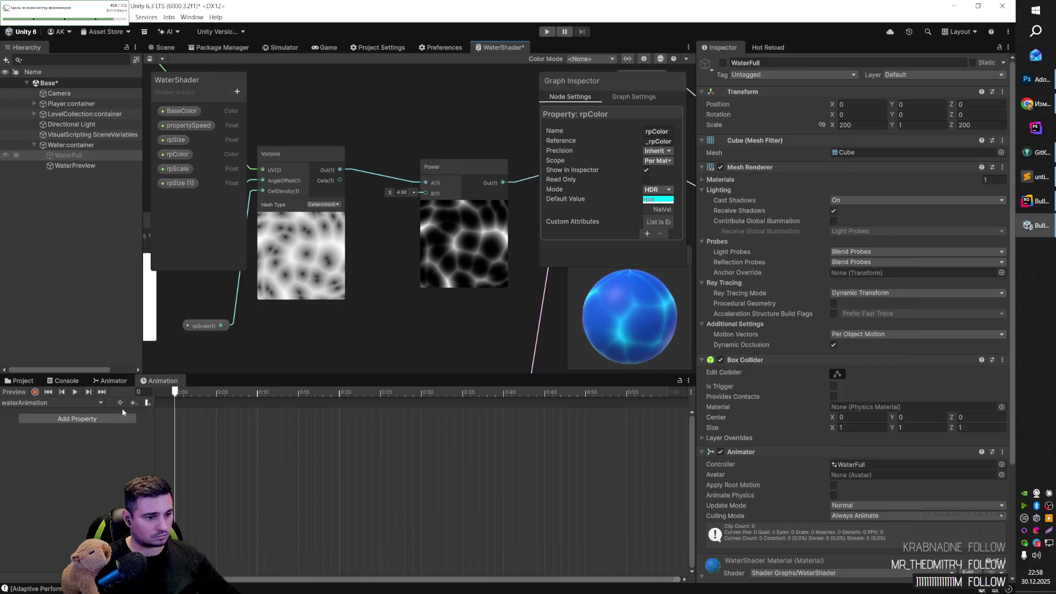
Step: List the water material's shader parameters under Mesh Renderer in waterAnimation's Add Property
left_click(111, 418)
left_click(178, 443)
scroll(215, 477, "down", 1)
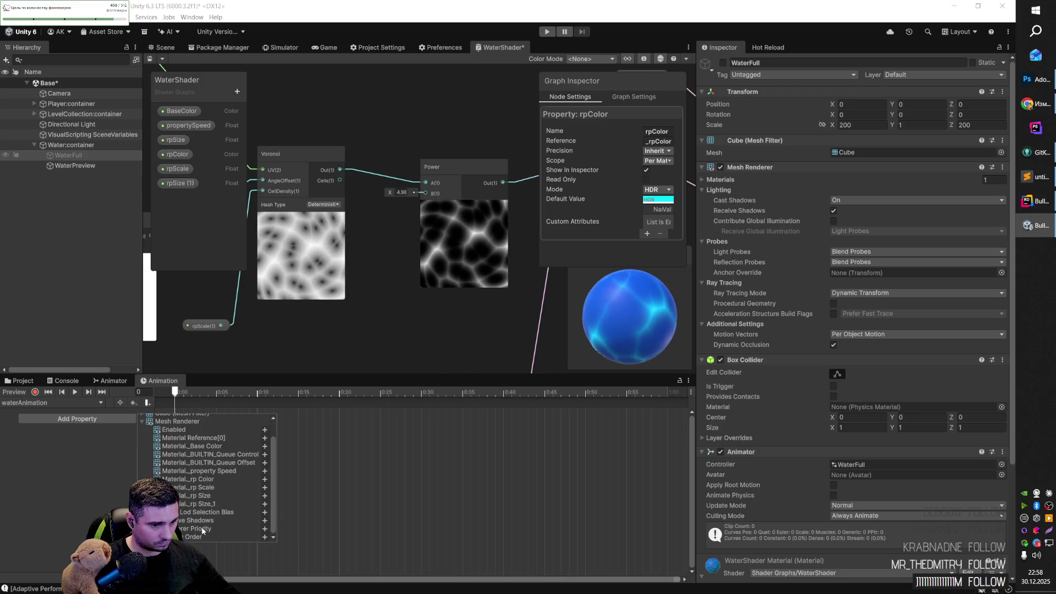
Step: Zoom to the Voronoi/Power nodes, select rpSize (1), and open the Blackboard's property-type list
left_click(391, 259)
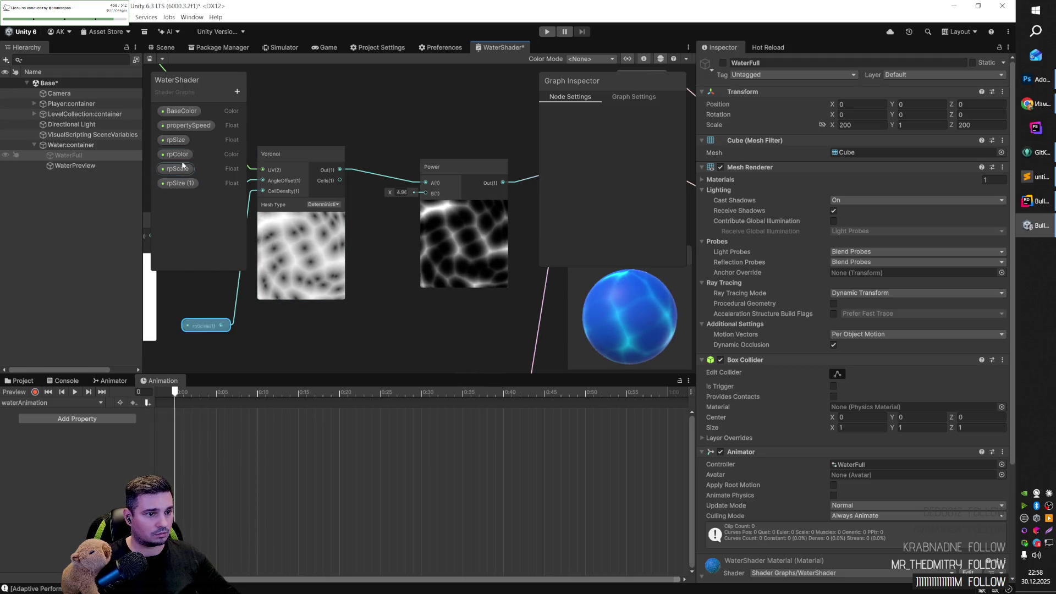
scroll(352, 264, "down", 5)
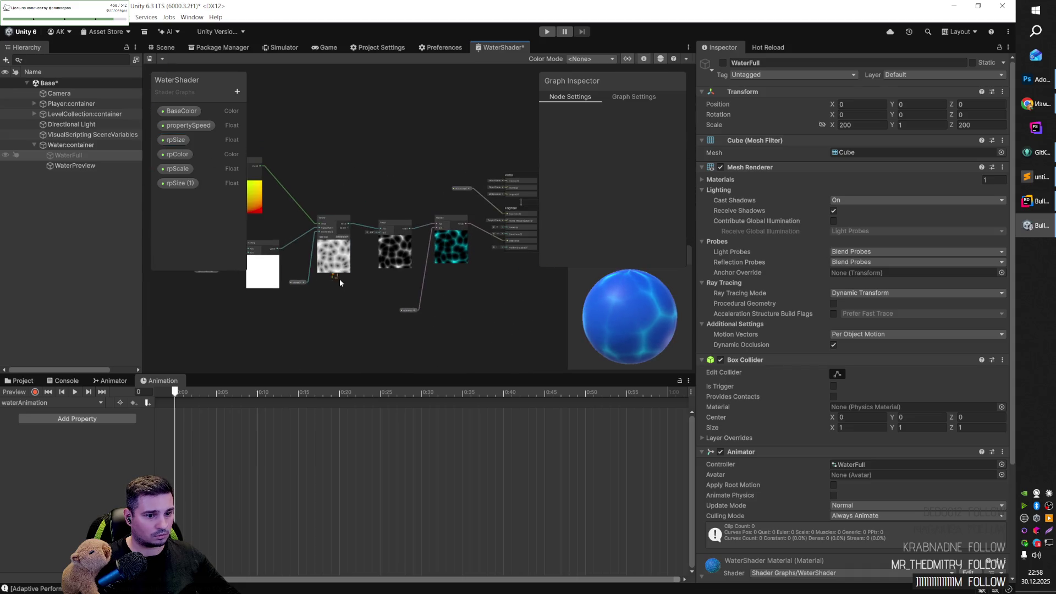
mouse_move(355, 299)
left_mouse_down()
mouse_move(470, 334)
mouse_move(437, 331)
left_mouse_up()
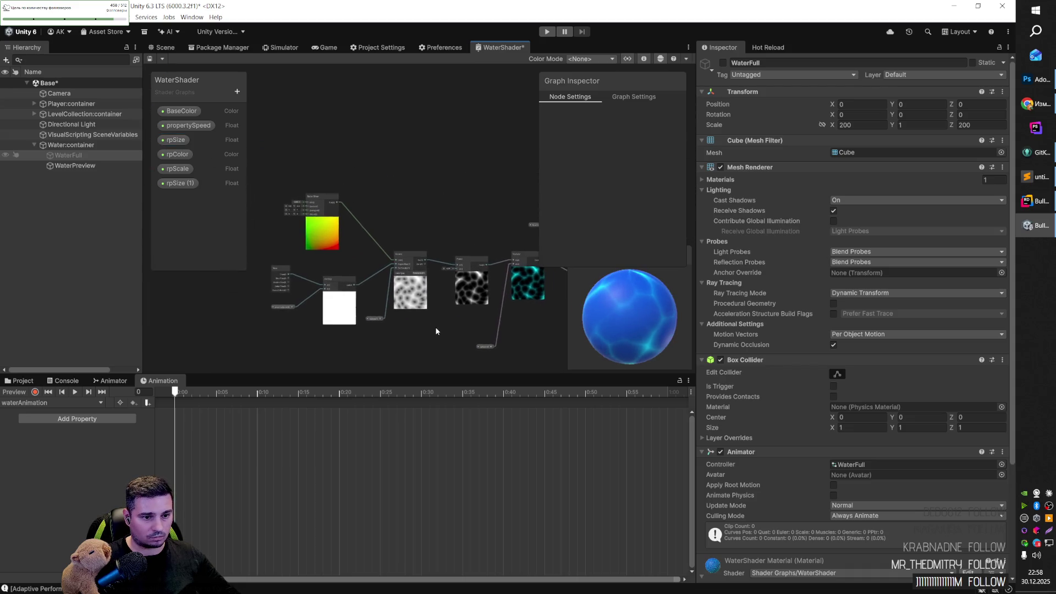
left_click(178, 184)
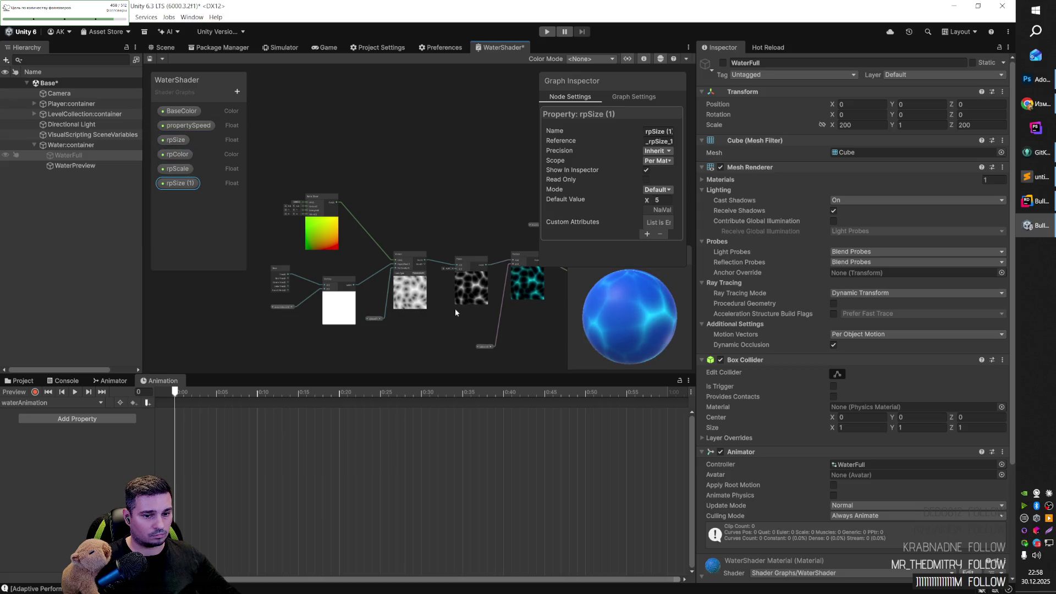
scroll(463, 277, "up", 5)
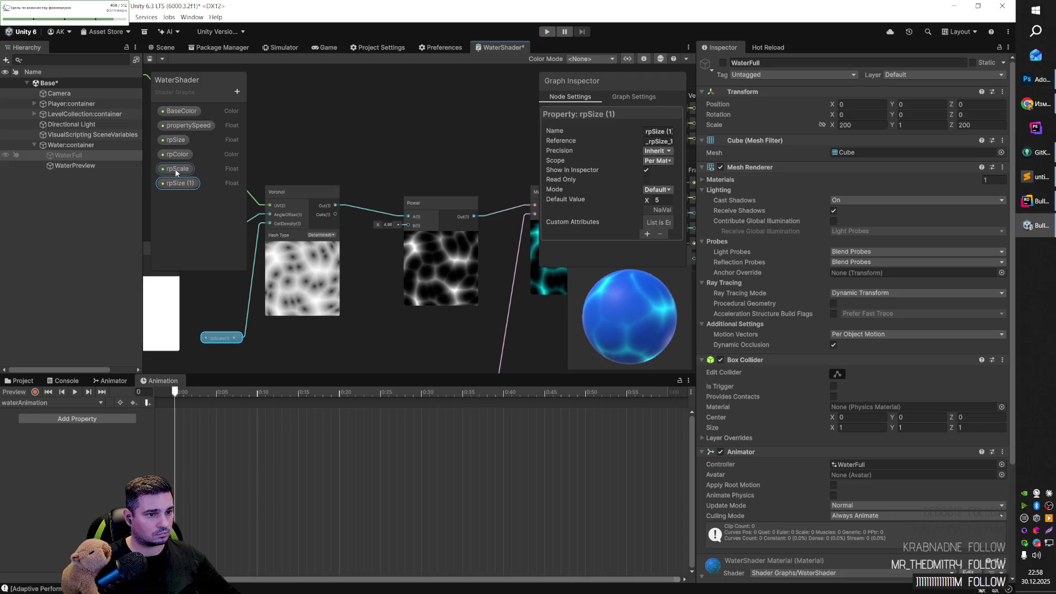
left_click(236, 92)
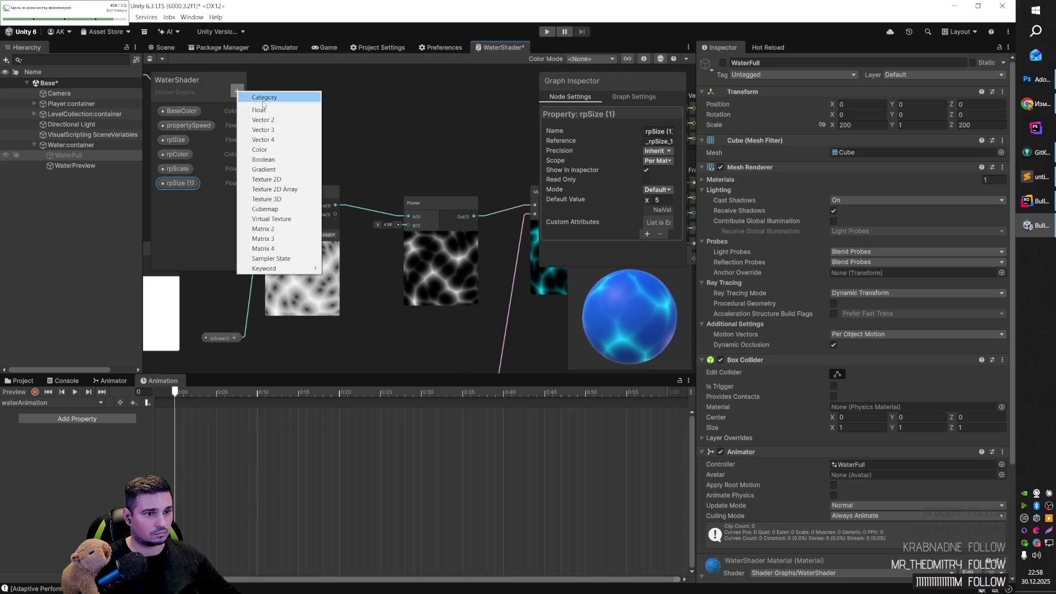
Step: Add a Float property rpPower with default 5 and wire it into the Power node's B input
left_click(264, 104)
type("rpPower")
key("Return")
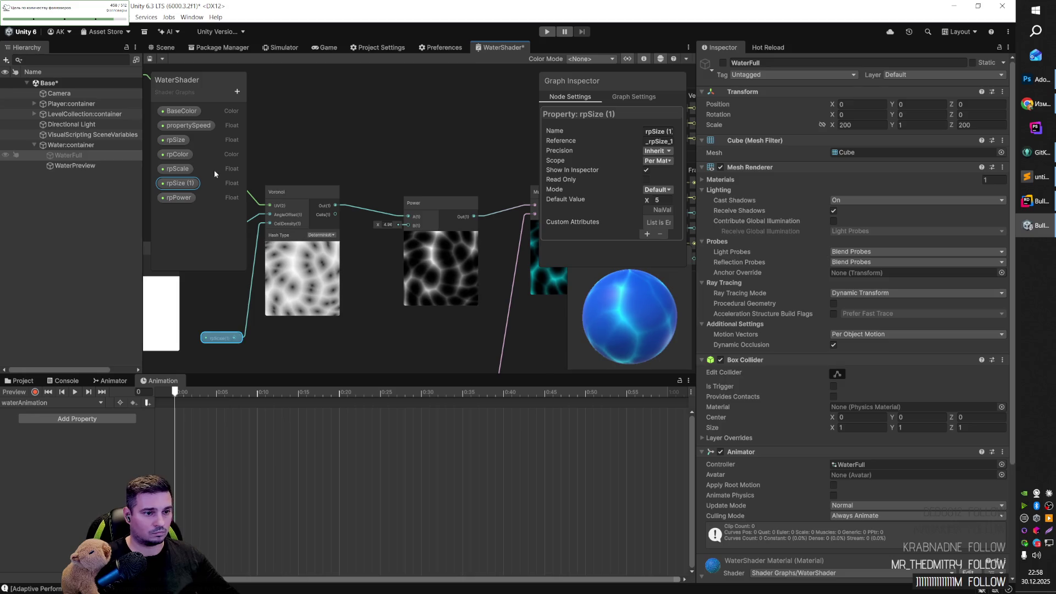
mouse_move(179, 197)
left_mouse_down()
mouse_move(354, 349)
mouse_move(392, 351)
mouse_move(400, 183)
mouse_move(407, 188)
left_mouse_up()
left_click_drag(368, 337, 344, 311)
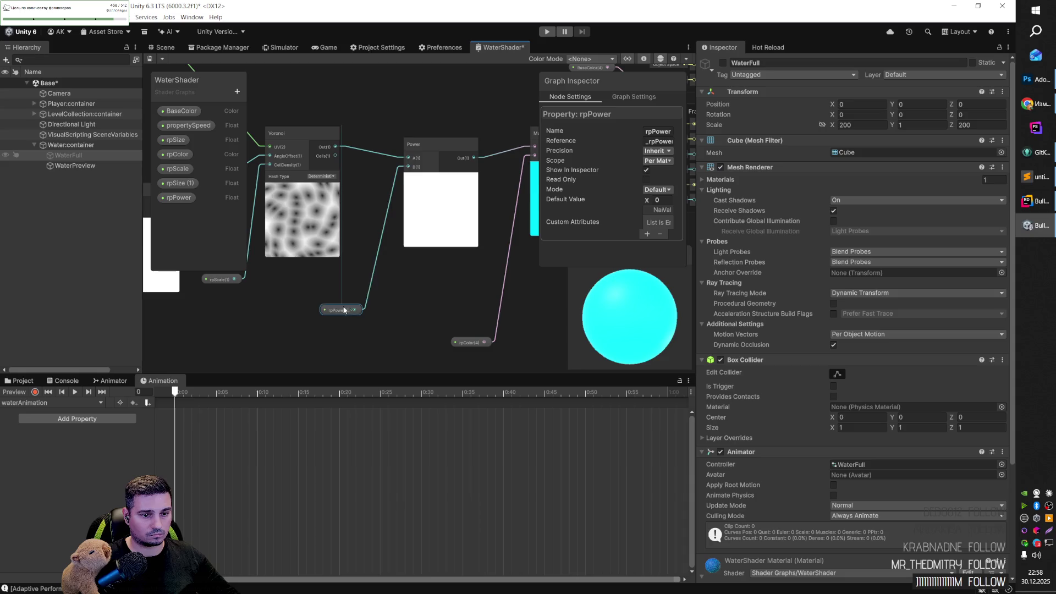
left_click(660, 200)
type("5")
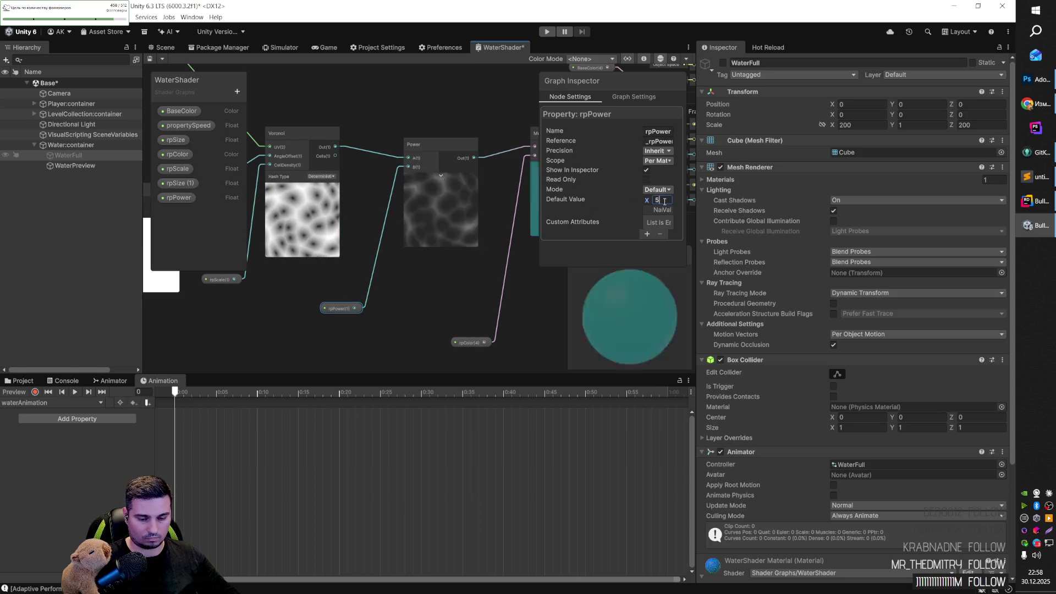
left_click(417, 295)
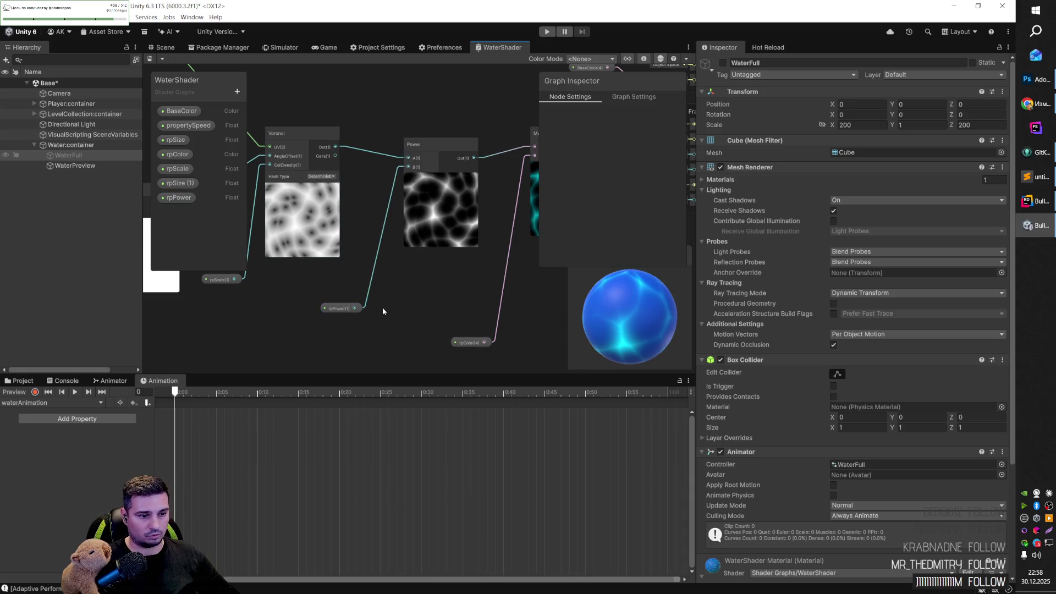
Step: Expand the Mesh Renderer properties in waterAnimation's Add Property list to find rpPower
left_click(110, 419)
left_click(145, 442)
scroll(209, 473, "down", 1)
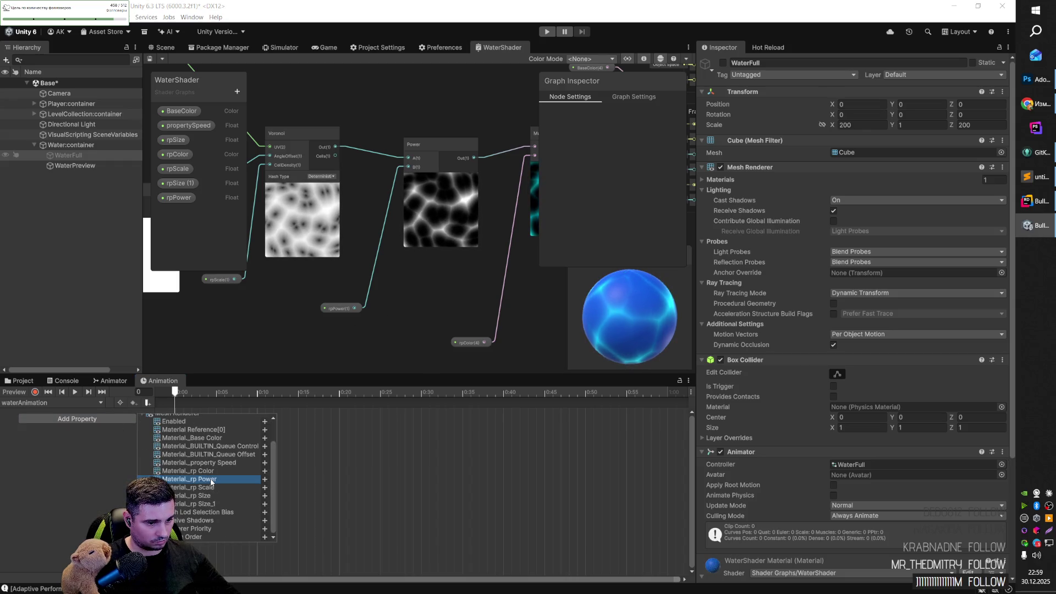
Step: Add Material._rp Power to waterAnimation and record keyframes, including one at frame 40
double_click(215, 479)
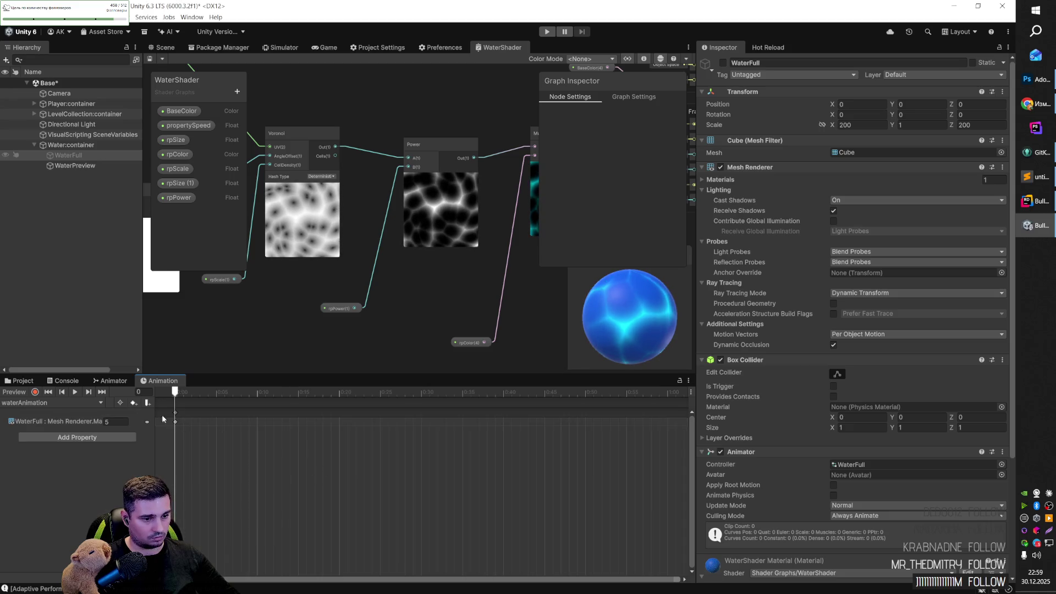
mouse_move(177, 392)
left_mouse_down()
mouse_move(359, 391)
mouse_move(465, 406)
left_mouse_up()
left_click(134, 403)
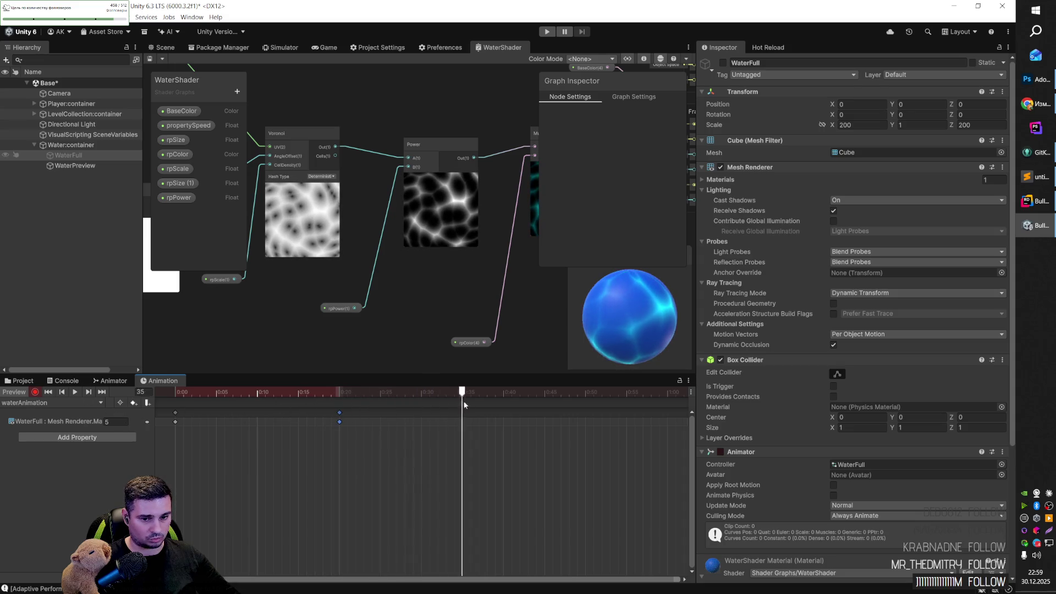
left_click(134, 403)
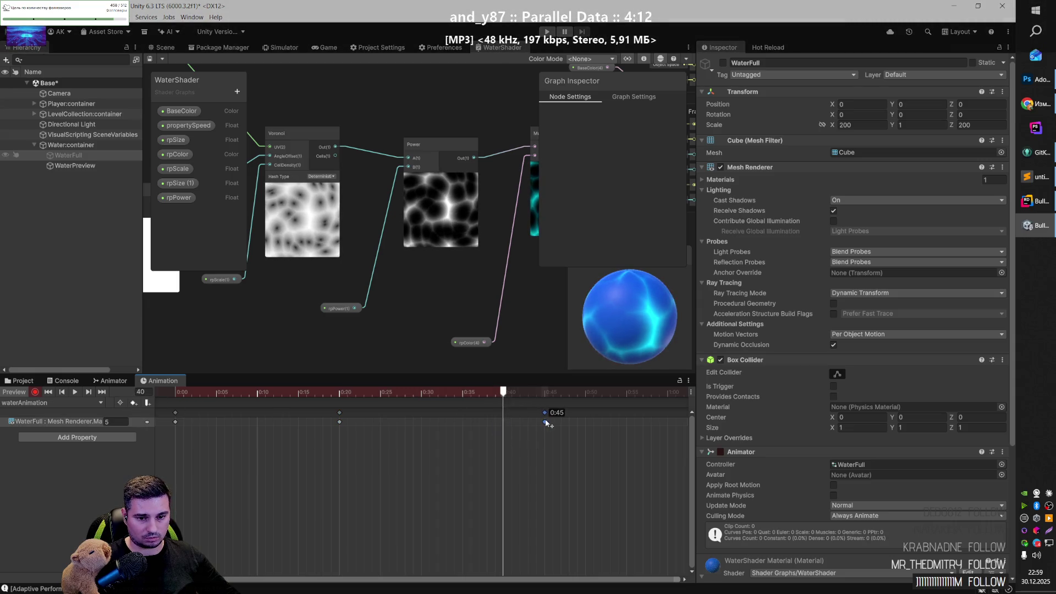
scroll(426, 453, "down", 10)
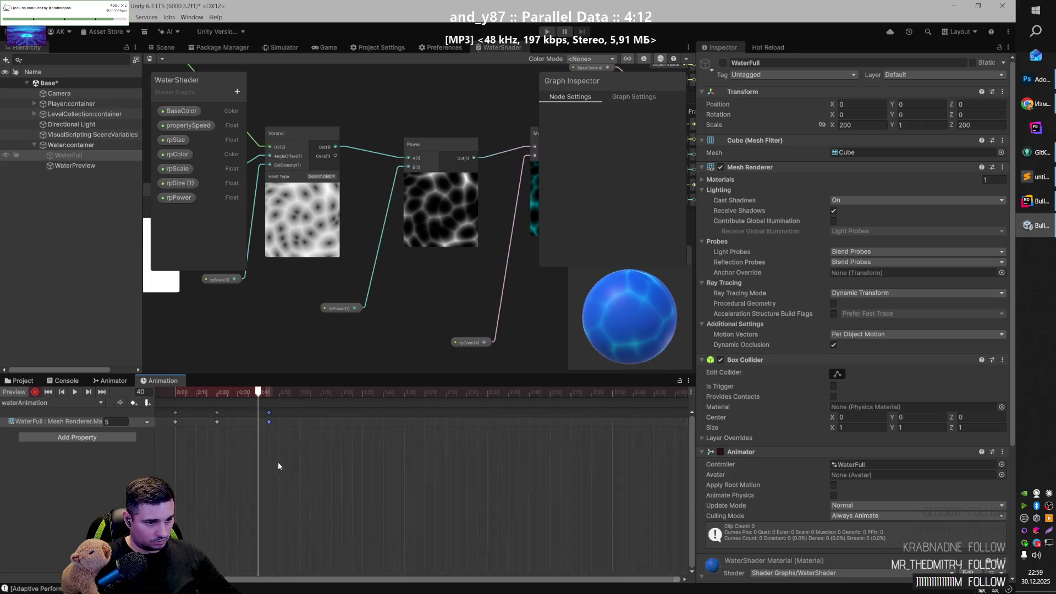
scroll(278, 457, "down", 3)
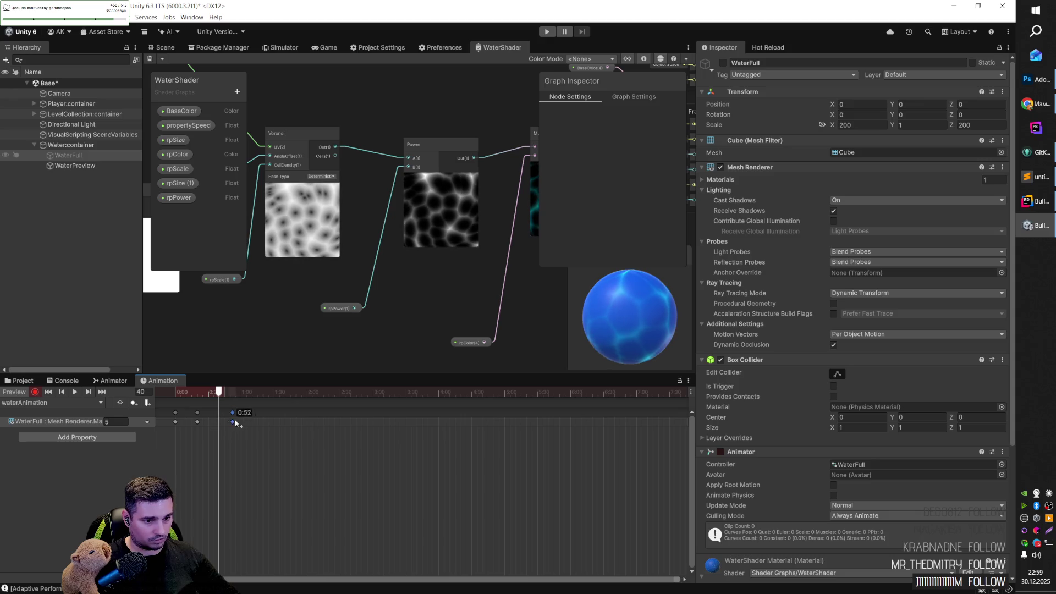
scroll(275, 438, "down", 5)
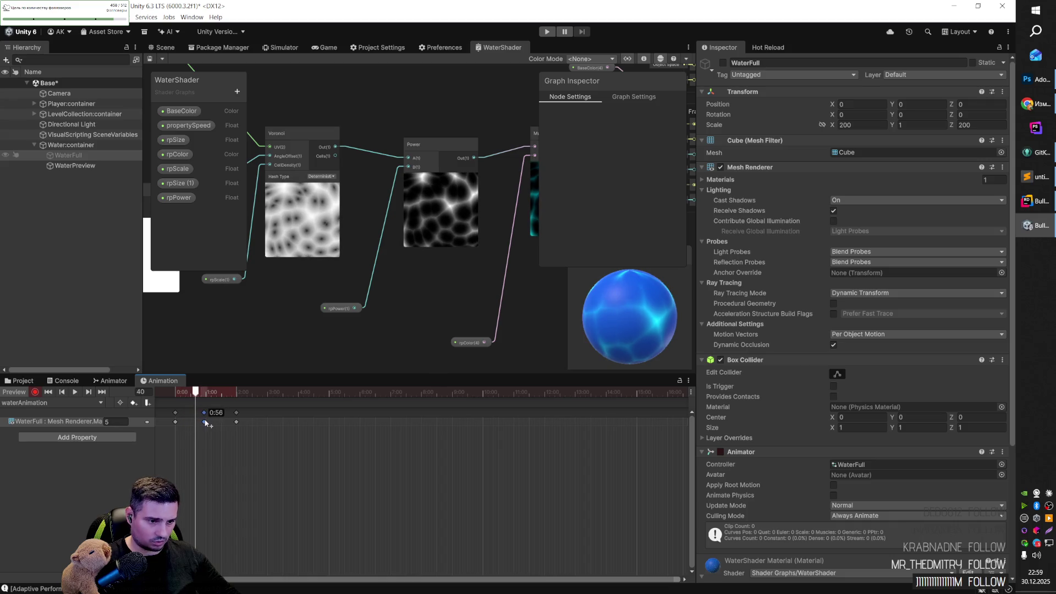
Step: Set rp Power to 3 at the frame 0 and frame 119 keyframes, then save the scene
left_click_drag(192, 429, 176, 425)
left_click(175, 422)
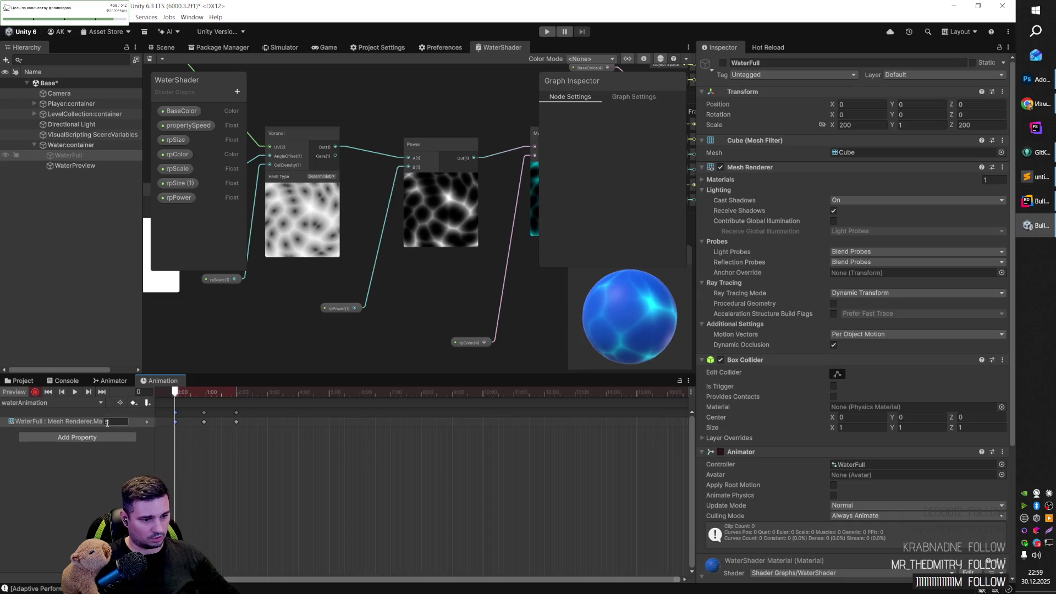
type("3")
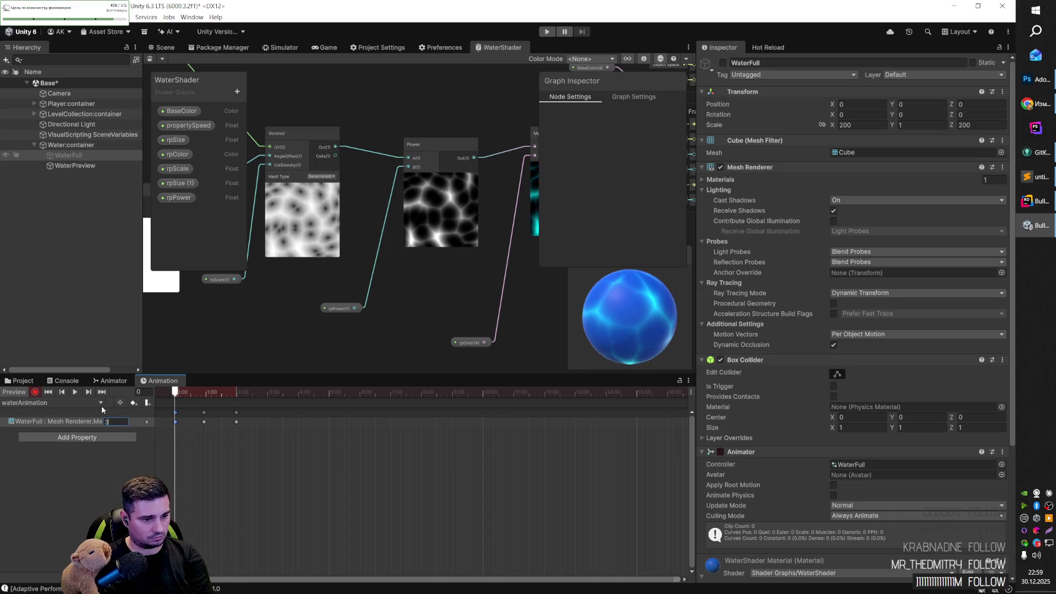
left_click(88, 392)
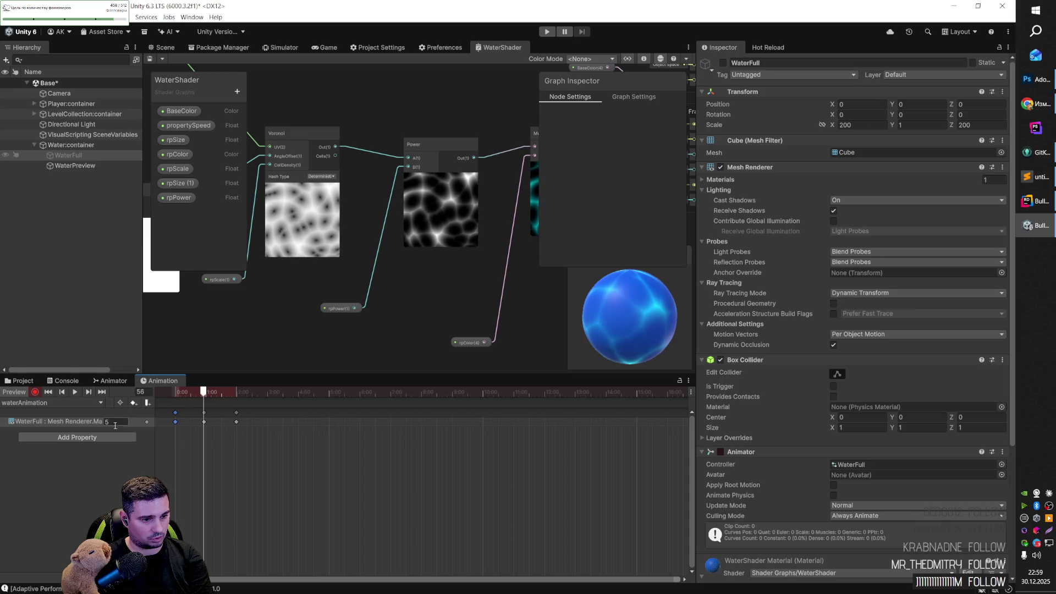
left_click(88, 392)
left_click(116, 422)
type("3")
left_click(243, 431)
key("ctrl+s")
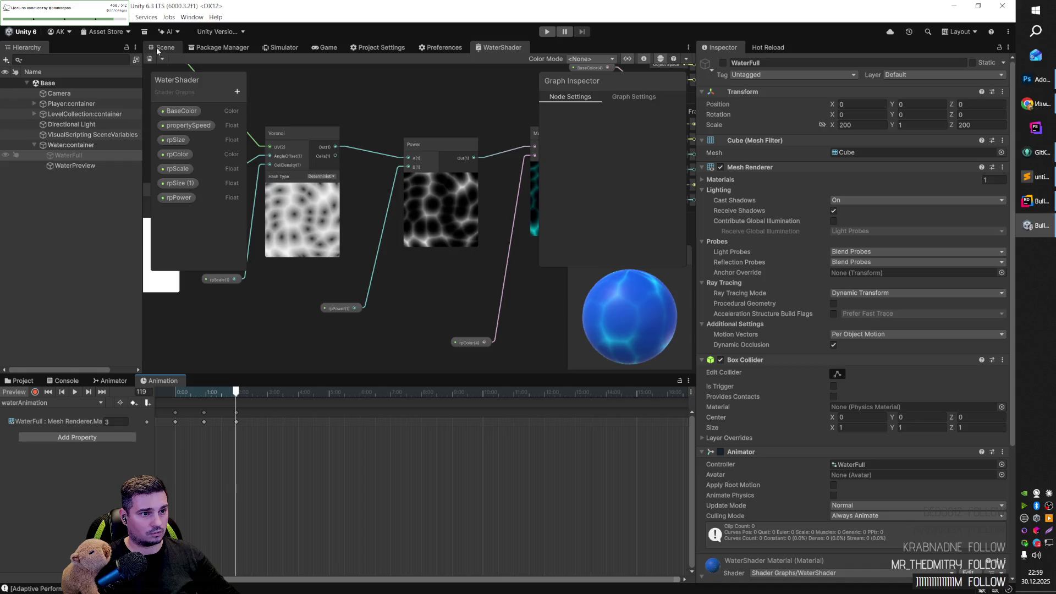
left_click(156, 47)
Step: Enable WaterFull's Animator component and assign the WaterFull controller
left_click(366, 285)
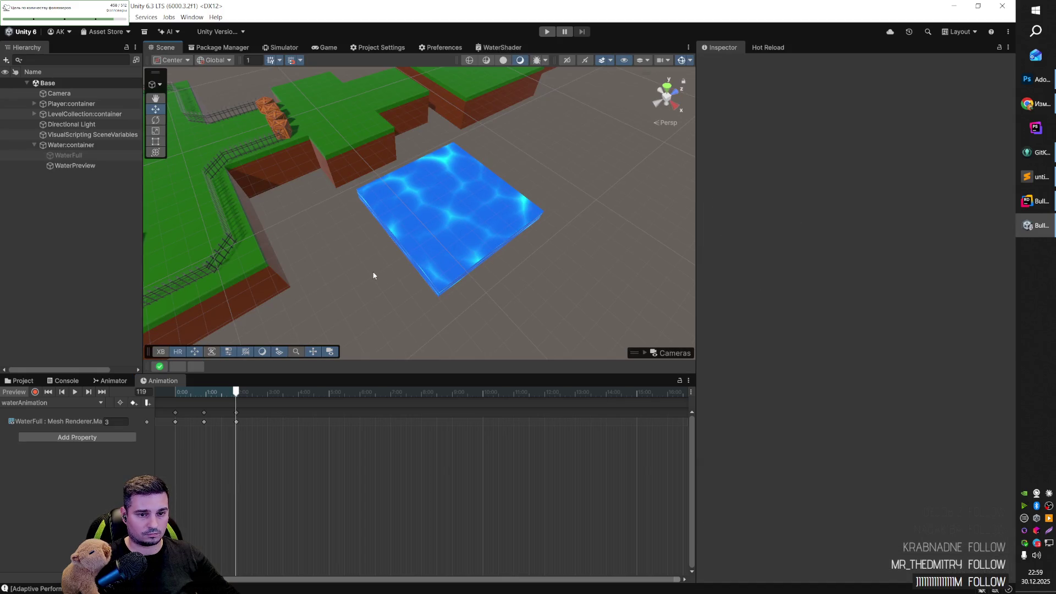
mouse_move(442, 282)
left_mouse_down()
mouse_move(502, 266)
mouse_move(540, 275)
mouse_move(524, 276)
left_mouse_up()
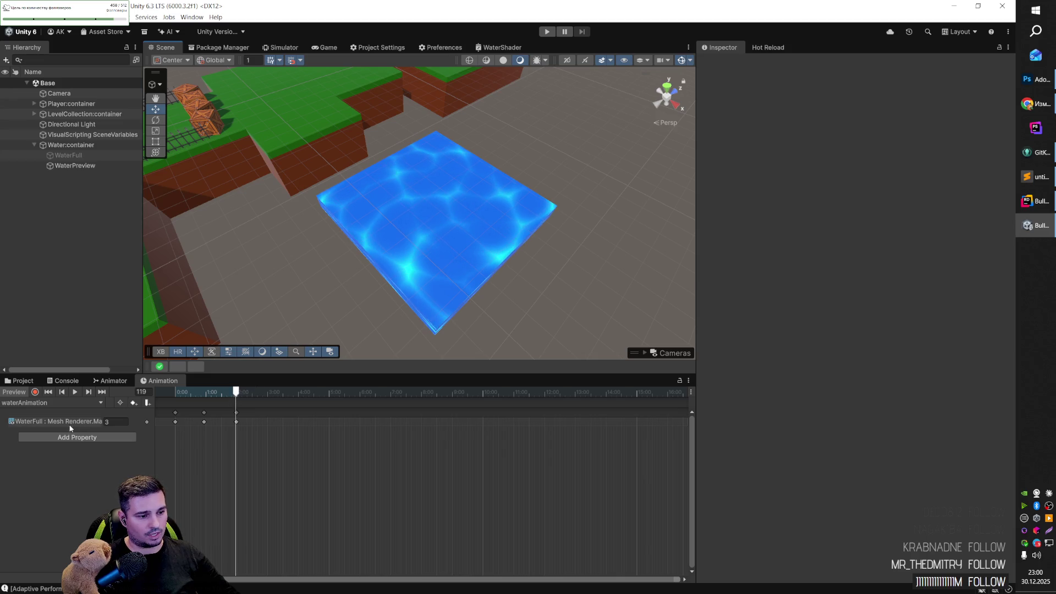
left_click(237, 393)
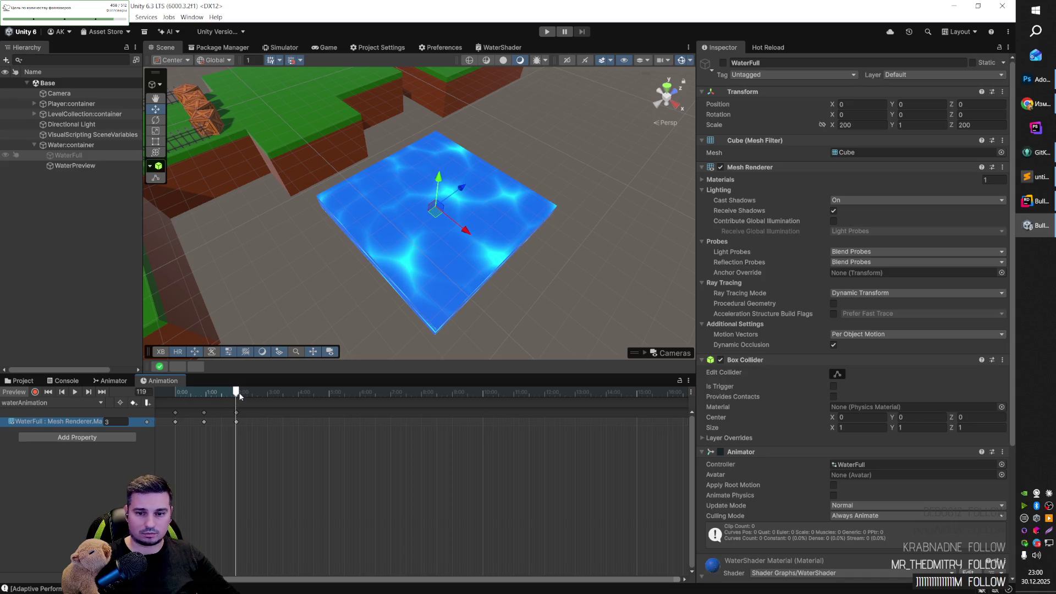
scroll(794, 301, "down", 5)
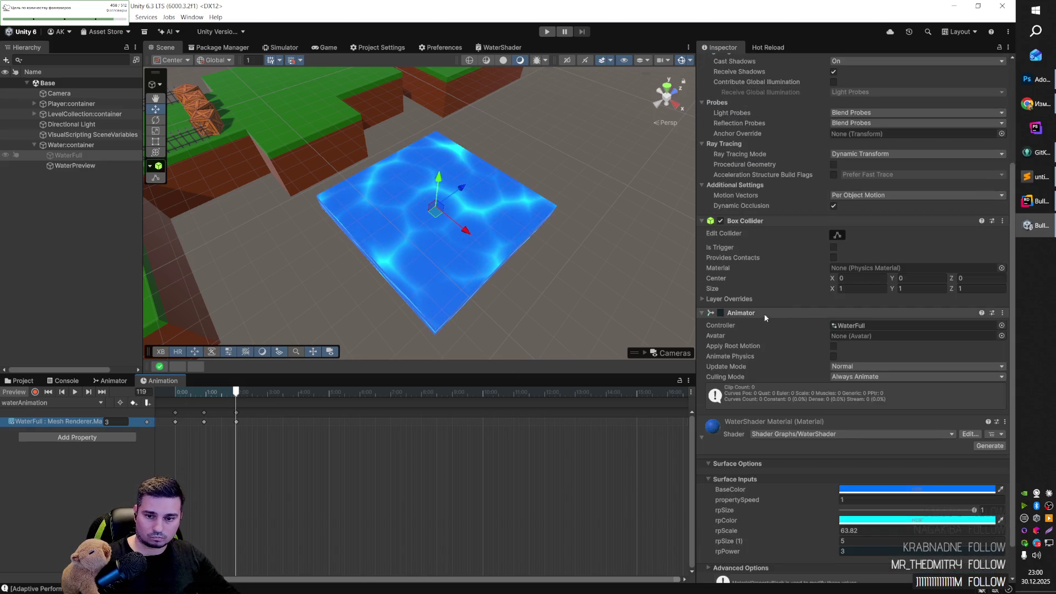
left_click(721, 313)
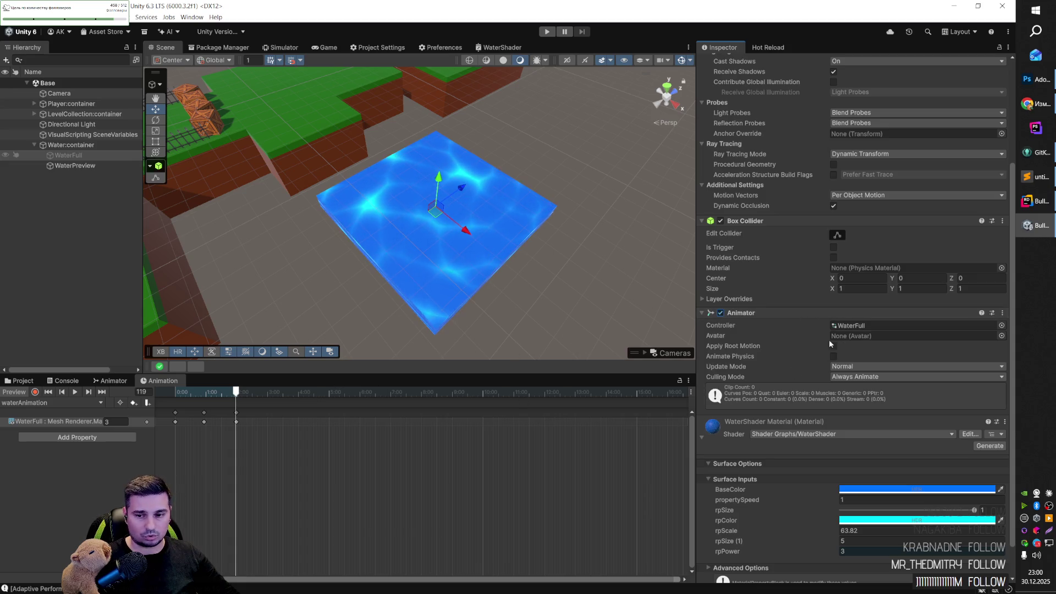
left_click(1002, 326)
double_click(329, 247)
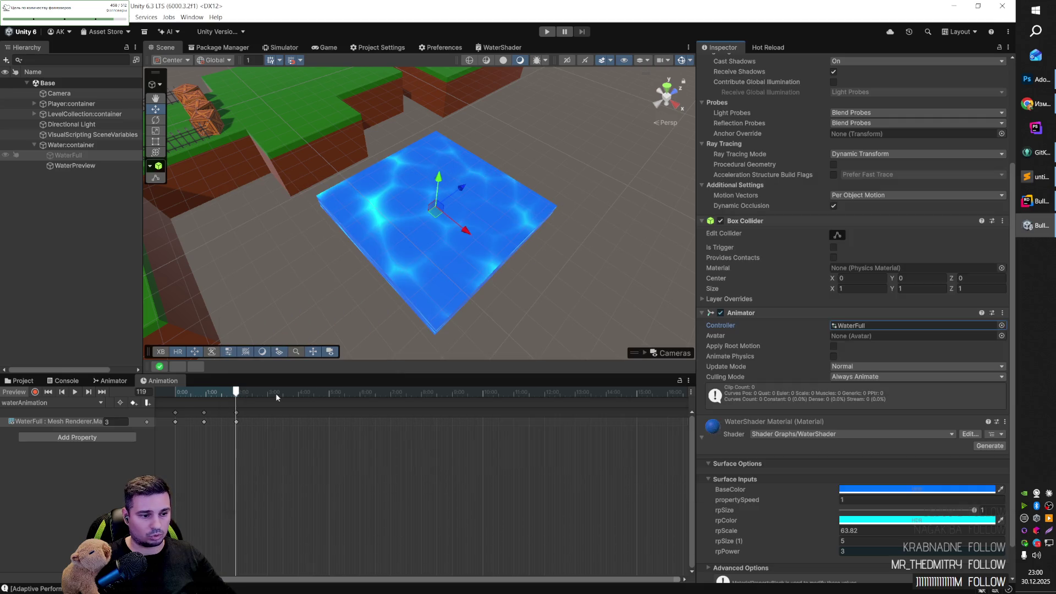
Step: Reposition the waterAnimation state in the Animator graph, then show the project's shader files
left_click(105, 379)
left_click_drag(227, 451, 331, 461)
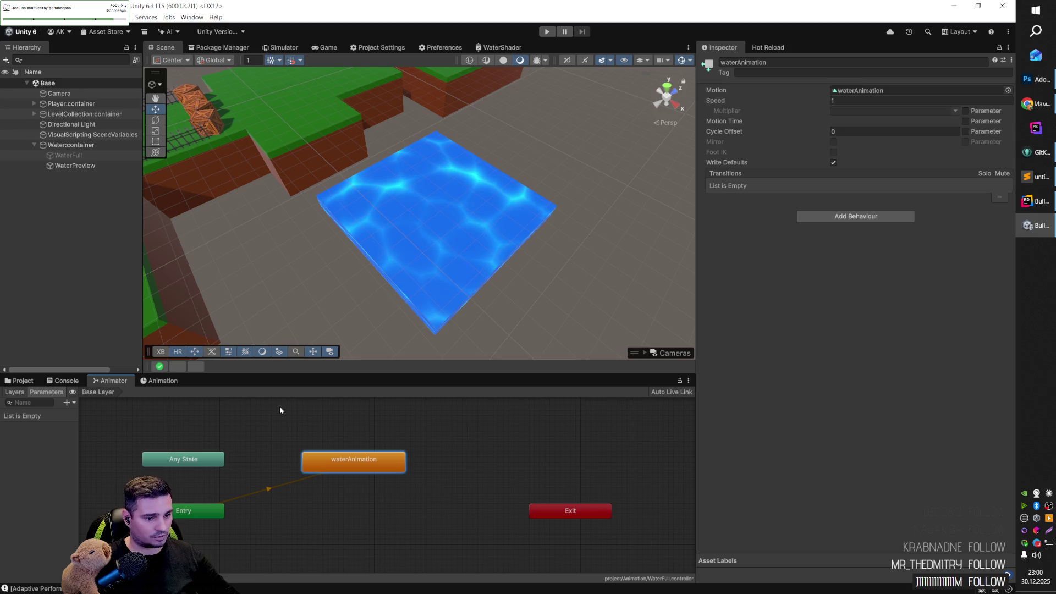
left_click(22, 381)
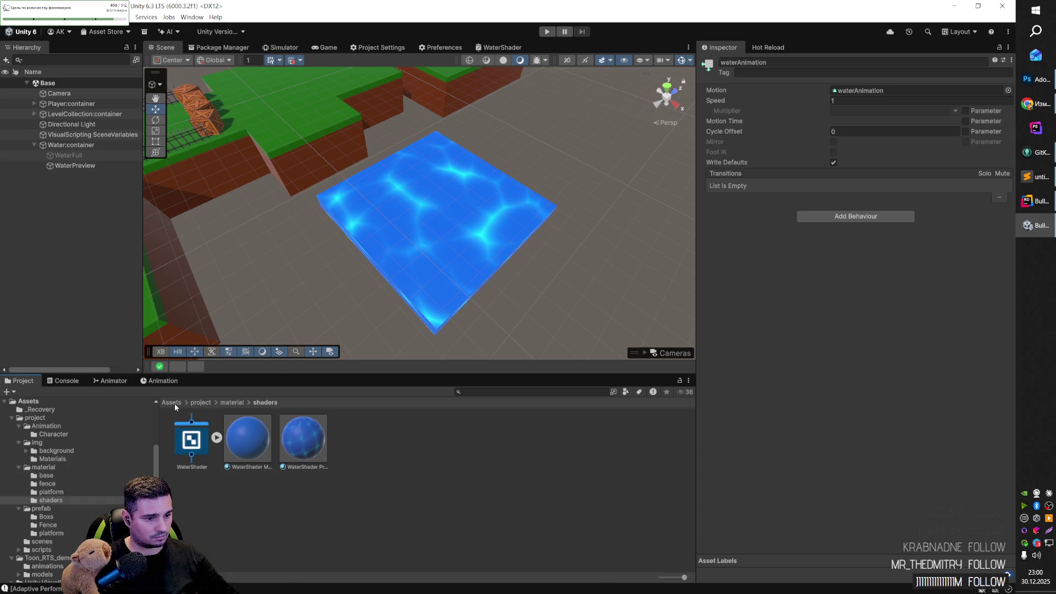
Step: Create a new folder named 'water' inside the Animation folder
left_click(201, 402)
double_click(192, 444)
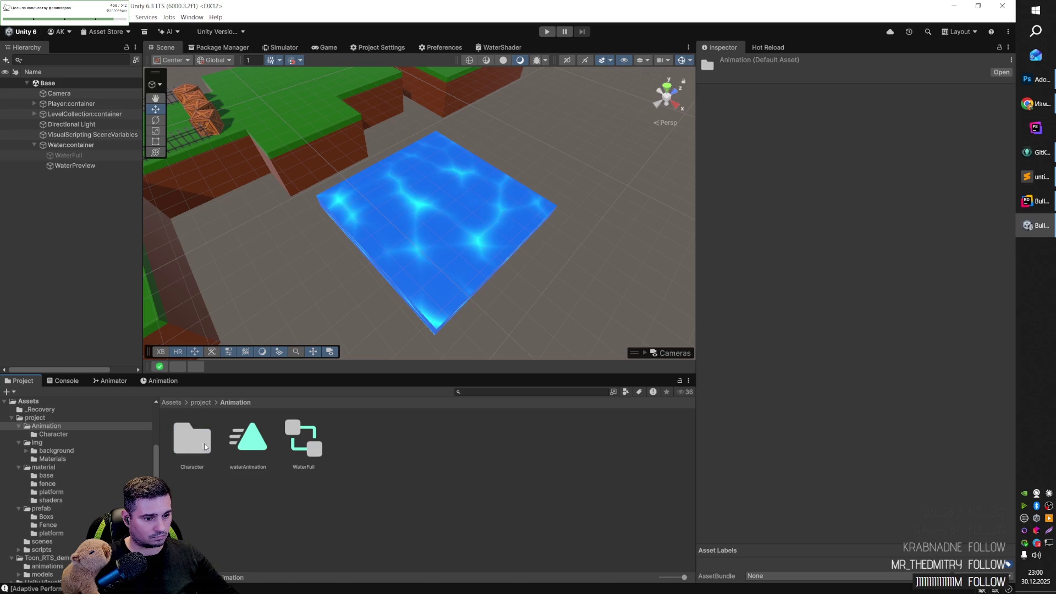
right_click(378, 454)
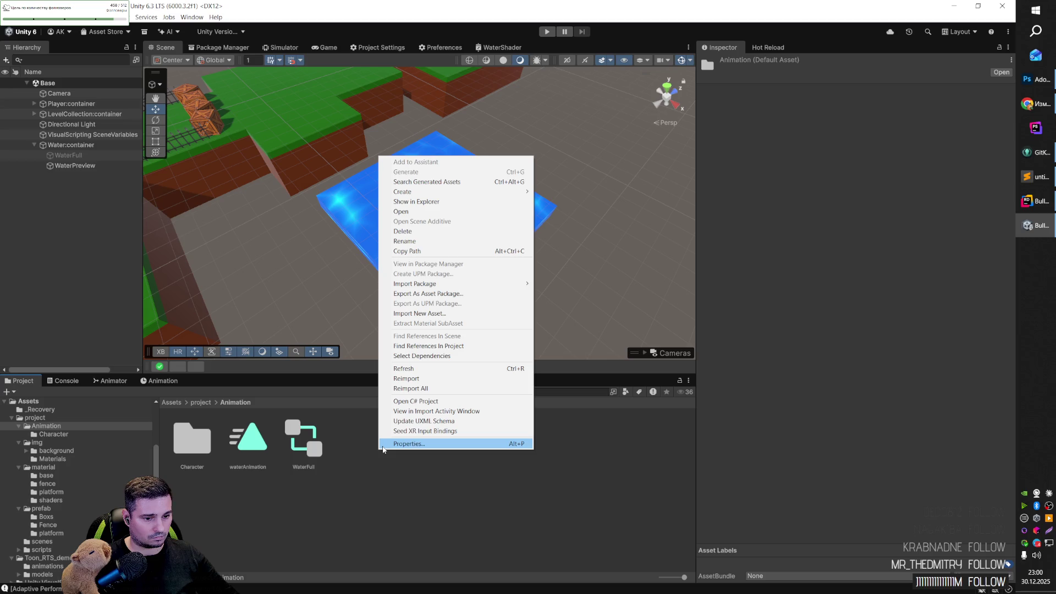
mouse_move(468, 191)
left_click(555, 191)
type("water")
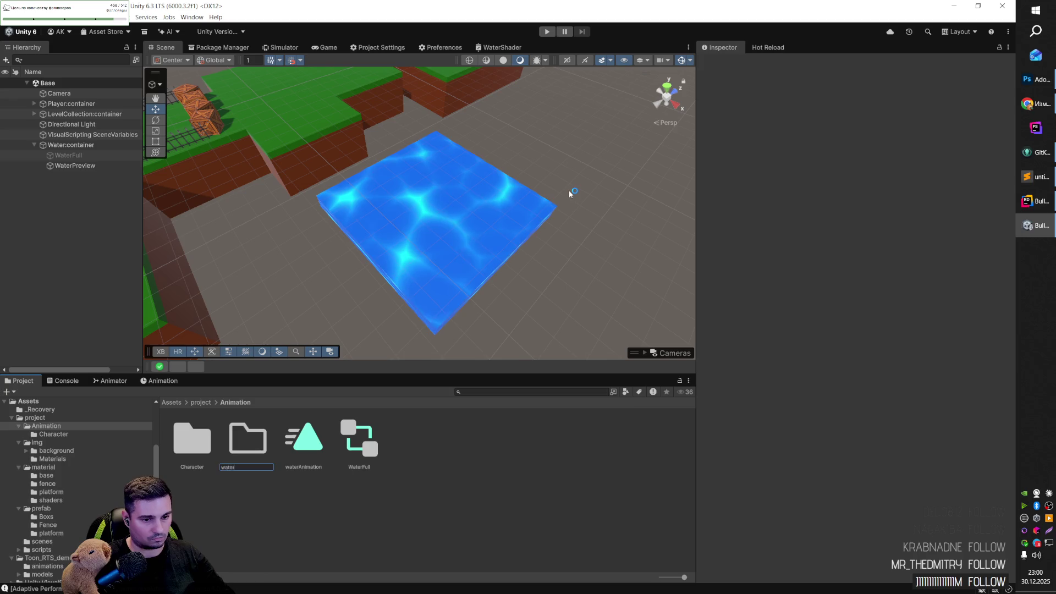
key("Return")
Step: Move waterAnimation and WaterFull into the water folder and enable Loop Pose on the clip
left_click(311, 449)
left_click(355, 447, "ctrl")
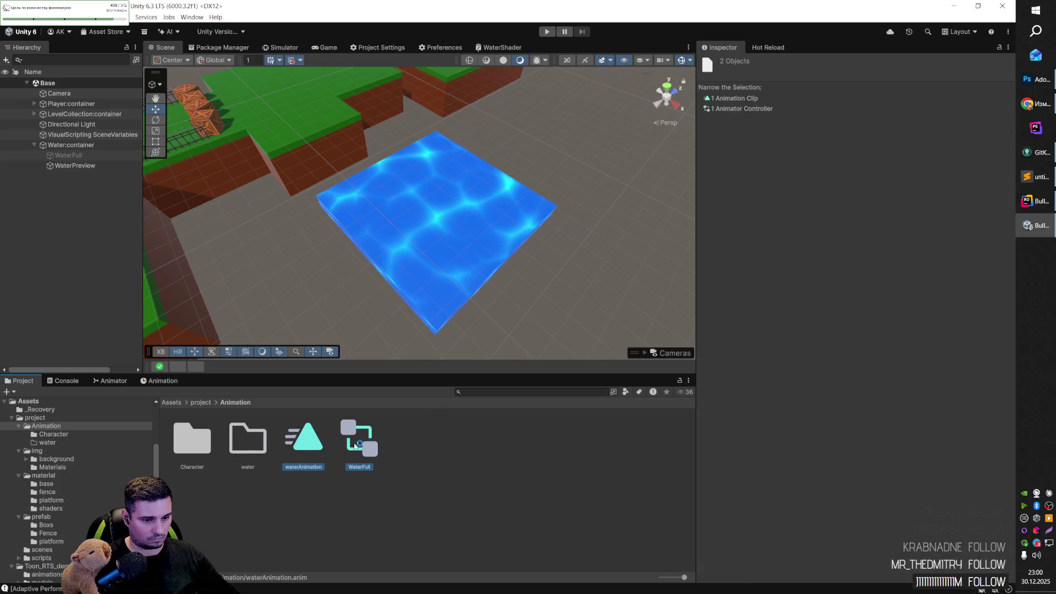
left_click_drag(257, 450, 251, 443)
double_click(247, 440)
left_click(192, 437)
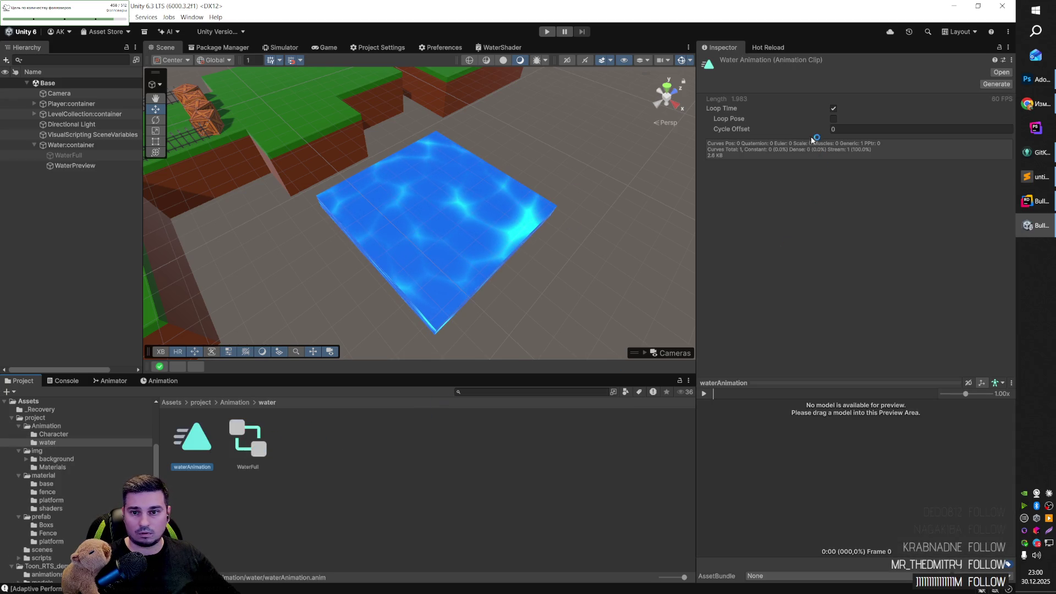
left_click(834, 119)
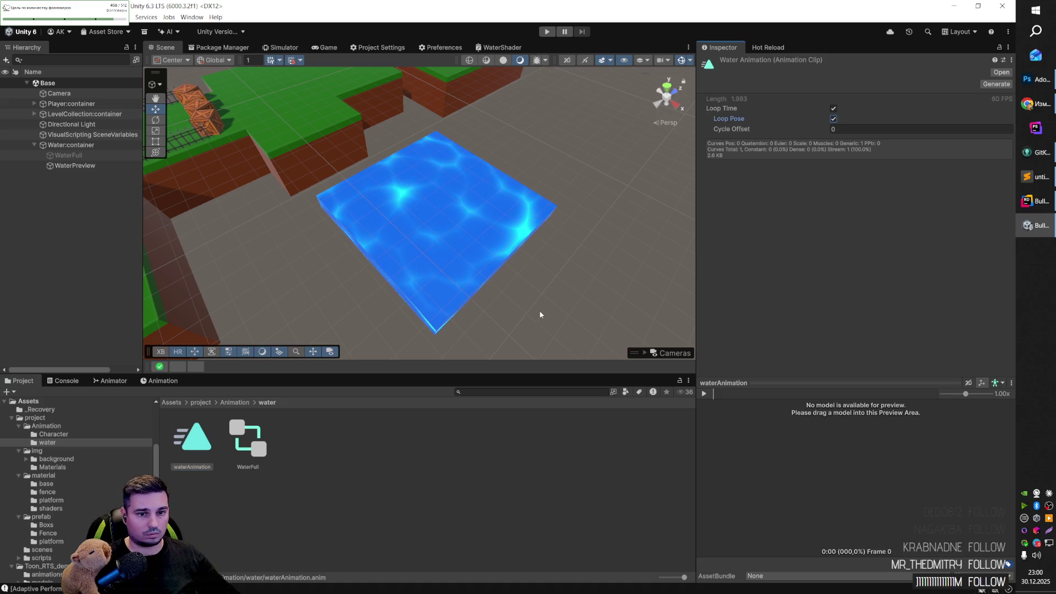
left_click(553, 295)
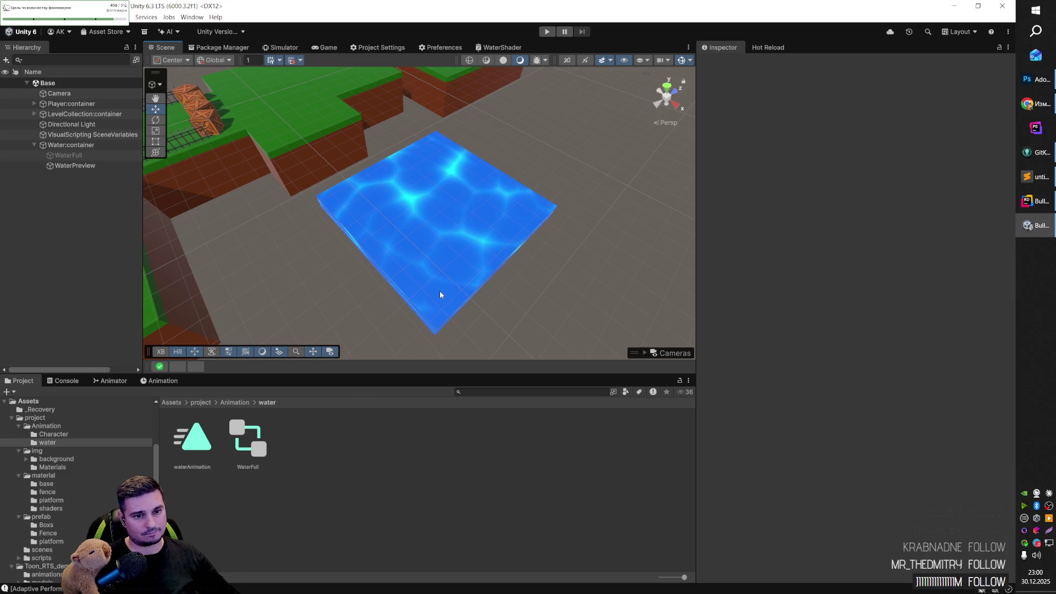
Step: Review WaterPreview's animator graph and timeline, then enter Play mode
left_click(447, 241)
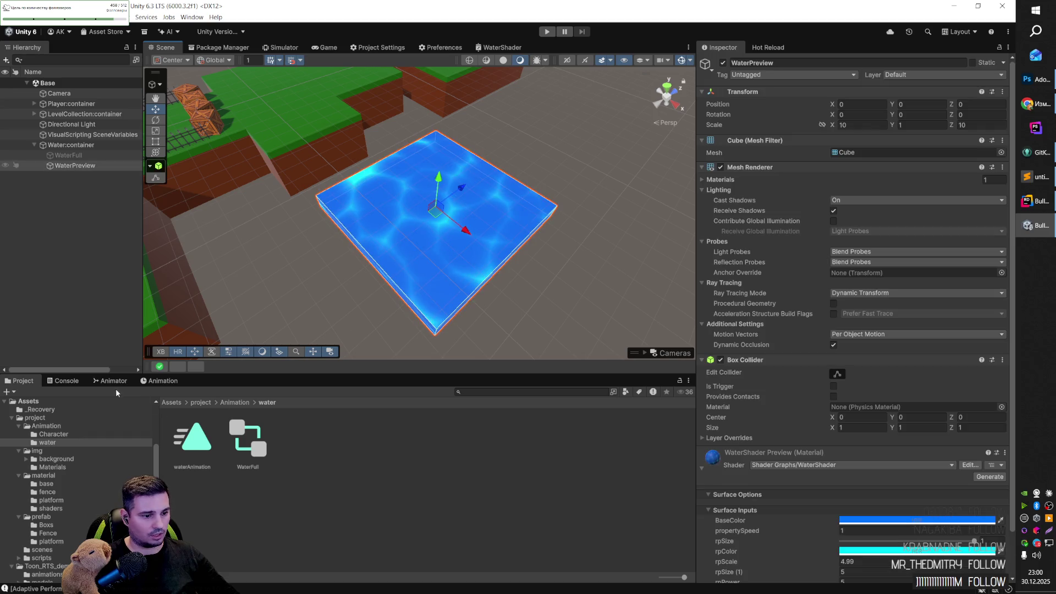
left_click(113, 382)
left_click(165, 381)
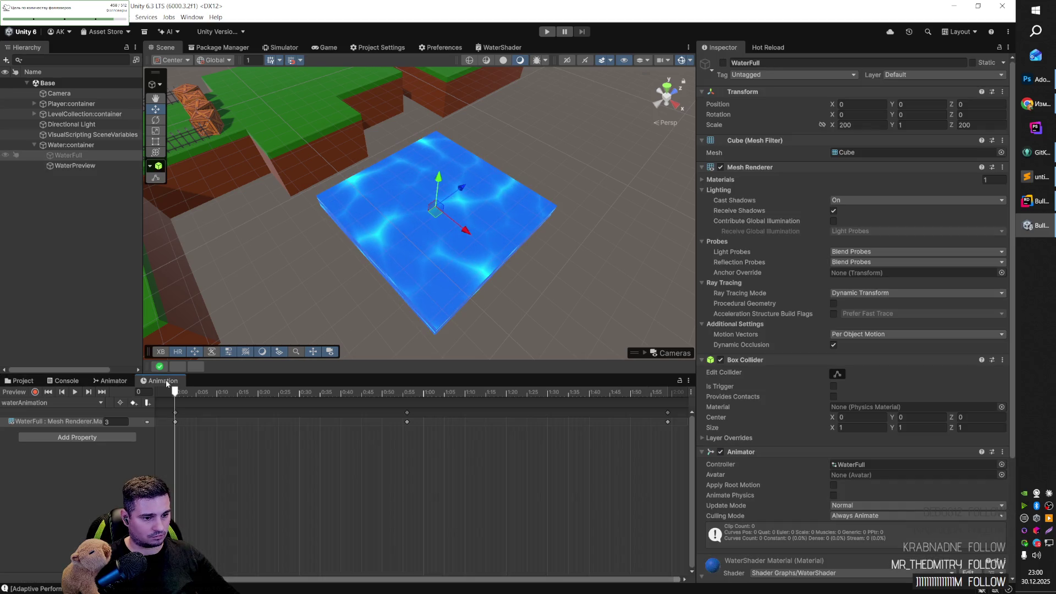
left_click(113, 381)
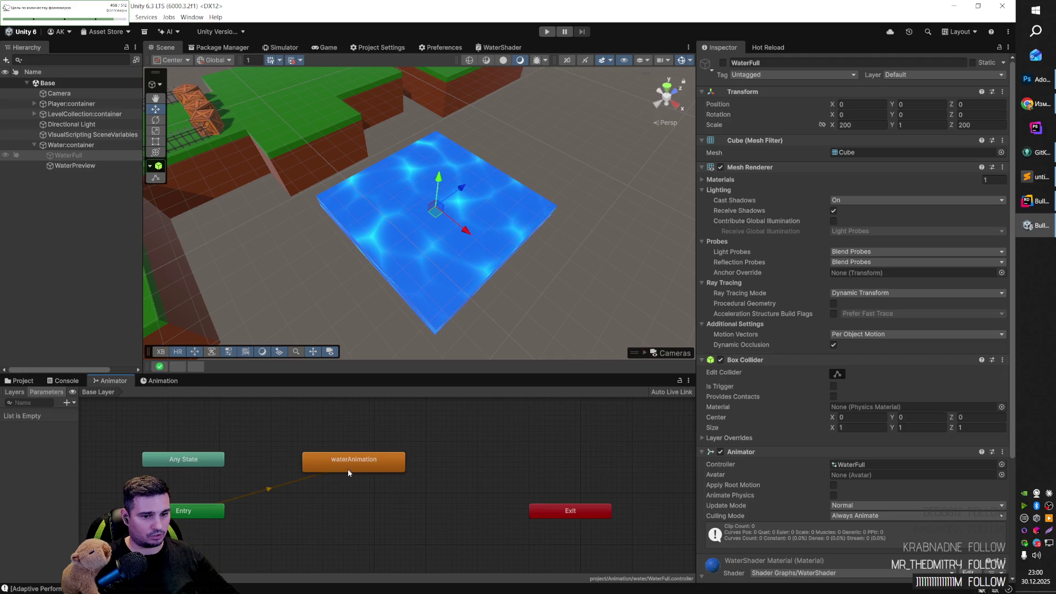
left_click(441, 268)
mouse_move(440, 270)
left_mouse_down()
mouse_move(444, 261)
mouse_move(429, 262)
left_mouse_up()
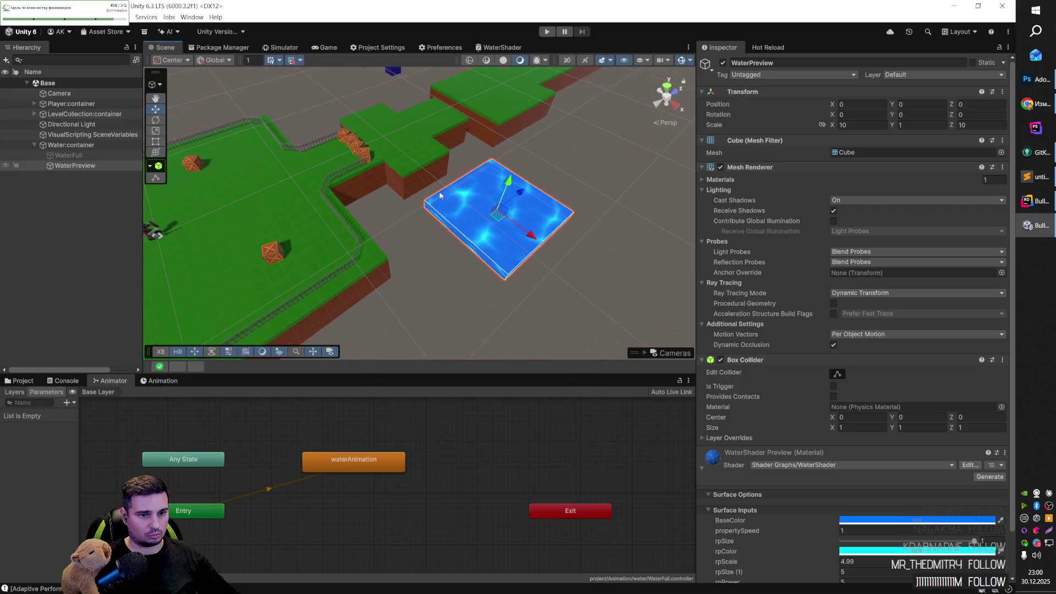
left_click(544, 33)
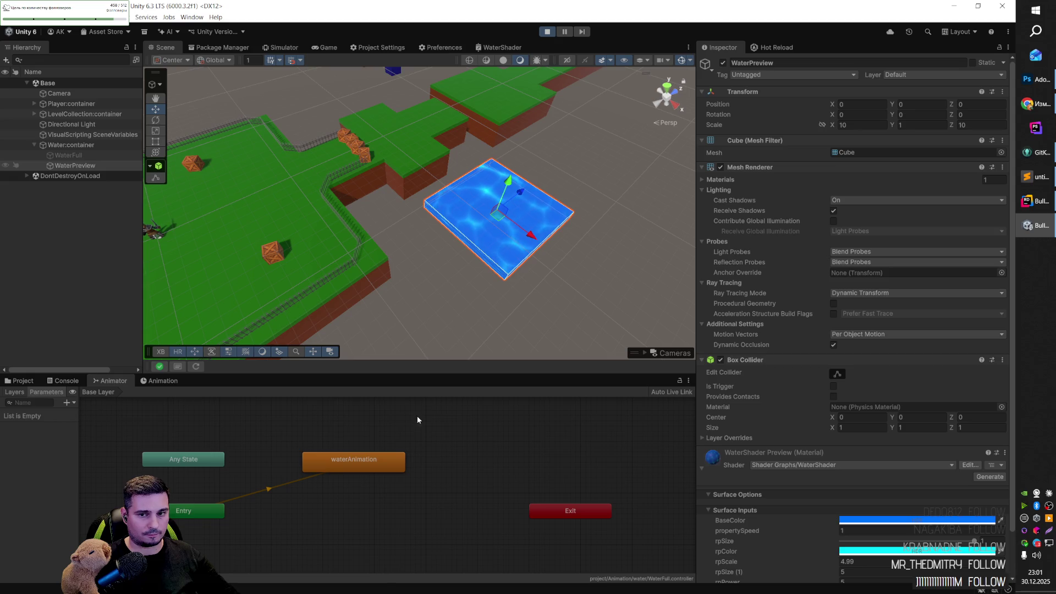
Step: Reposition the waterAnimation state node in the Animator graph
left_click(378, 457)
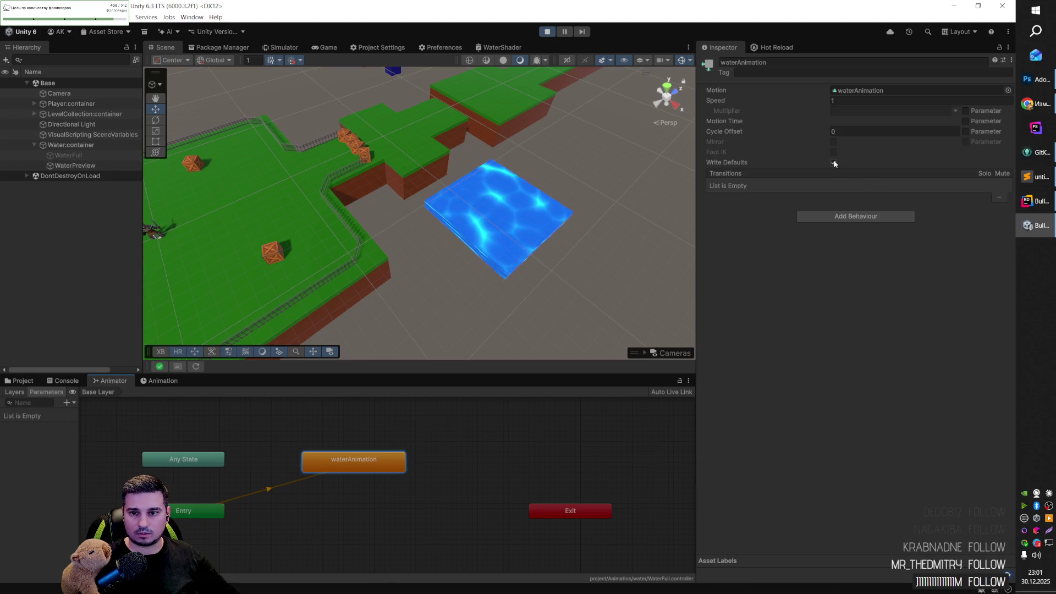
mouse_move(348, 463)
left_mouse_down()
mouse_move(368, 438)
mouse_move(359, 436)
mouse_move(368, 473)
left_mouse_up()
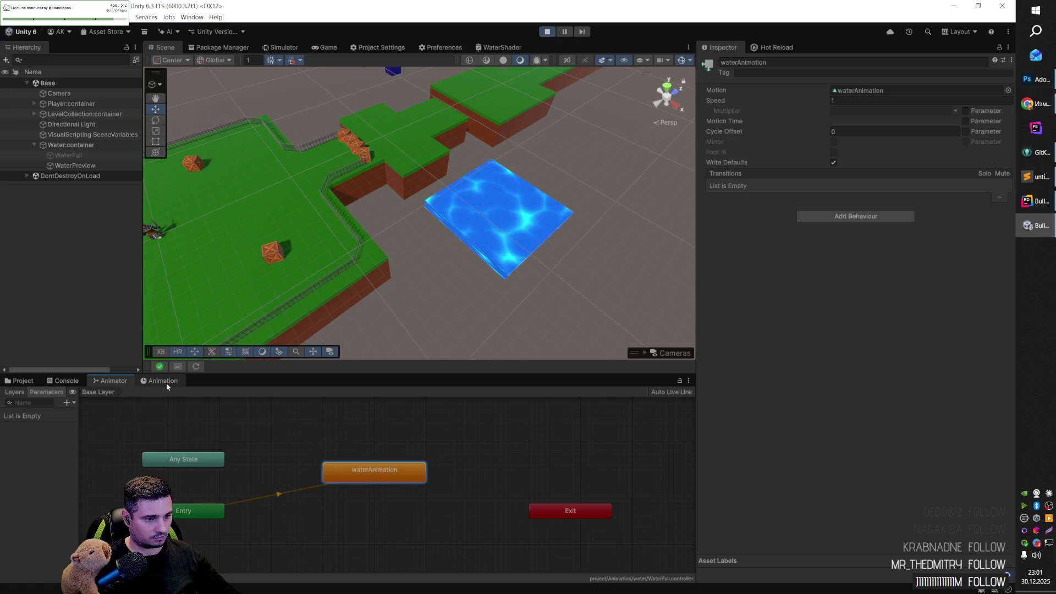
left_click(163, 381)
left_click(110, 380)
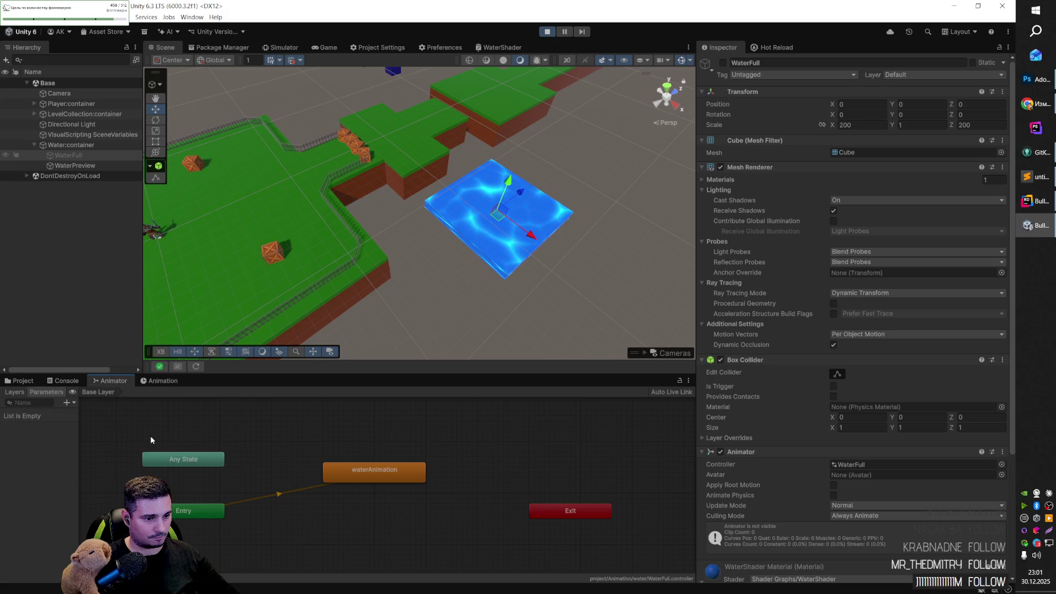
left_click(349, 473)
left_click_drag(348, 473, 355, 461)
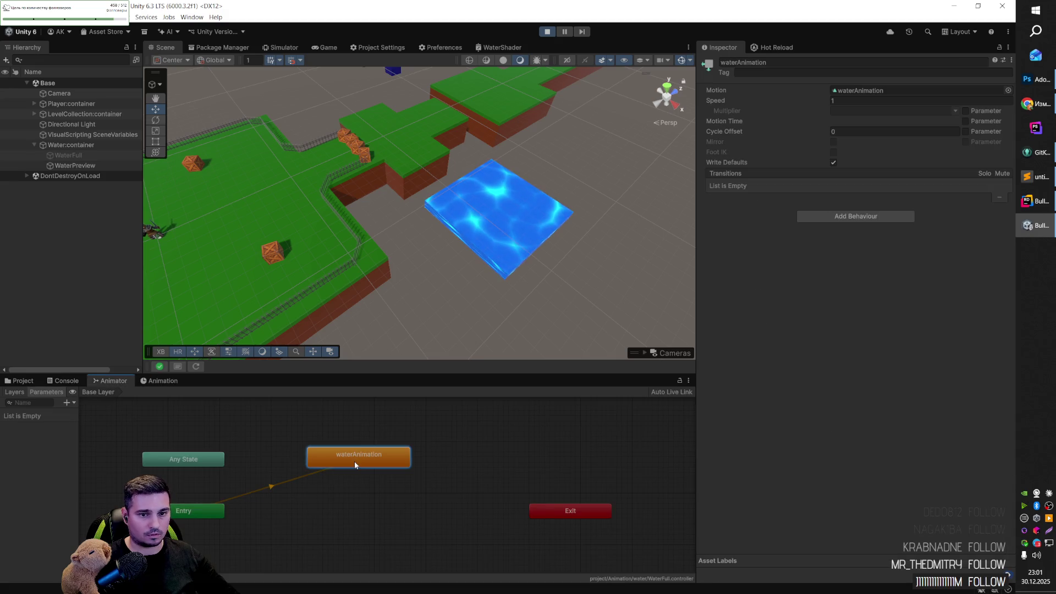
Step: Try lower rpPower values on WaterPreview's material, then exit Play mode
left_click(501, 223)
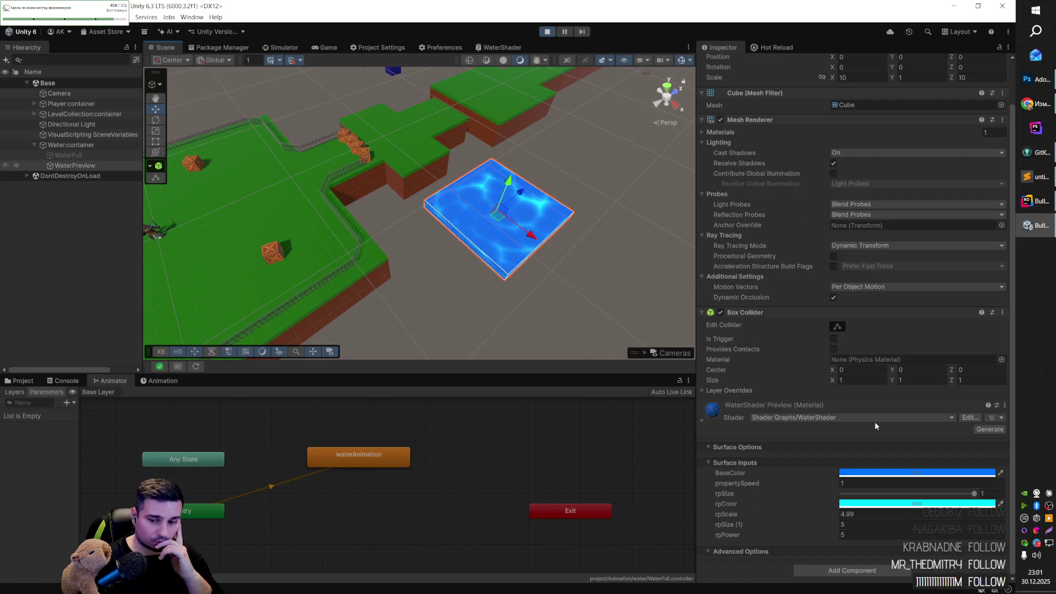
mouse_move(771, 534)
left_mouse_down()
mouse_move(669, 530)
mouse_move(744, 538)
left_mouse_up()
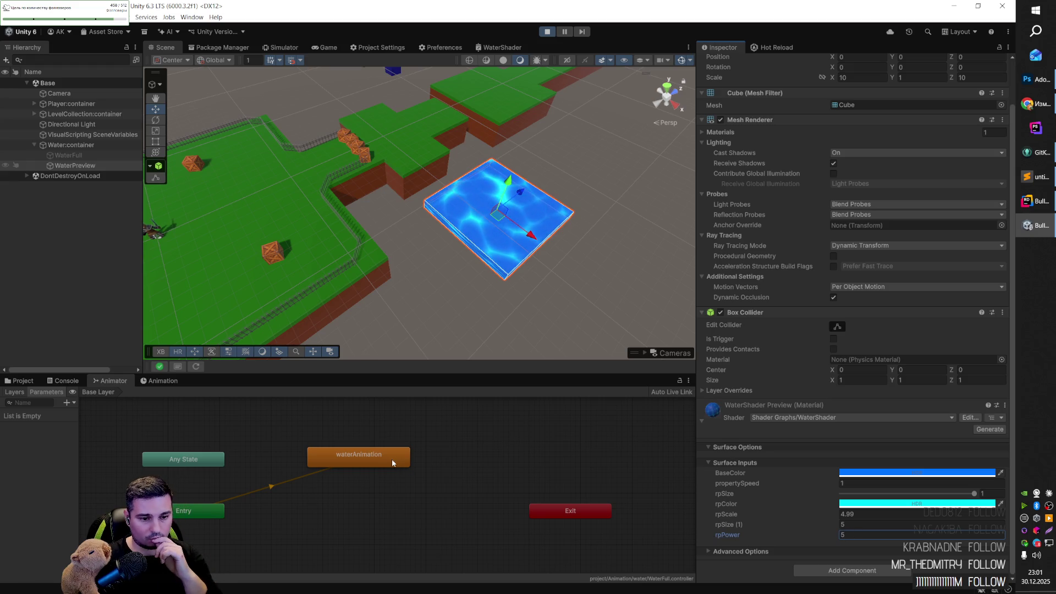
left_click(388, 461)
left_click(508, 222)
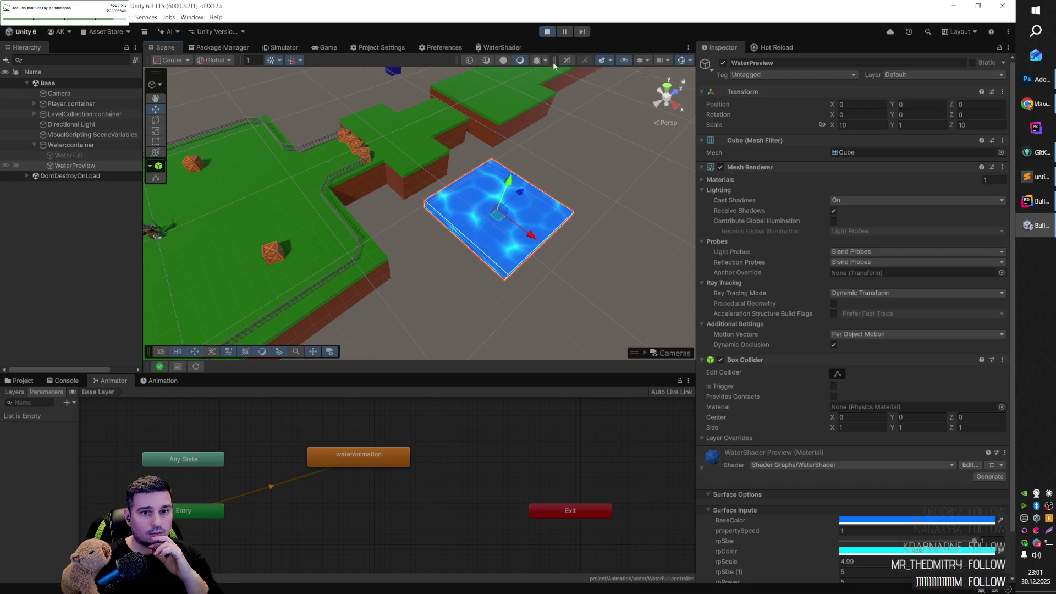
left_click(547, 31)
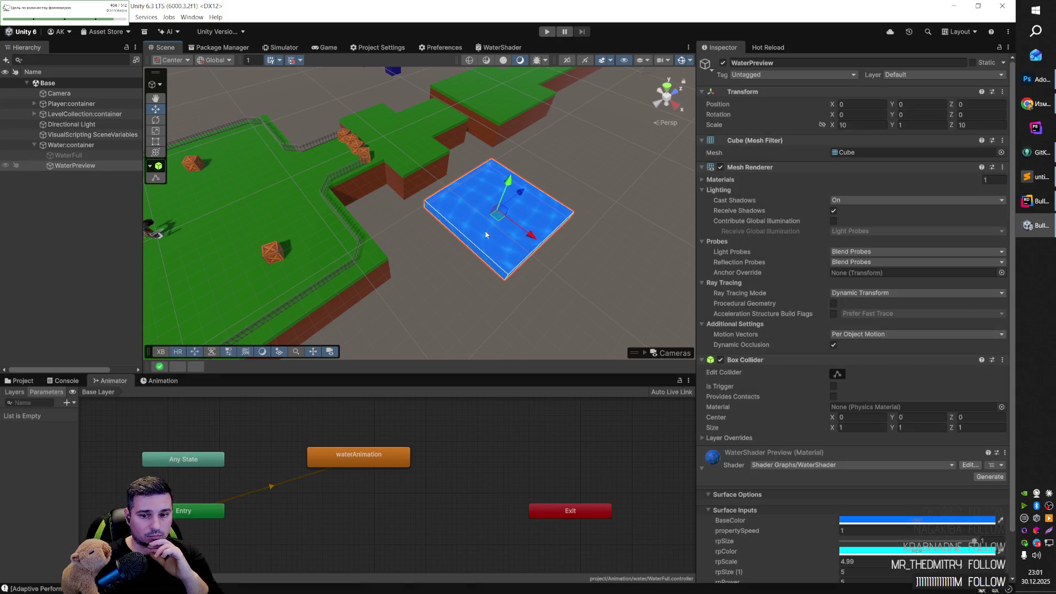
Step: Assign the WaterFull controller to WaterPreview, save the scene with Ctrl+S, and enter Play mode
scroll(741, 335, "down", 3)
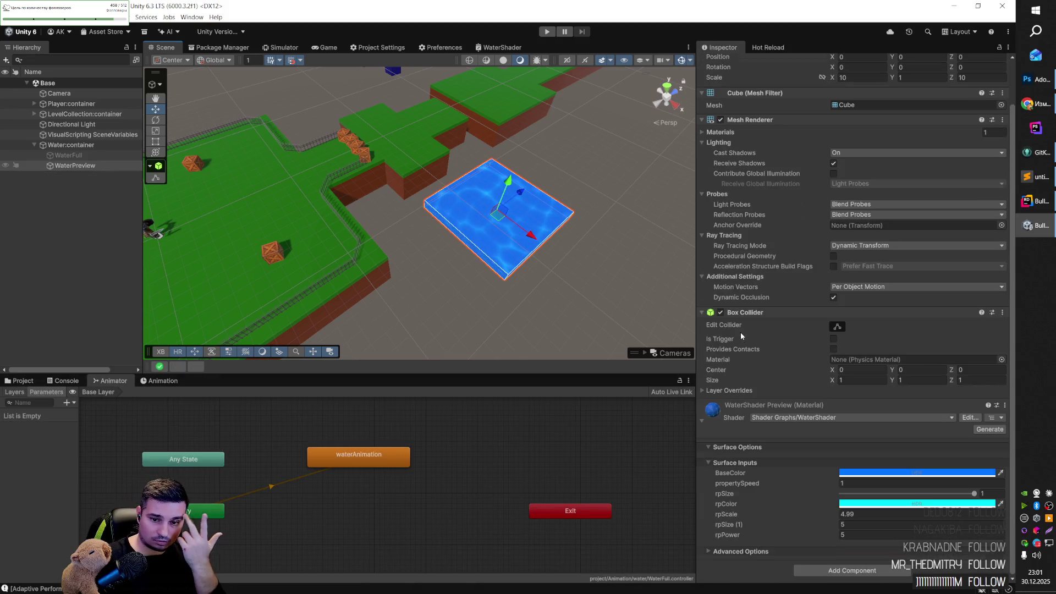
scroll(741, 337, "up", 3)
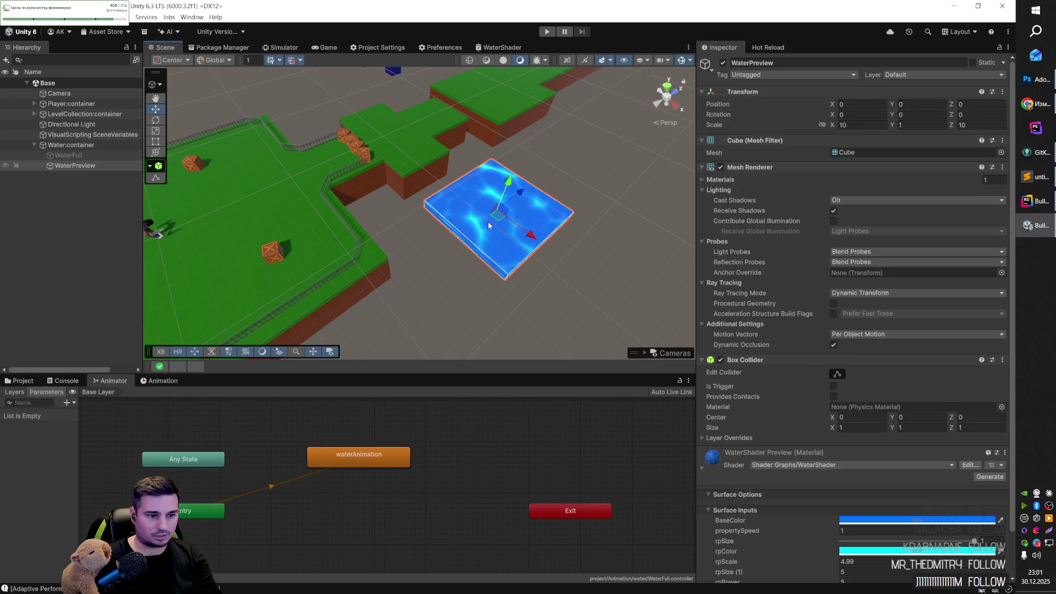
left_click(163, 381)
left_click(22, 381)
left_click_drag(240, 433, 505, 246)
scroll(832, 345, "down", 5)
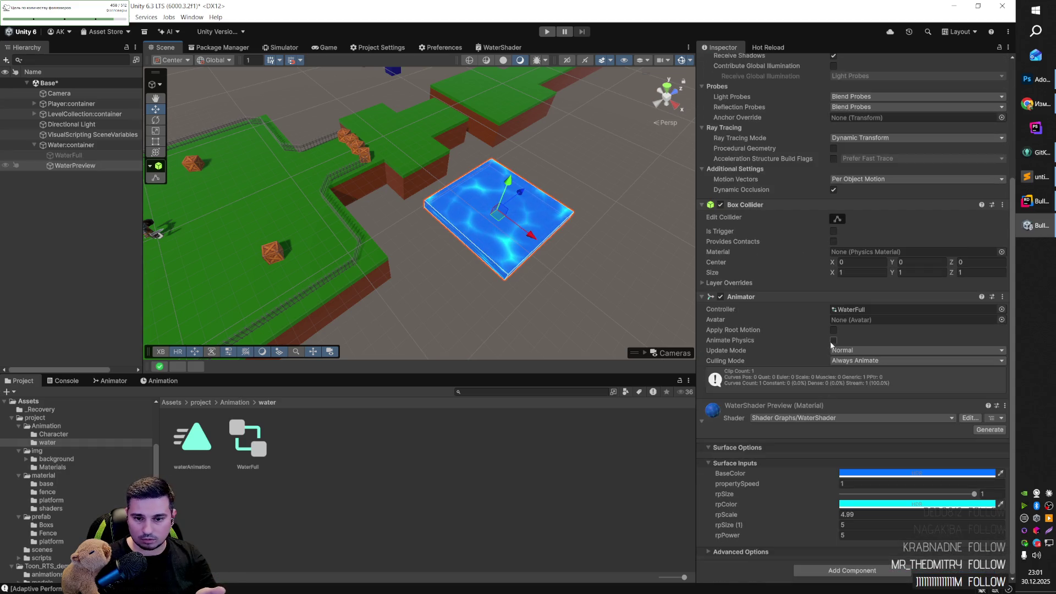
key("ctrl+s")
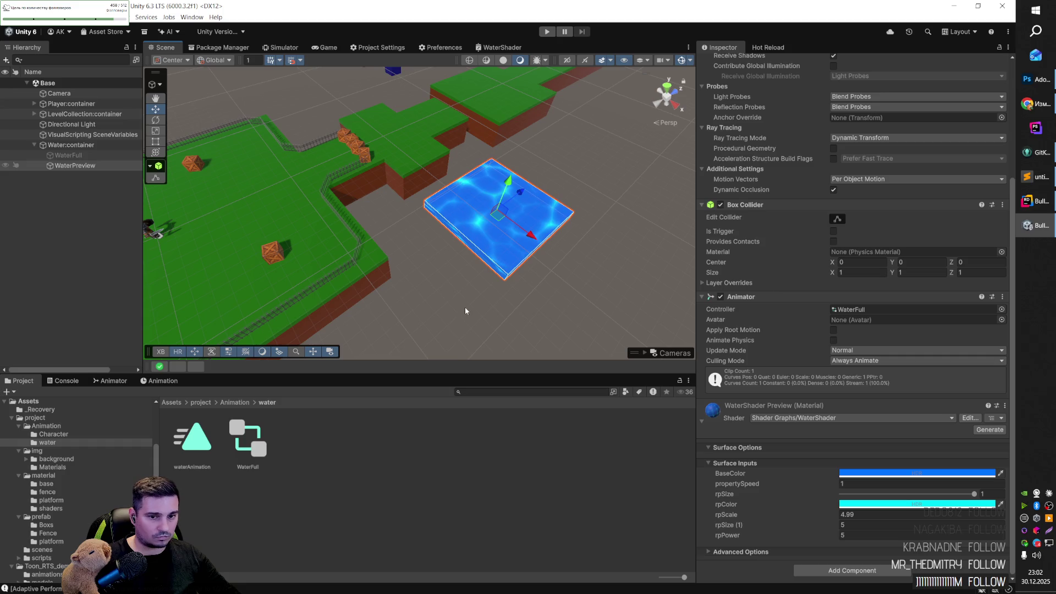
left_click(548, 33)
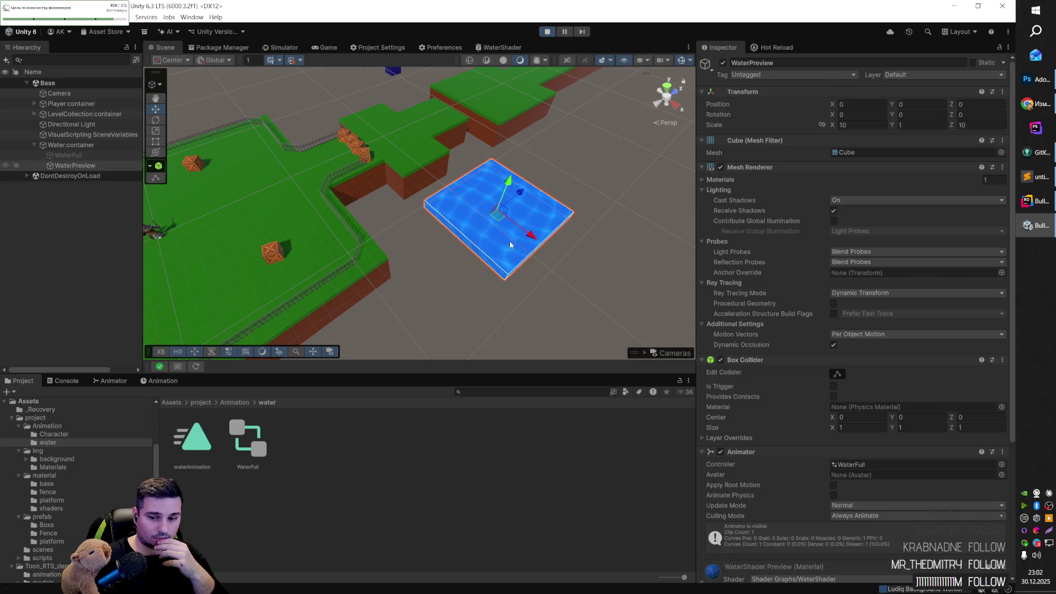
Step: Watch rpPower animate around 4.2–4.7 in the Inspector, then stop Play mode
scroll(848, 468, "down", 5)
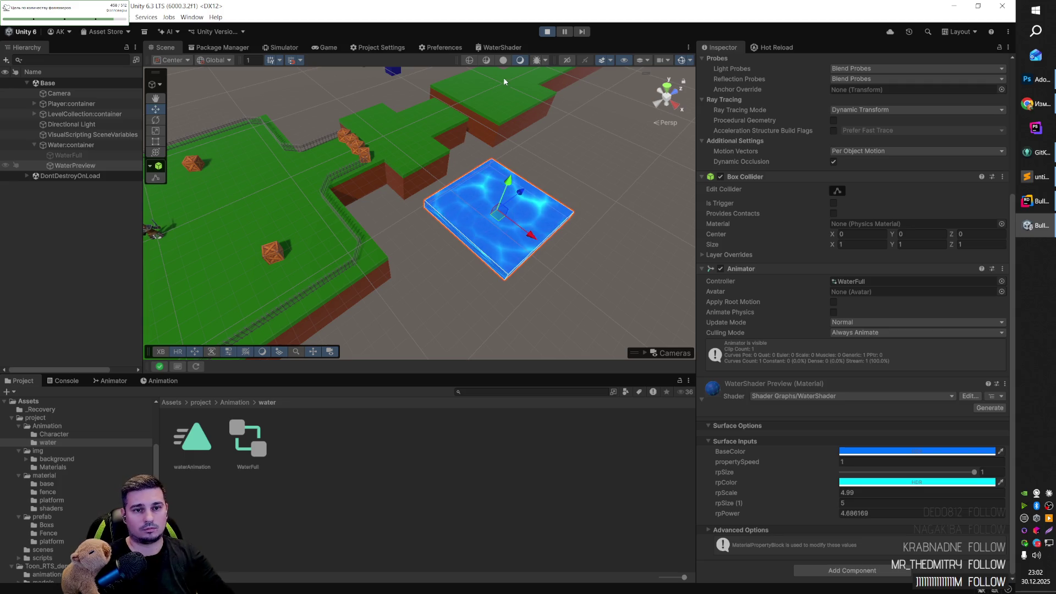
left_click(548, 32)
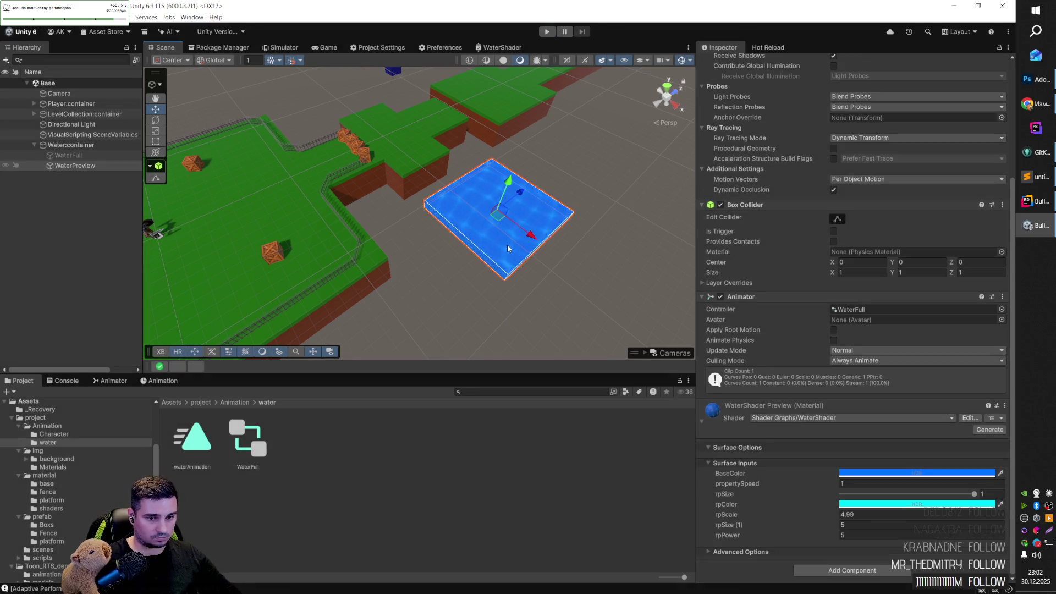
left_click(119, 382)
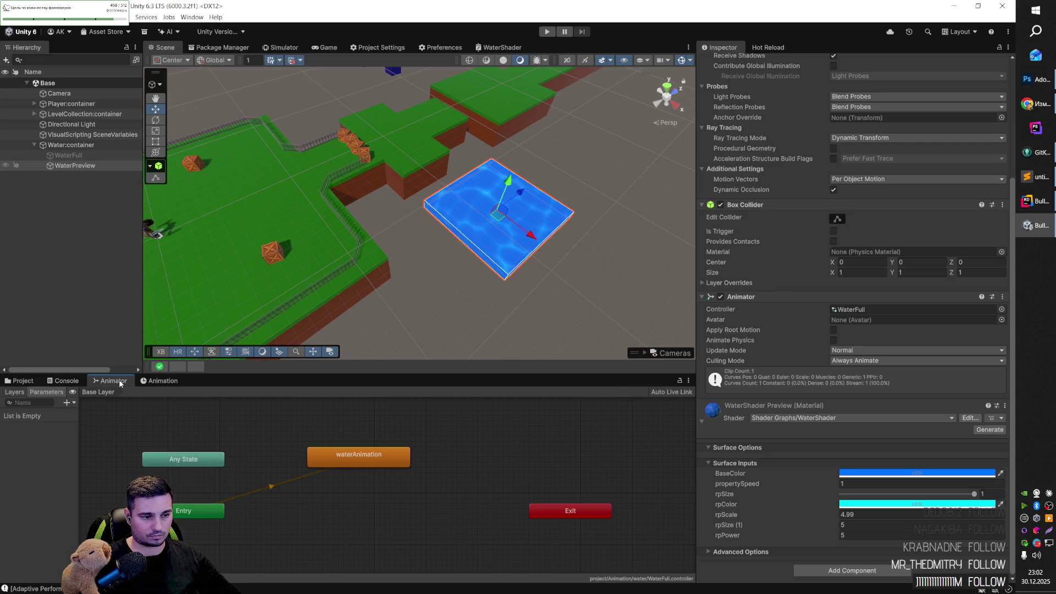
Step: Add WaterPreview's Position property to the waterAnimation clip with recording on
left_click(162, 381)
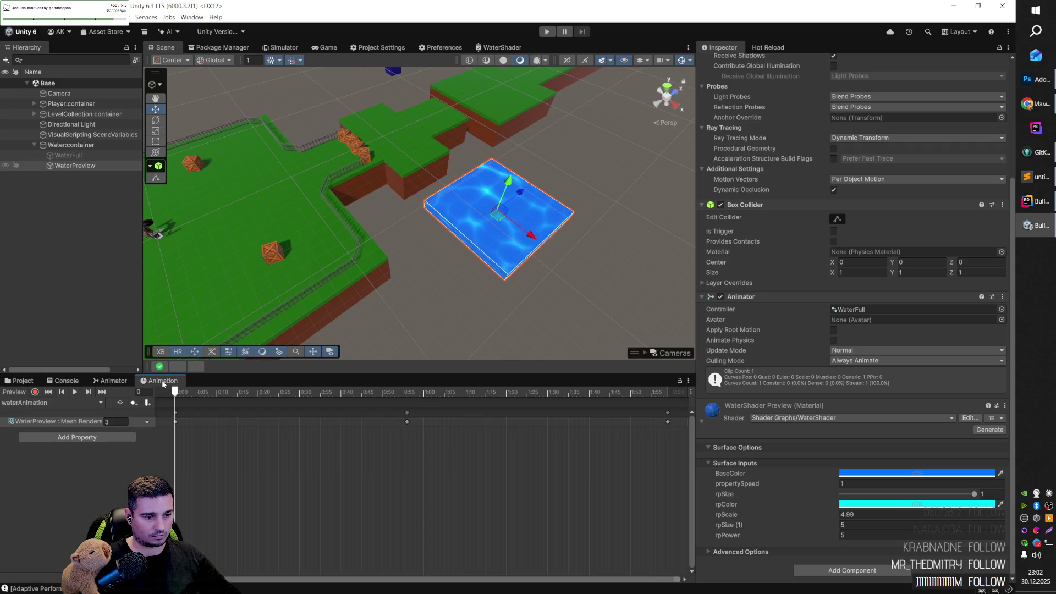
left_click(89, 438)
left_click(145, 437)
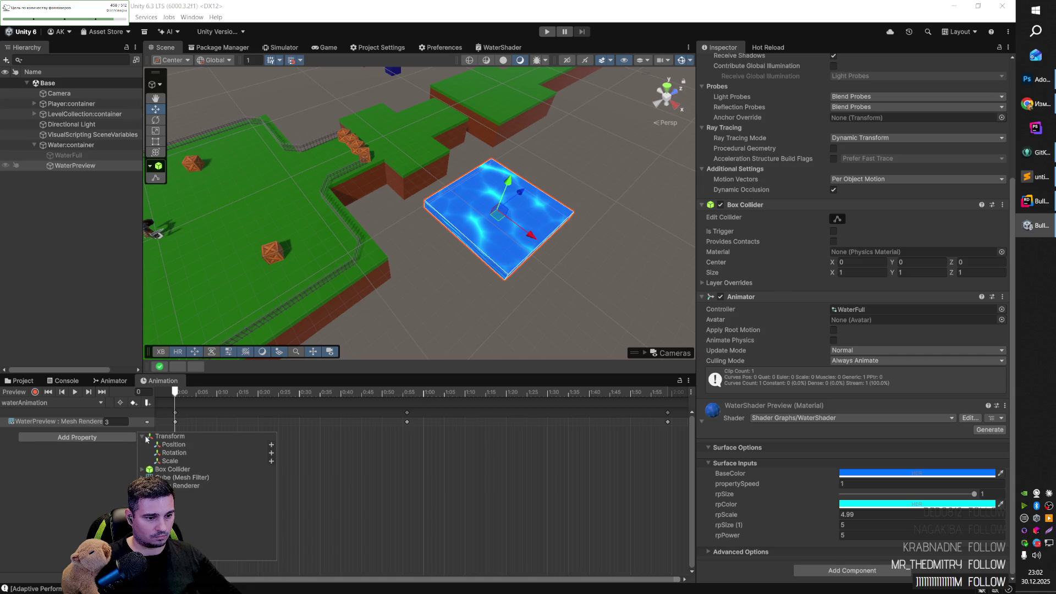
left_click(271, 445)
left_click(94, 421)
left_click(188, 421)
key("r")
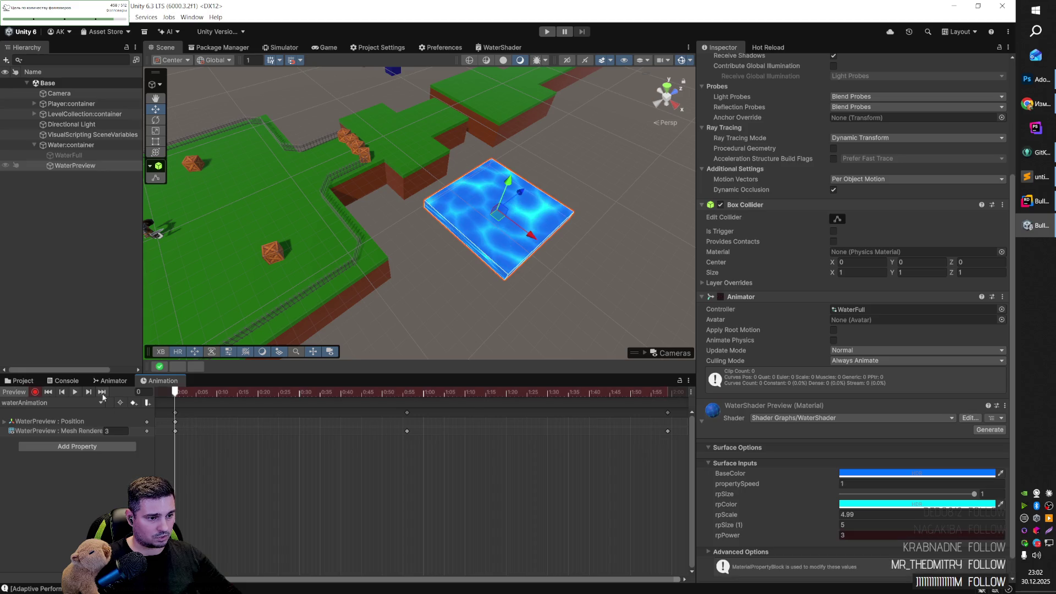
left_click(175, 422)
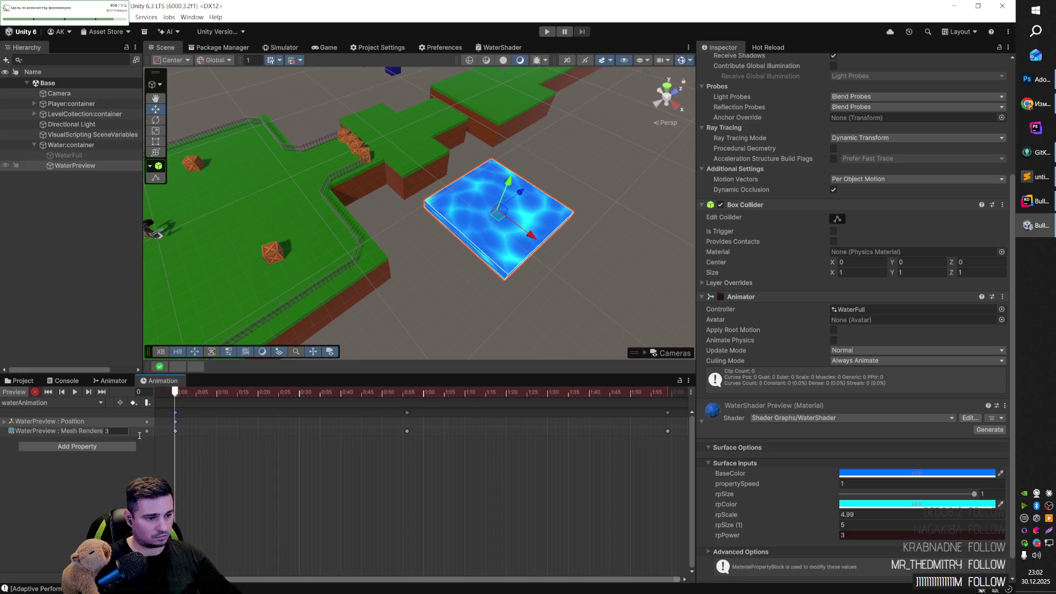
left_click(126, 422)
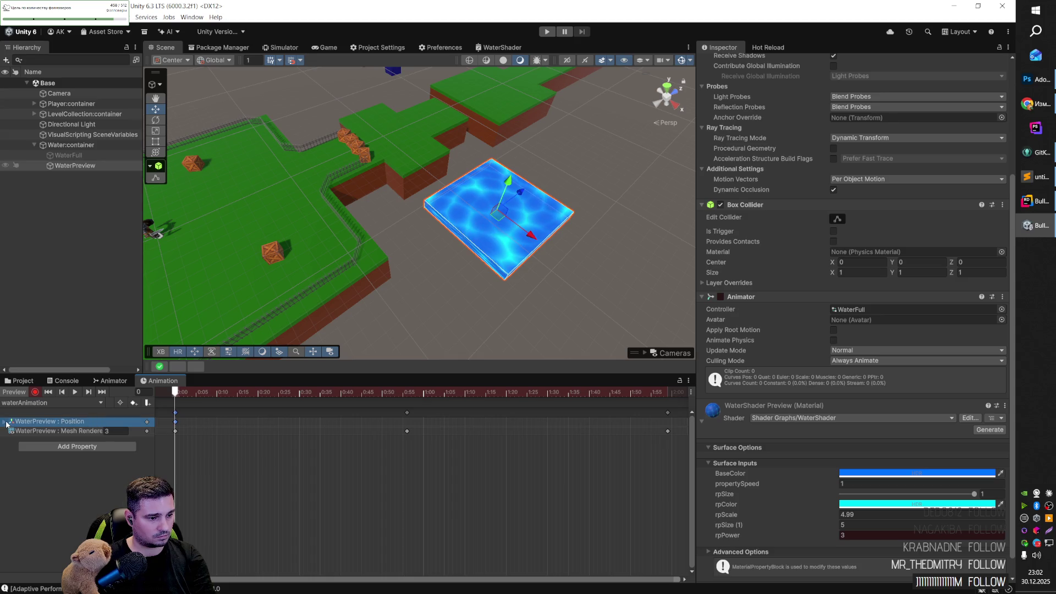
key("Right")
Step: At frame 56, try Position.x 20 and paste a Position.z keyframe
left_click(114, 431)
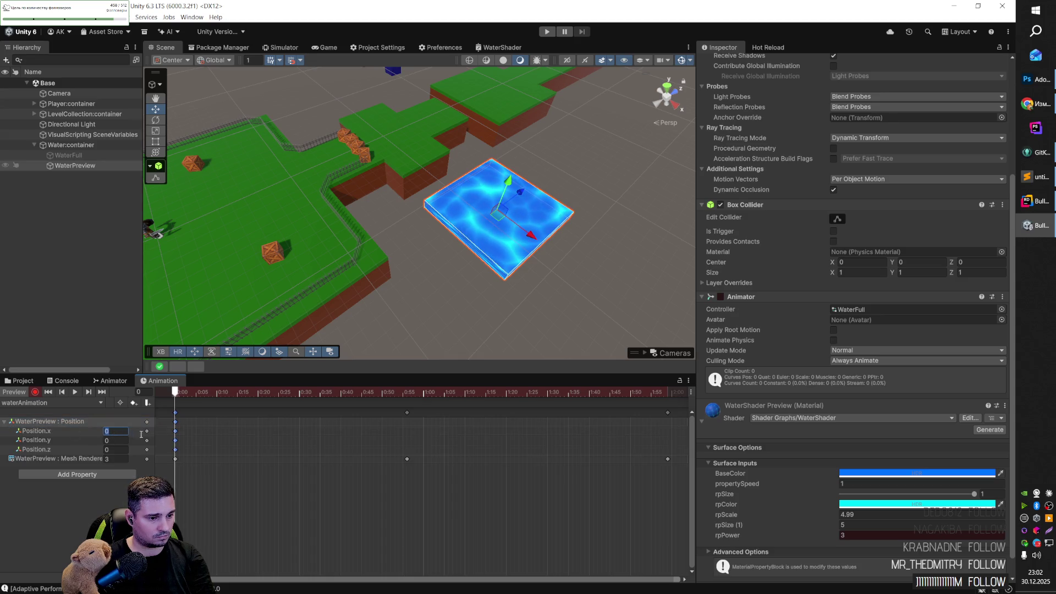
left_click_drag(182, 394, 407, 394)
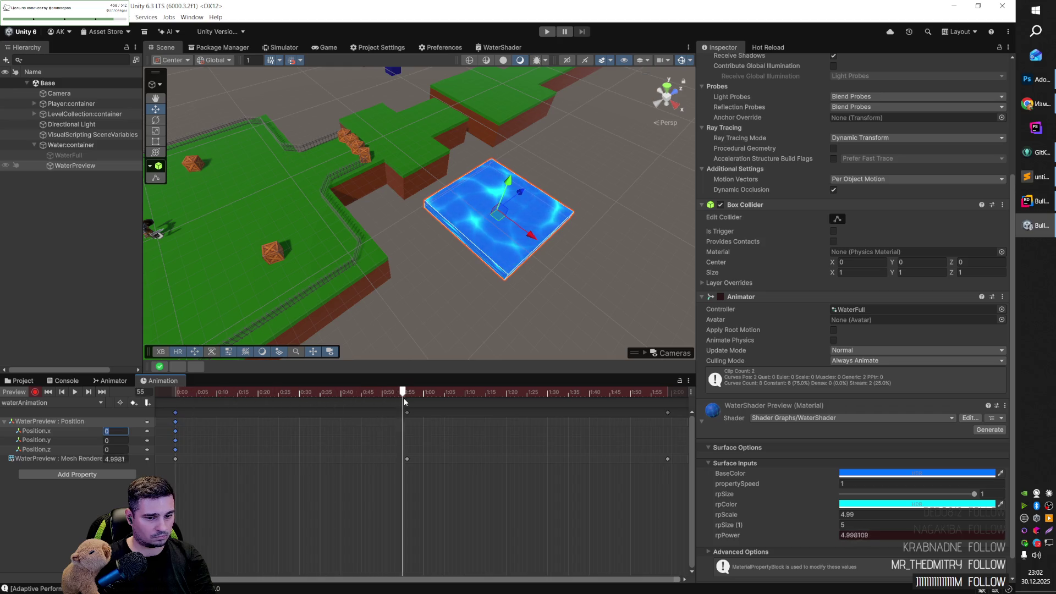
left_click(407, 413)
left_click(114, 432)
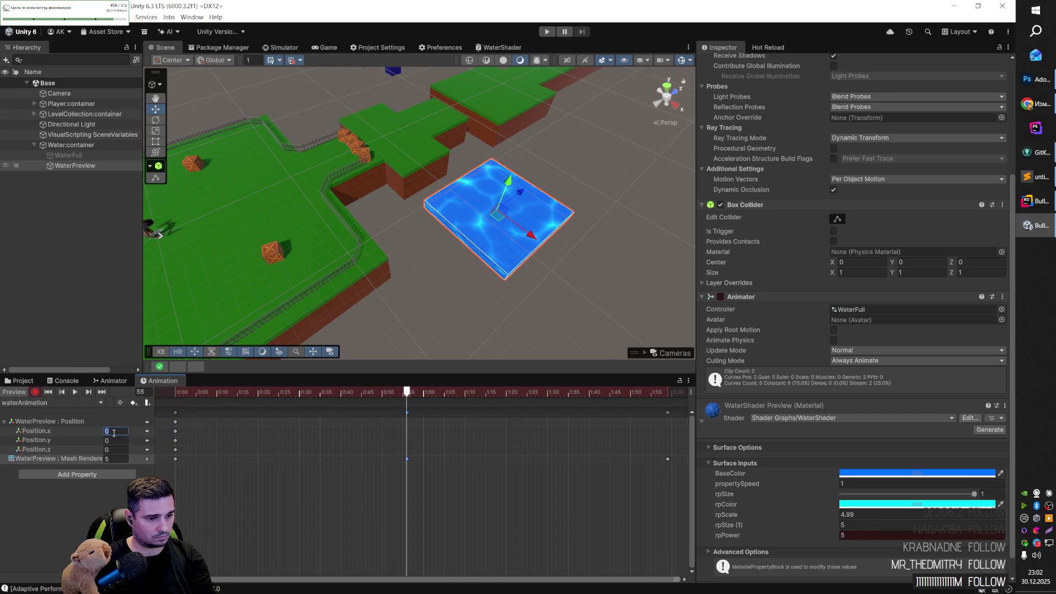
type("2")
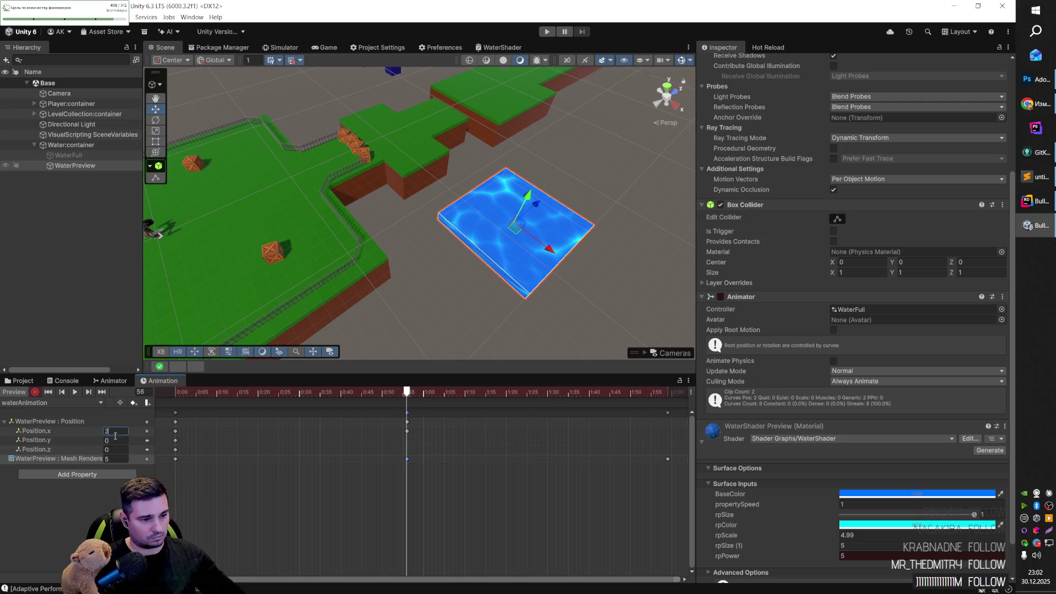
type("0")
left_click(115, 451)
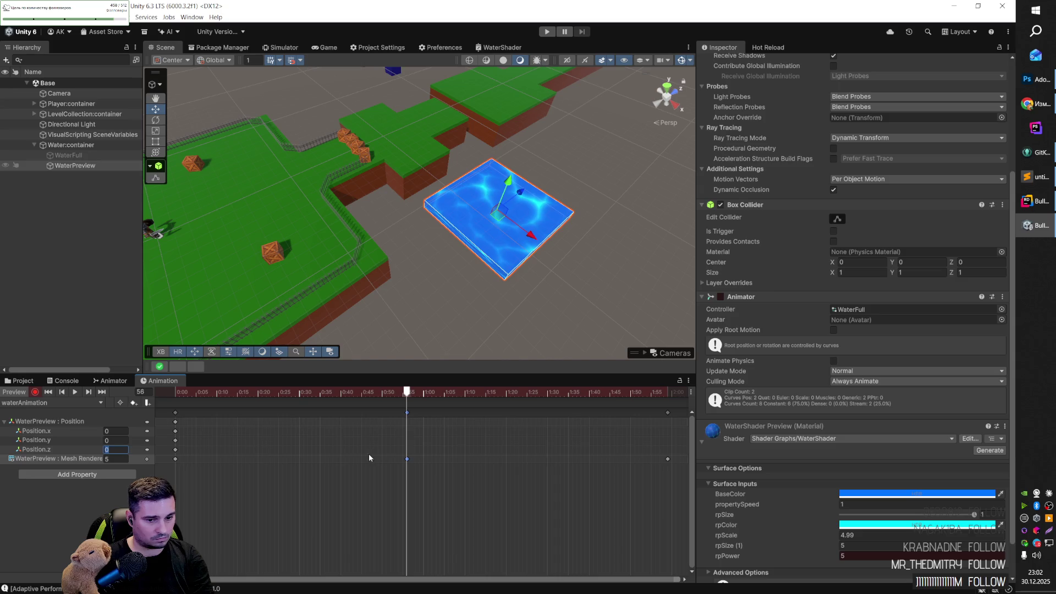
left_click(409, 450)
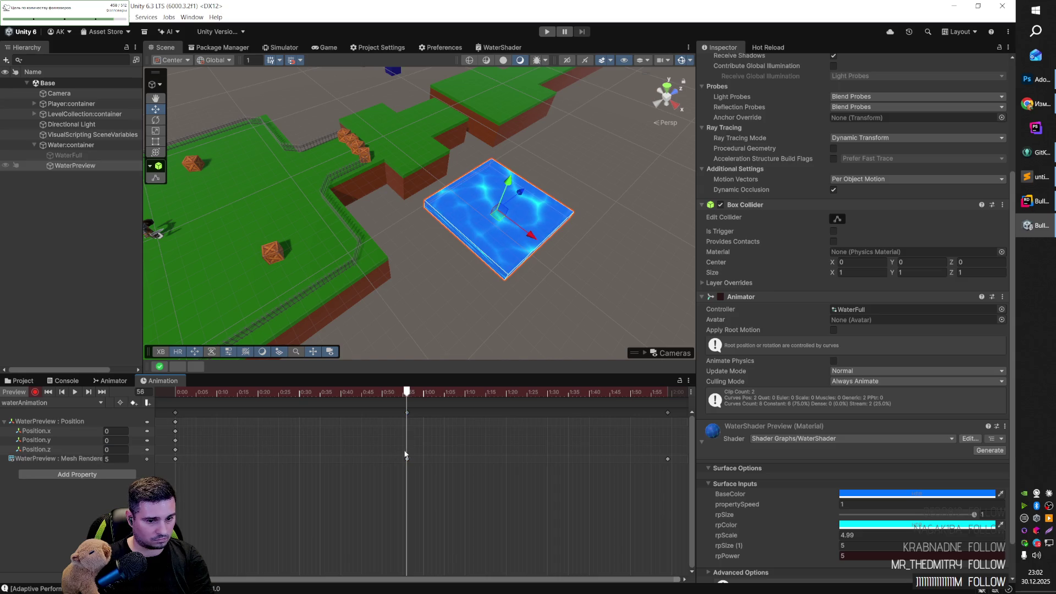
left_click(176, 450)
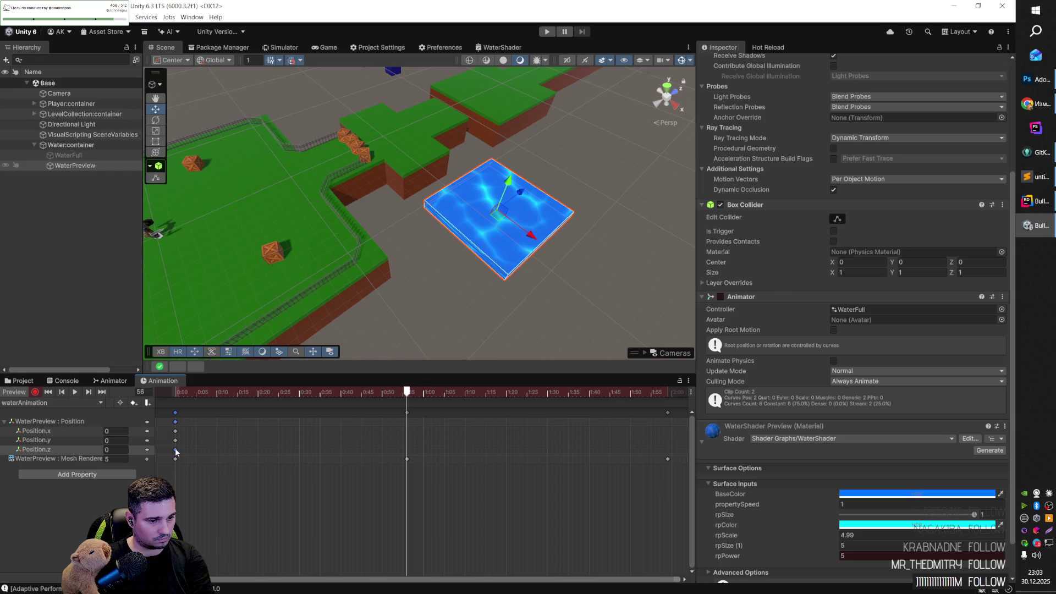
key("ctrl+v")
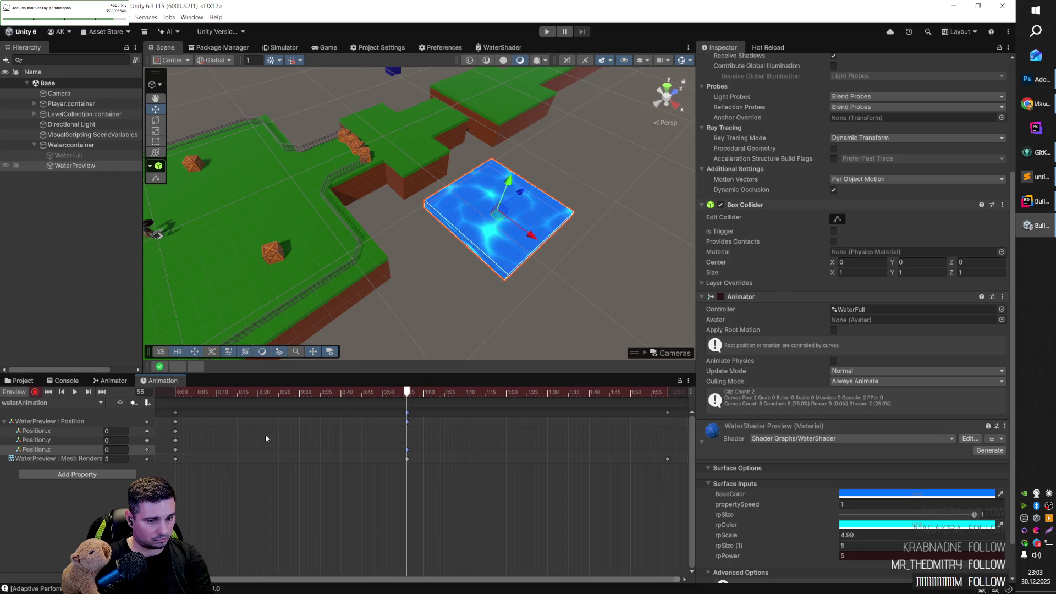
Step: Set Position.z to 0 and key Position.y to 1 at frame 56
left_click(116, 450)
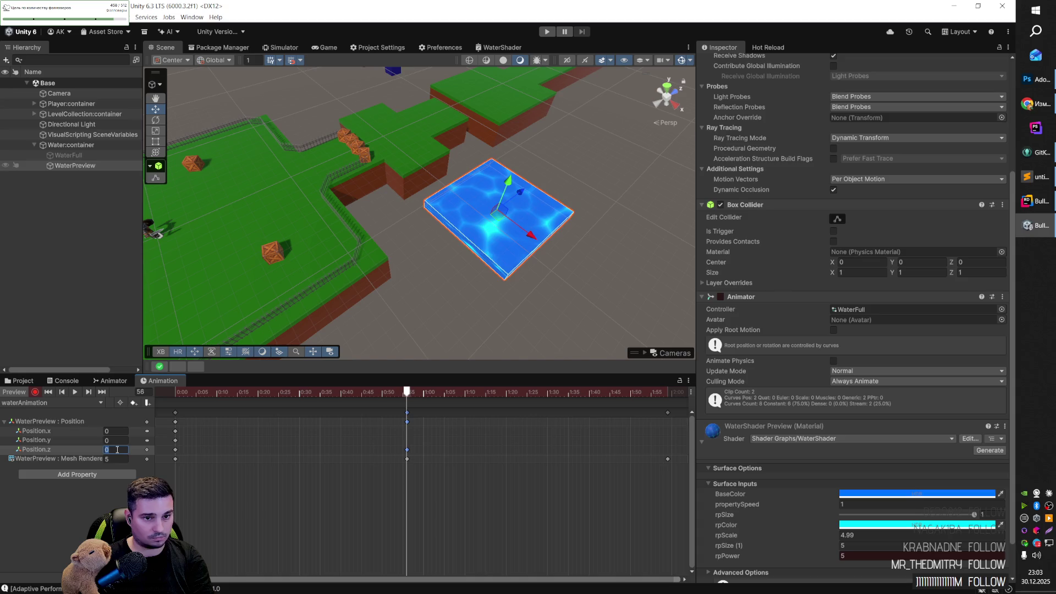
type("1")
key("BackSpace")
type("0")
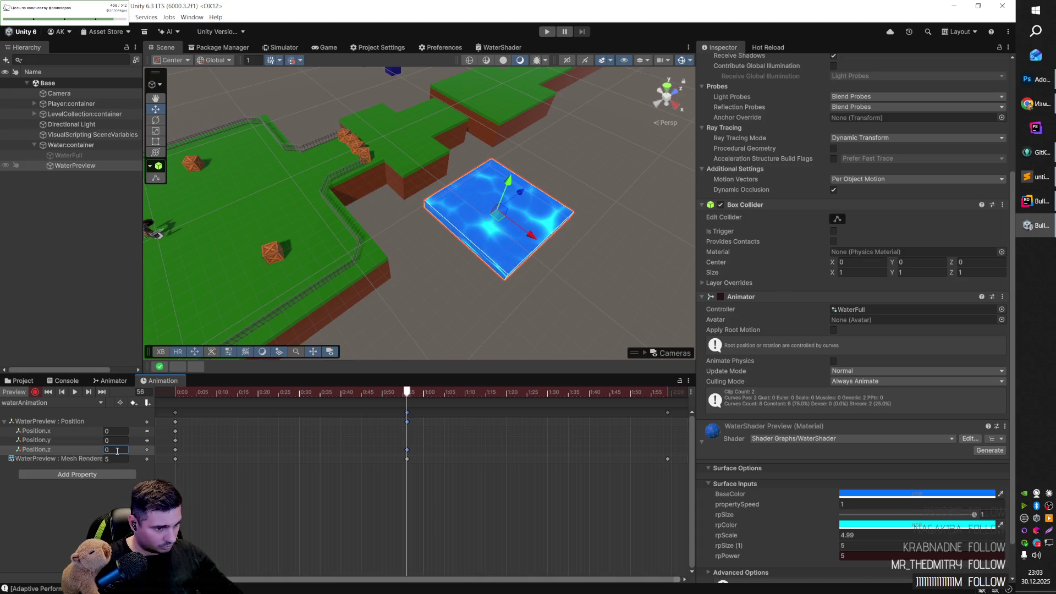
left_click(87, 440)
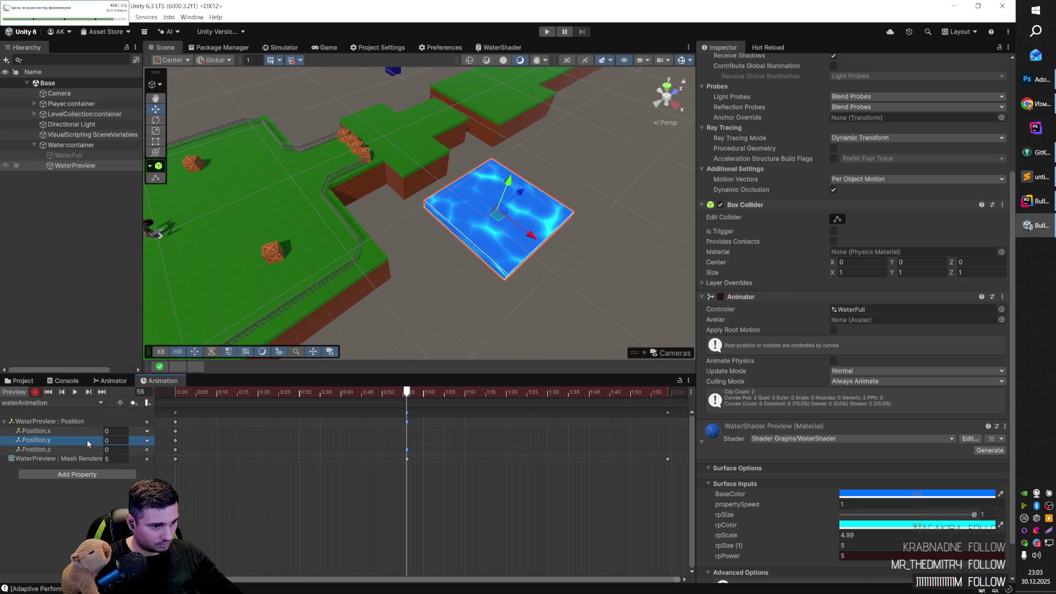
left_click(147, 440)
left_click(135, 441)
type("1")
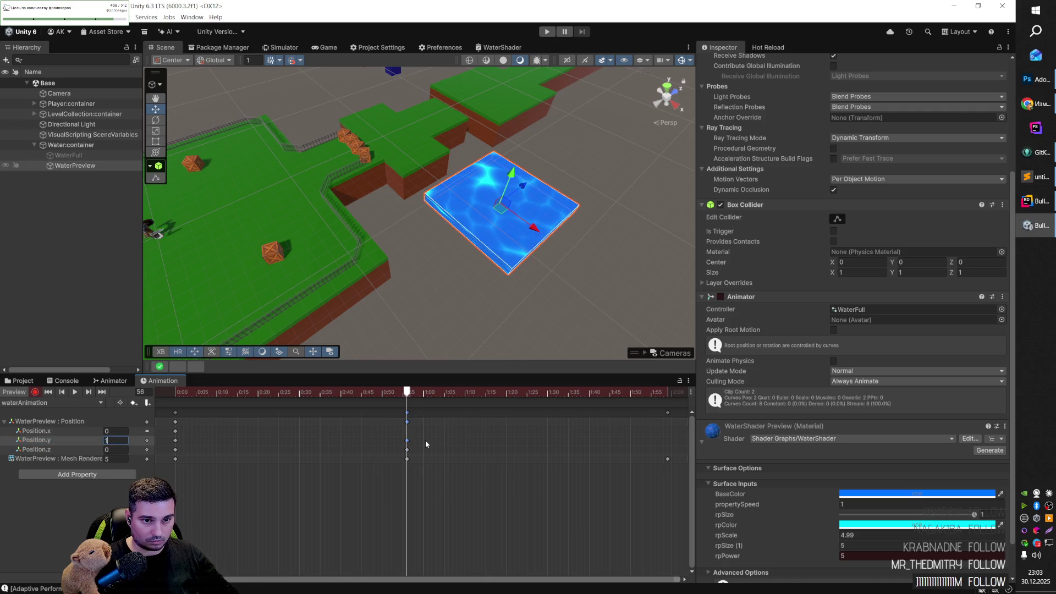
Step: Scrub the clip to preview the water's motion, then undo the position key changes
mouse_move(467, 297)
left_mouse_down()
mouse_move(491, 299)
mouse_move(495, 318)
mouse_move(514, 247)
mouse_move(409, 346)
left_mouse_up()
left_click(414, 393)
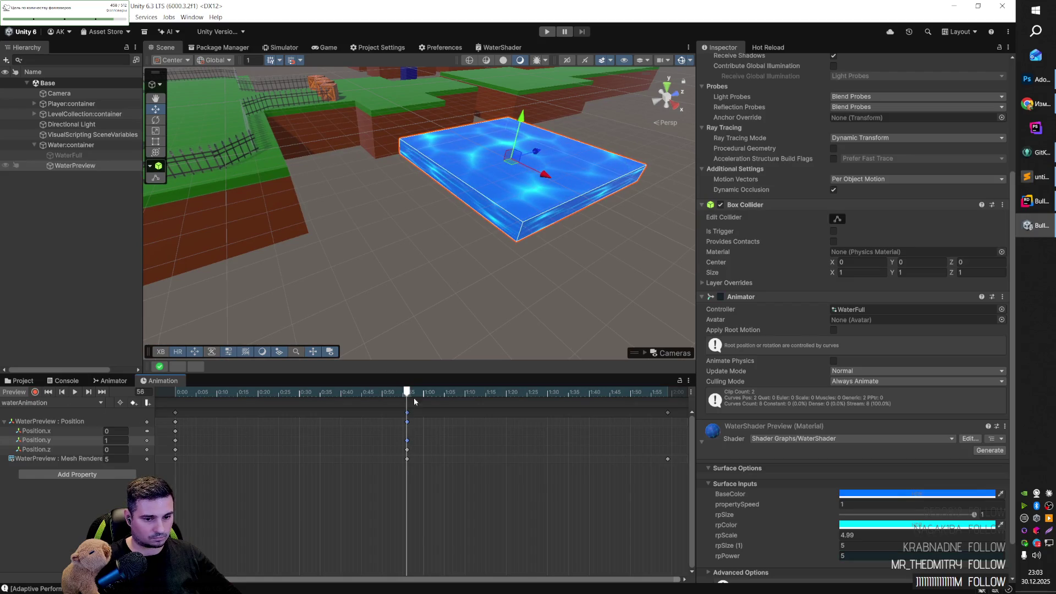
mouse_move(416, 394)
left_mouse_down()
mouse_move(423, 426)
mouse_move(409, 401)
left_mouse_up()
key("ctrl+z")
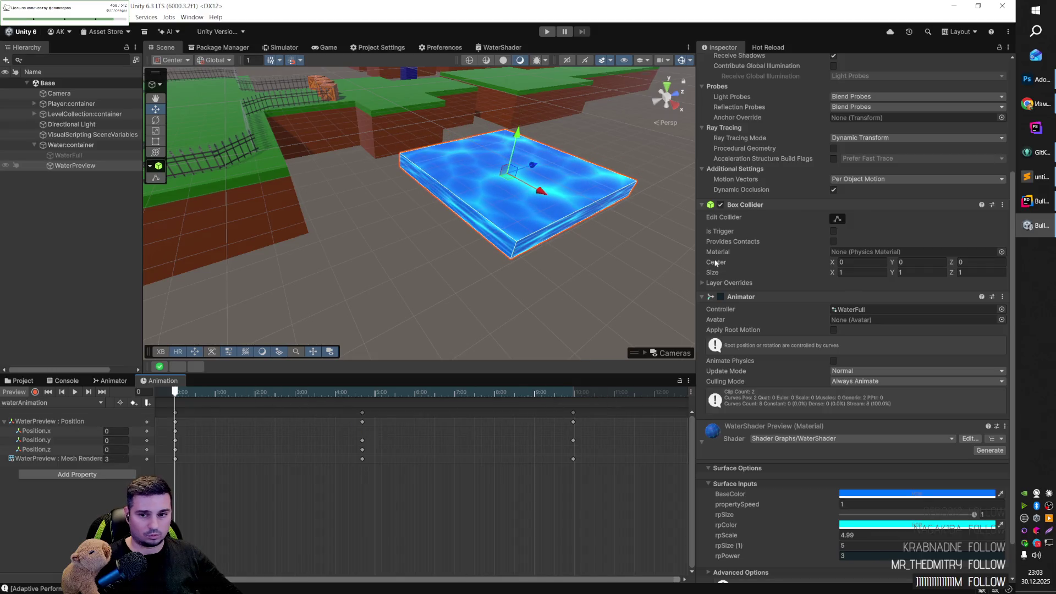
scroll(349, 253, "down", 2)
left_click(69, 156)
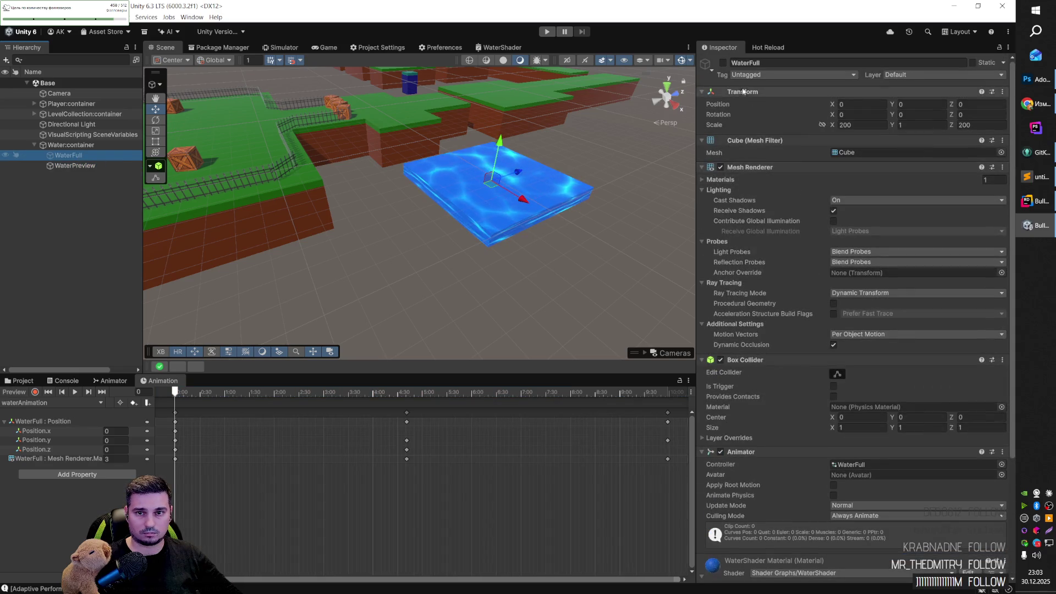
Step: Uncheck WaterPreview's active box so only WaterFull remains, then enter Play mode
scroll(744, 294, "down", 5)
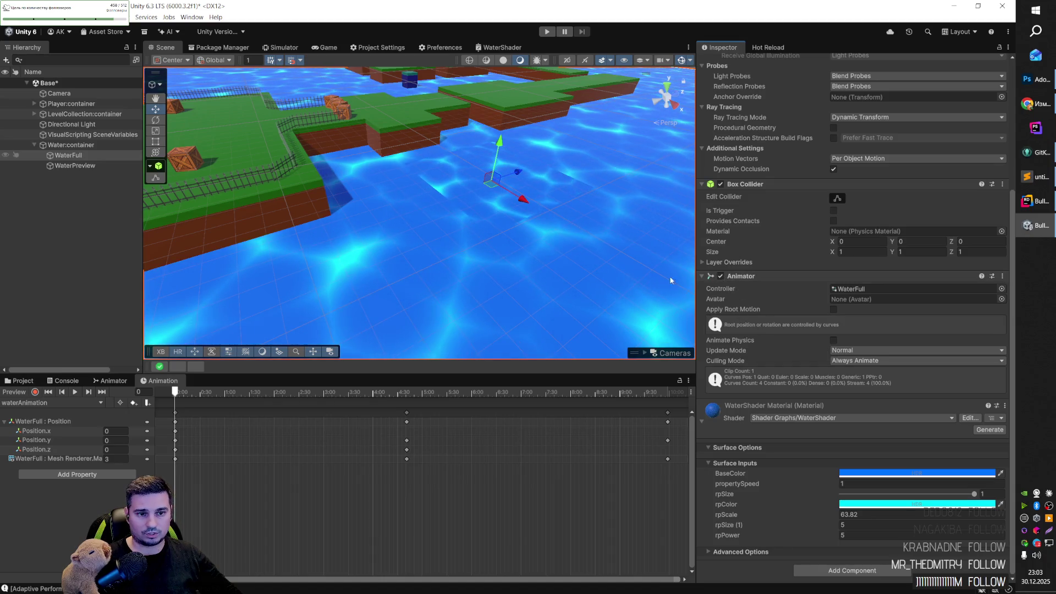
left_click(85, 166)
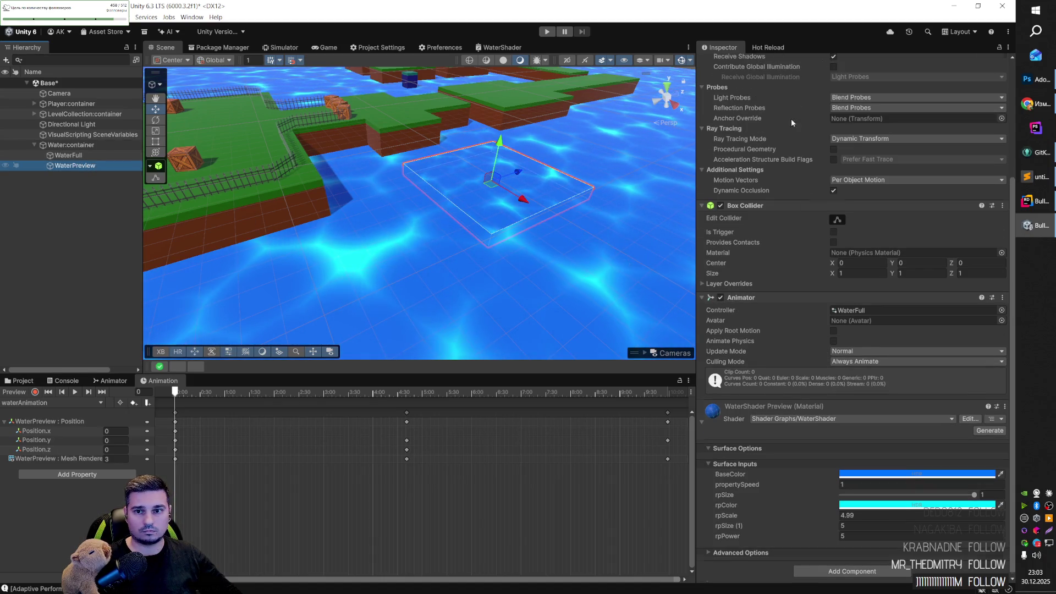
left_click(723, 63)
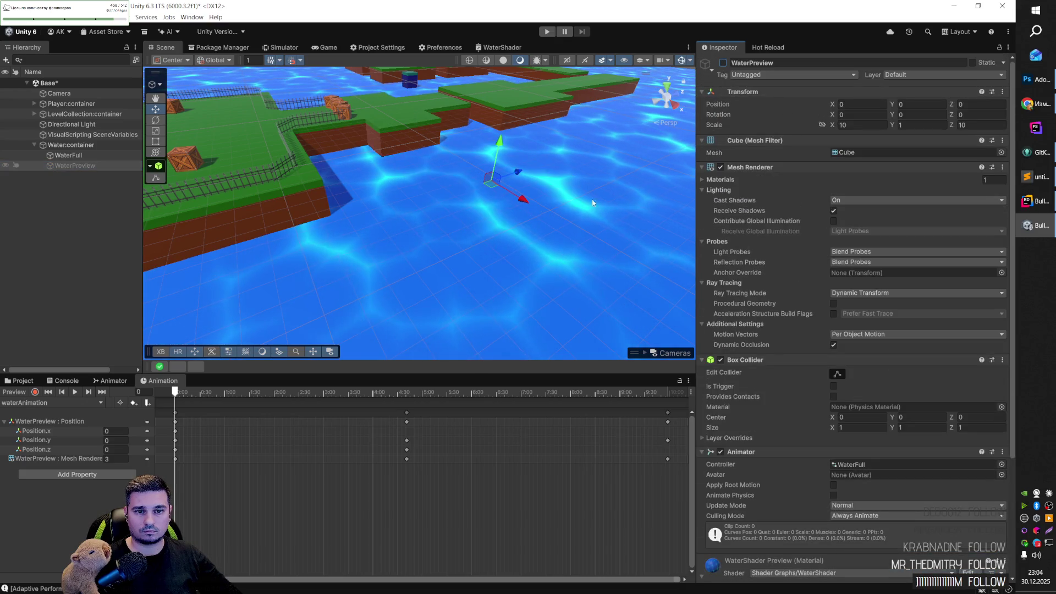
left_click(548, 31)
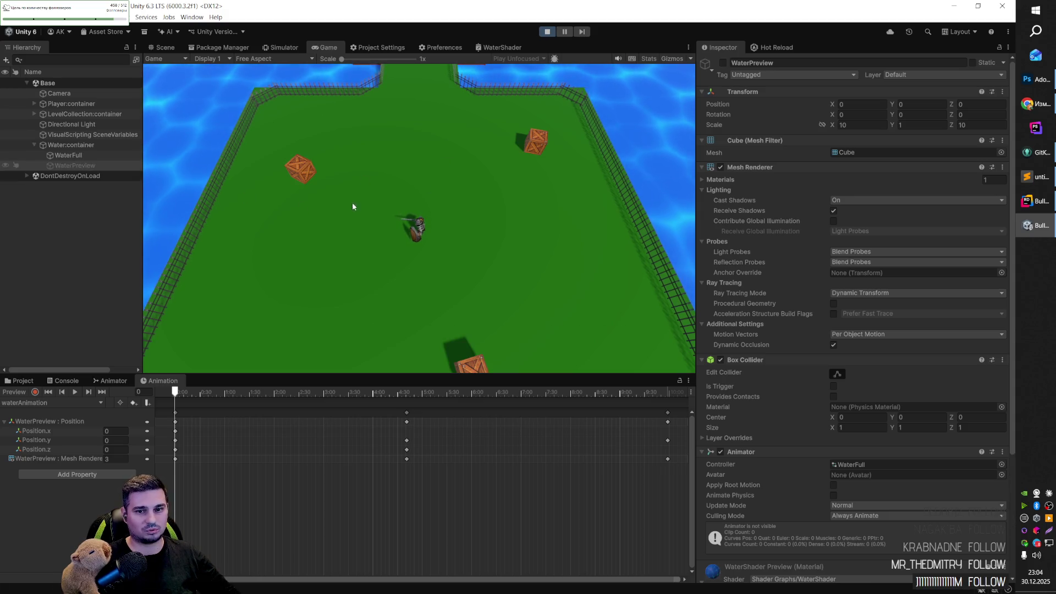
Step: Walk the player forward up to the crate bridge, then back and side to side
key("w")
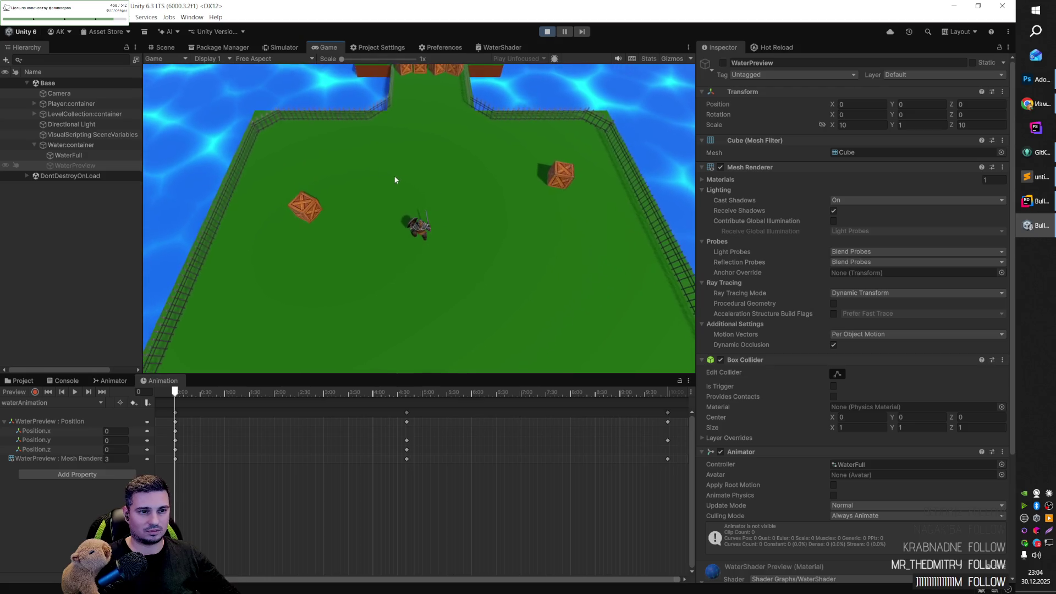
key("w")
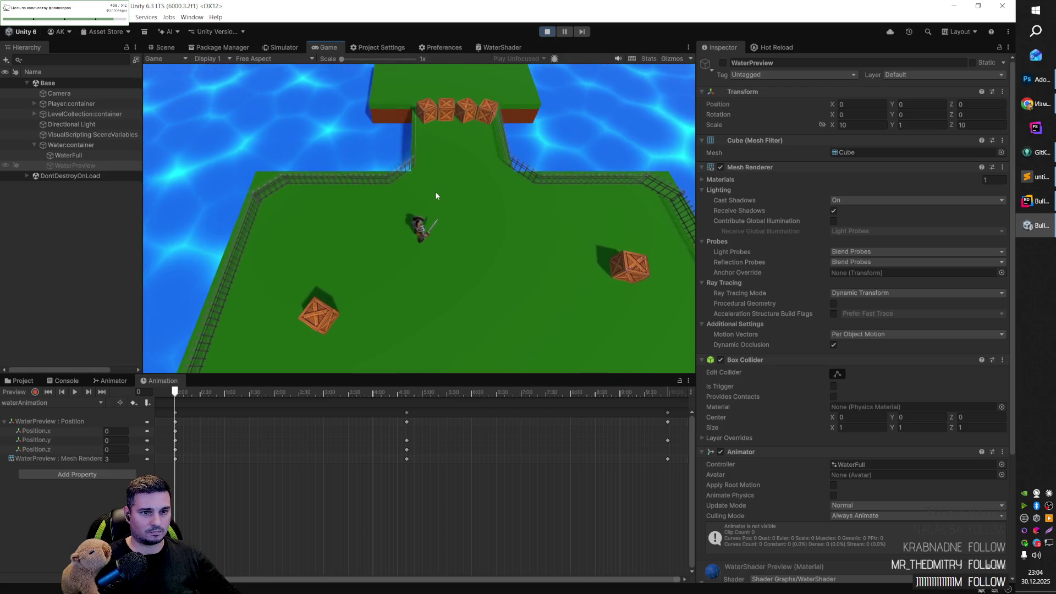
key("w")
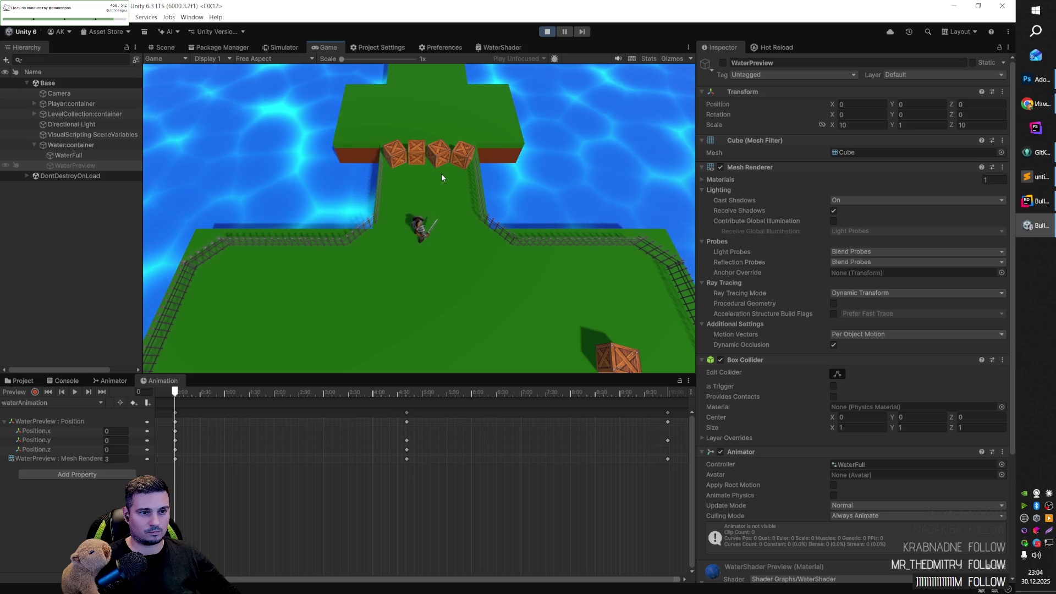
key("w")
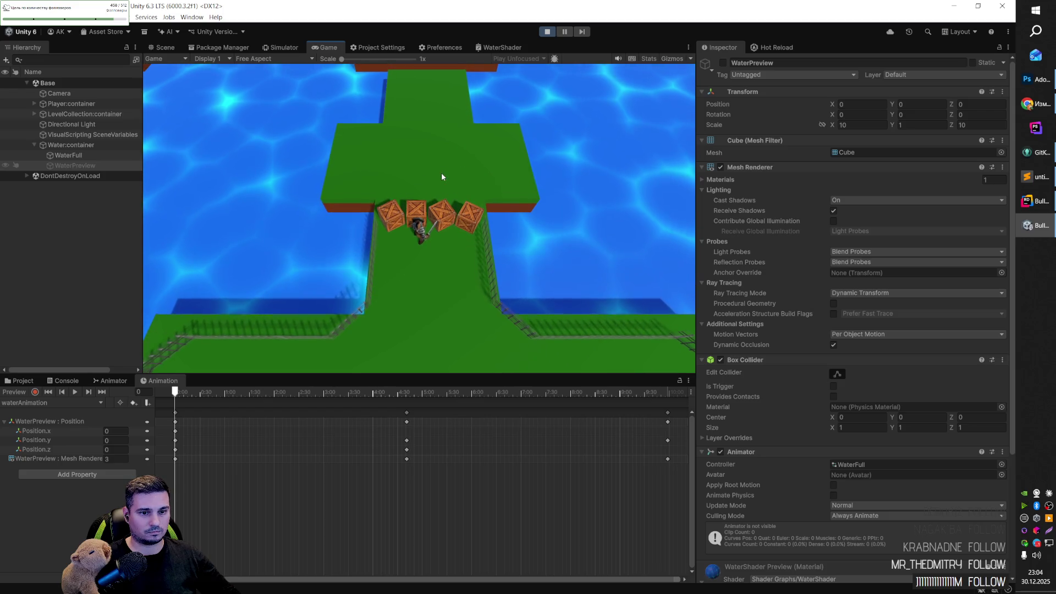
key("s")
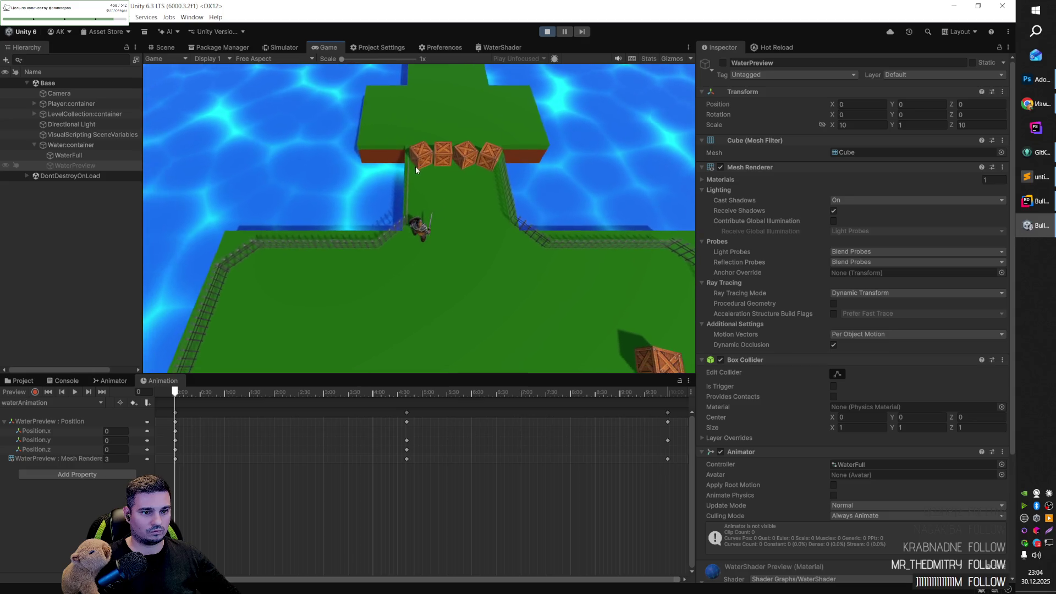
key("a")
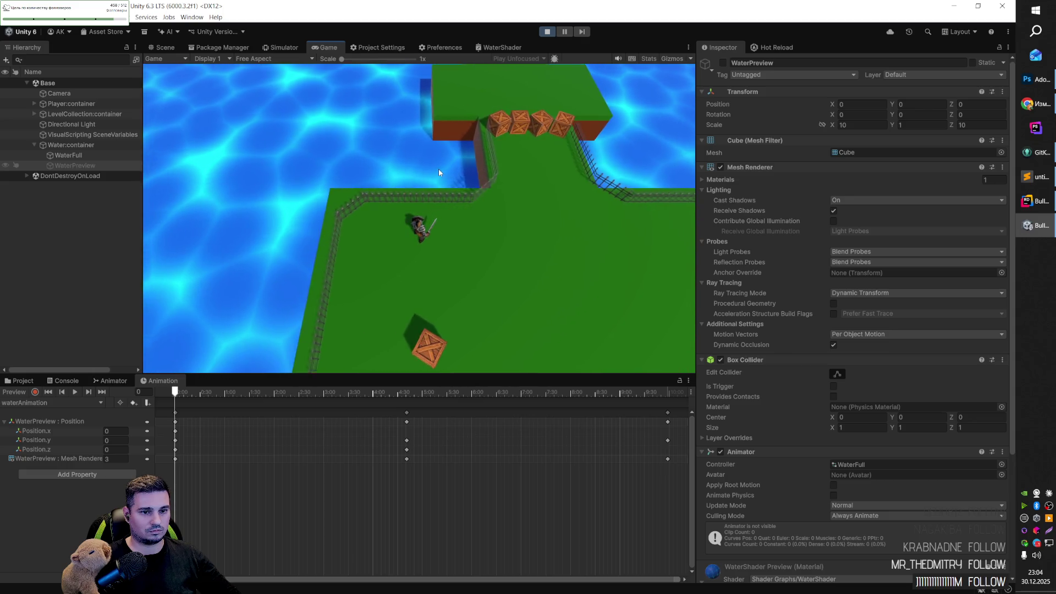
key("d")
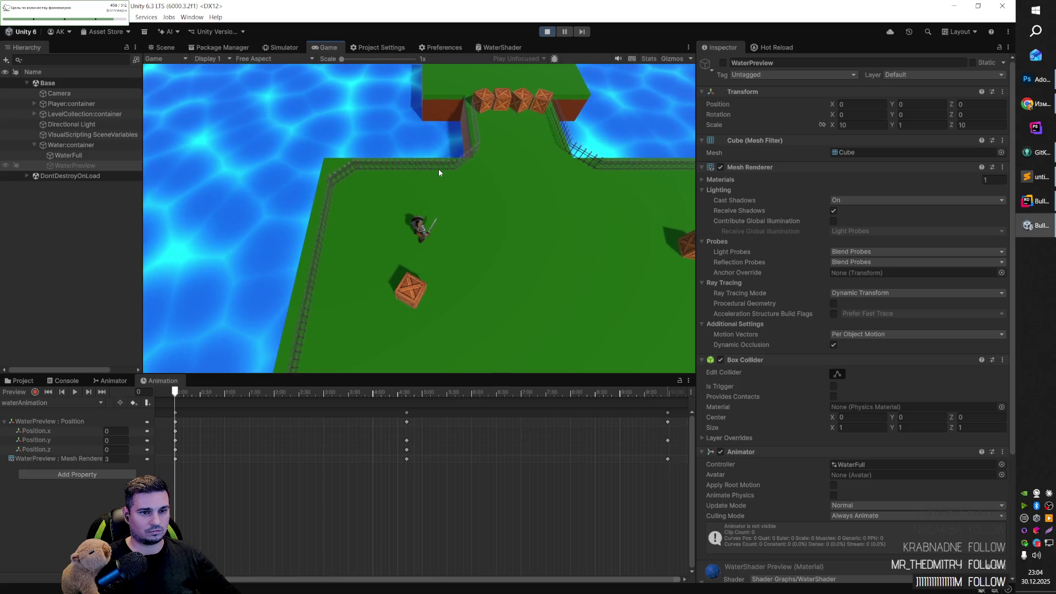
Step: Walk the player onto the crate bridge, then back into the courtyard
key("a")
key("w")
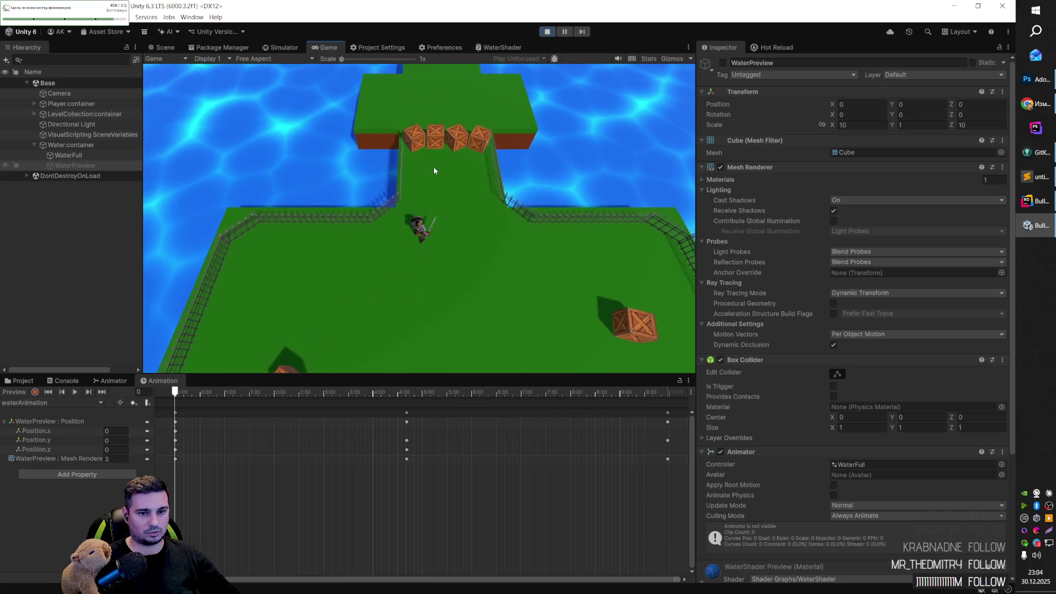
key("w")
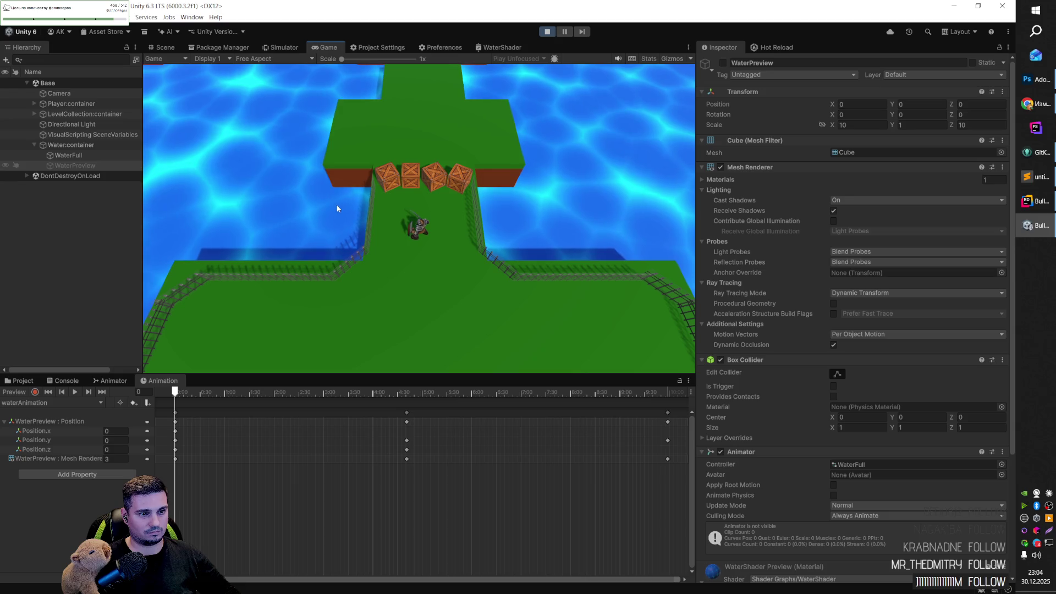
key("w")
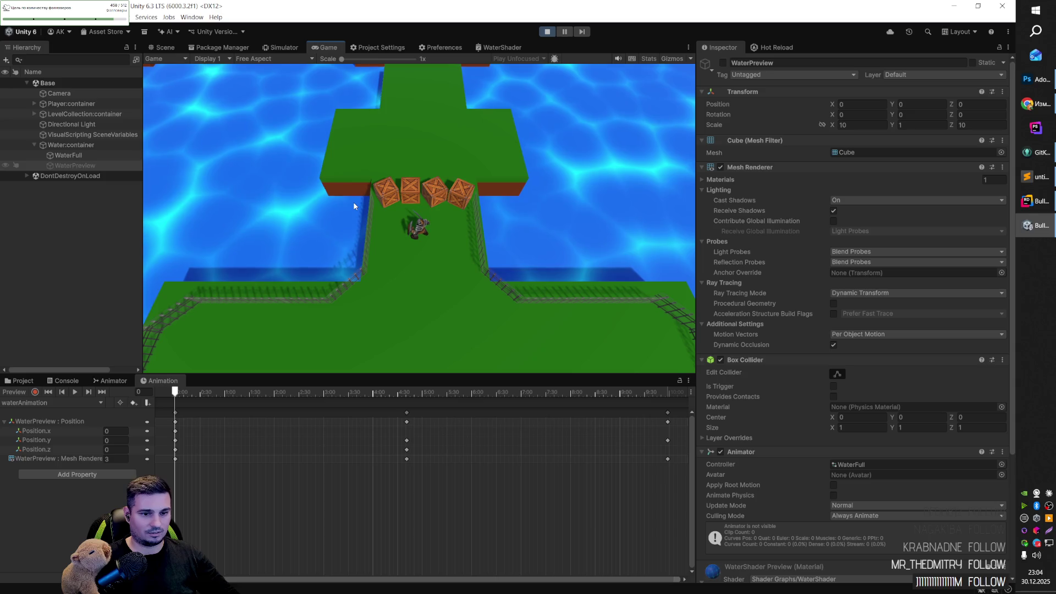
key("w")
key("w")
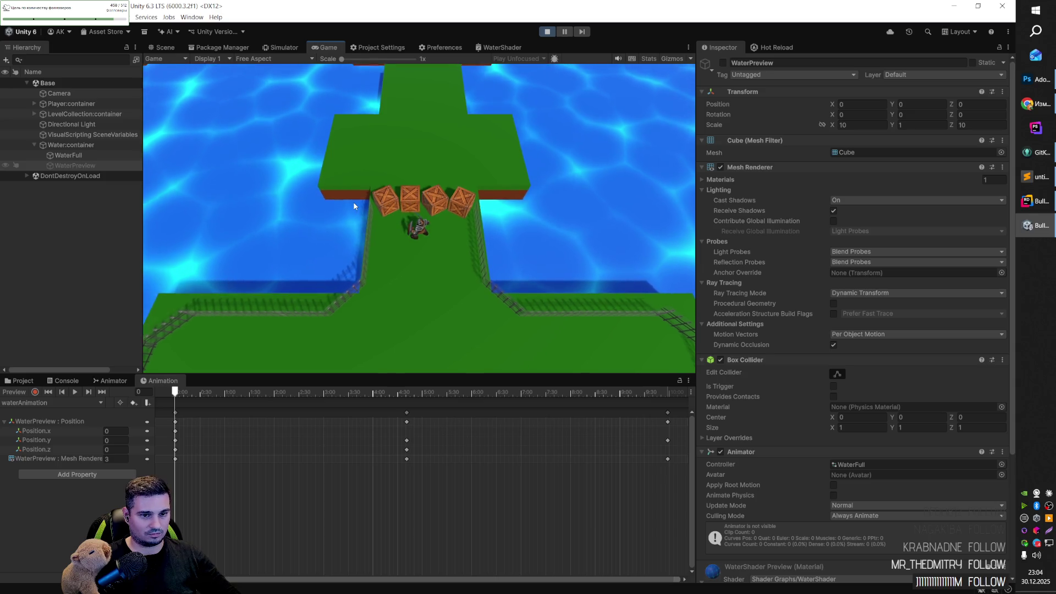
key("w")
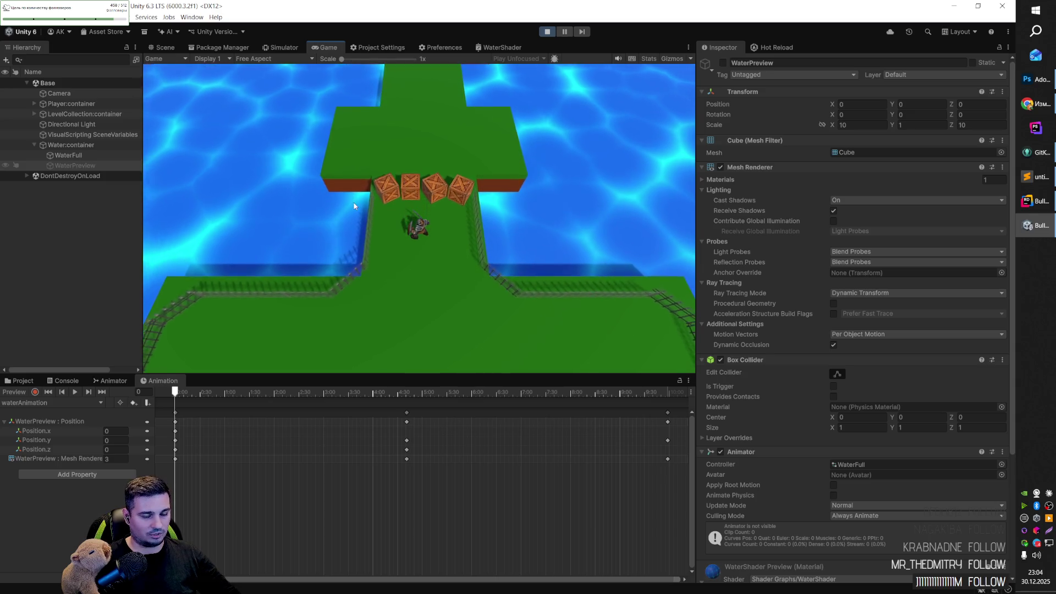
key("s")
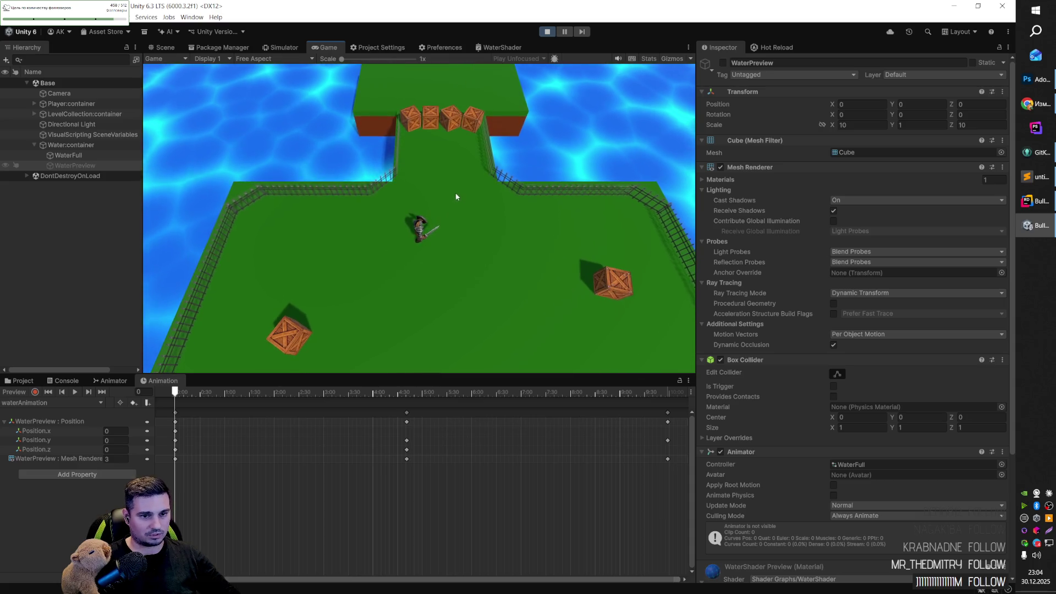
key("w")
key("w")
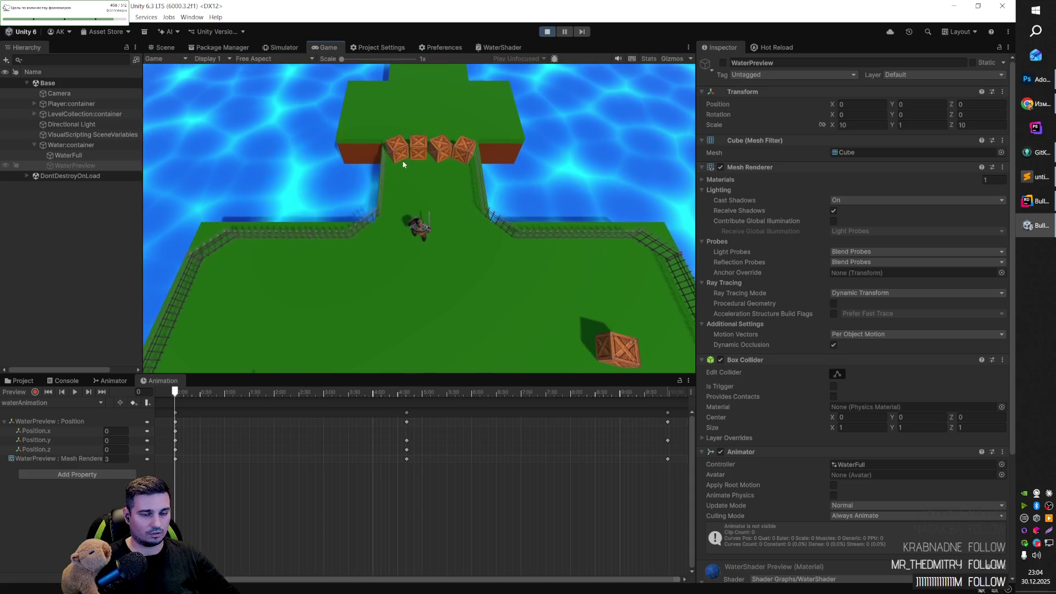
key("s")
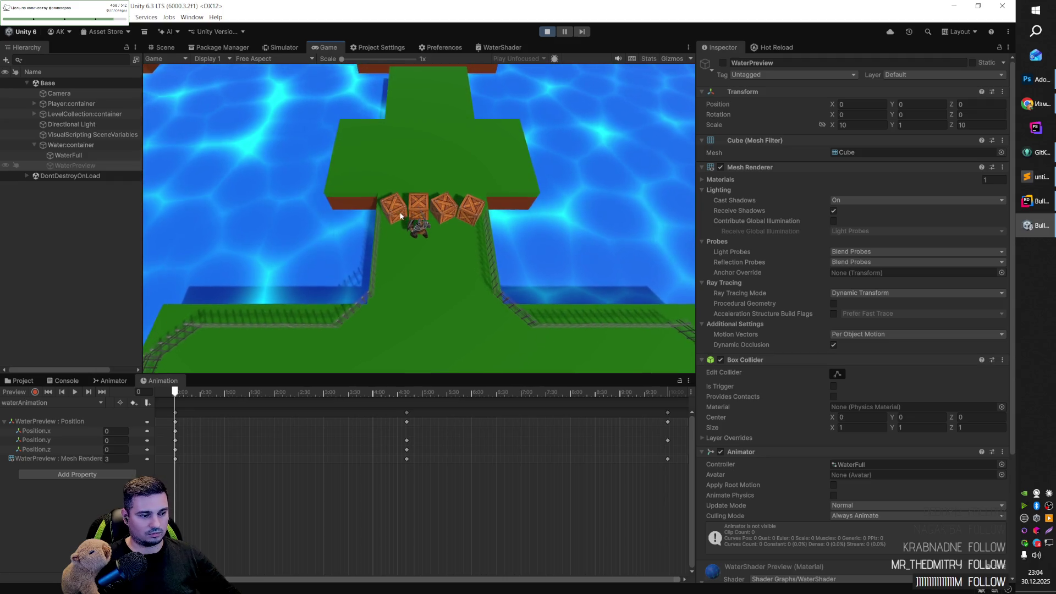
key("s")
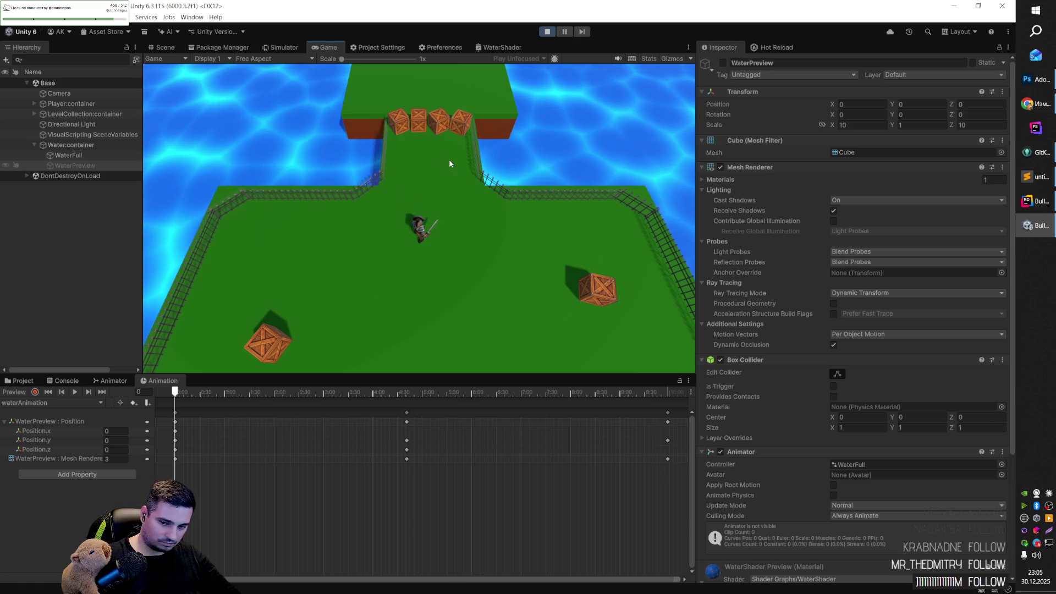
Step: Pause the game, compare WaterFull and WaterPreview material settings, then resume
left_click(565, 32)
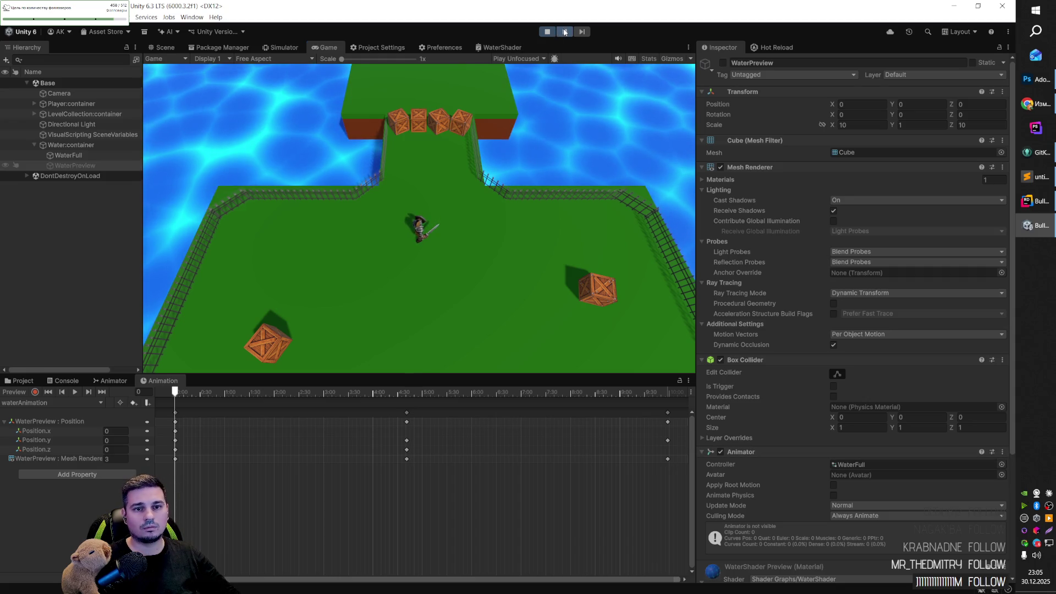
left_click(67, 156)
scroll(798, 408, "down", 5)
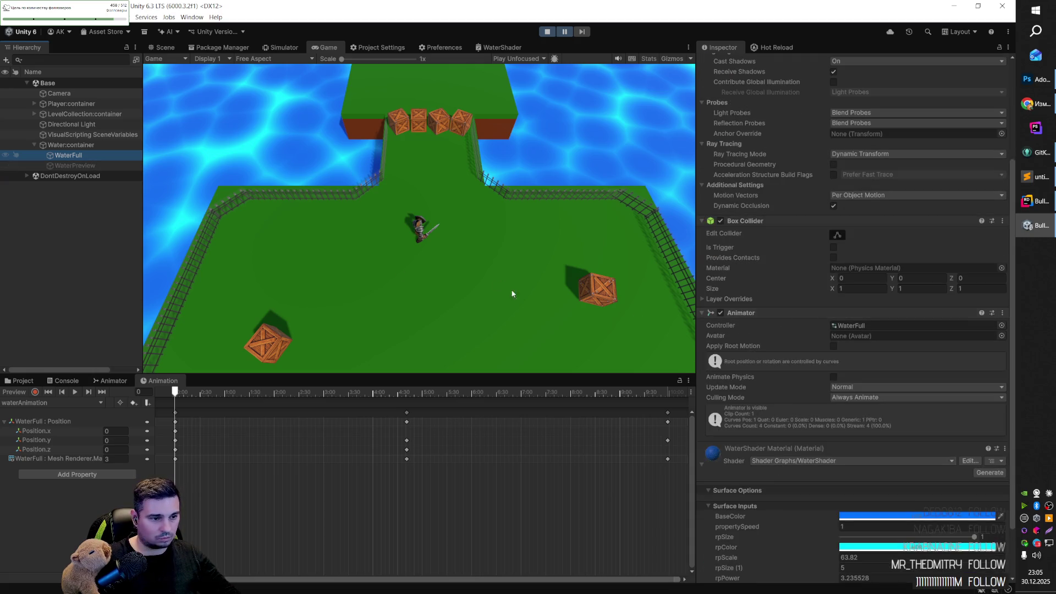
left_click(83, 165)
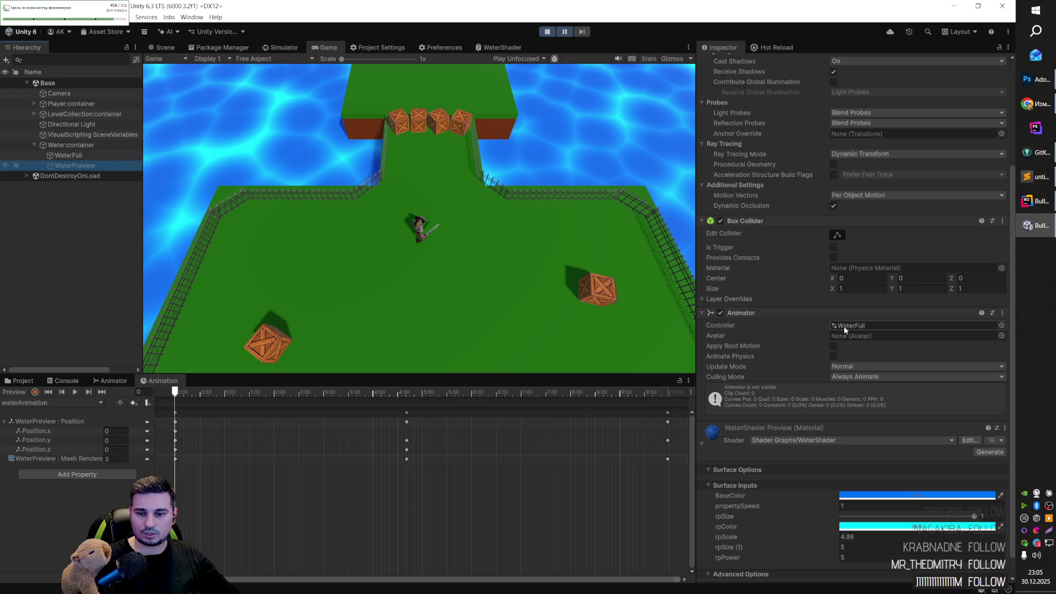
left_click(74, 158)
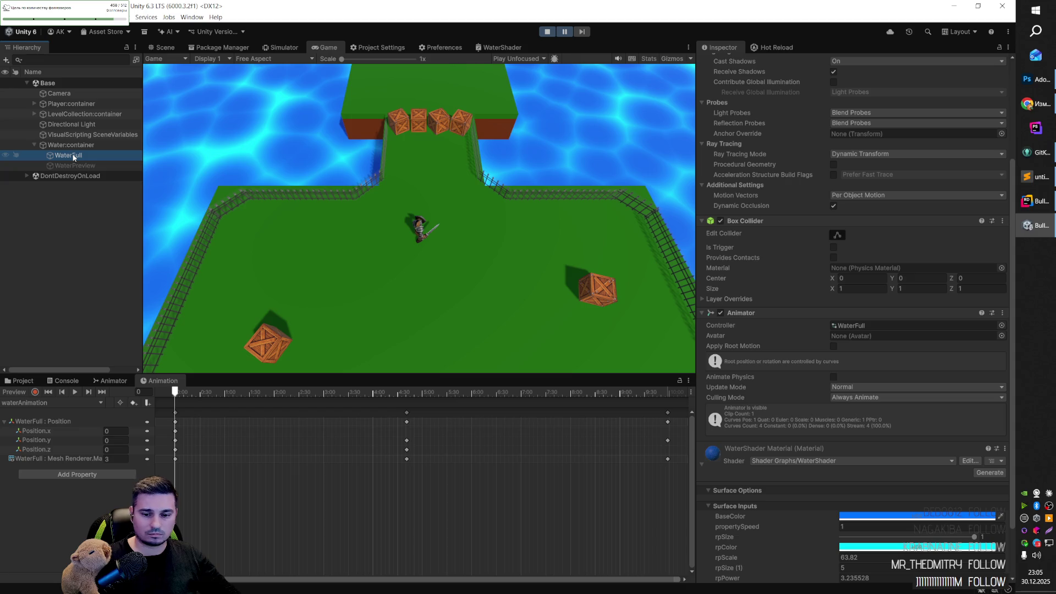
scroll(853, 470, "down", 3)
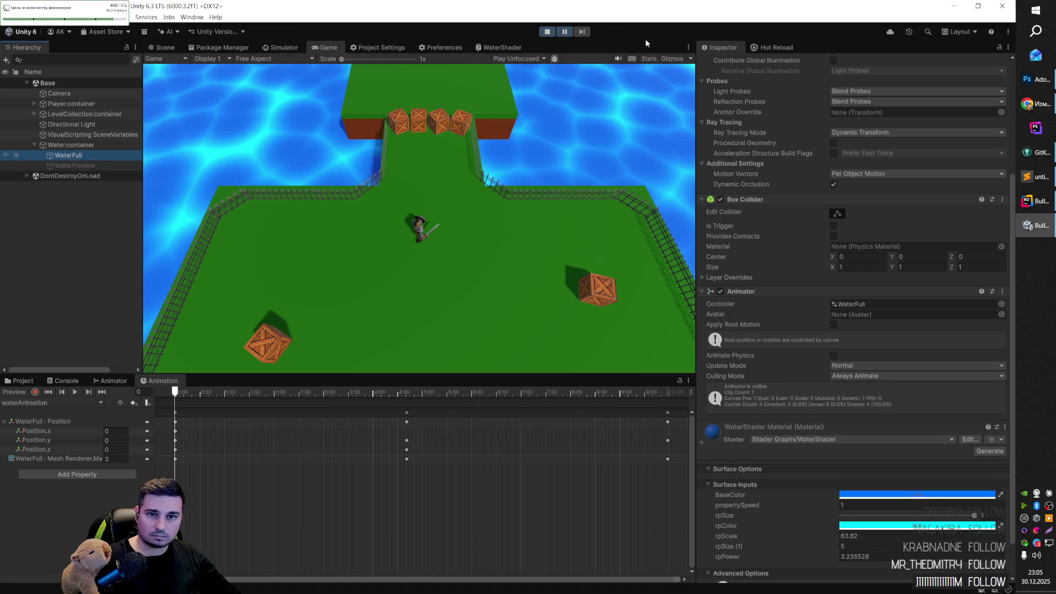
left_click(562, 33)
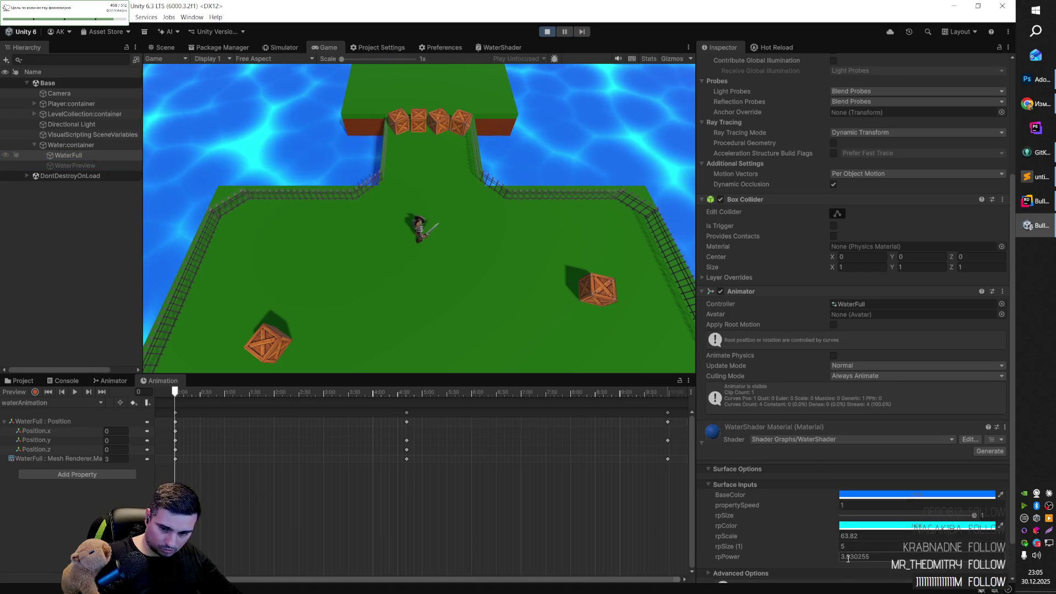
left_click(85, 154)
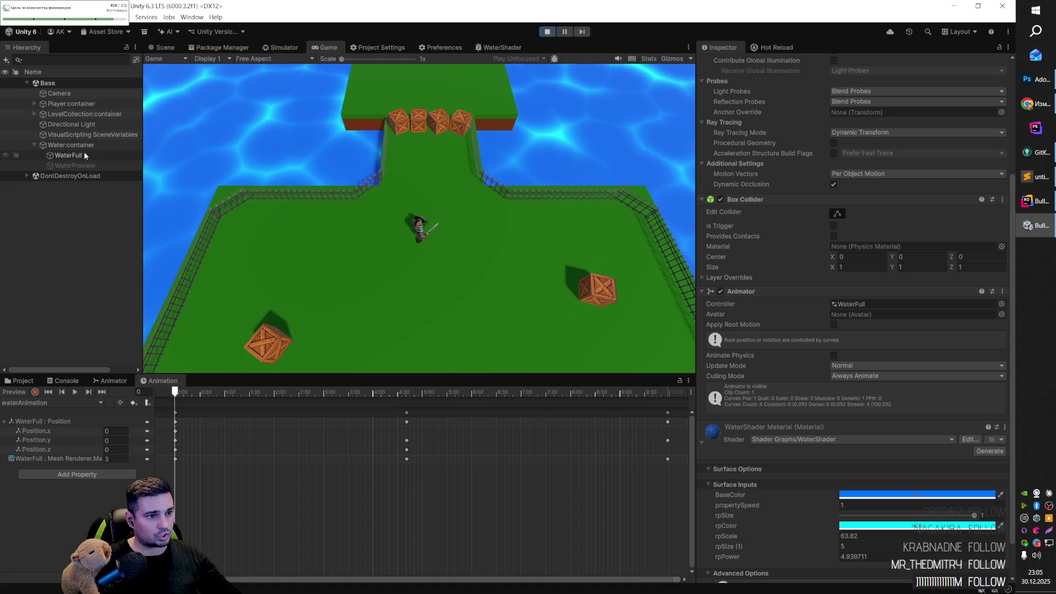
scroll(718, 179, "up", 5)
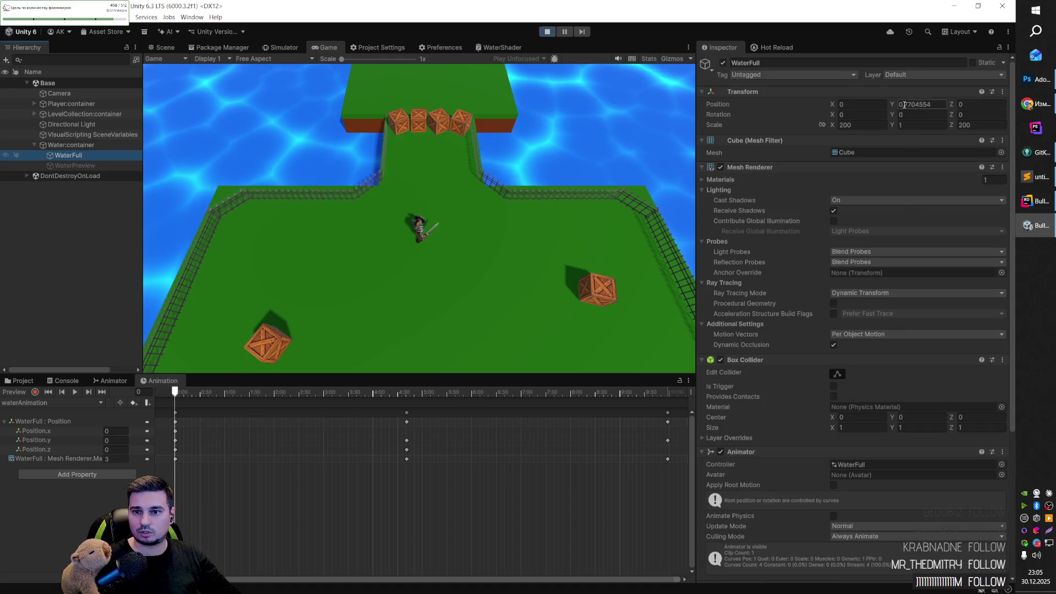
scroll(874, 349, "down", 5)
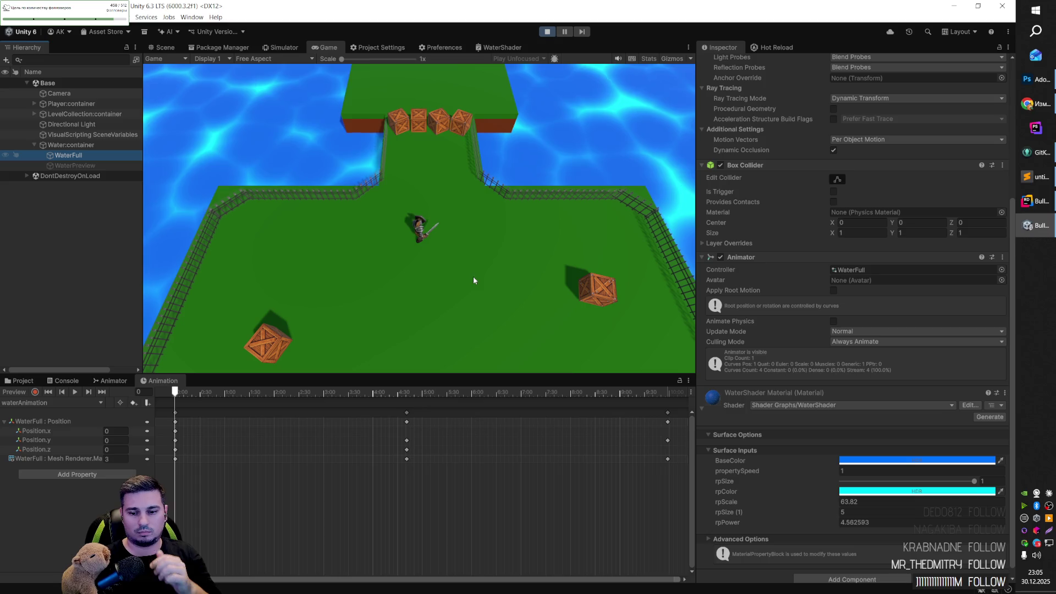
Step: Set WaterFull's rpScale to 68.38 and rpSize (1) to 12.5, then stop Play mode
mouse_move(731, 500)
left_mouse_down()
mouse_move(791, 492)
mouse_move(725, 503)
mouse_move(830, 500)
mouse_move(708, 511)
mouse_move(926, 506)
left_mouse_up()
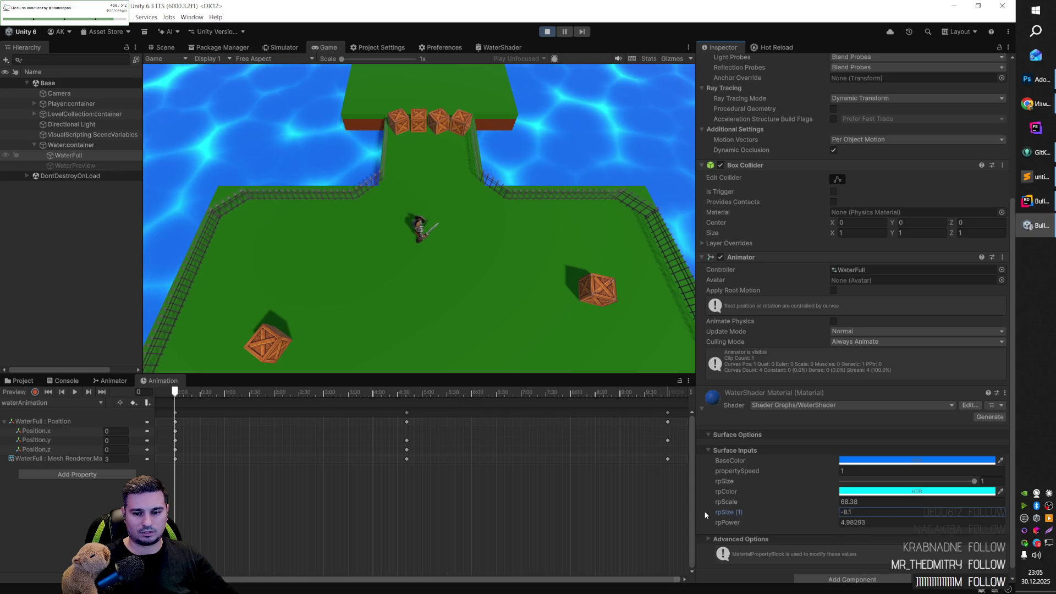
left_click_drag(761, 513, 737, 513)
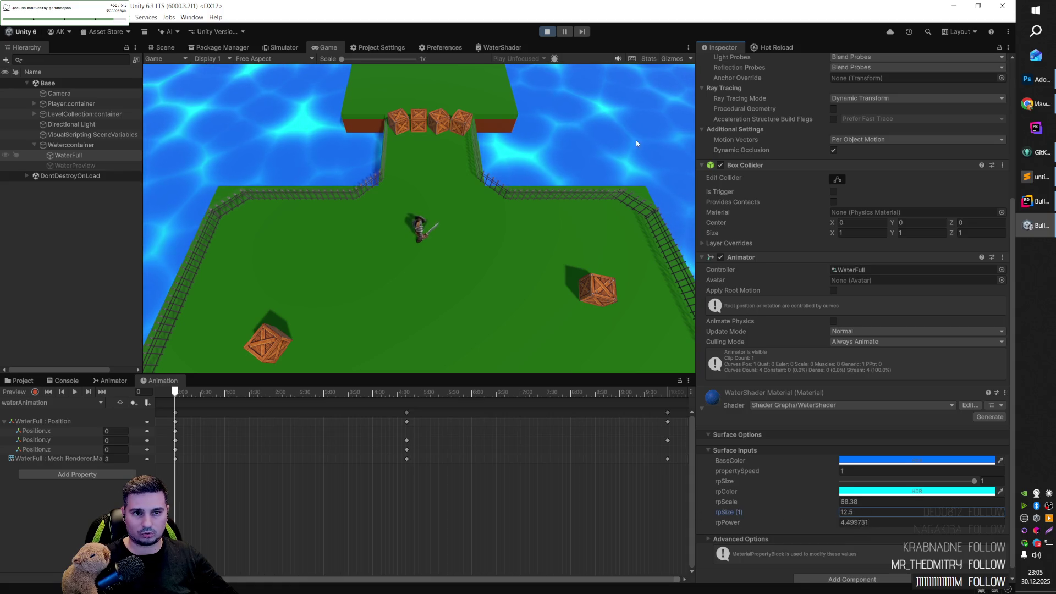
left_click(551, 34)
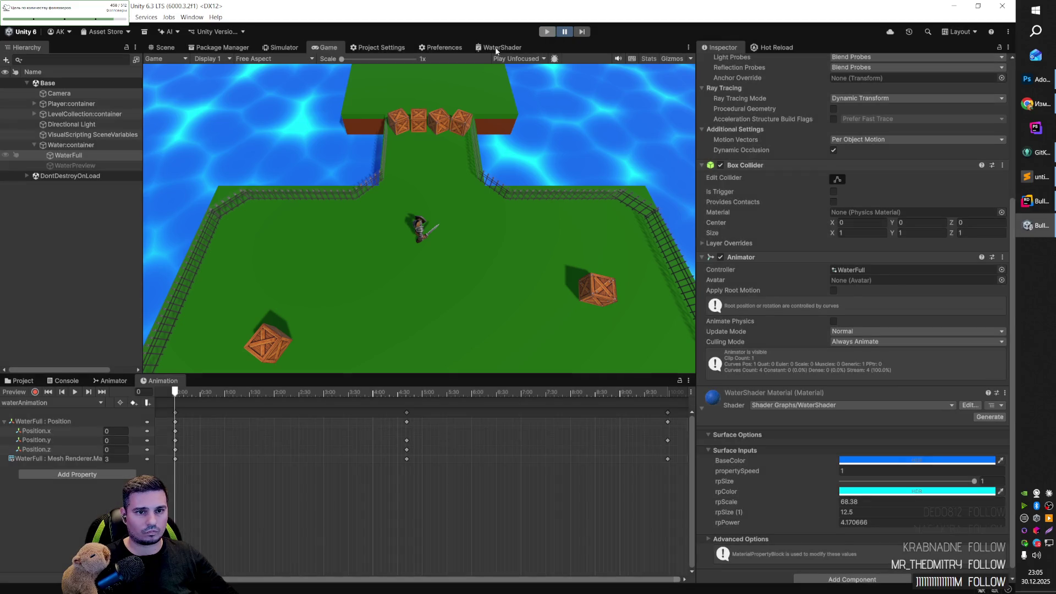
Step: Delete the rpSize property from the WaterShader graph's Blackboard
left_click(496, 49)
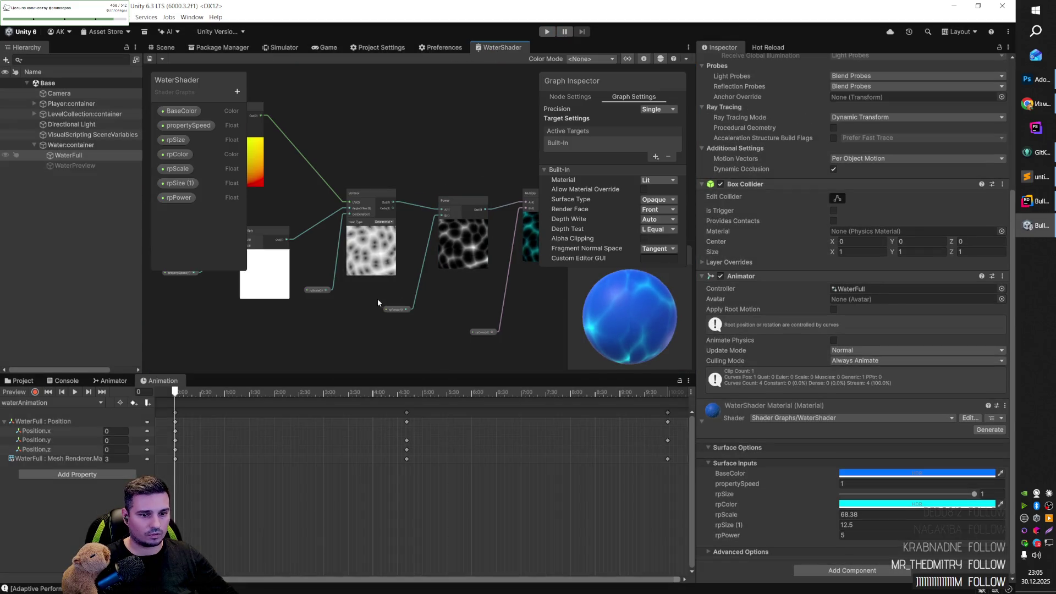
scroll(377, 302, "up", 3)
left_click_drag(348, 277, 540, 323)
mouse_move(283, 278)
left_mouse_down()
mouse_move(465, 288)
mouse_move(406, 311)
mouse_move(480, 285)
mouse_move(442, 306)
mouse_move(466, 261)
mouse_move(388, 134)
mouse_move(262, 209)
left_mouse_up()
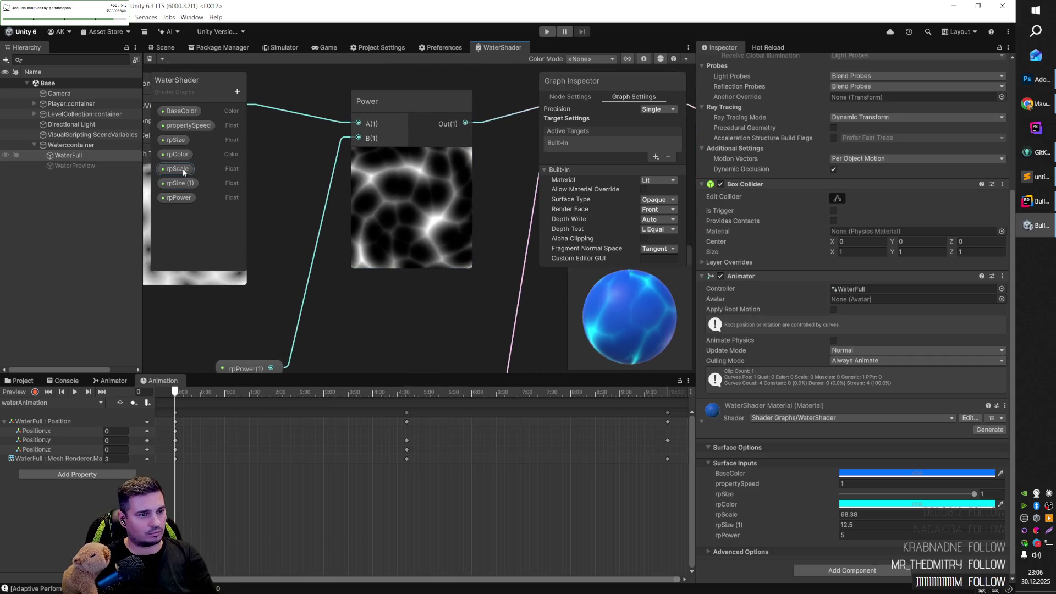
left_click(176, 140)
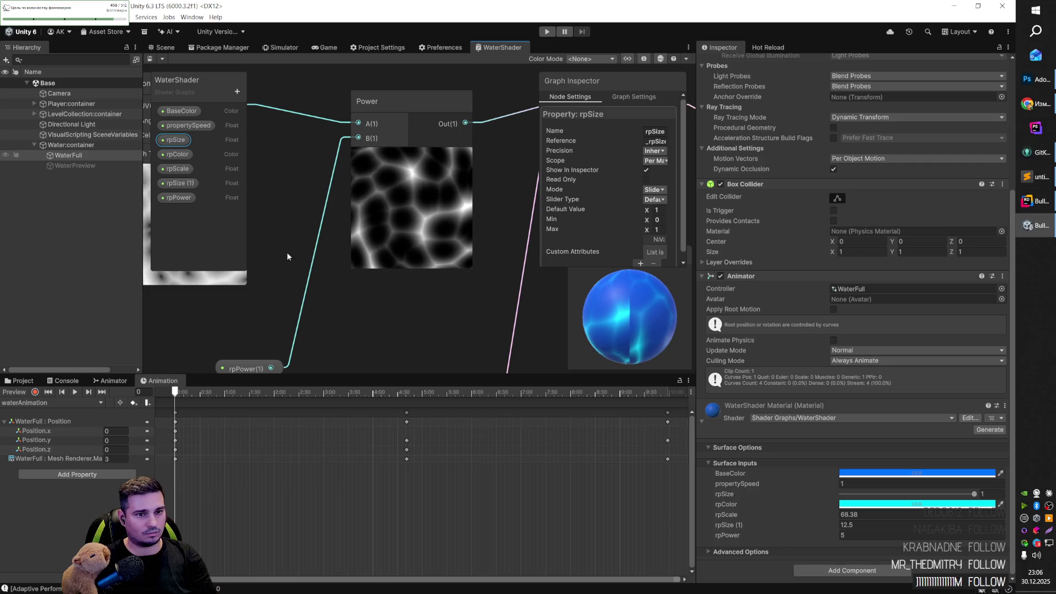
scroll(342, 273, "down", 5)
key("Delete")
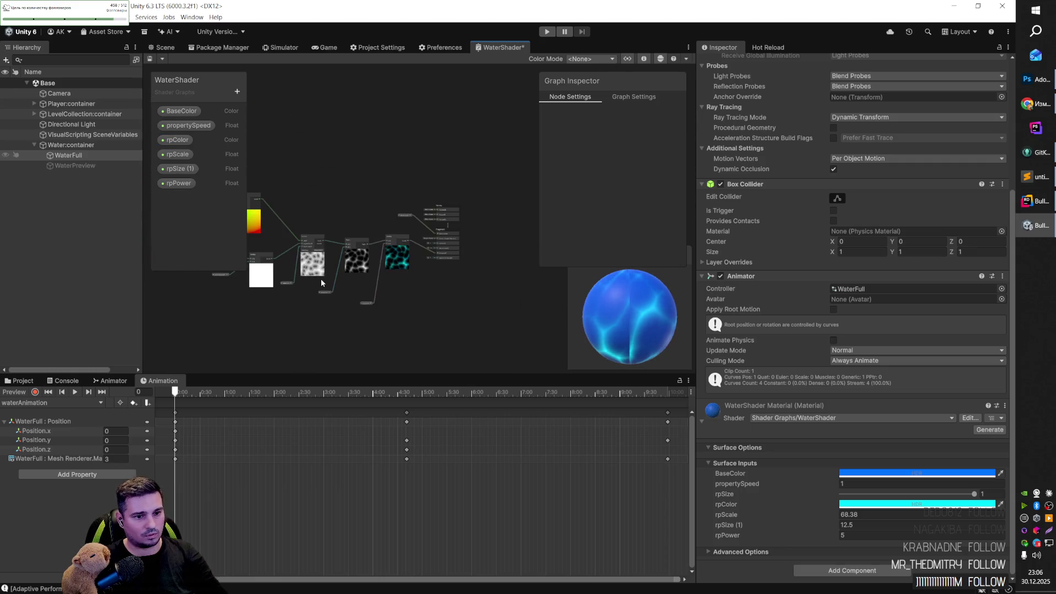
Step: Drag the water clip's last keyframes later in the Animation timeline
scroll(322, 283, "up", 5)
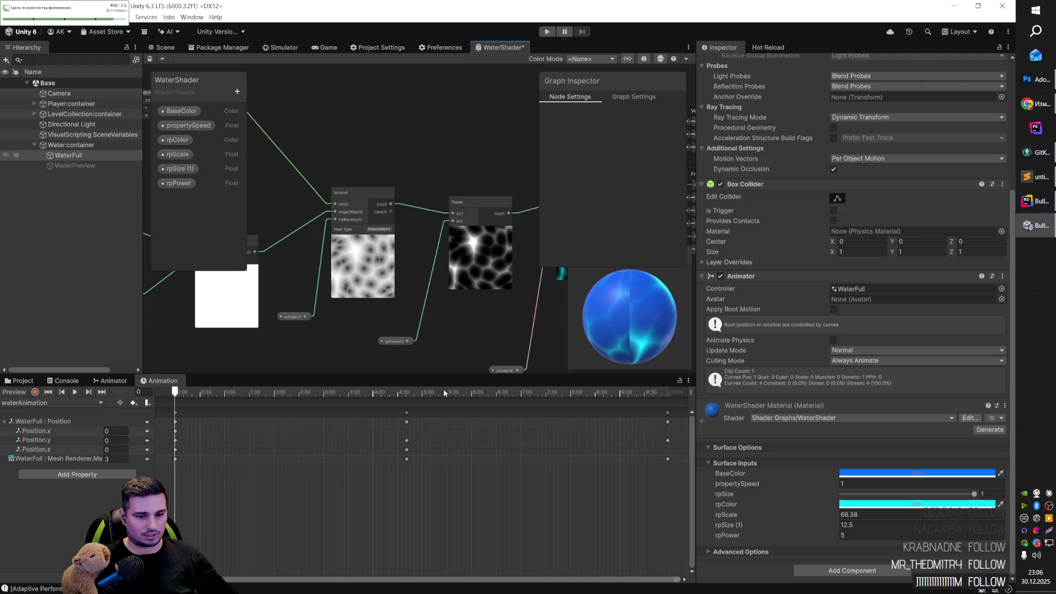
scroll(468, 426, "down", 3)
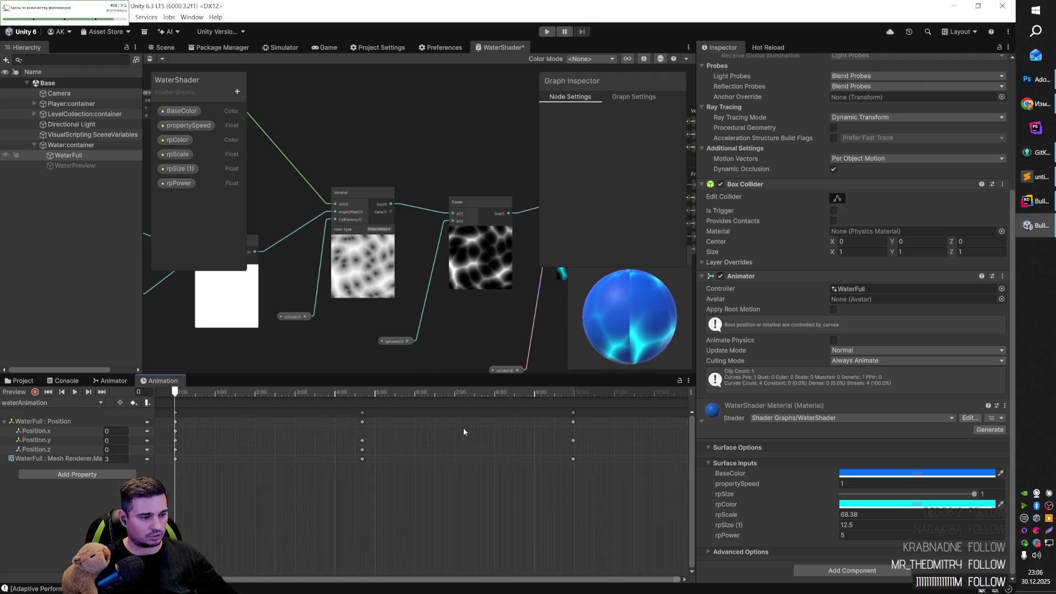
mouse_move(554, 489)
left_mouse_down()
mouse_move(504, 420)
mouse_move(611, 421)
left_mouse_up()
scroll(552, 435, "down", 1)
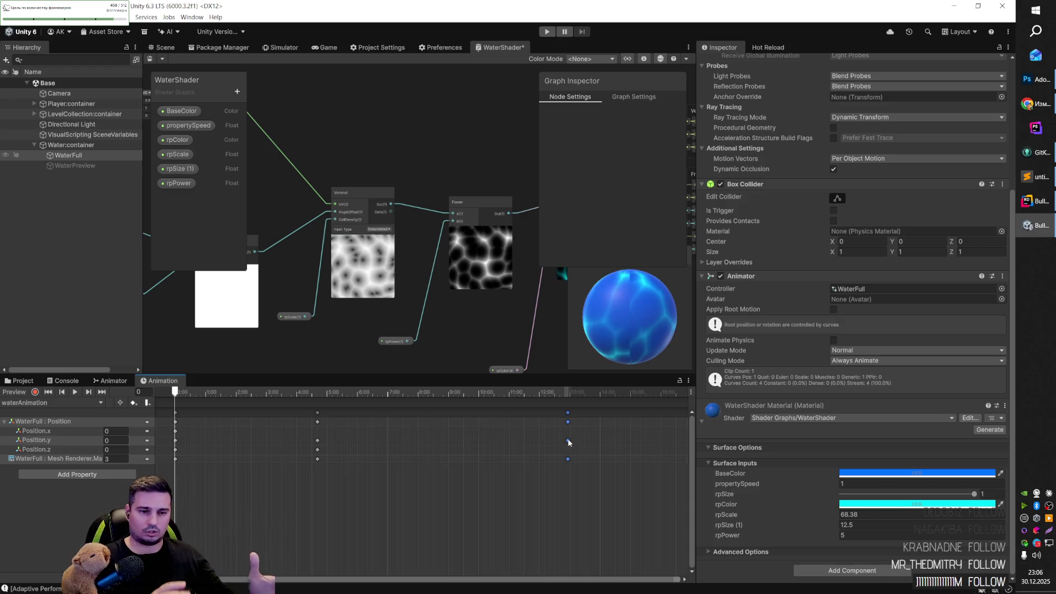
key("alt+Tab")
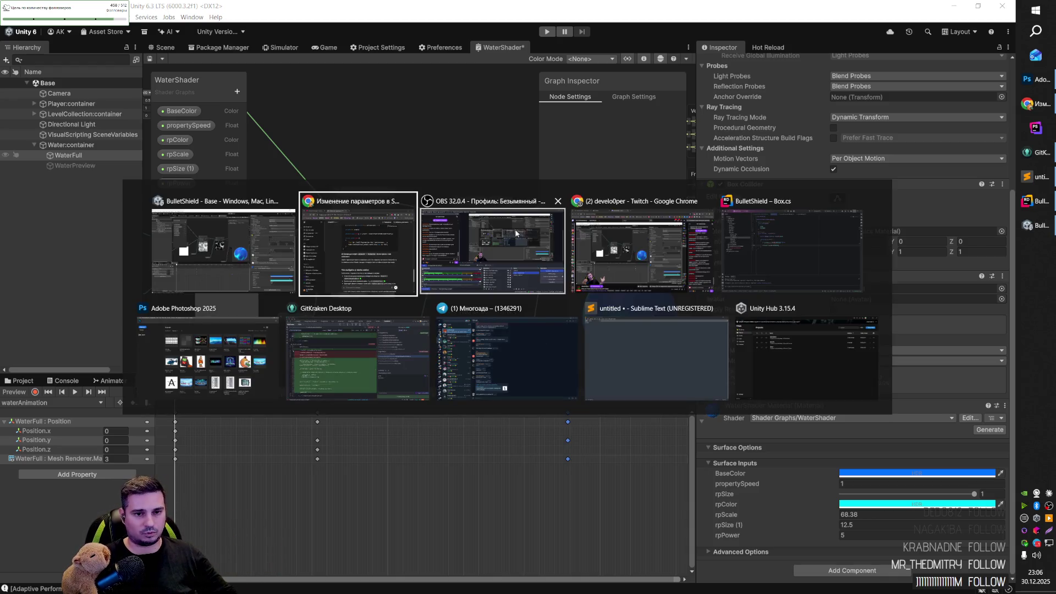
left_click(230, 262)
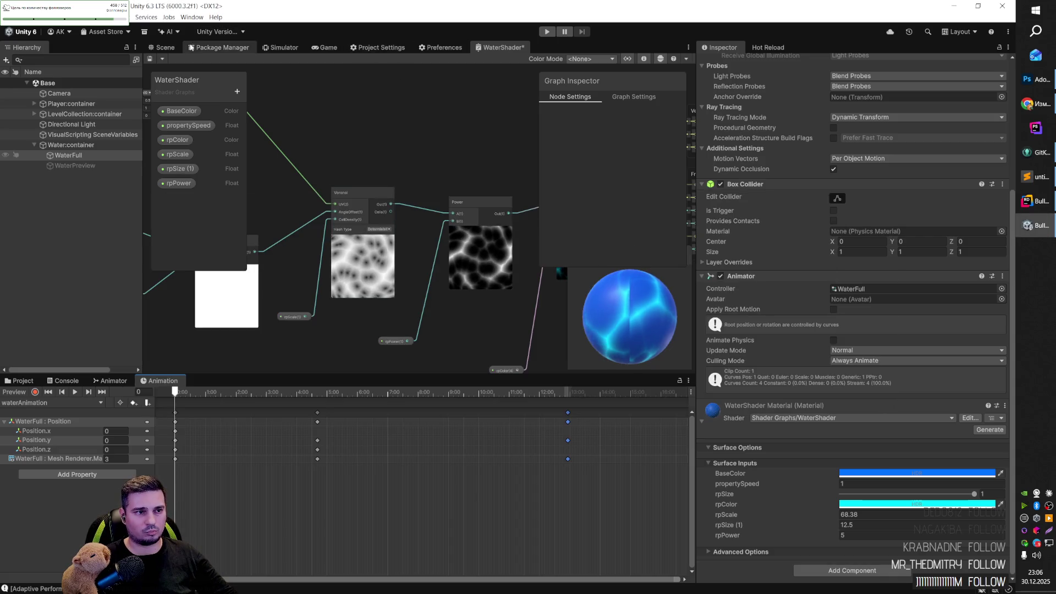
left_click(165, 47)
mouse_move(408, 175)
left_mouse_down()
mouse_move(579, 247)
mouse_move(550, 165)
mouse_move(631, 183)
mouse_move(520, 299)
mouse_move(550, 286)
mouse_move(530, 252)
mouse_move(577, 253)
mouse_move(503, 278)
left_mouse_up()
Step: Close the ChatGPT tab, minimize the browser, and reopen Unity's WaterShader graph
key("alt+Tab")
key("alt+Tab")
key("alt+Tab")
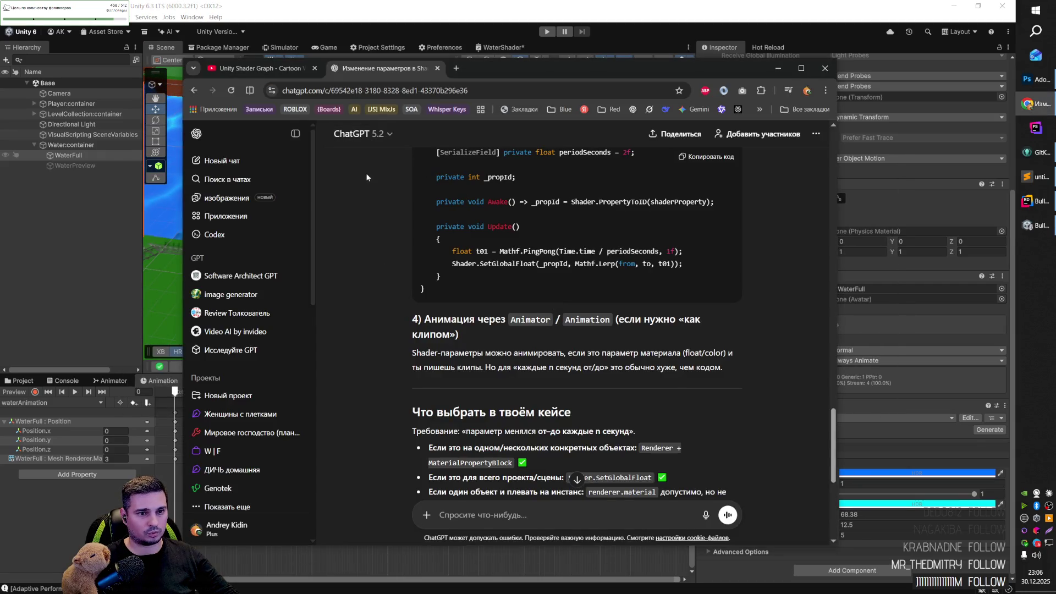
key("ctrl+w")
left_click(778, 68)
key("alt+Tab")
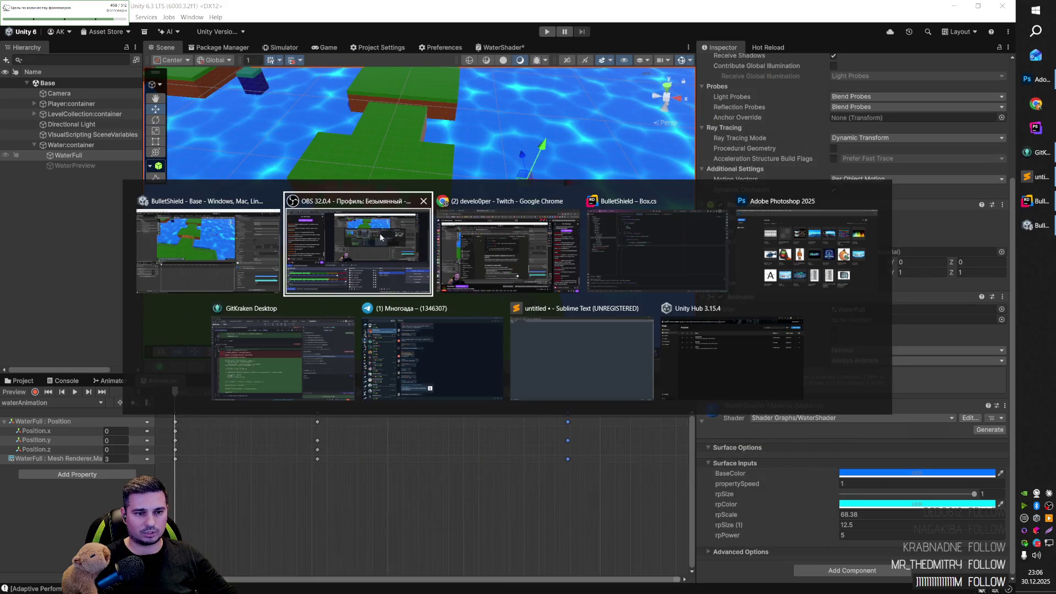
left_click(272, 239)
left_click(493, 47)
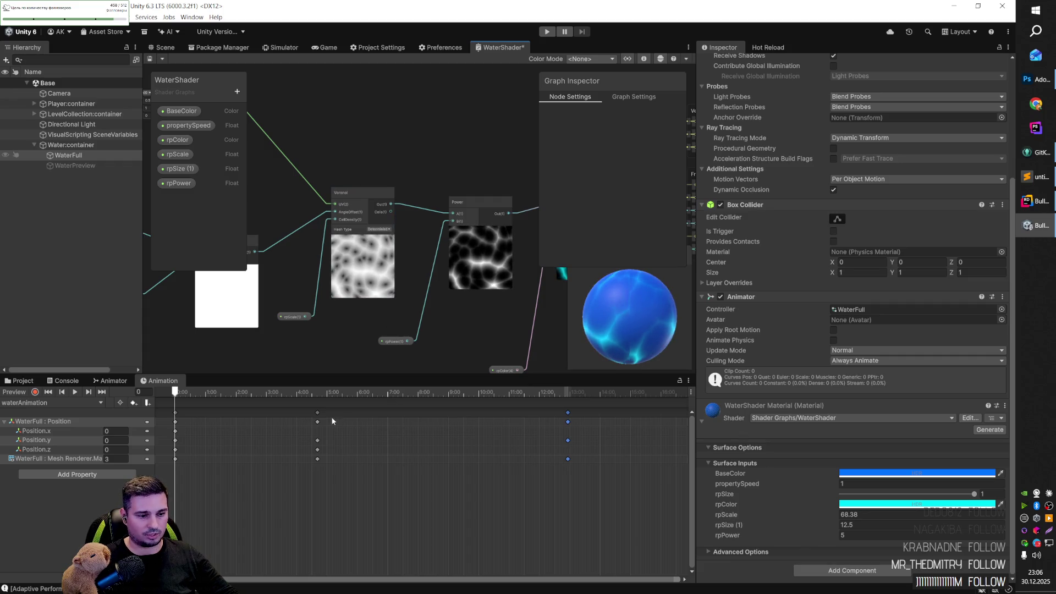
Step: Add the Mesh Renderer material's rpScale property as an animated track in waterAnimation
left_click(115, 476)
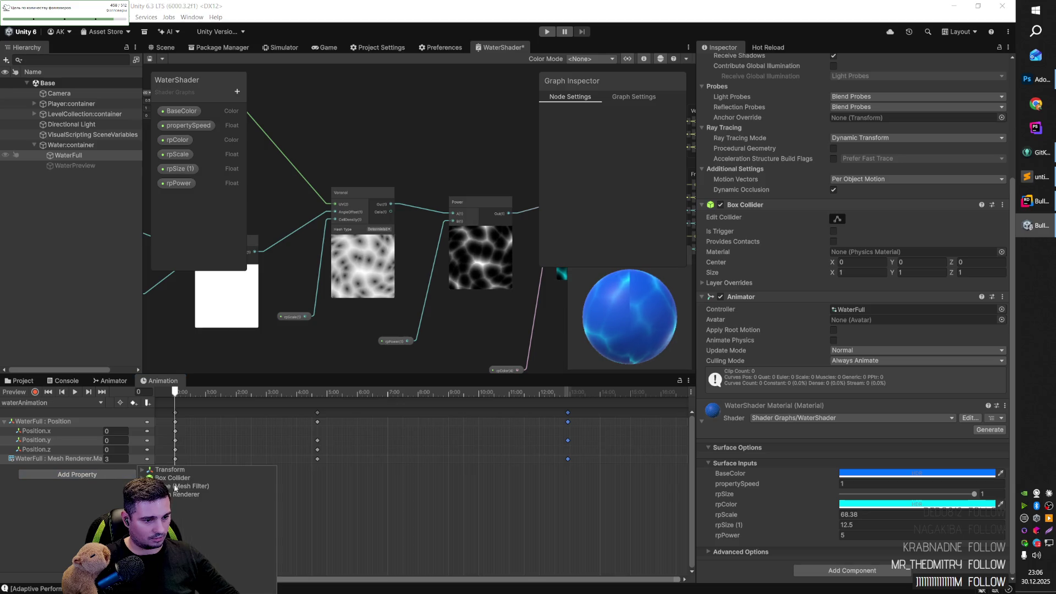
left_click(142, 494)
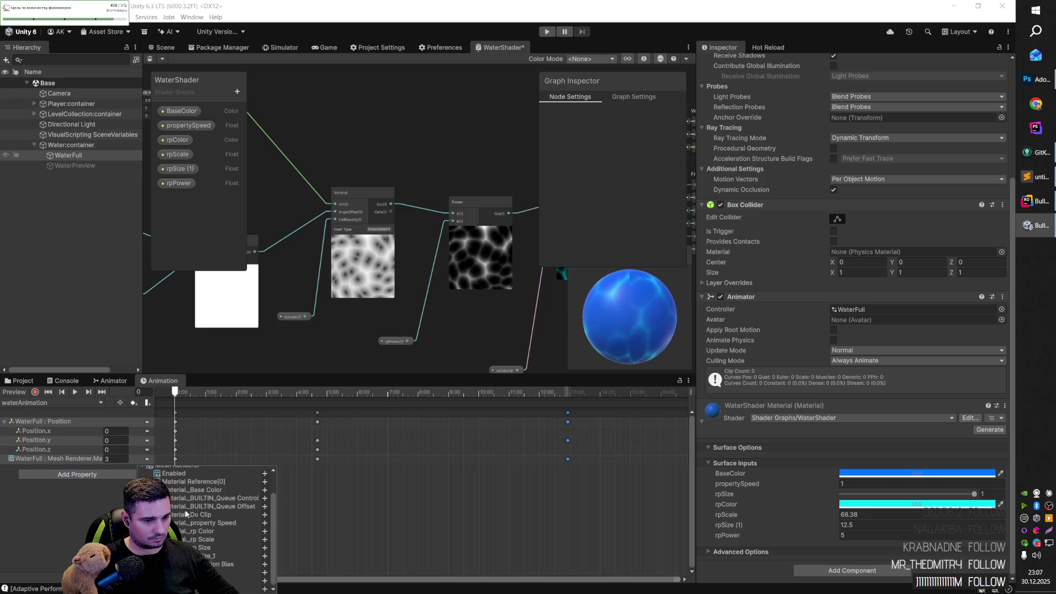
left_click(273, 543)
Step: Shift the last and middle keyframe columns later in the clip
left_click_drag(588, 408, 552, 492)
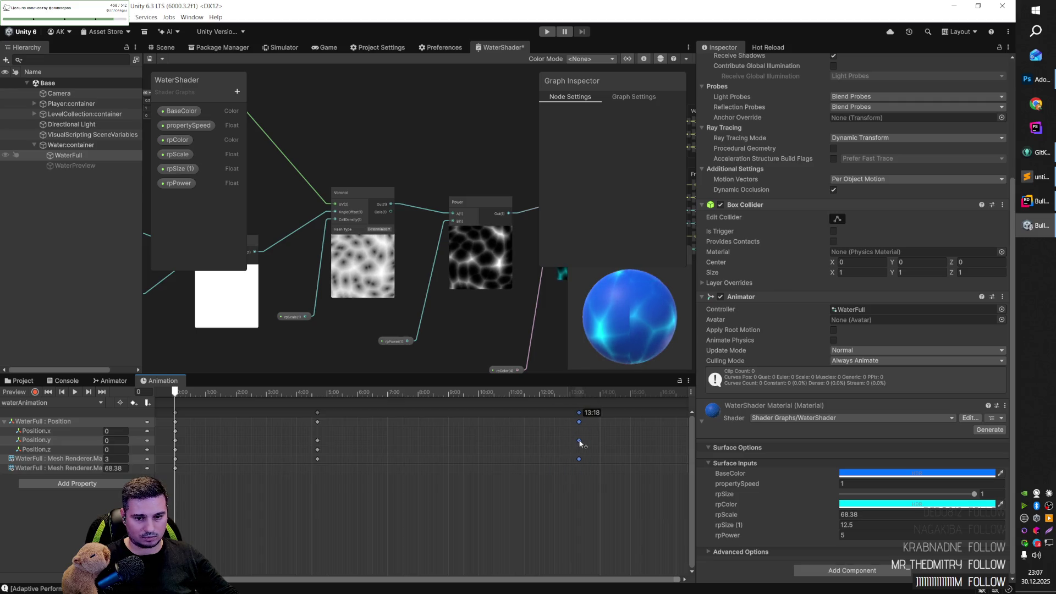
left_click_drag(588, 442, 663, 443)
left_click(317, 413)
left_click_drag(319, 446, 374, 443)
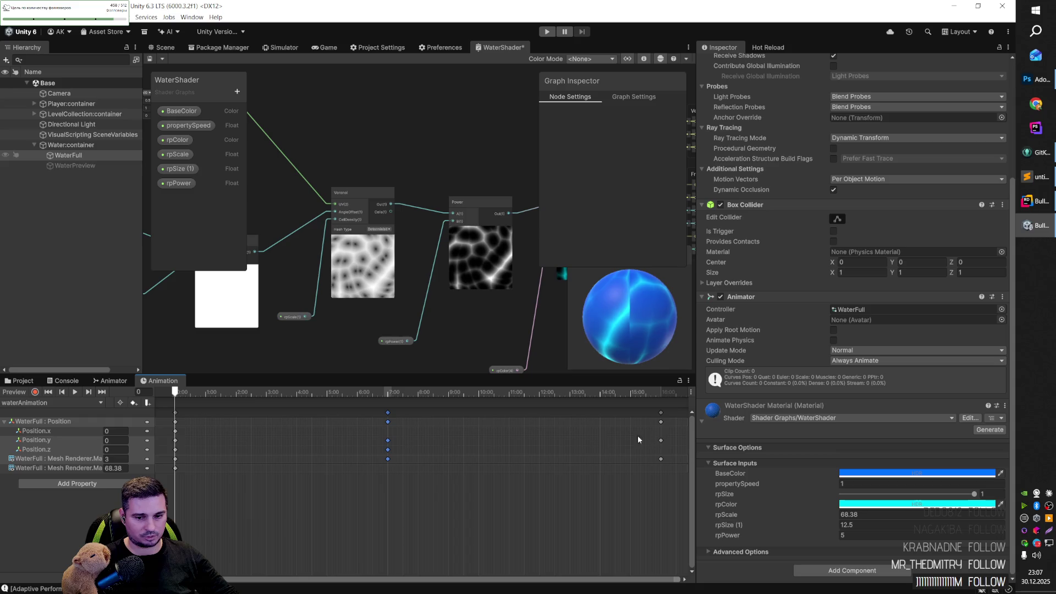
Step: Record rpScale 70 at frame 420 and 60 at frame 960, then playtest the scene
left_click(94, 393)
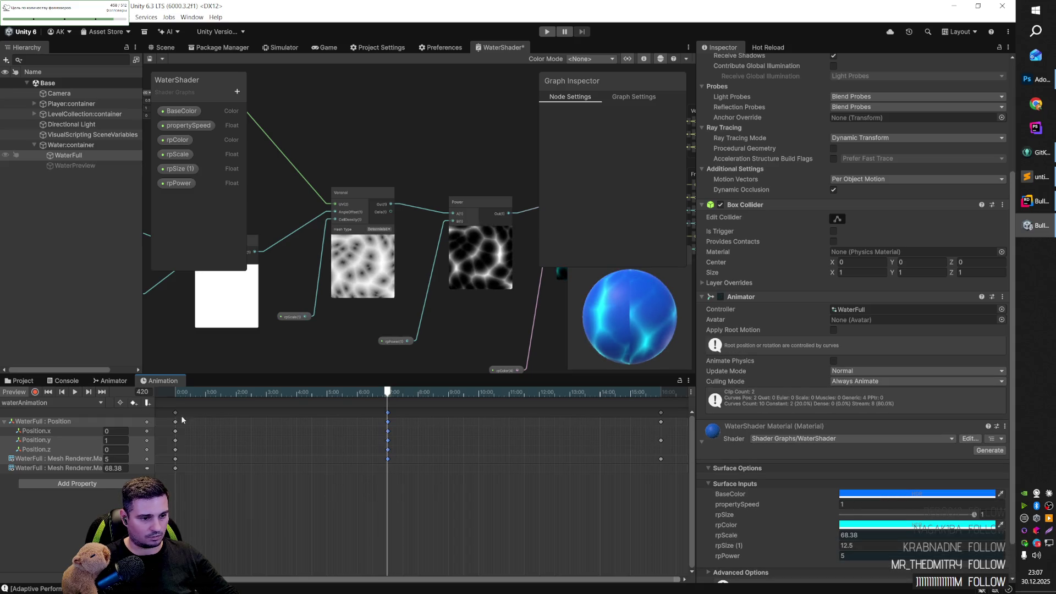
left_click(63, 469)
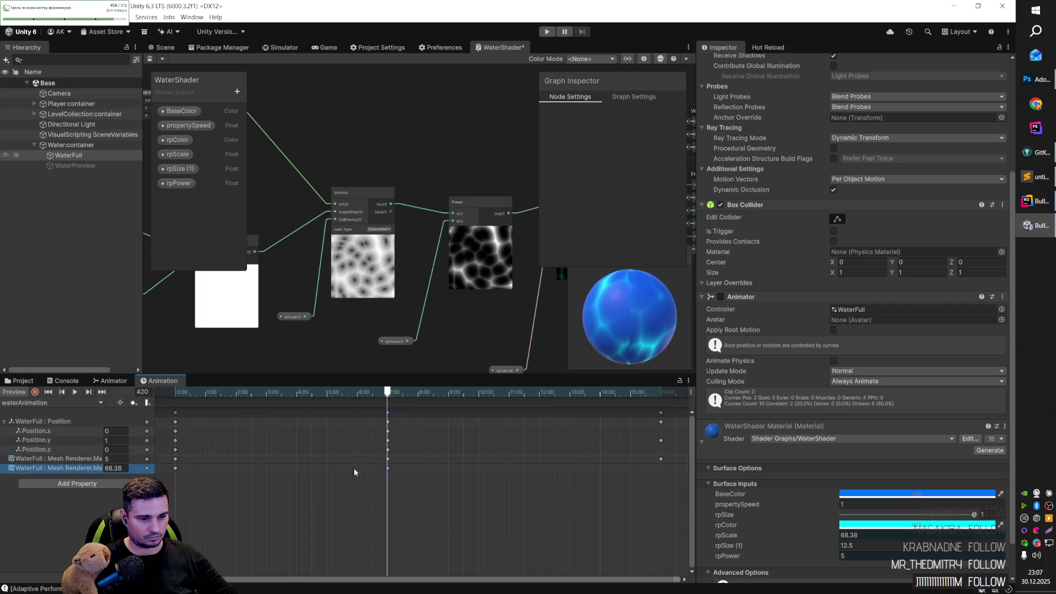
left_click(35, 391)
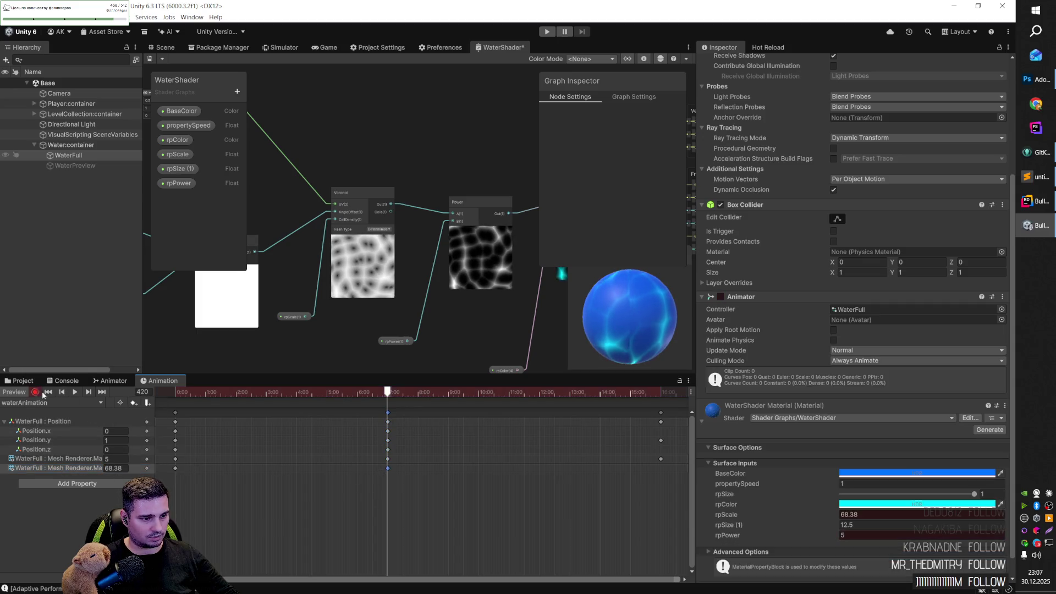
left_click(69, 393)
type("70")
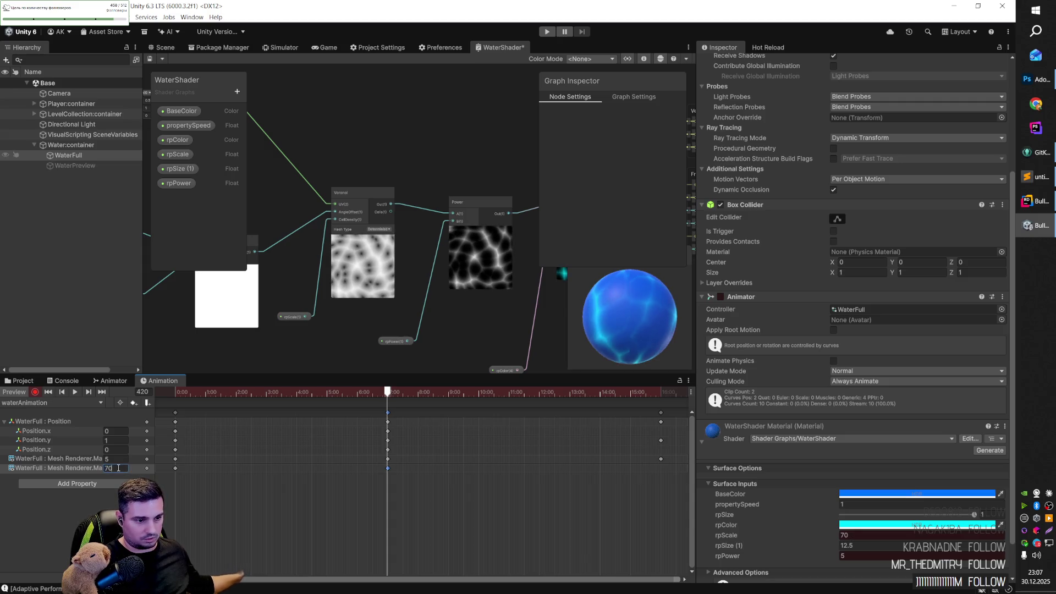
left_click(89, 392)
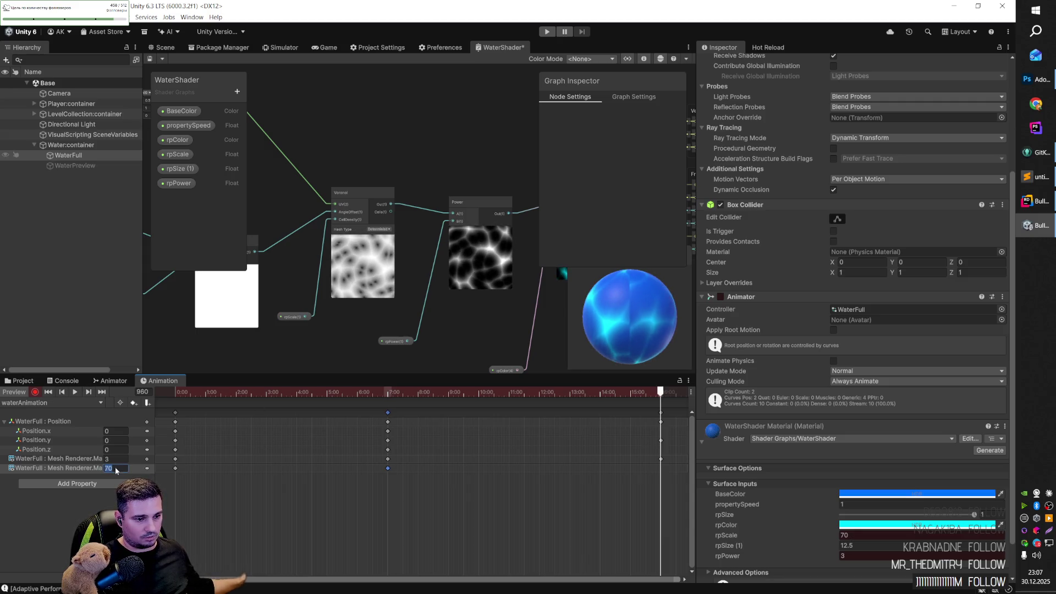
left_click_drag(660, 392, 203, 391)
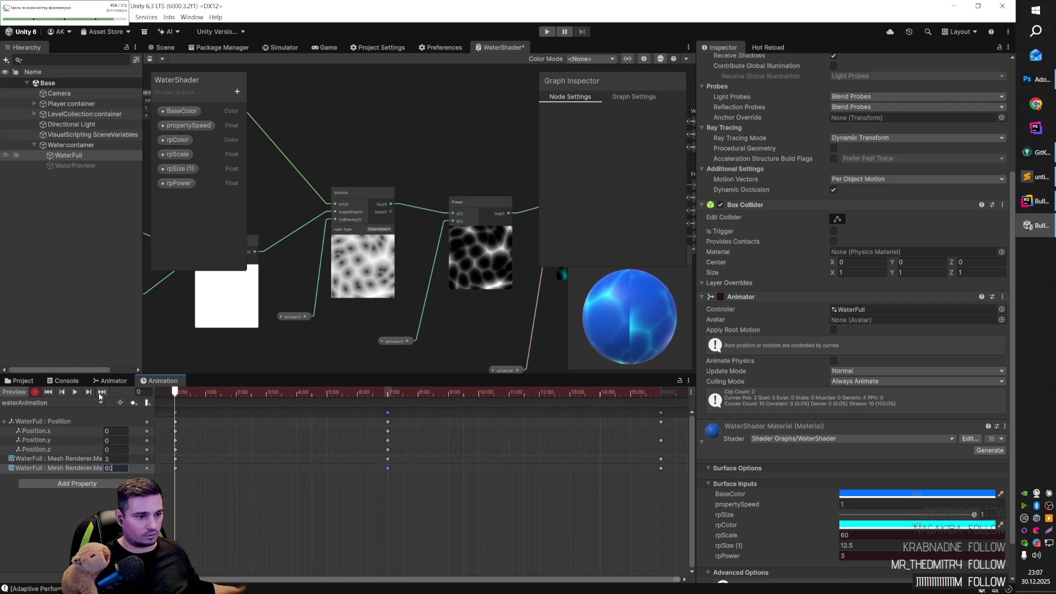
left_click(158, 47)
left_click(547, 32)
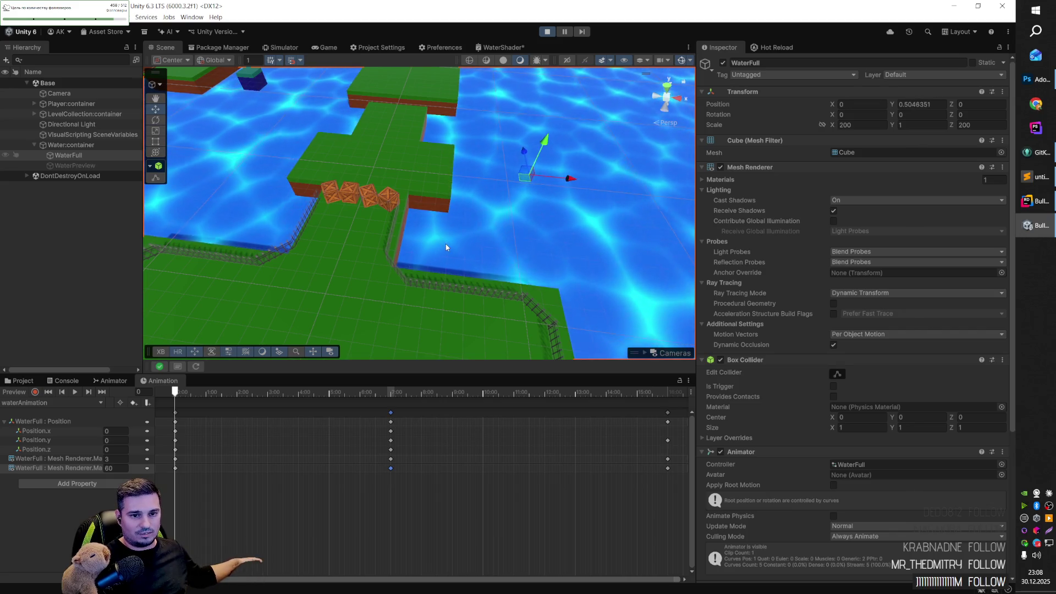
Step: Stop Play mode and set the first keyframe's rpScale to 65
left_click(548, 31)
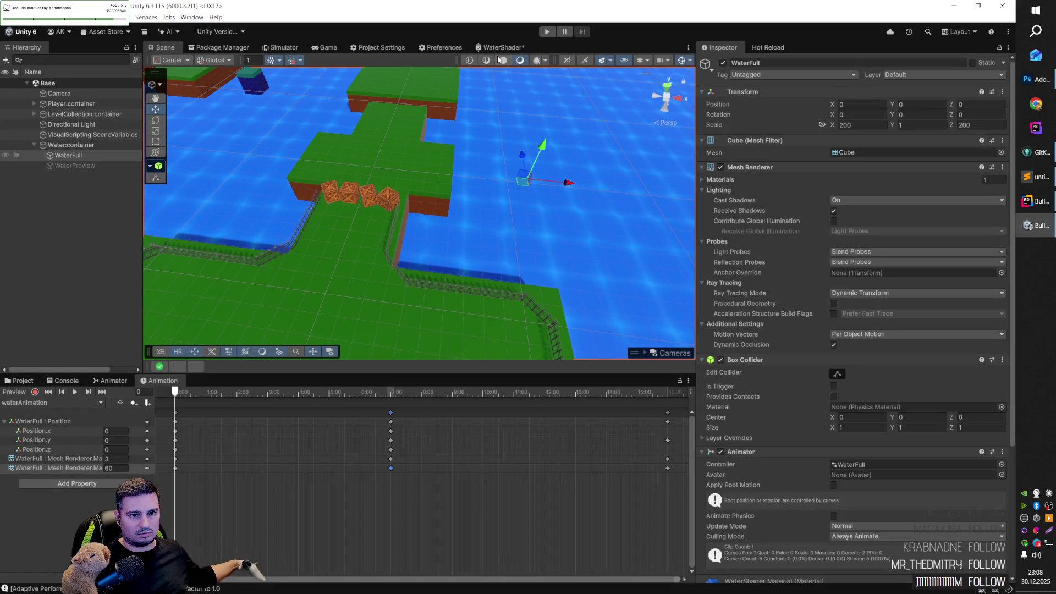
left_click(502, 47)
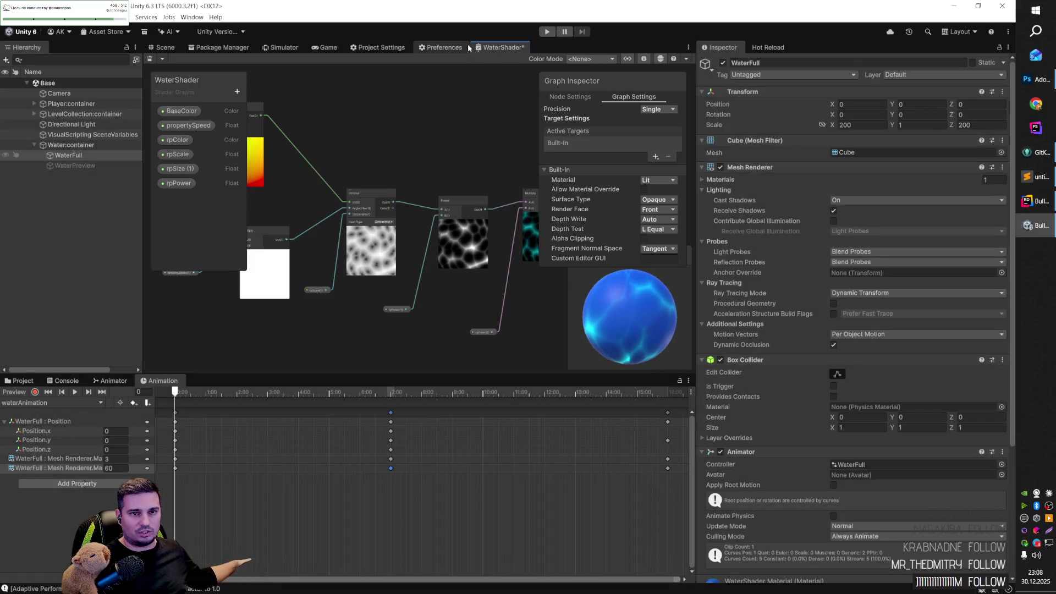
left_click(164, 48)
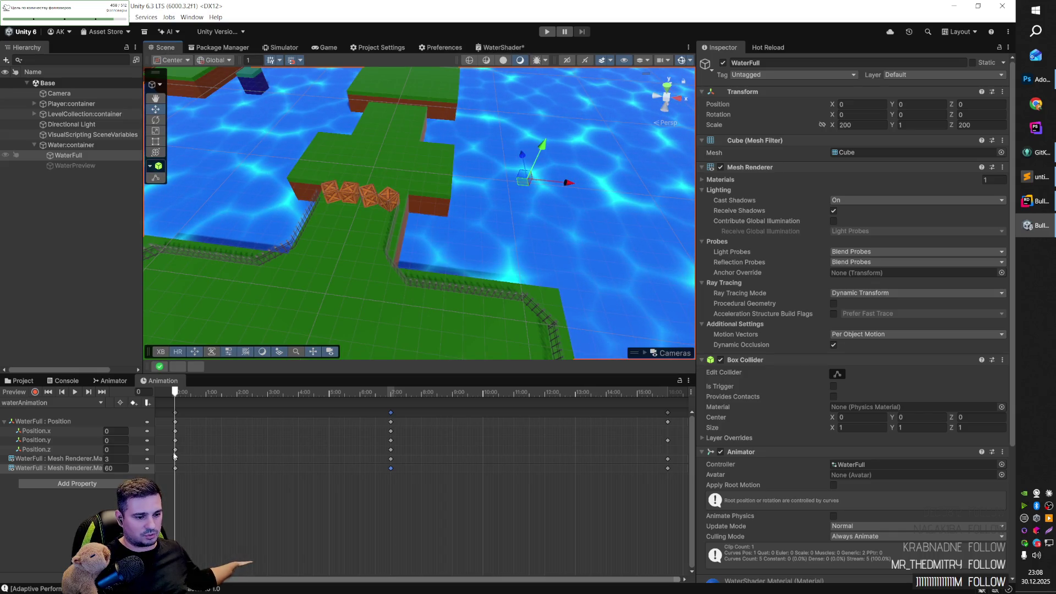
left_click(110, 469)
type("65")
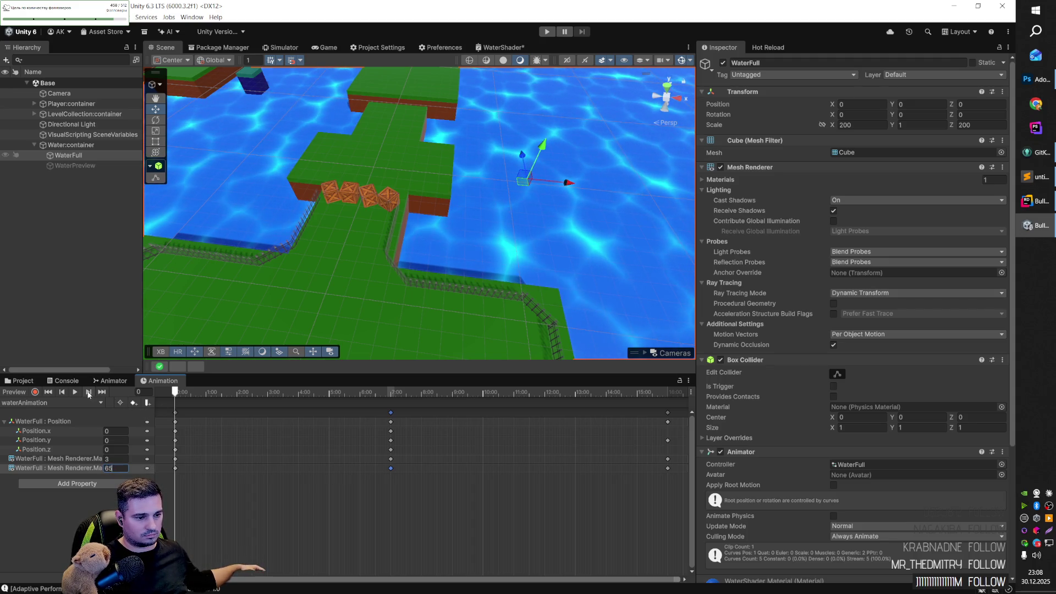
Step: Set the last keyframe's rpScale to 62
left_click(88, 392)
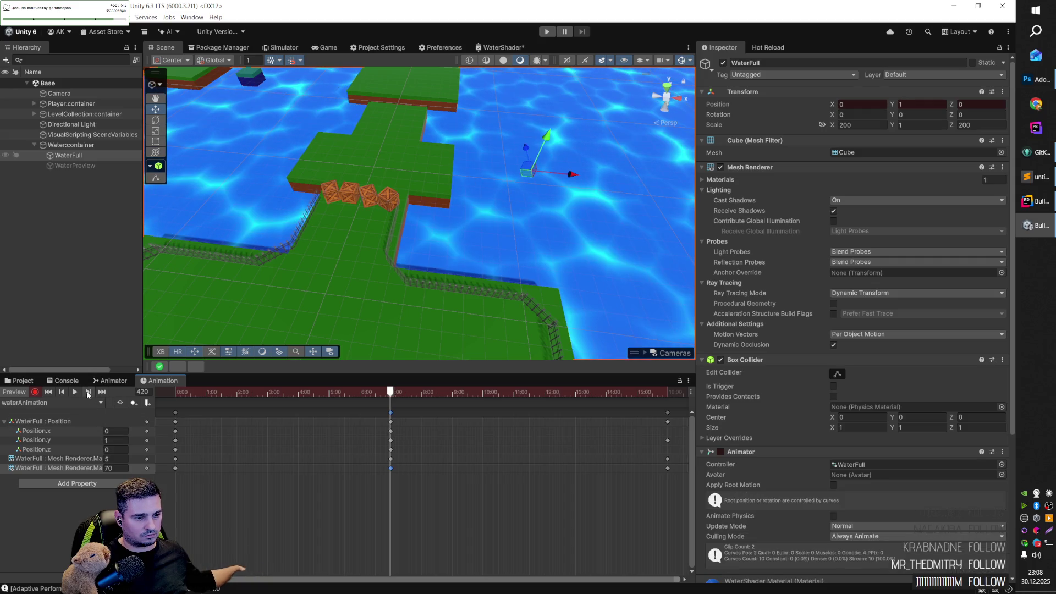
left_click(78, 393)
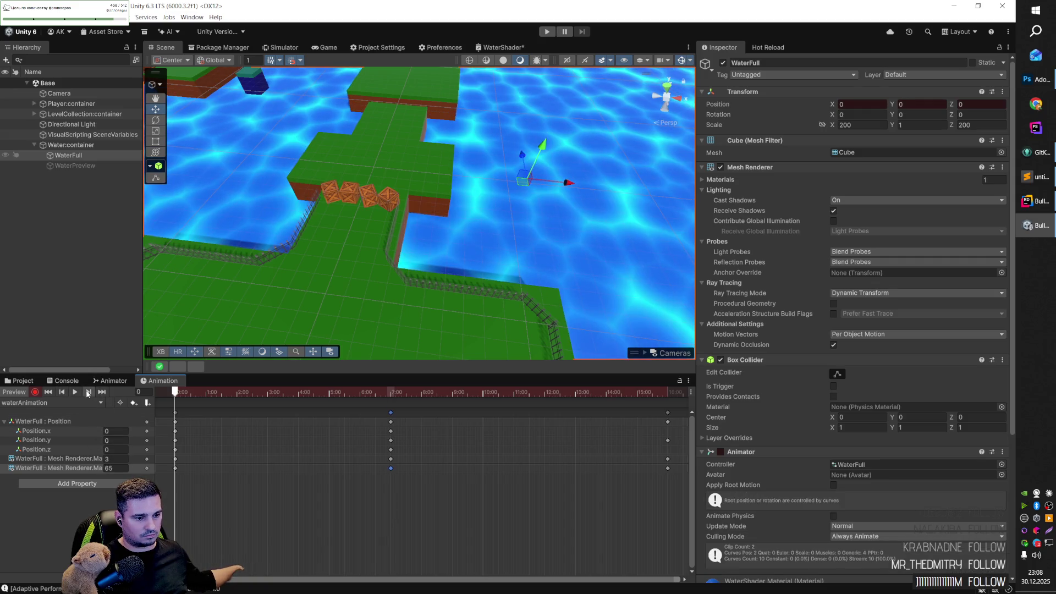
left_click(88, 391)
left_click(88, 392)
left_click(112, 468)
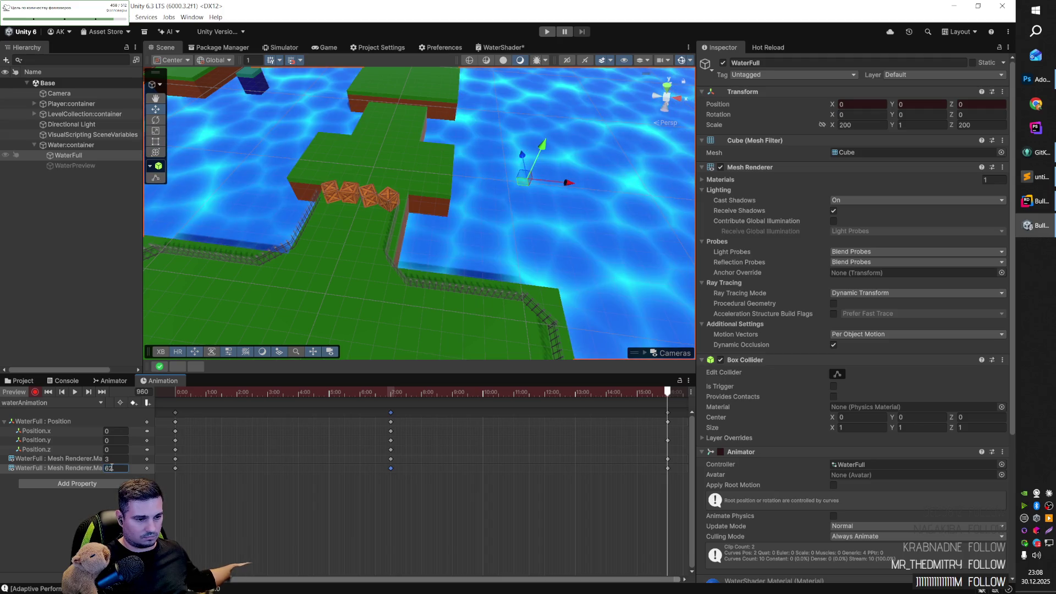
left_click(409, 403)
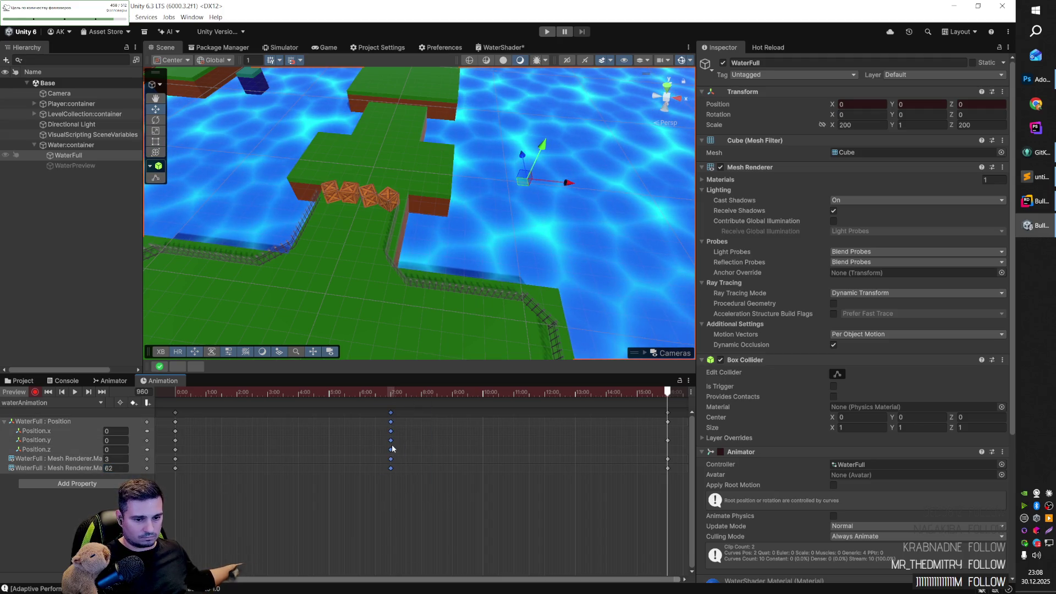
Step: Move the middle keys to about 4:00 and the last keys to 9:59, then playtest
left_click_drag(392, 442, 299, 441)
mouse_move(636, 484)
left_mouse_down()
mouse_move(674, 410)
mouse_move(454, 437)
mouse_move(483, 438)
left_mouse_up()
left_click(536, 466)
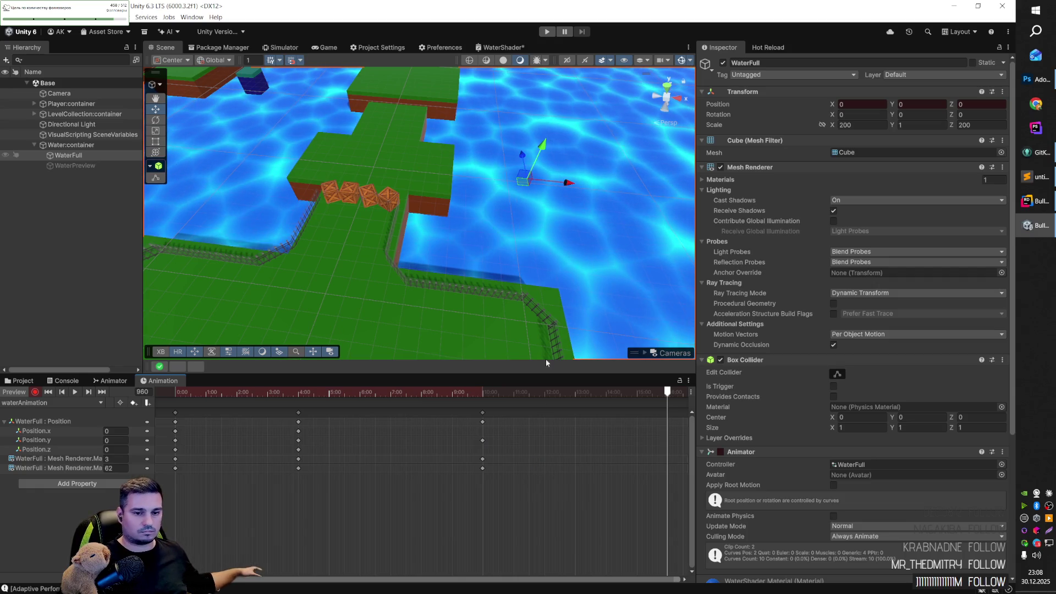
left_click(550, 34)
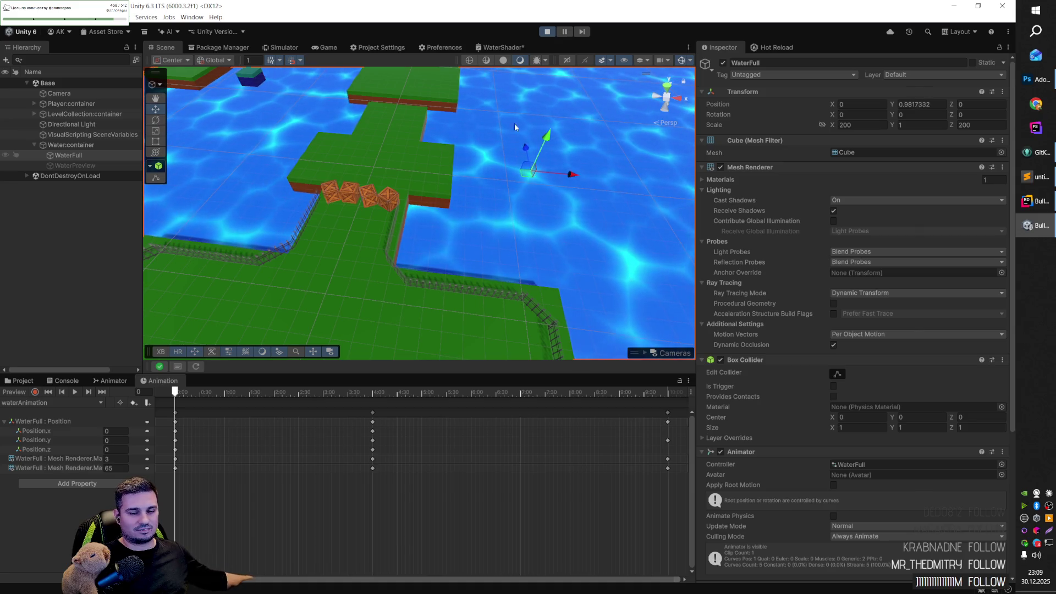
Step: Stop Play mode and step through the first, middle and last rpScale keyframes
left_click(547, 31)
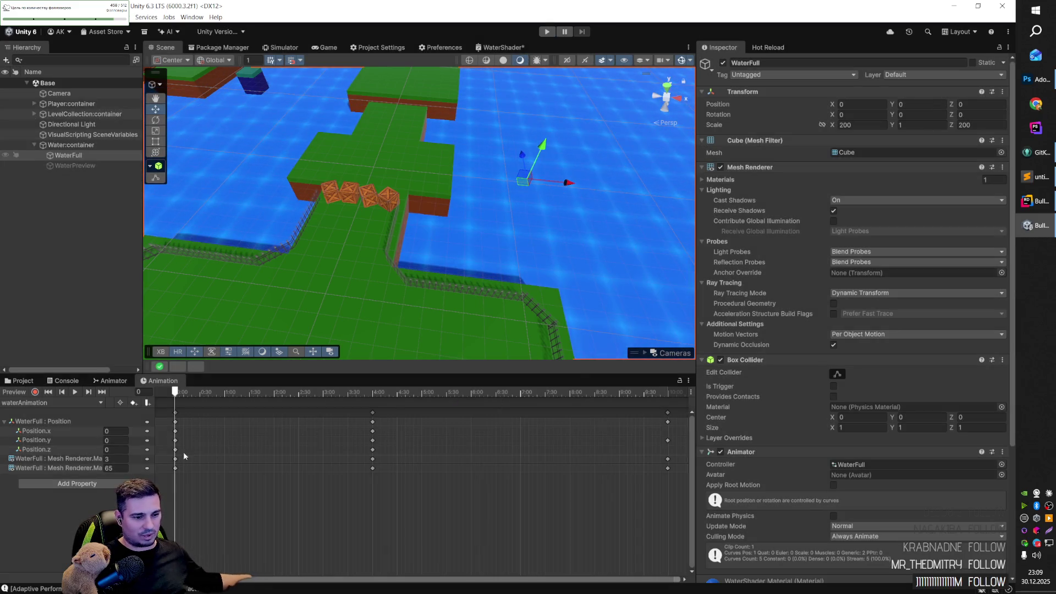
key("Return")
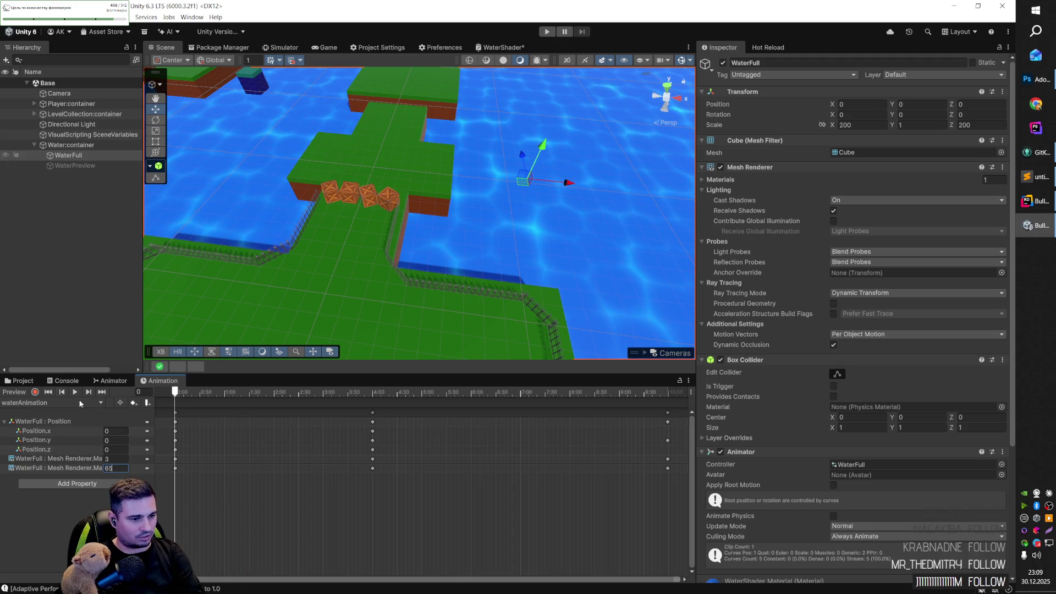
left_click(88, 392)
left_click(114, 469)
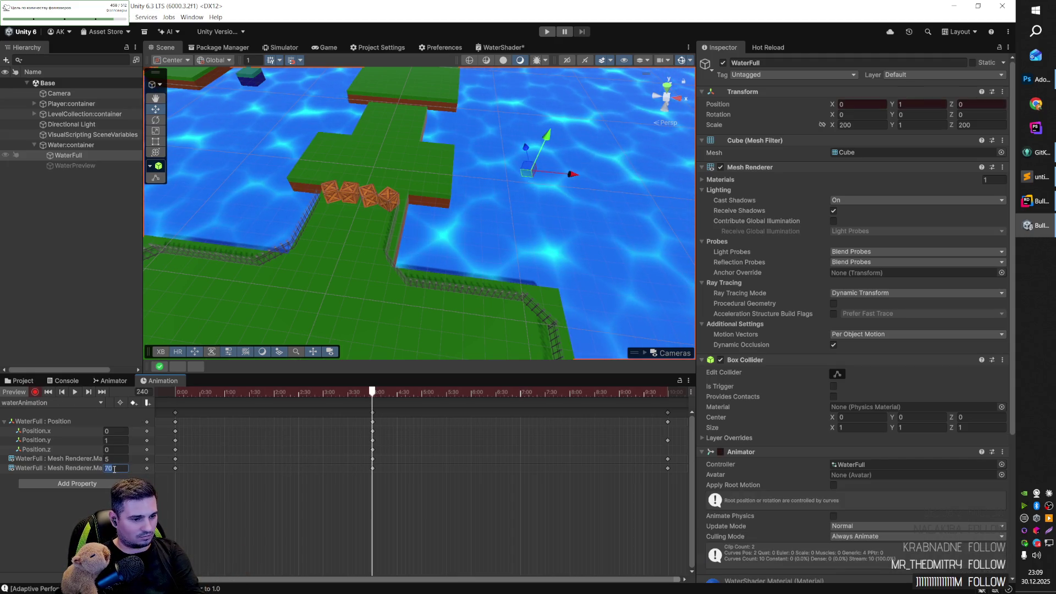
left_click(63, 392)
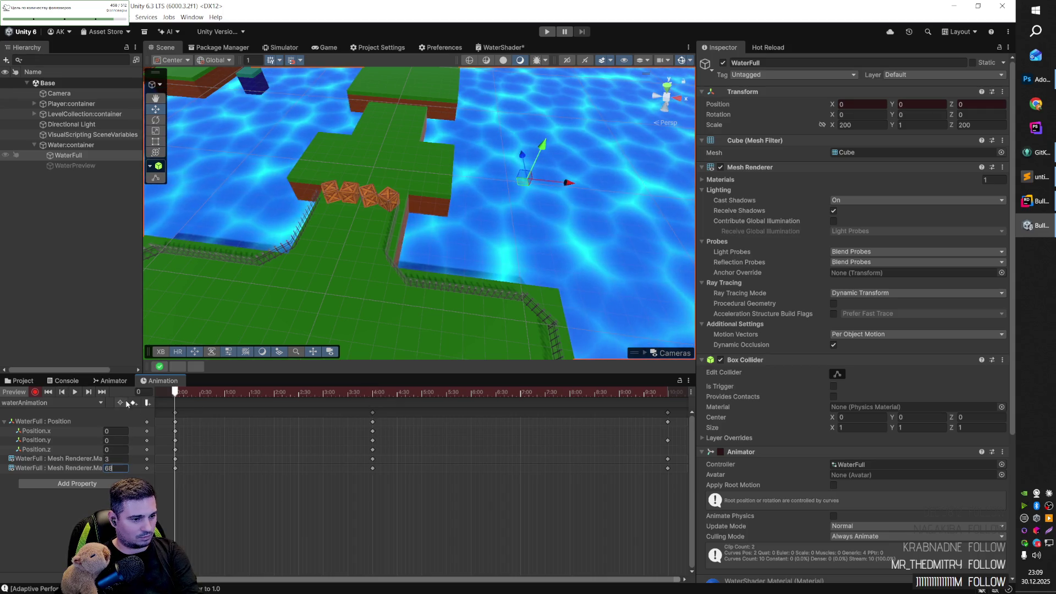
left_click(88, 391)
left_click(88, 392)
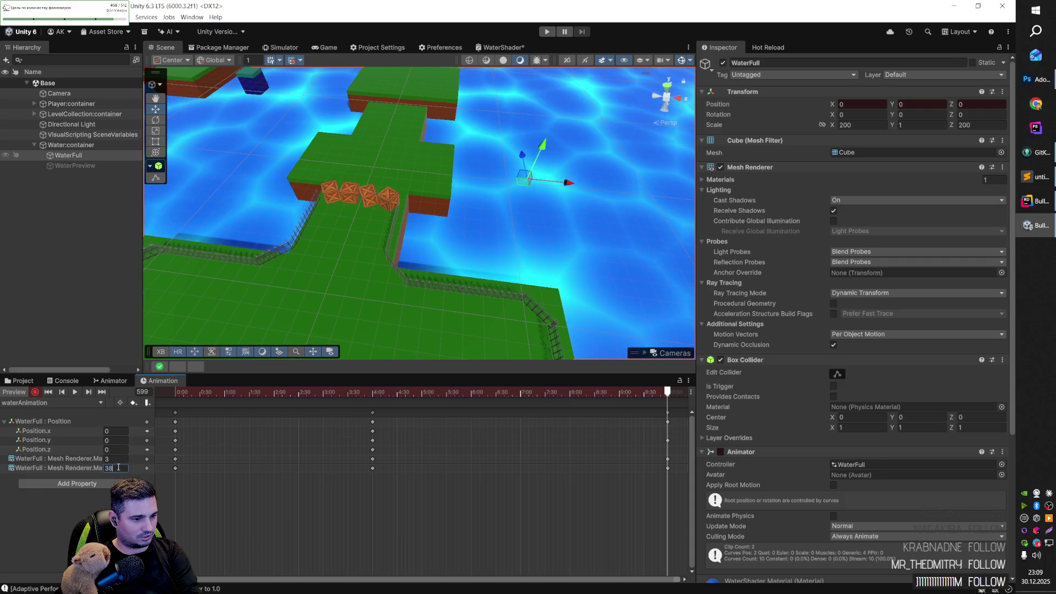
Step: Change the last keyframe's rpScale to 68 and run the game in the Game view
key("BackSpace")
key("BackSpace")
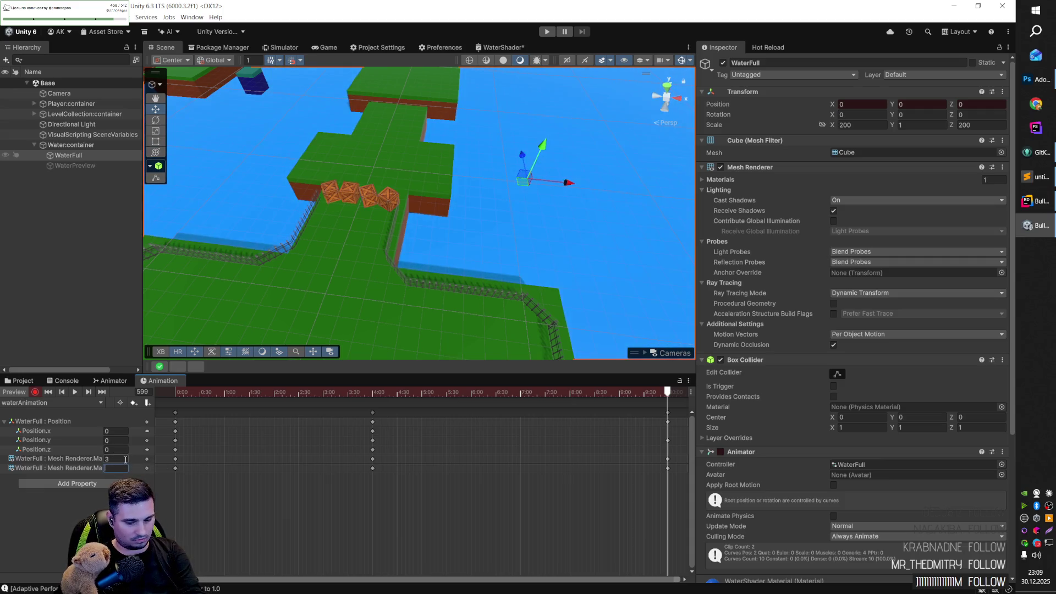
type("68")
left_click(62, 393)
left_click(62, 393)
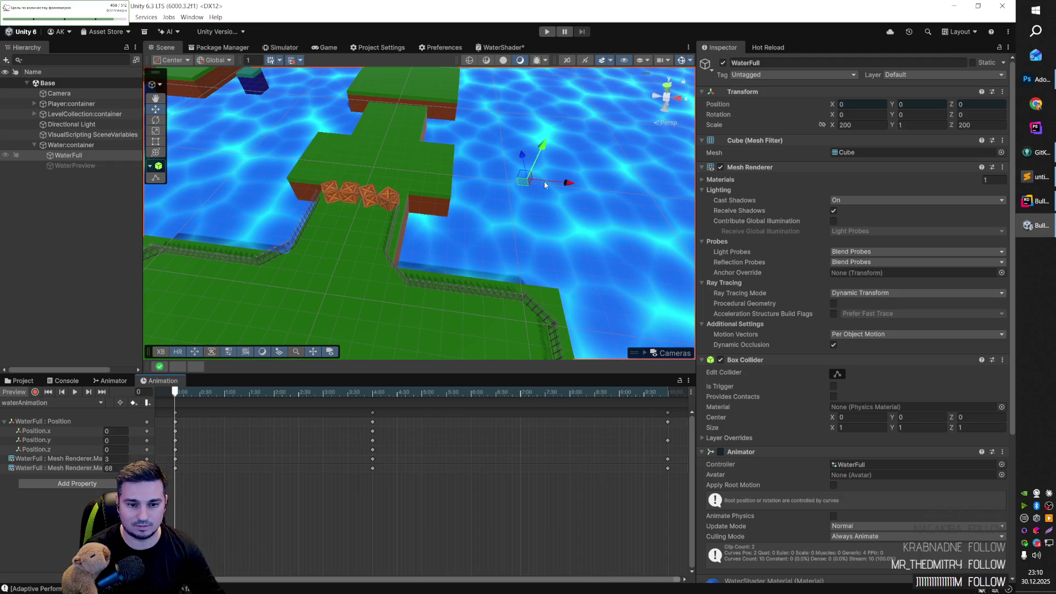
key("ctrl+p")
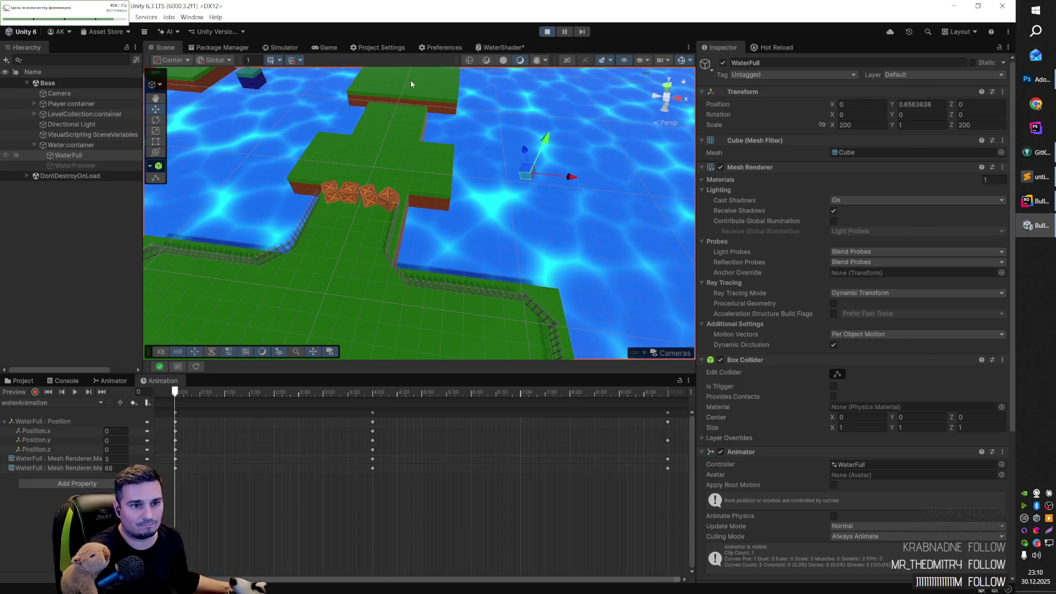
left_click(326, 48)
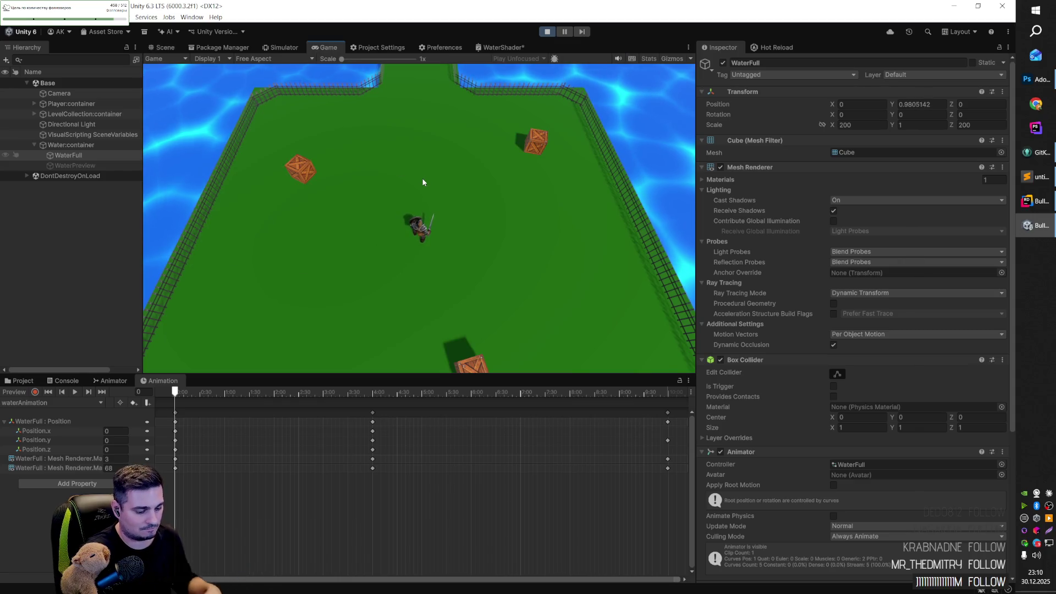
Step: Walk the character forward with W and sideways with D up to the crates on the bridge
key("w")
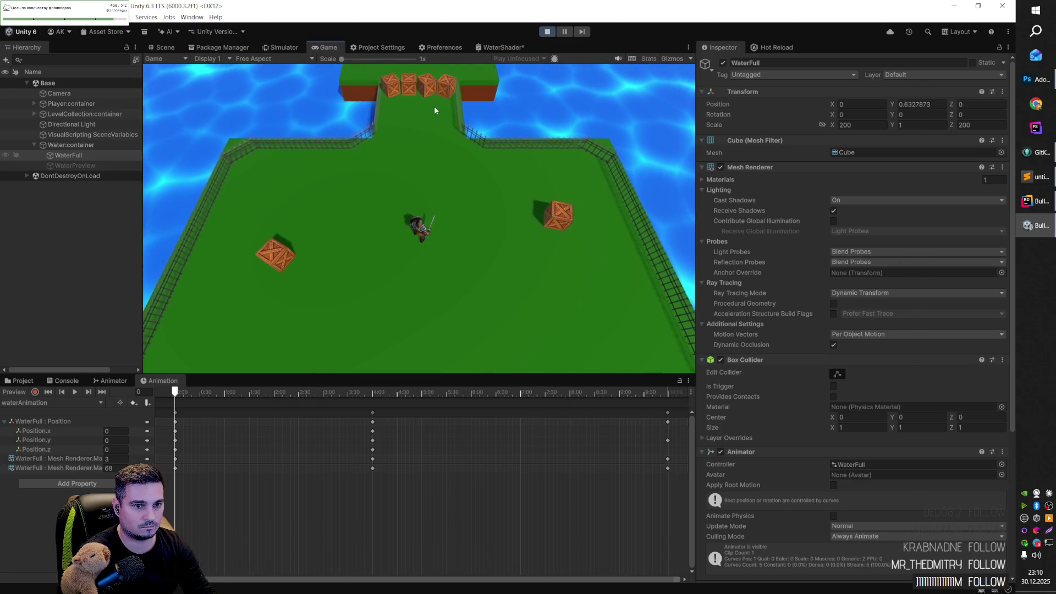
key("w")
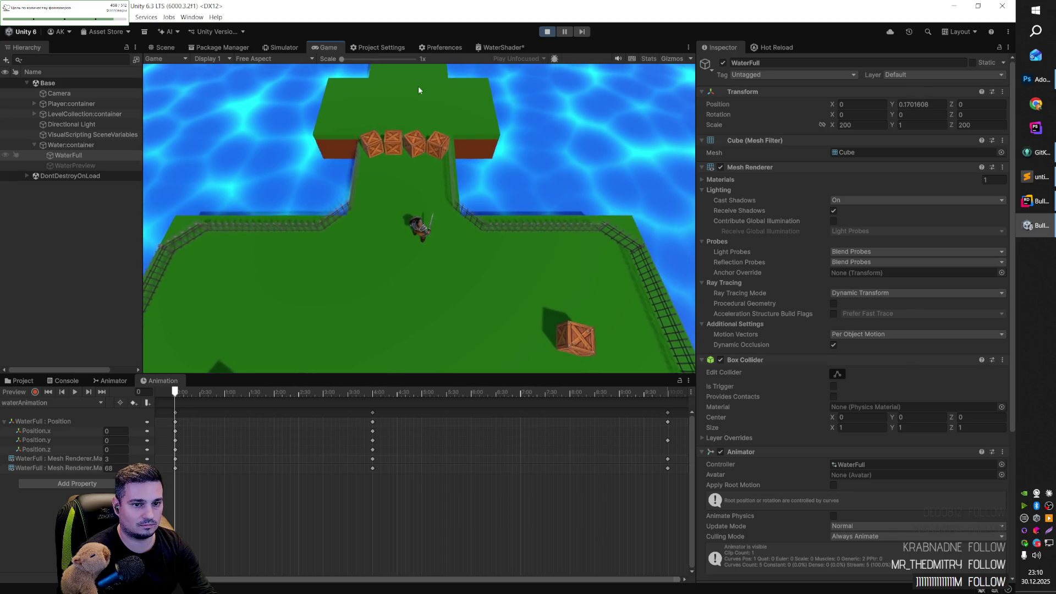
key("w")
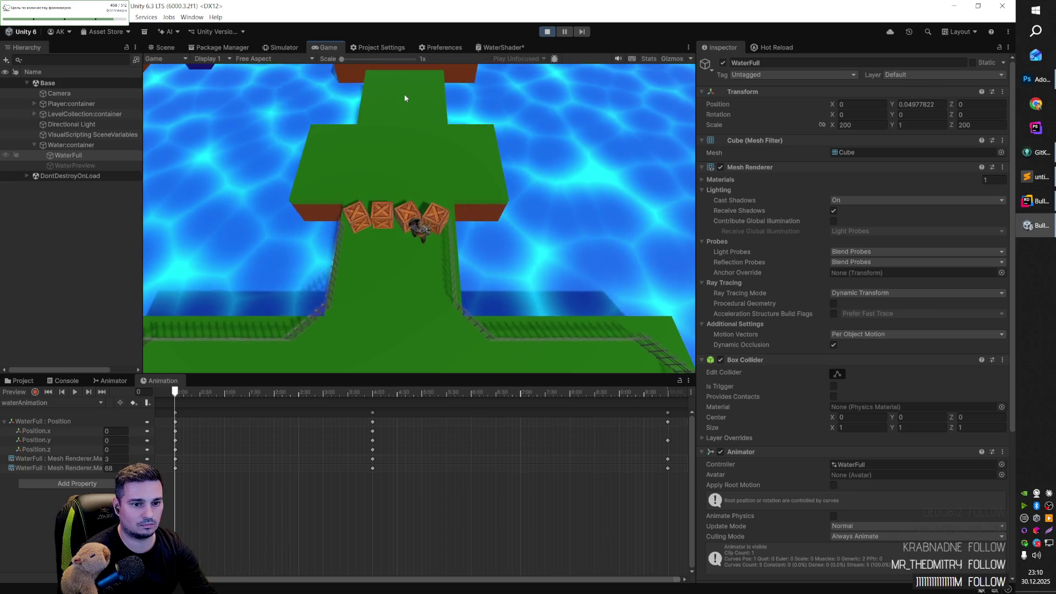
key("d")
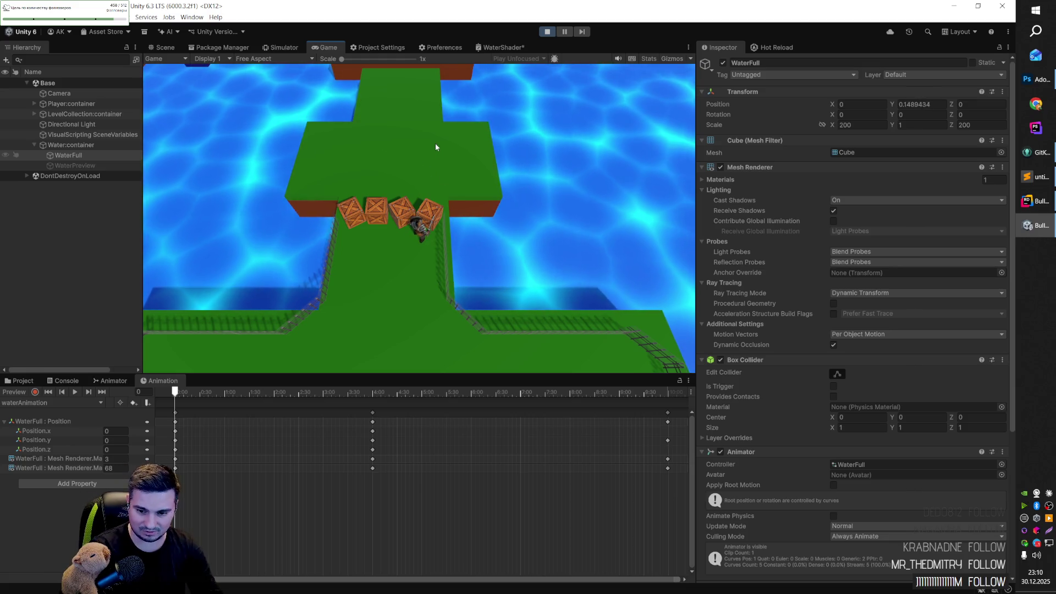
scroll(809, 279, "down", 5)
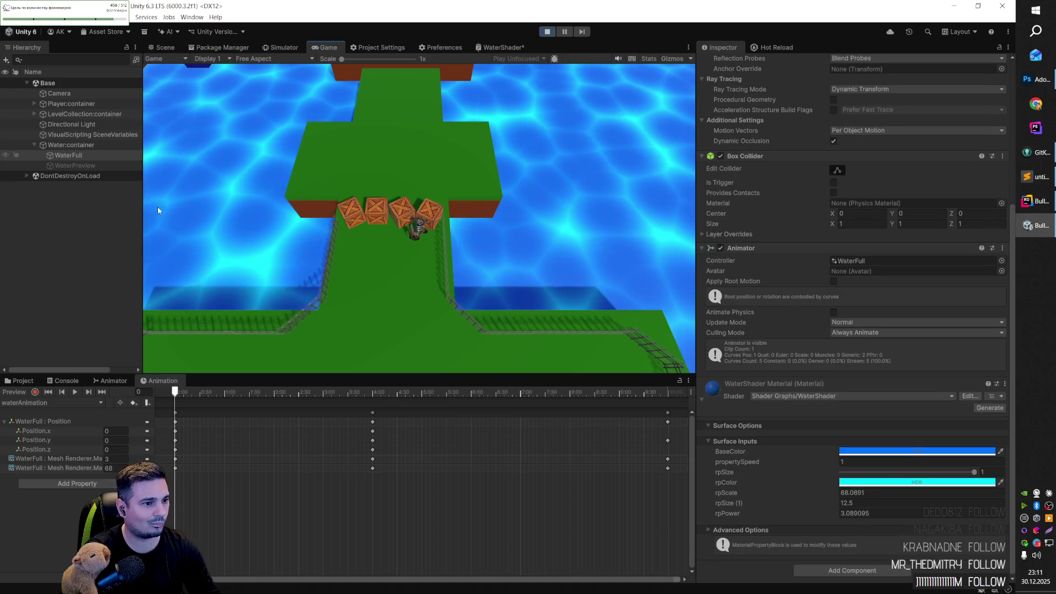
Step: Inspect Player:container and check its State Character dropdown without changing it
left_click(67, 104)
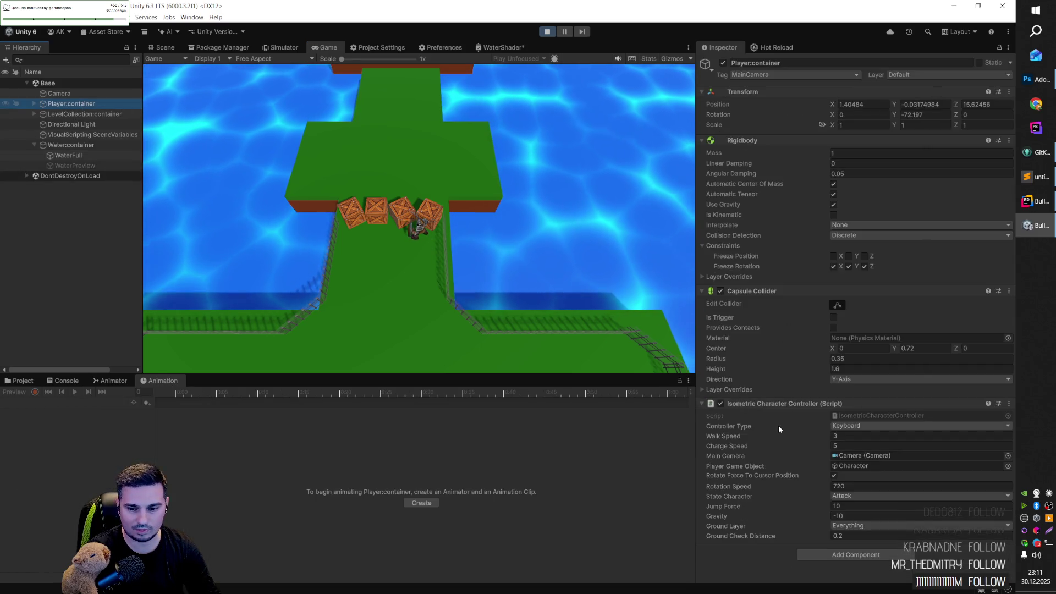
left_click(843, 497)
left_click(851, 507)
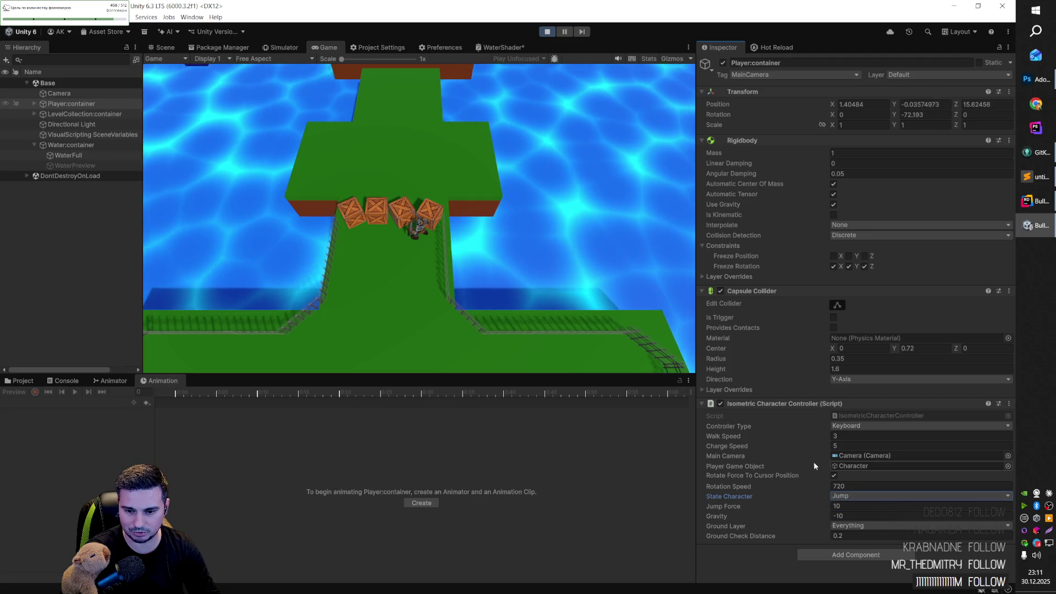
Step: Walk the character to the crates, jump onto them and head toward the next platform
key("s")
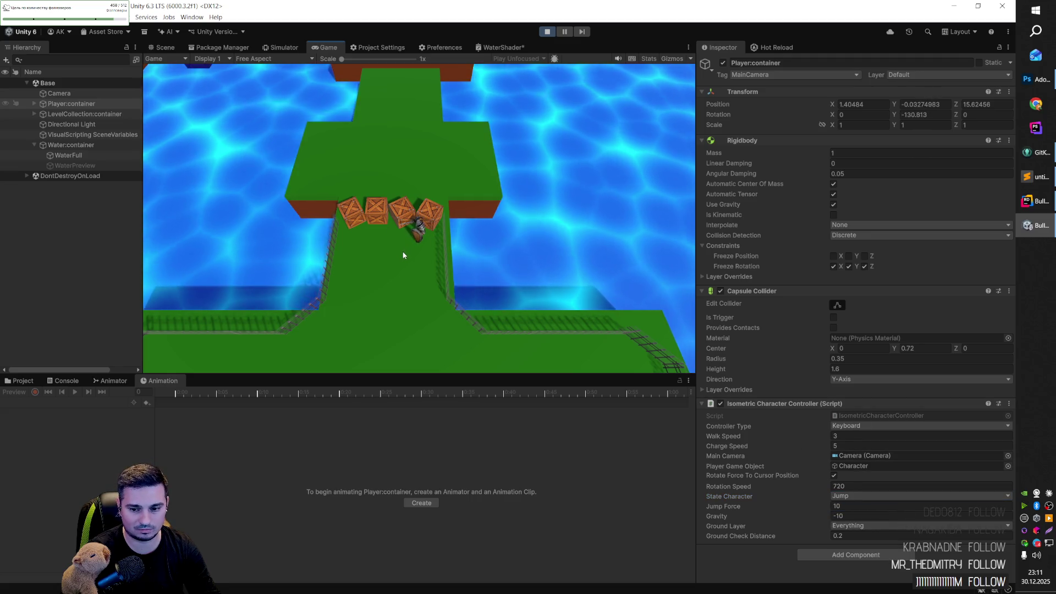
key("w")
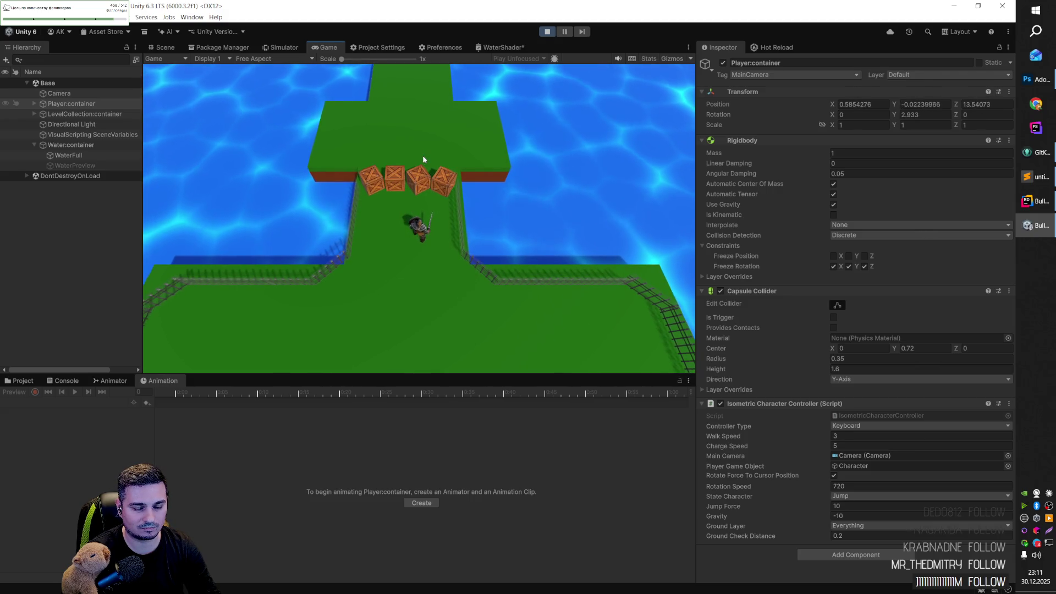
key("space")
key("w")
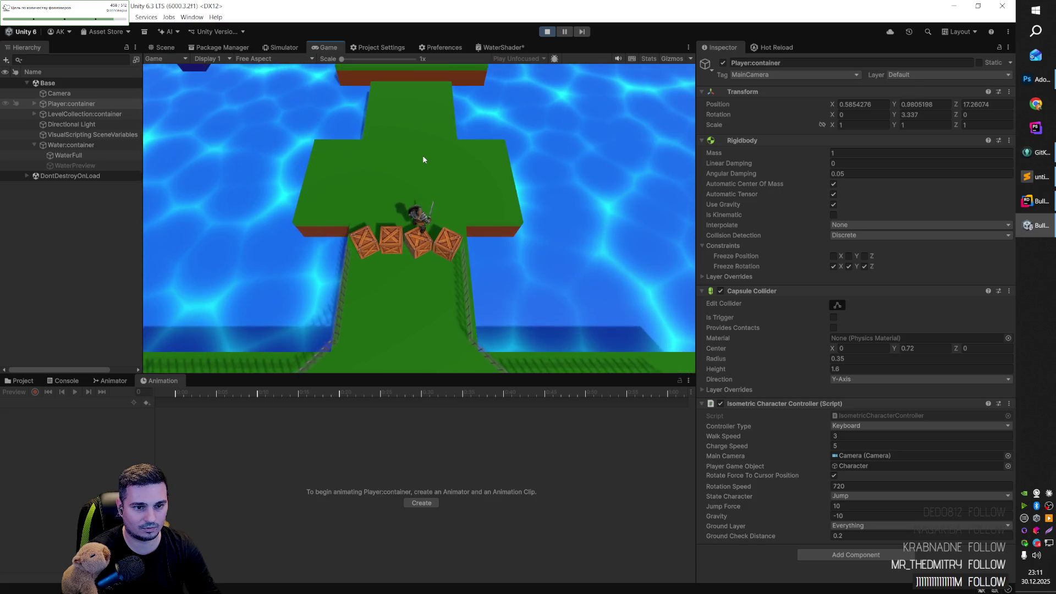
key("w")
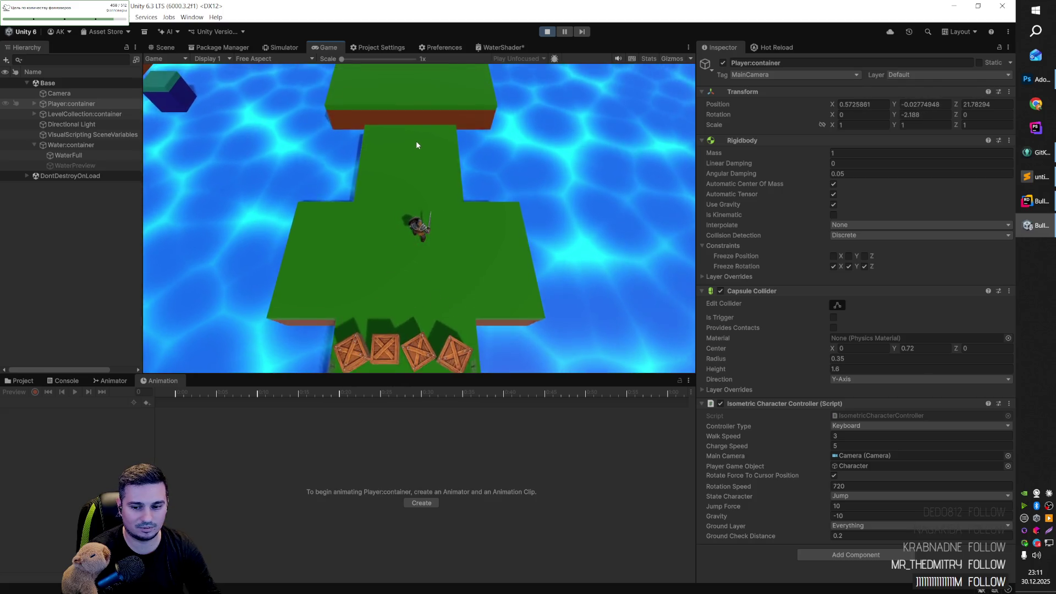
key("w")
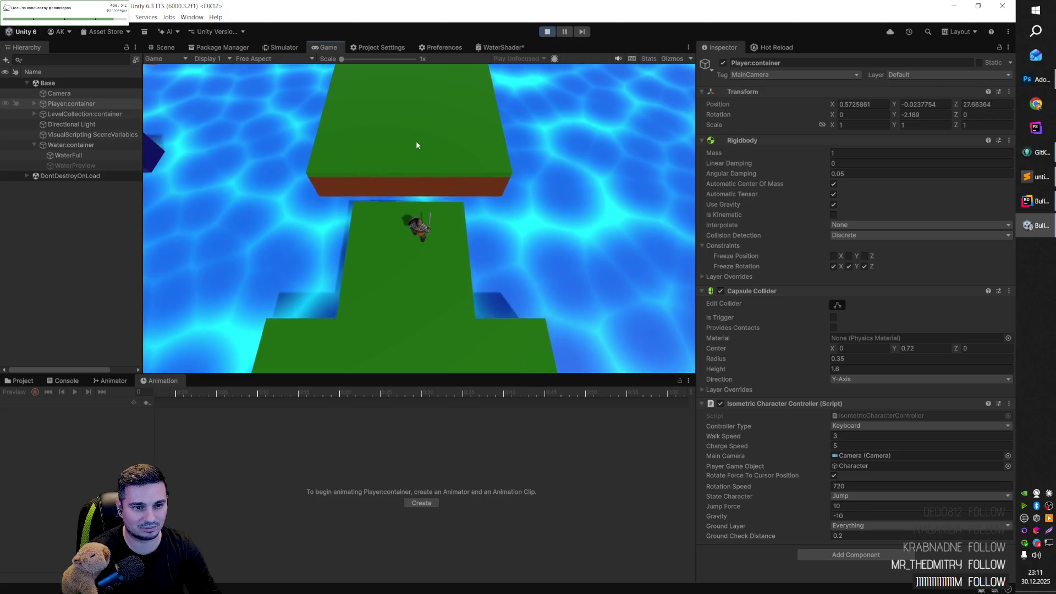
key("w")
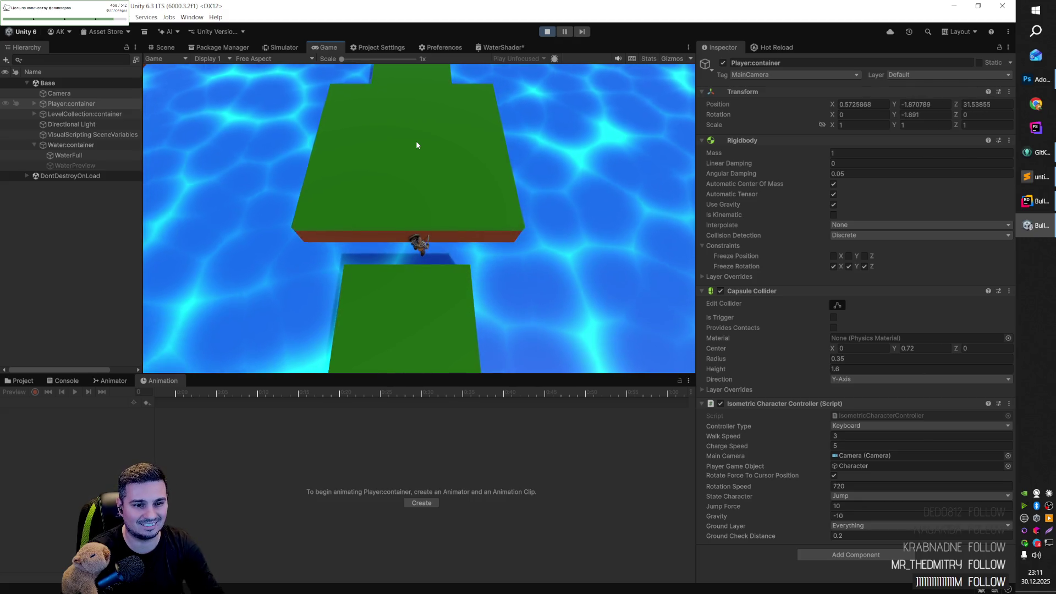
key("w")
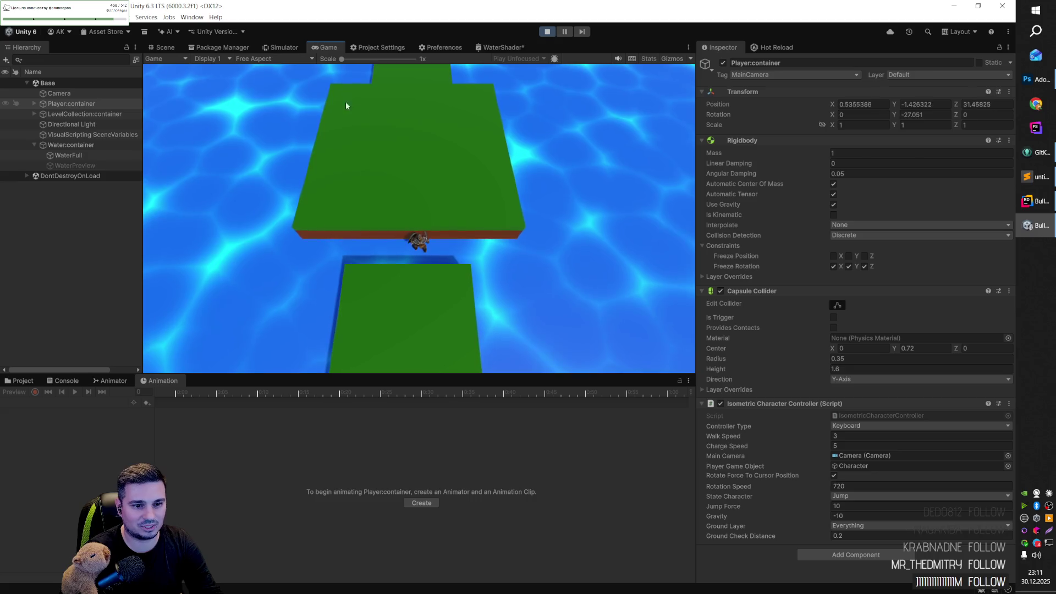
Step: Move the character left and forward over the water, then enable Is Trigger and stop playing
key("a")
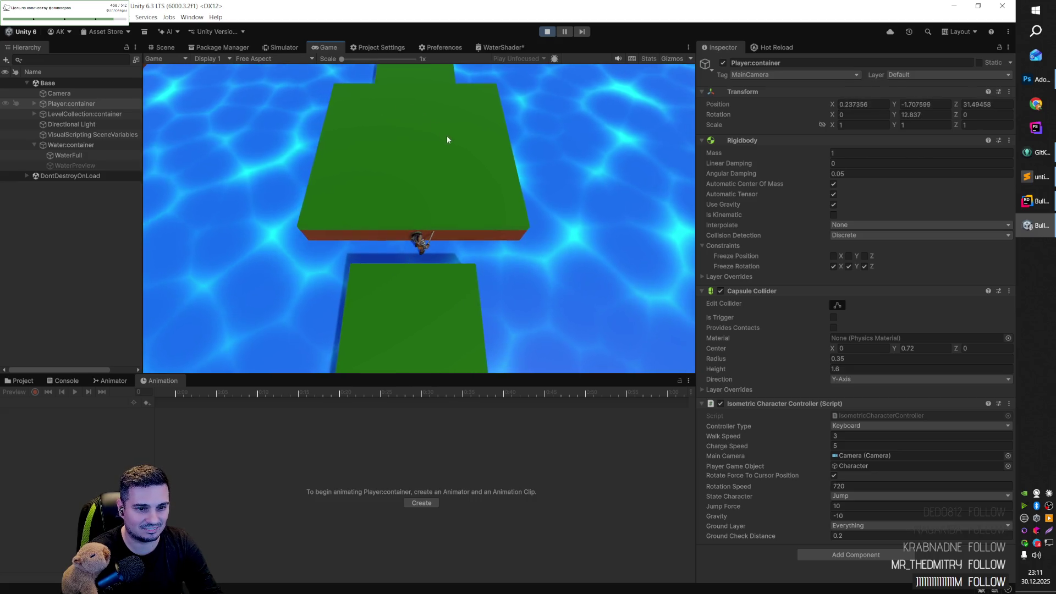
key("a")
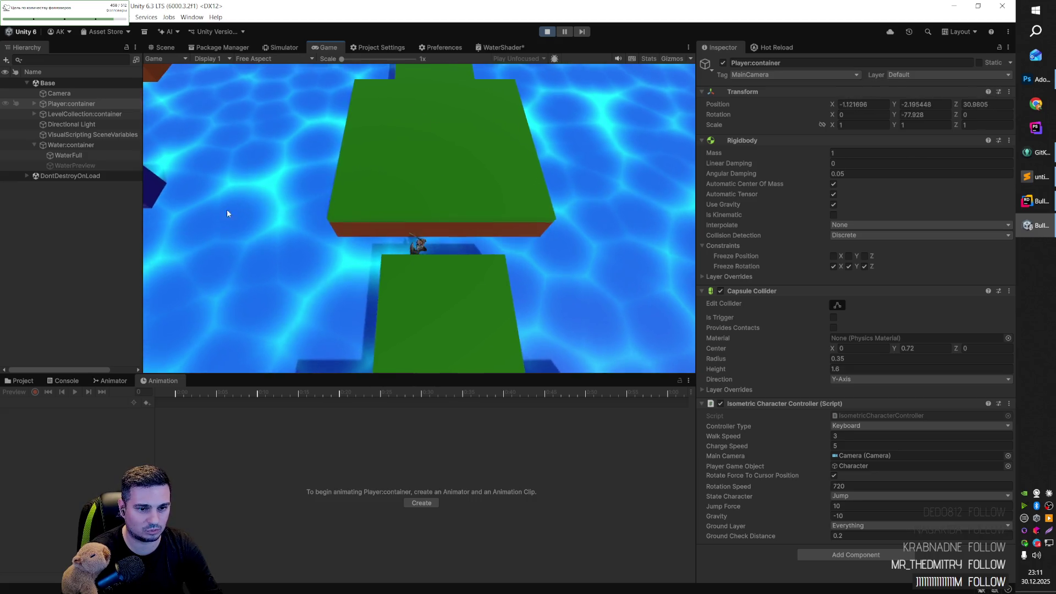
key("a")
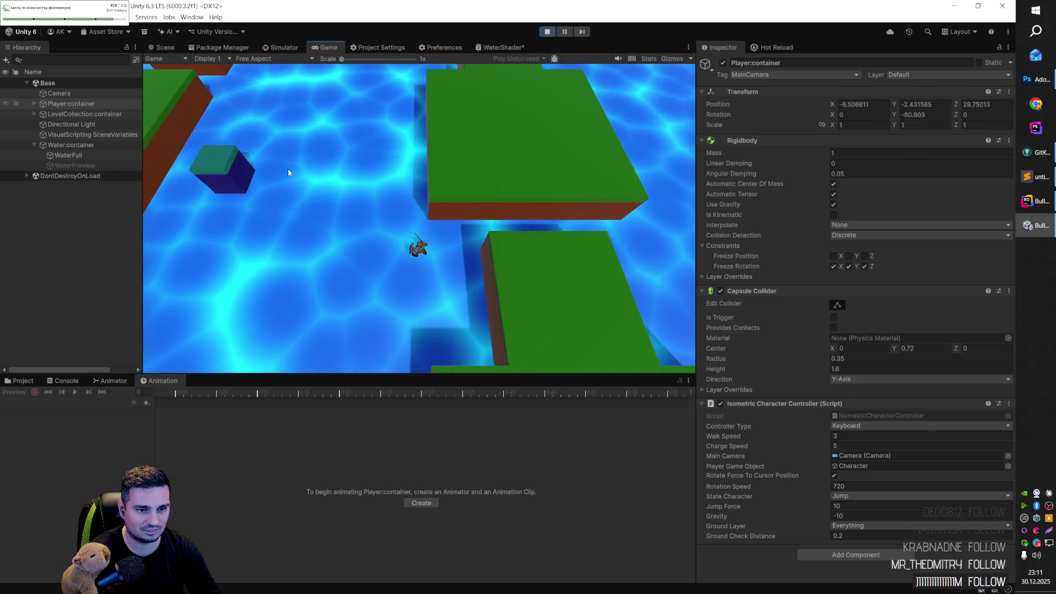
key("w")
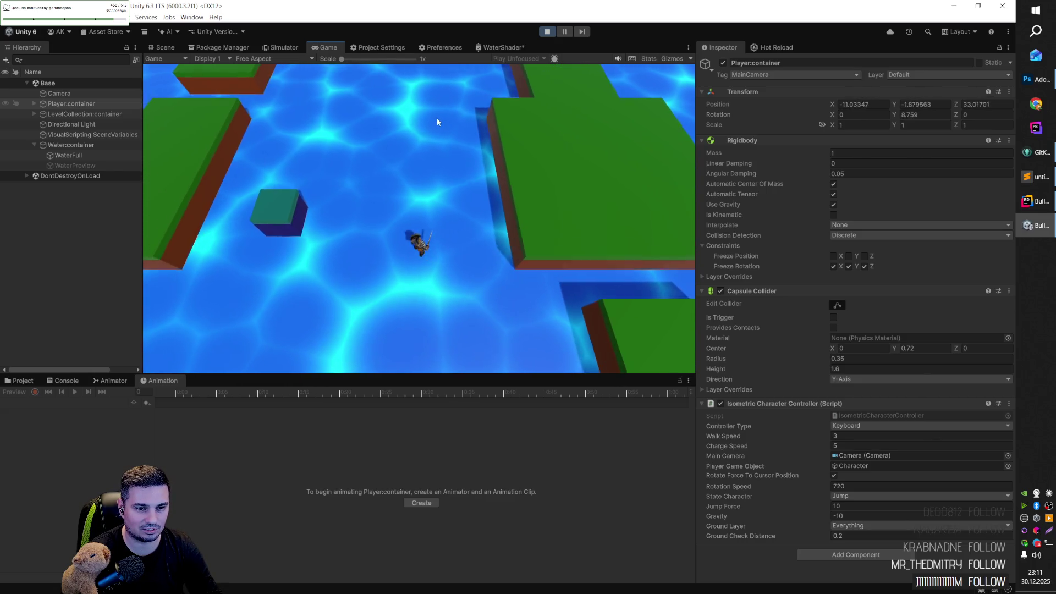
key("w")
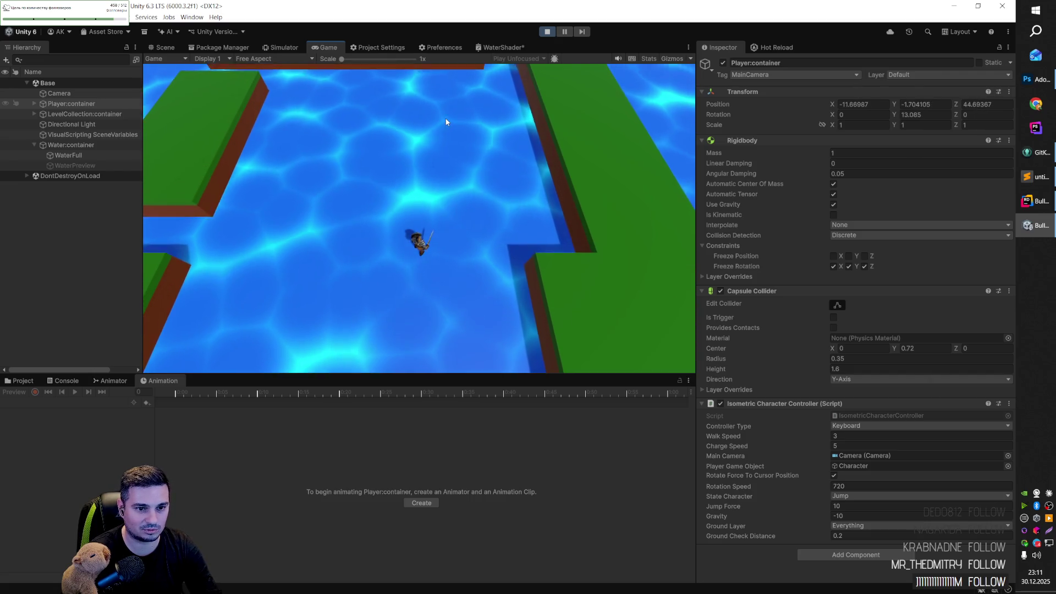
key("s")
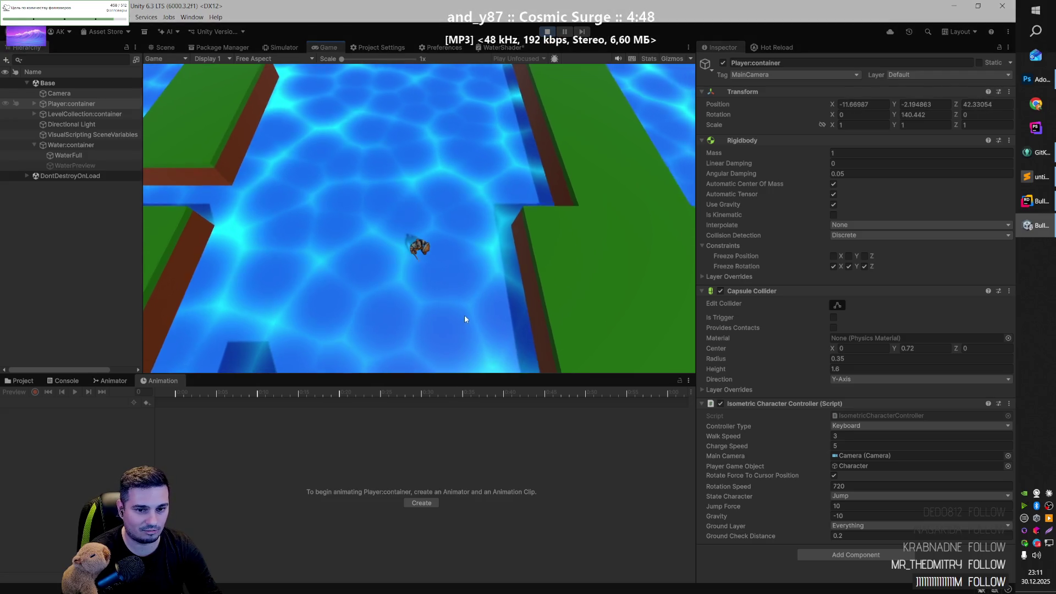
key("s")
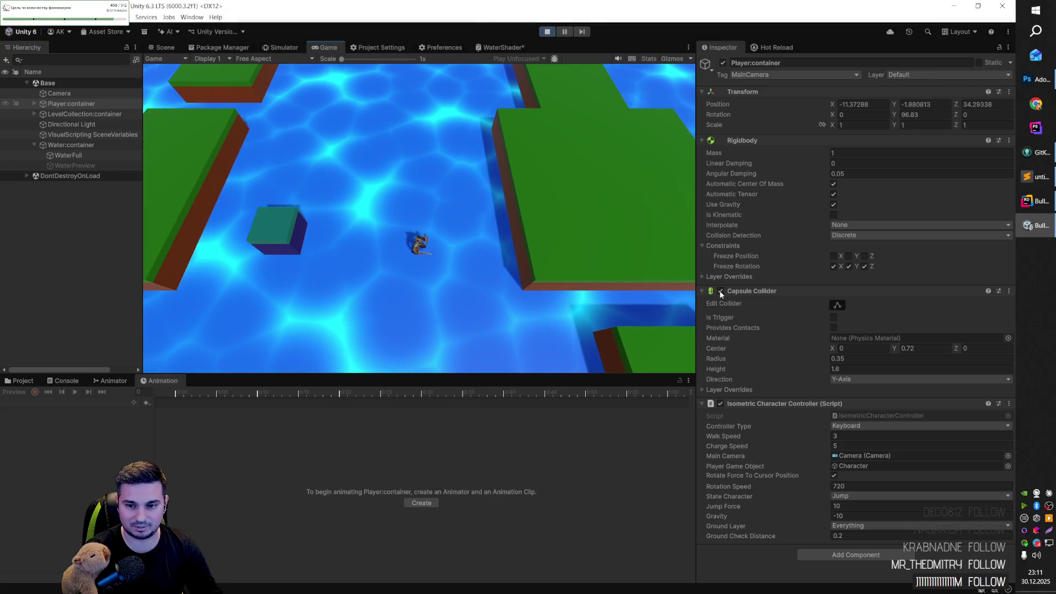
left_click(833, 317)
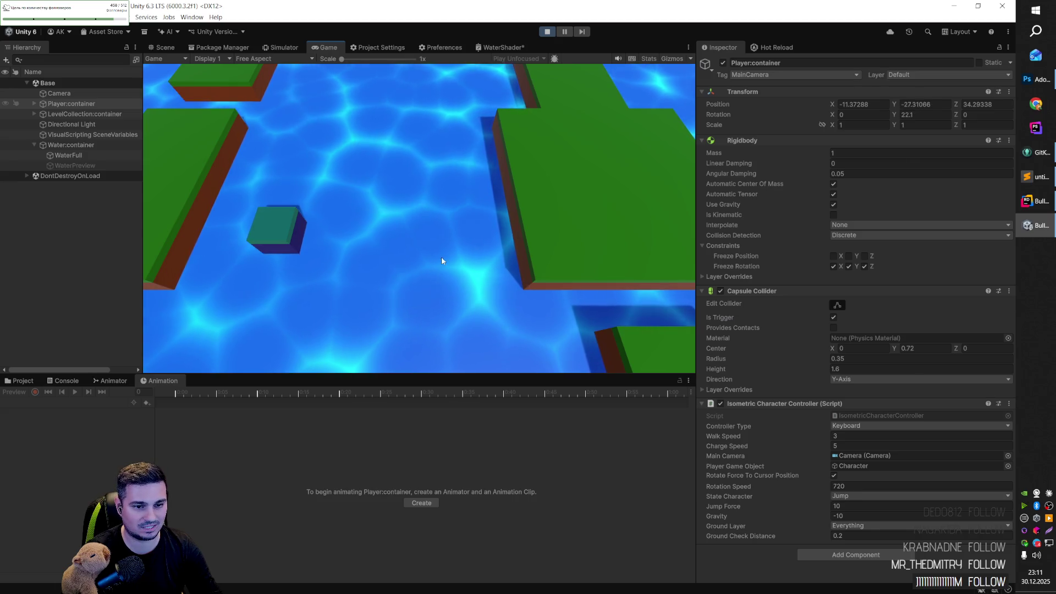
key("ctrl+p")
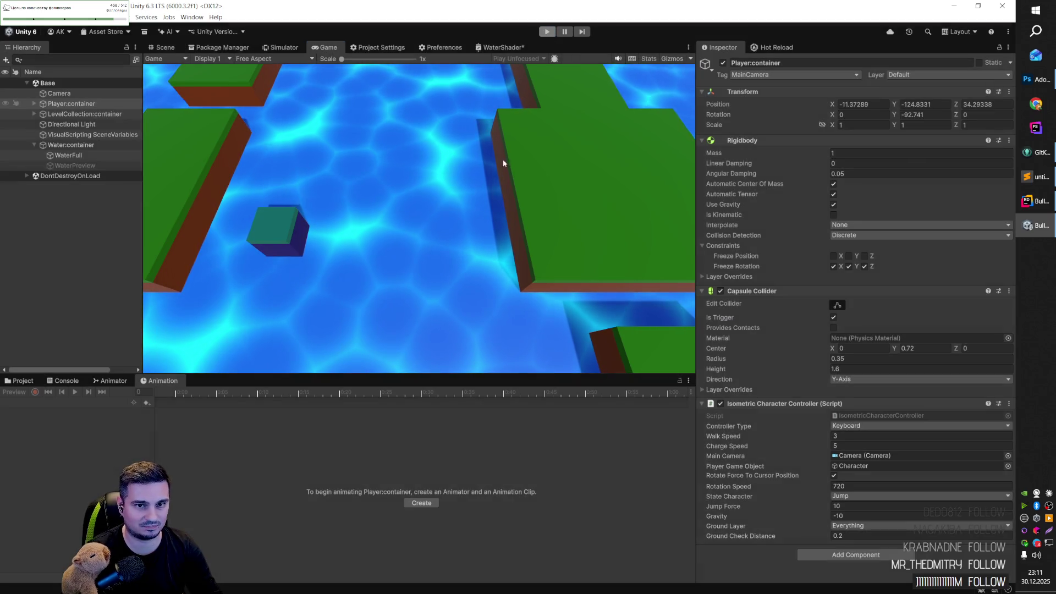
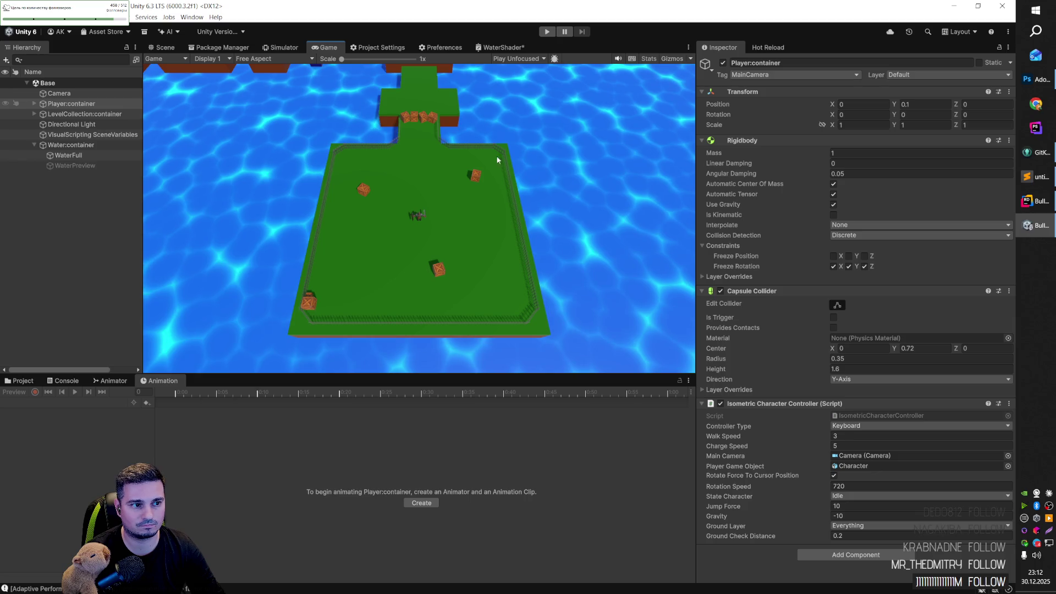
Step: Test WaterFull by switching the object and its Mesh Renderer off and back on
left_click(83, 156)
left_click(723, 62)
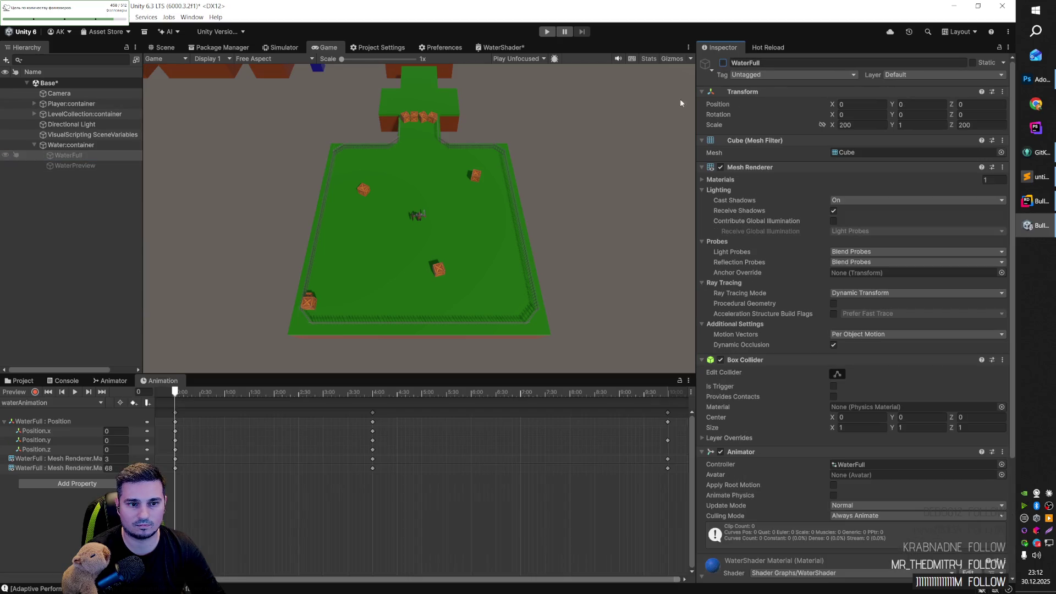
left_click(86, 166)
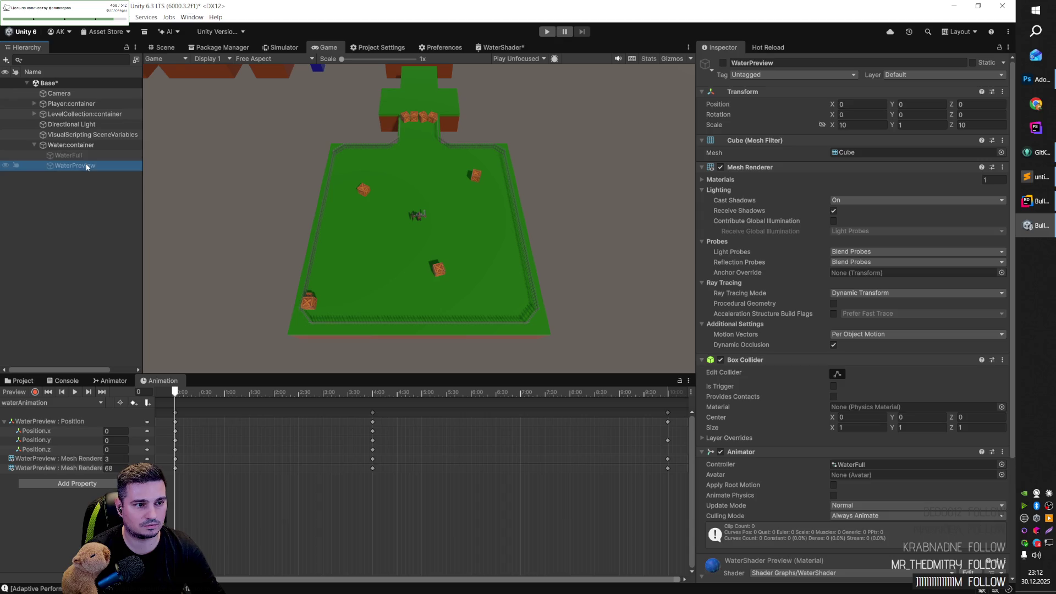
left_click(88, 158)
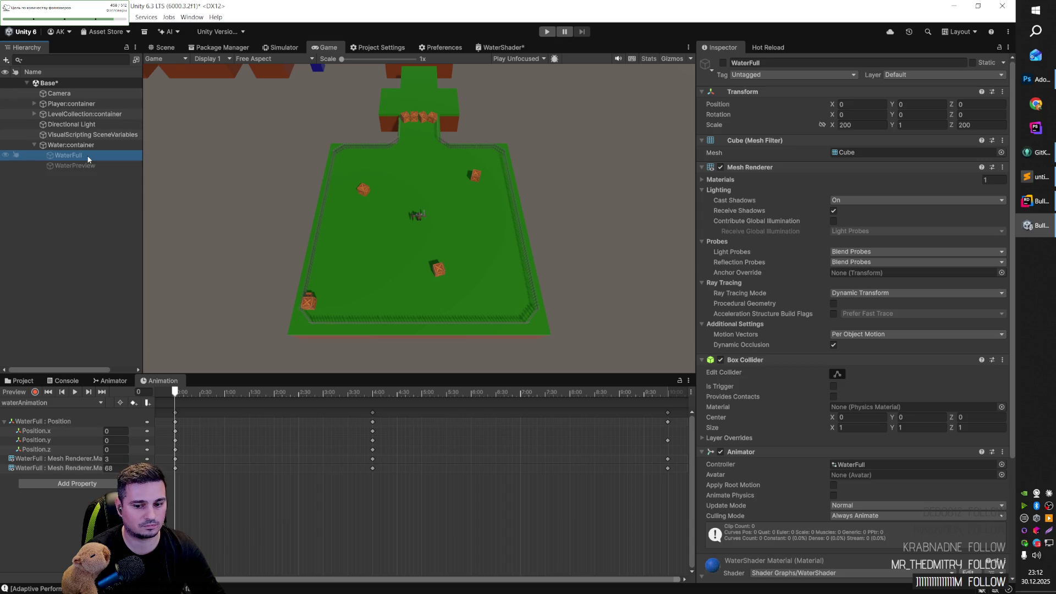
left_click(723, 63)
scroll(739, 367, "down", 5)
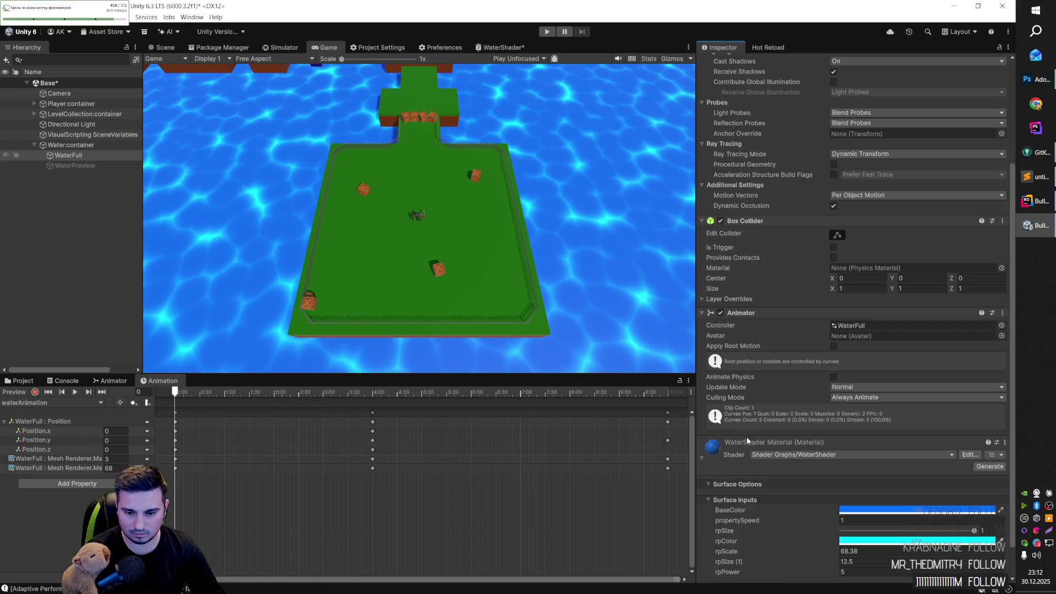
scroll(741, 448, "down", 2)
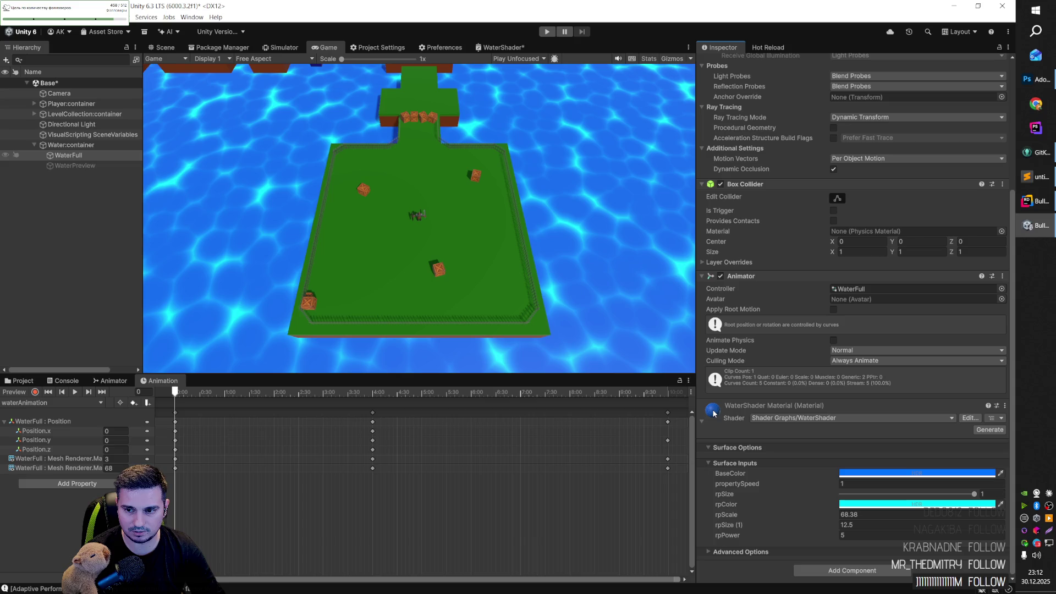
scroll(716, 385, "up", 6)
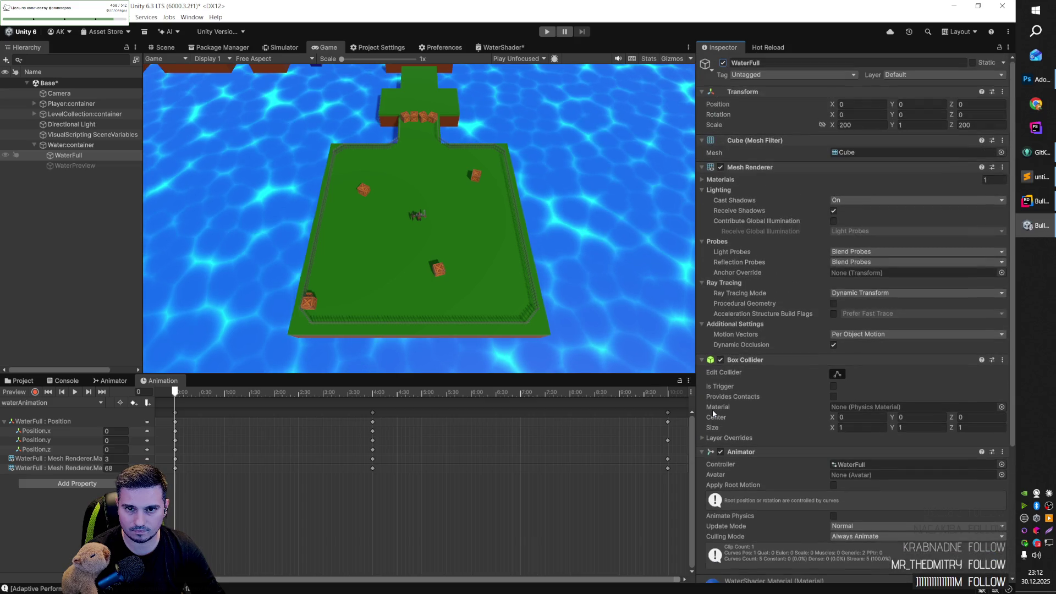
left_click(720, 168)
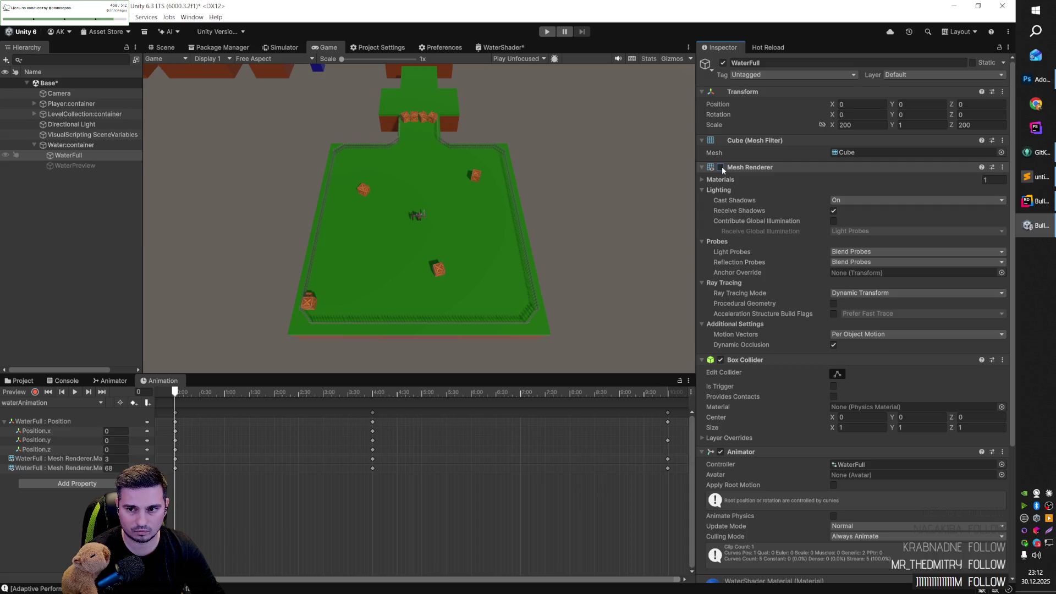
left_click(721, 167)
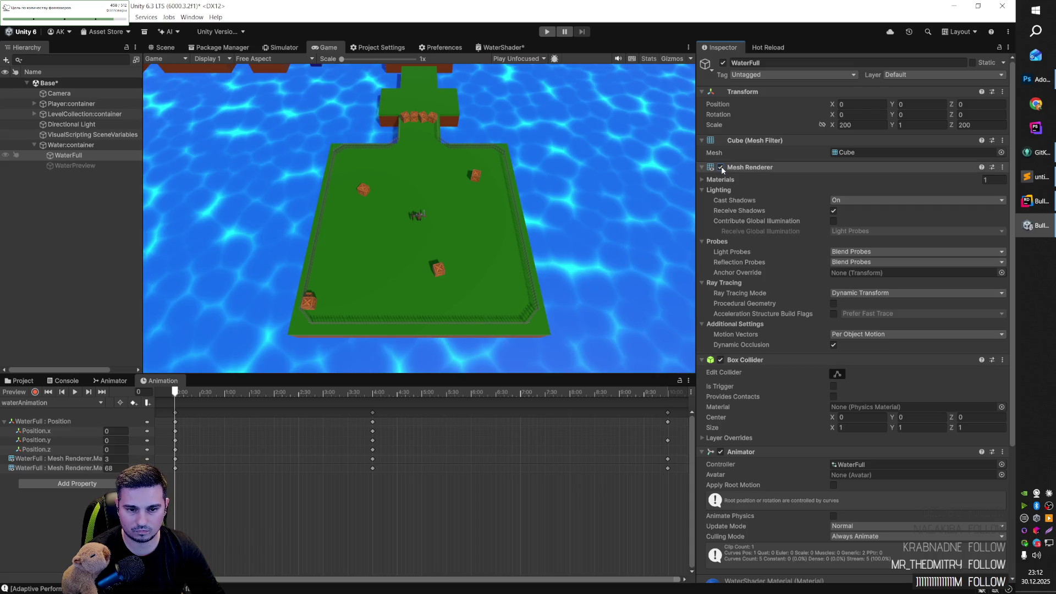
Step: Duplicate WaterFull with Ctrl+D to create WaterFull (1) under Water.container
left_click(81, 153)
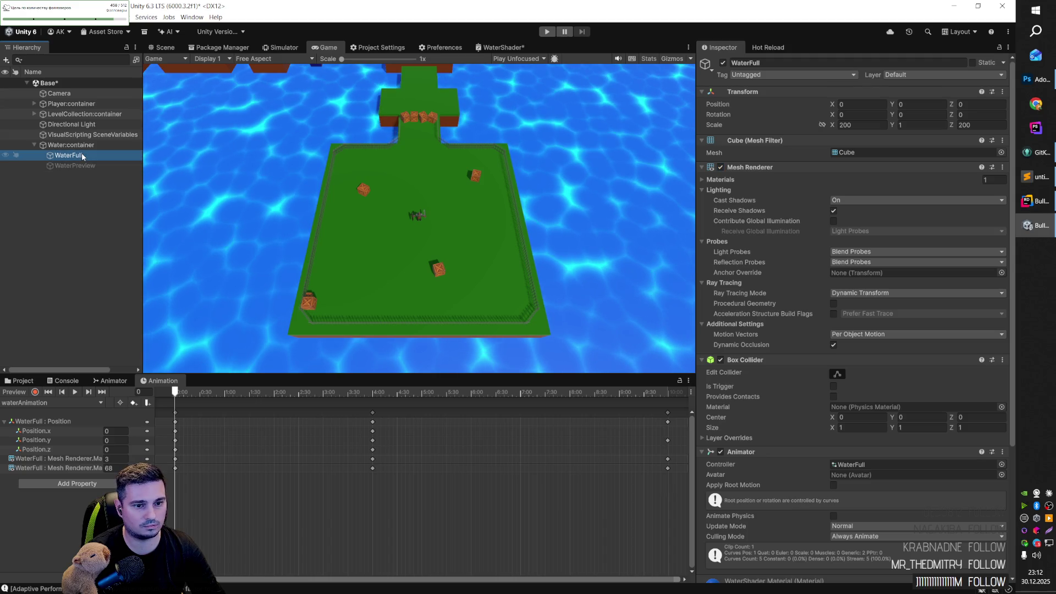
key("ctrl+f")
left_click(82, 155)
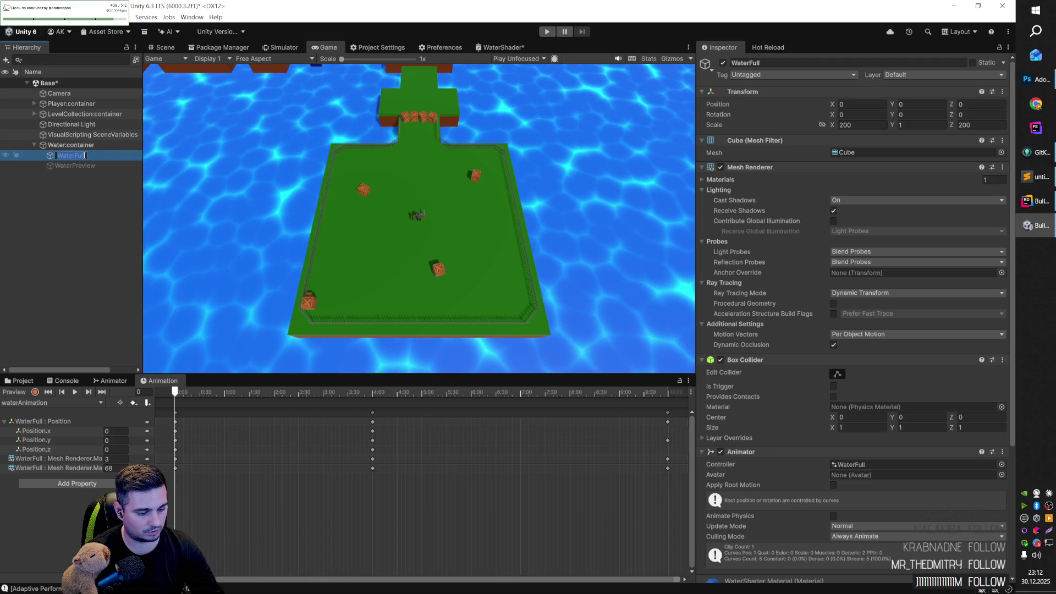
key("ctrl+d")
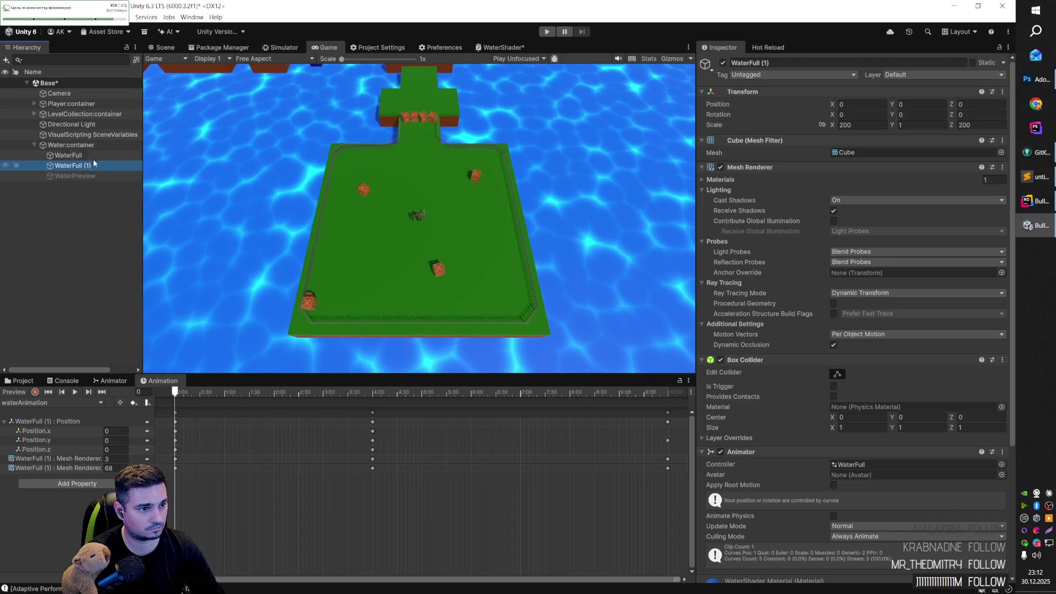
Step: Deactivate the original WaterFull plane and select the duplicate WaterFull (1)
left_click(93, 154)
left_click(723, 63)
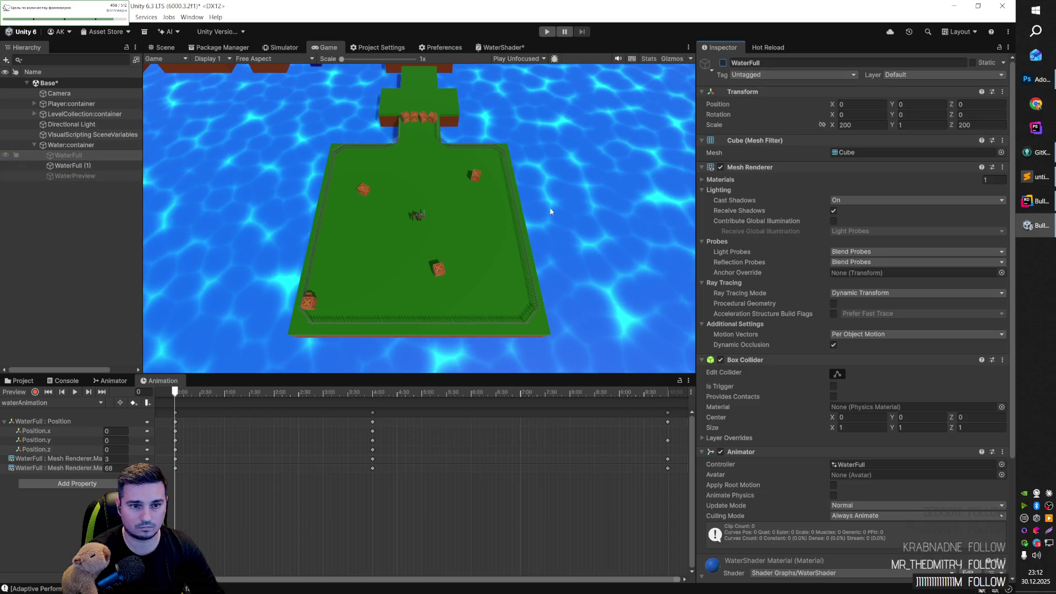
left_click(82, 166)
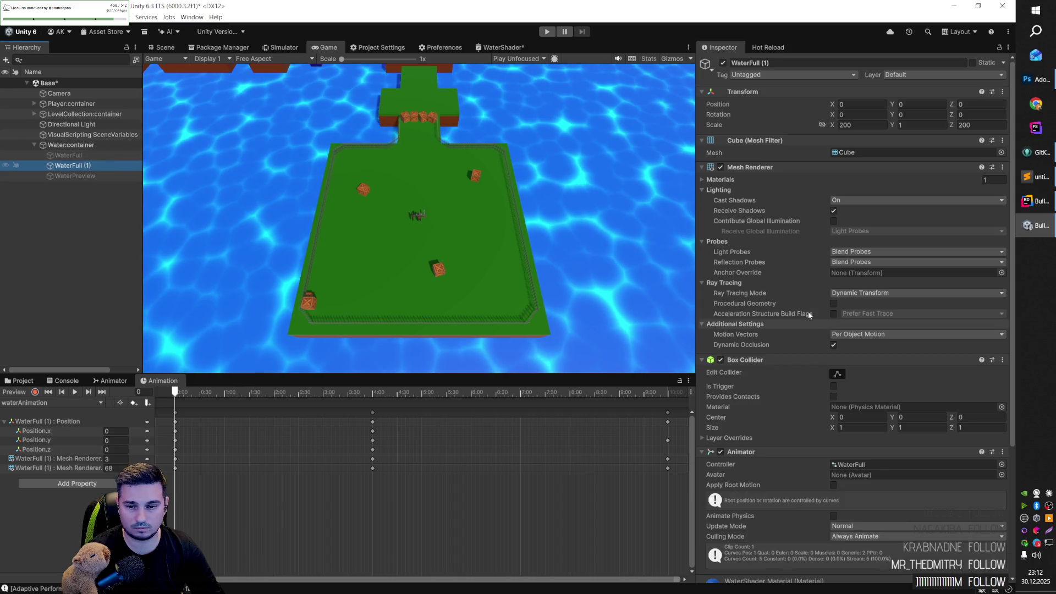
scroll(808, 420, "down", 5)
scroll(790, 432, "down", 2)
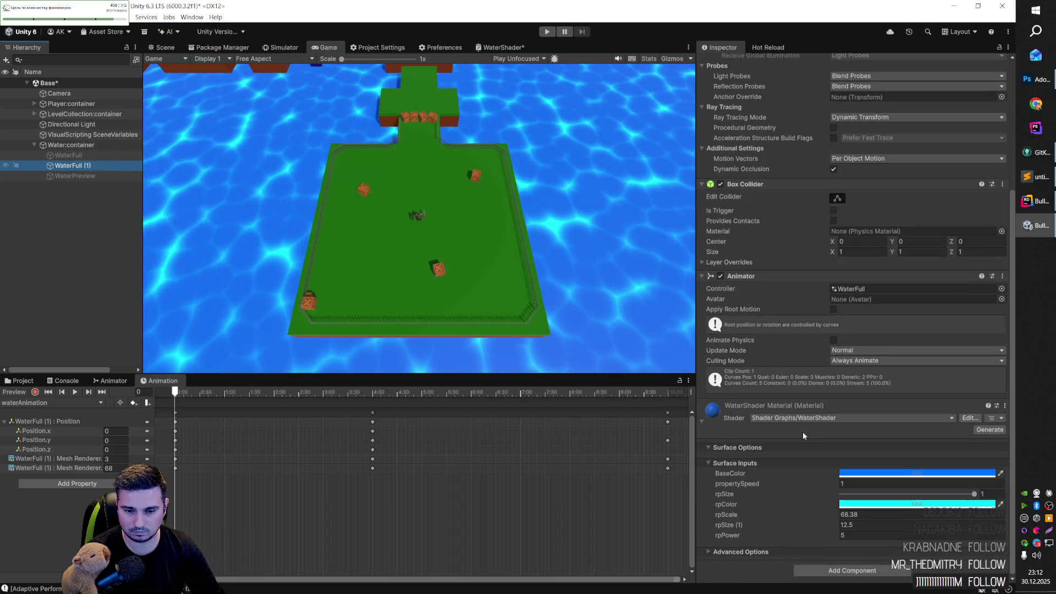
Step: Browse the Project window to Assets/project/material/shaders, holding the WaterShader graph
left_click(72, 383)
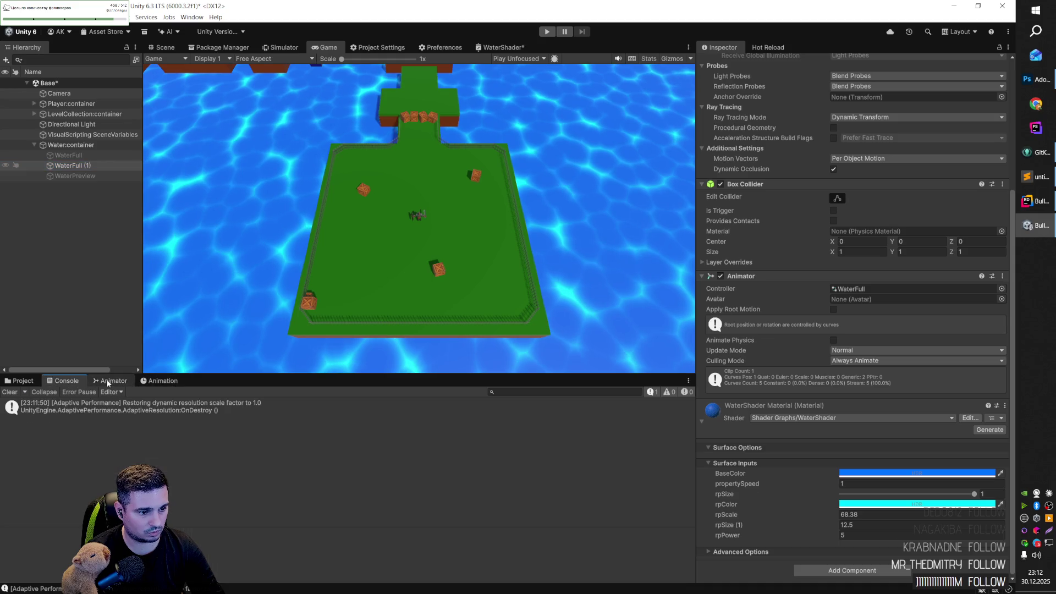
left_click(39, 379)
left_click(202, 405)
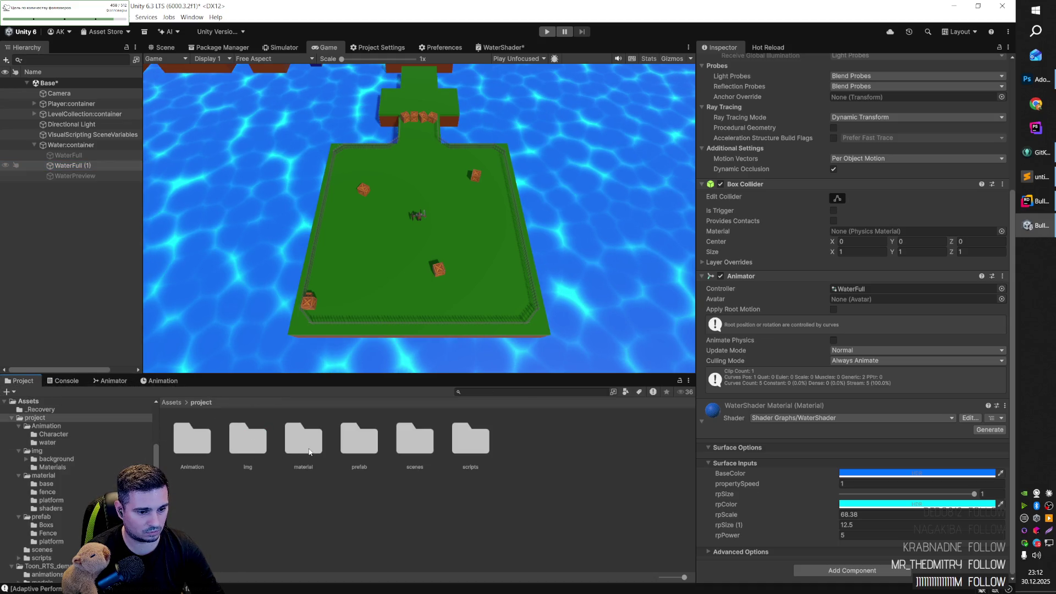
double_click(310, 453)
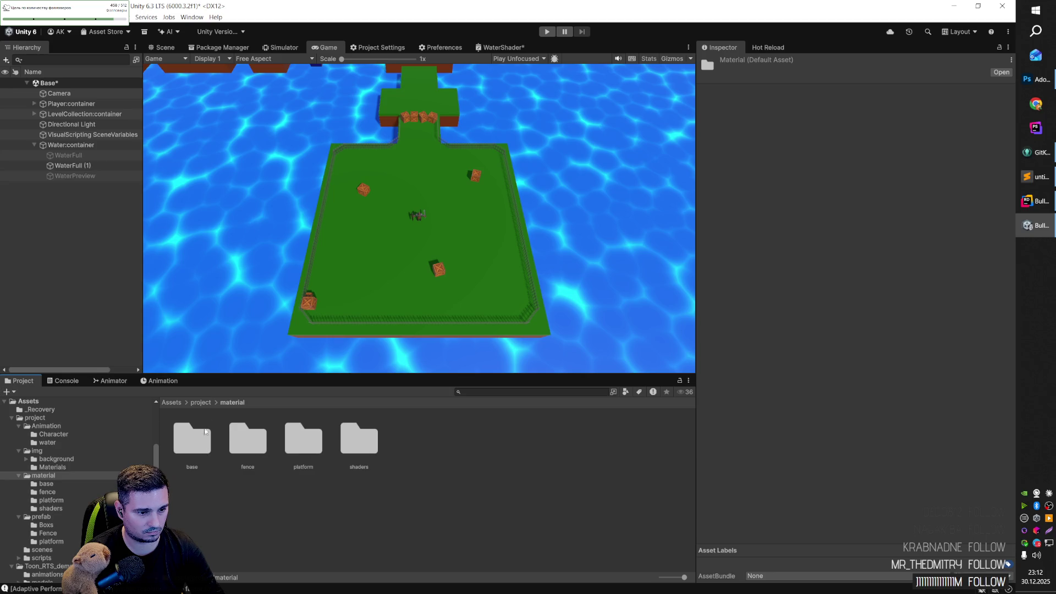
left_click(208, 403)
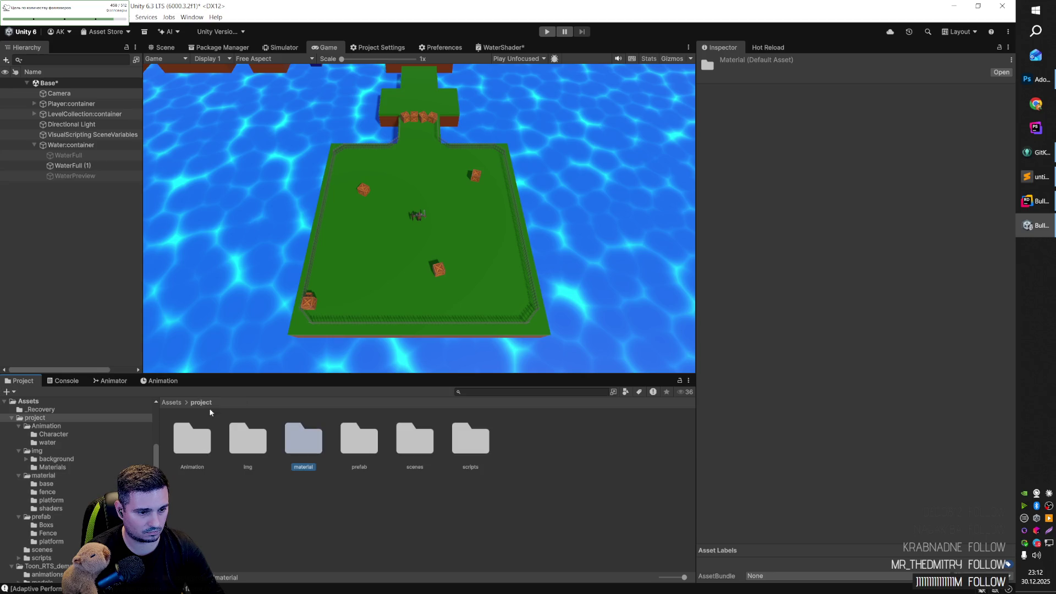
double_click(292, 440)
double_click(370, 443)
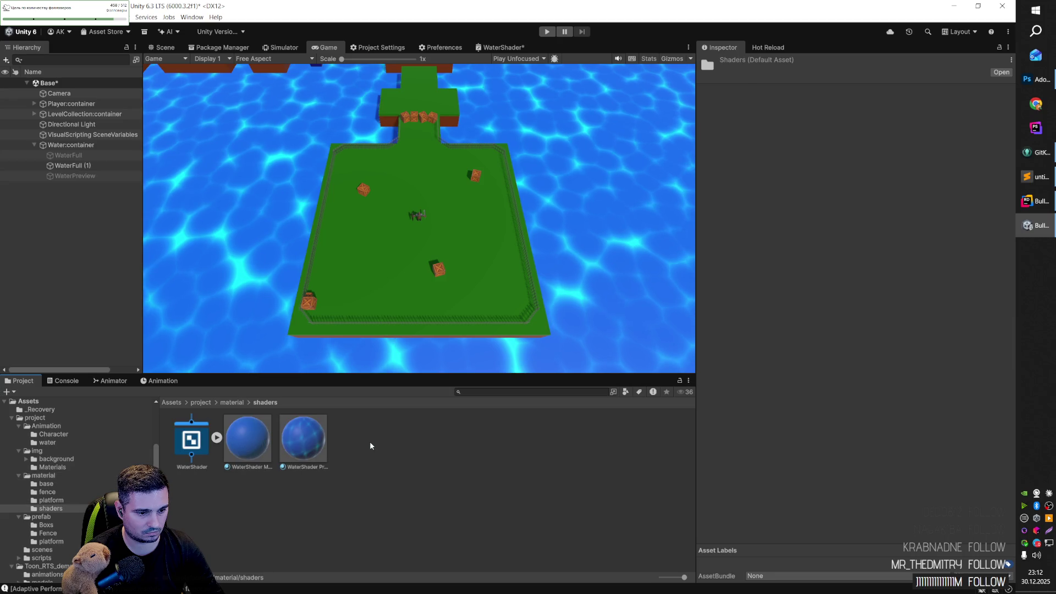
left_click(216, 439)
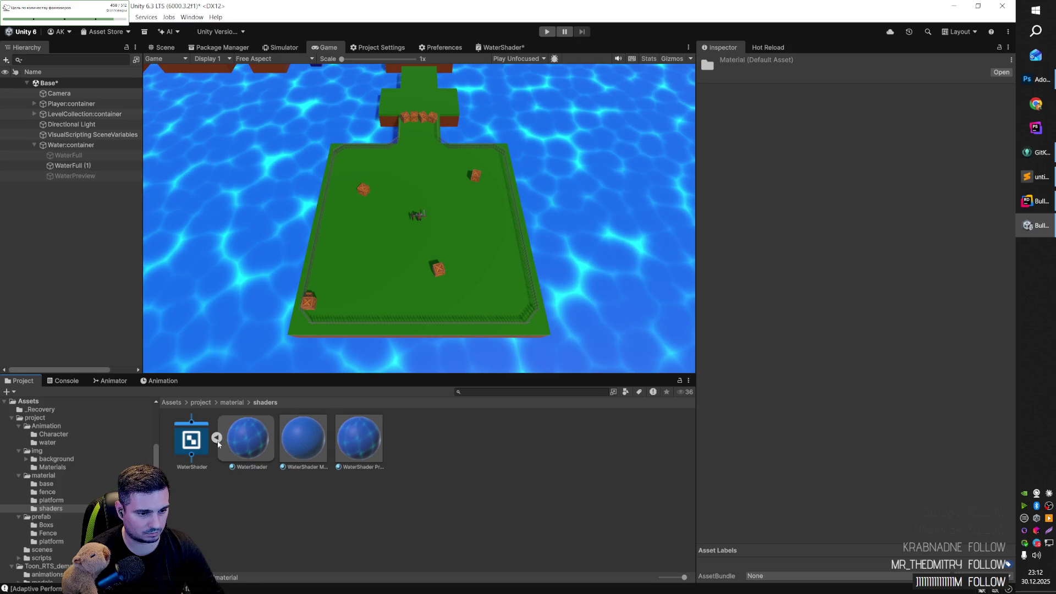
left_click(216, 438)
right_click(368, 457)
Step: Create a new material in the shaders folder named JustWater
mouse_move(454, 194)
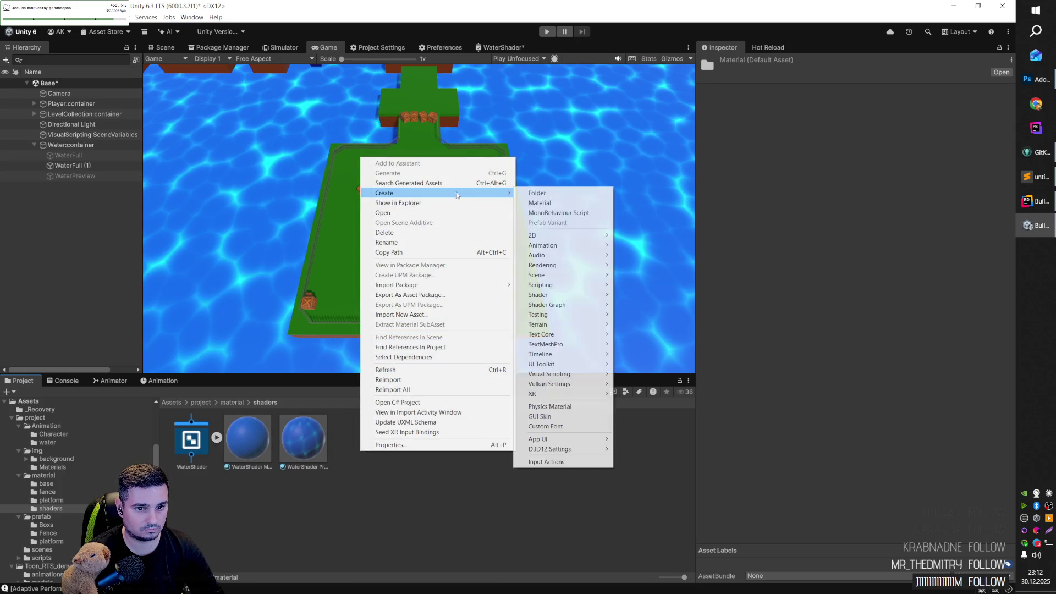
left_click(541, 207)
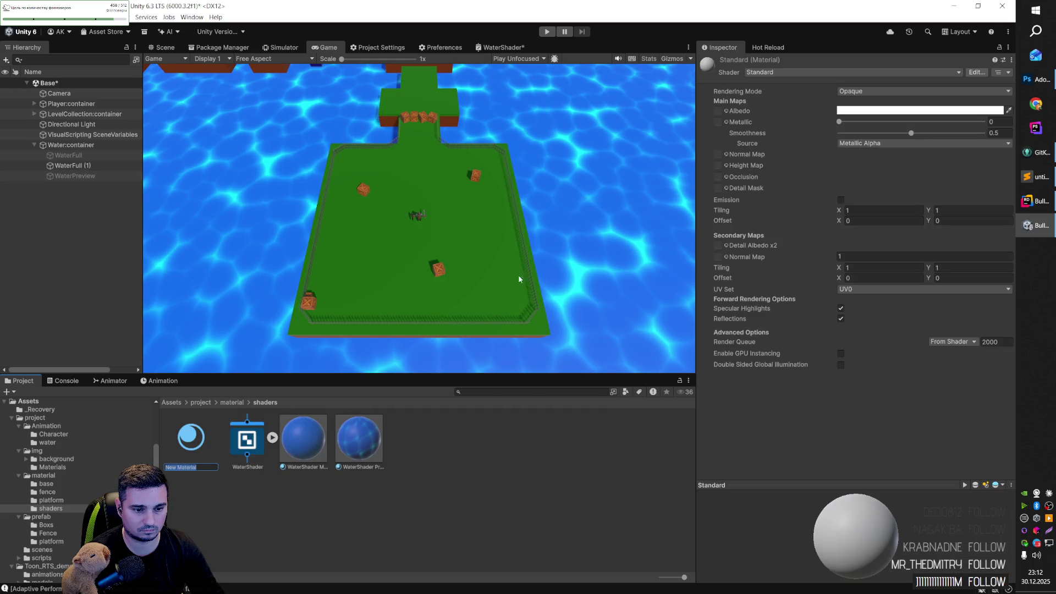
type("W")
key("BackSpace")
type("JustWater")
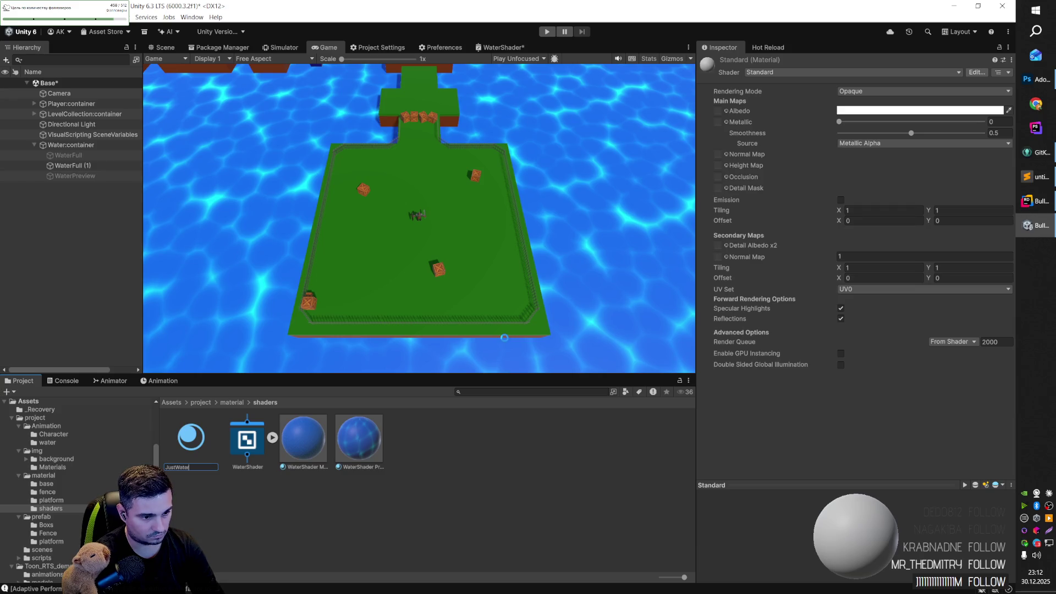
key("Return")
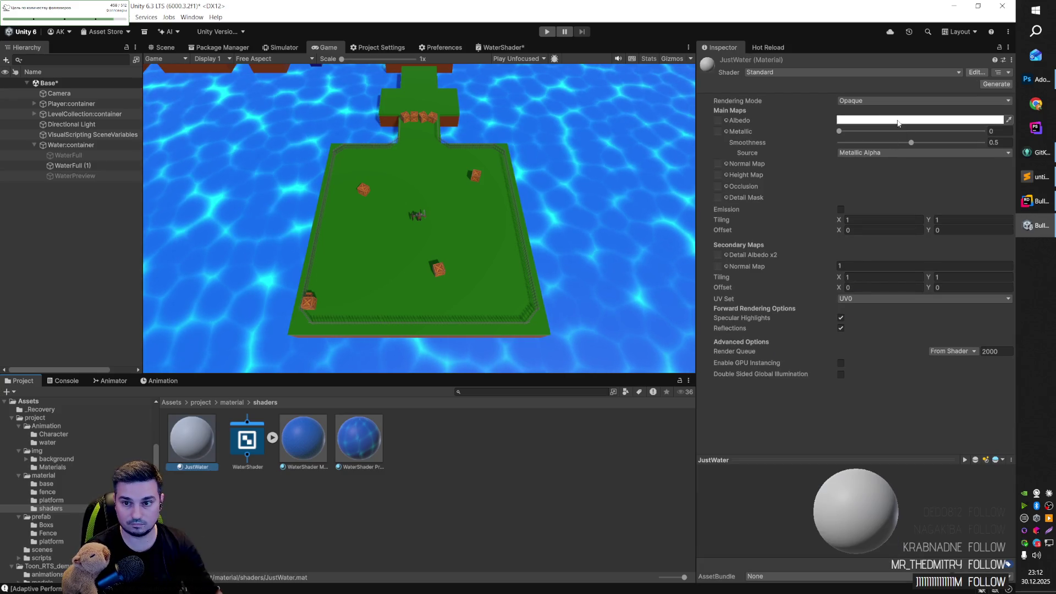
Step: Set JustWater's albedo colour to deep blue 035FC0
left_click(917, 120)
left_click(914, 222)
left_click(980, 190)
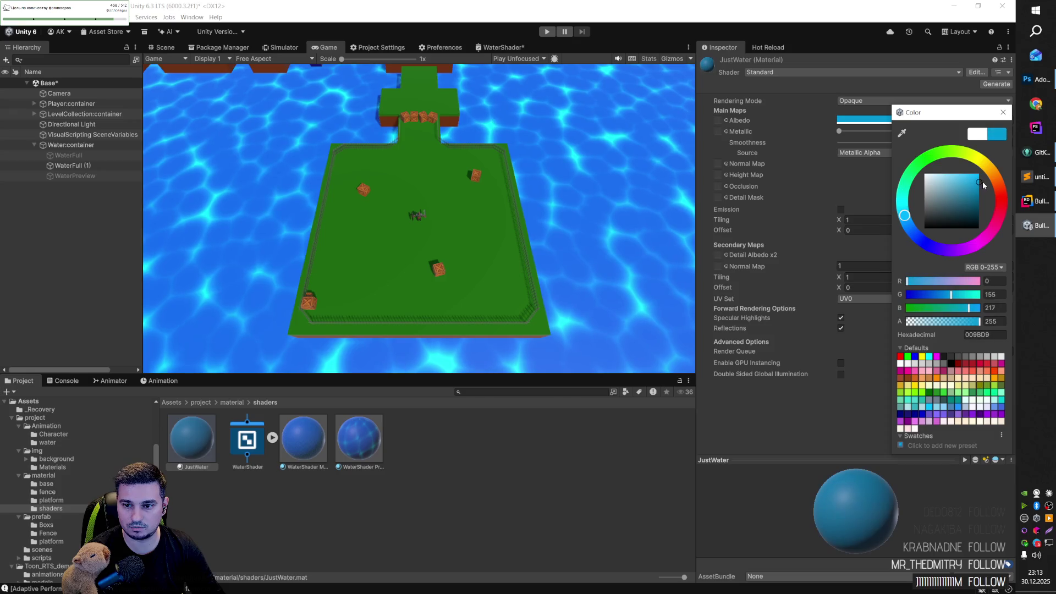
left_click_drag(980, 190, 979, 192)
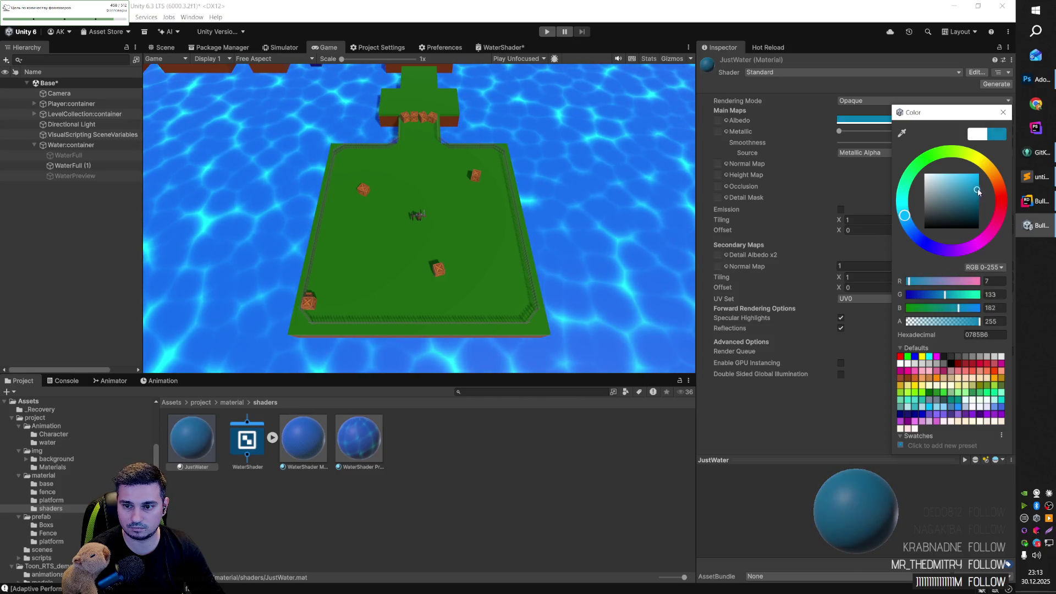
left_click(910, 226)
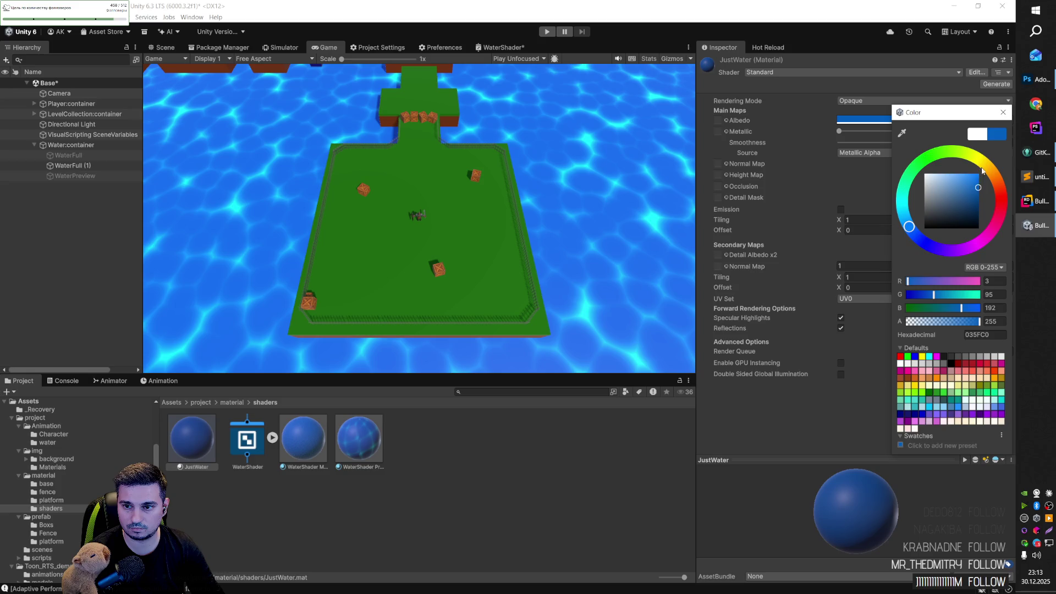
key("Escape")
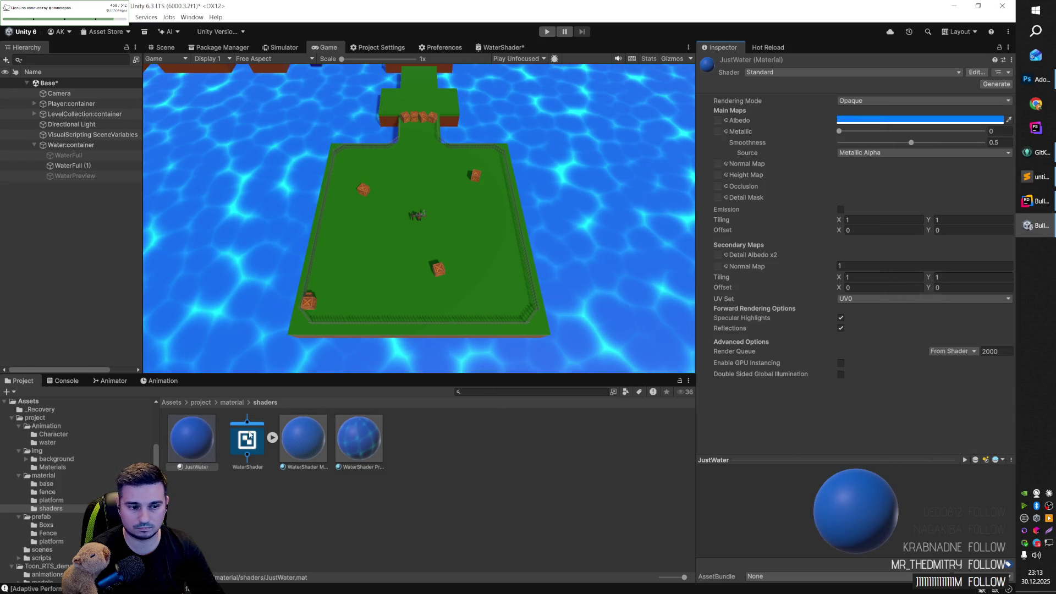
left_click(70, 165)
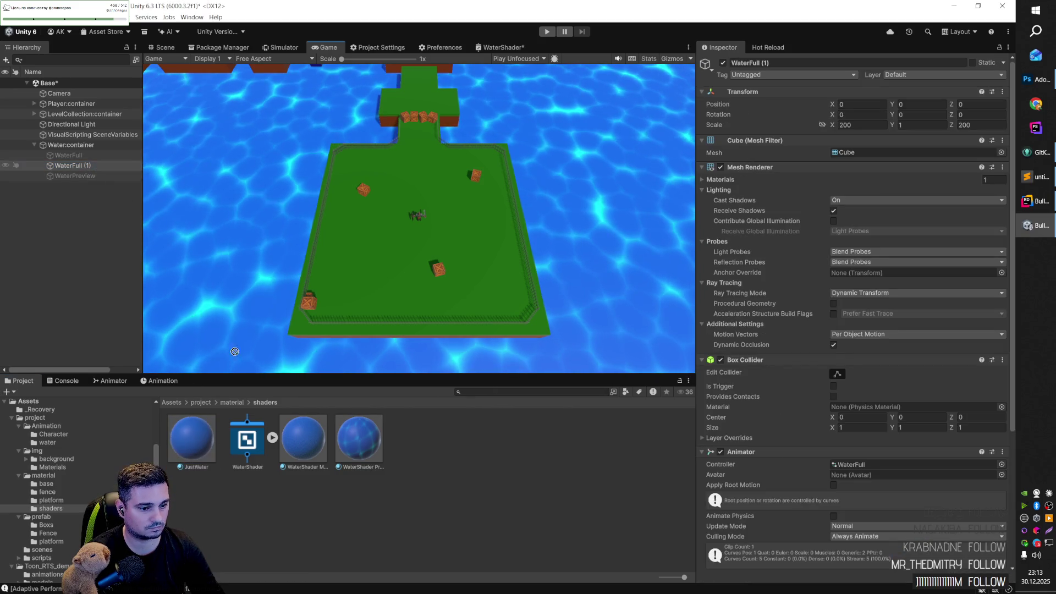
Step: Apply JustWater to WaterFull (1), renaming them 'Simple Water' and 'Simple Water Full'
left_click_drag(190, 433, 218, 331)
left_click_drag(157, 211, 102, 165)
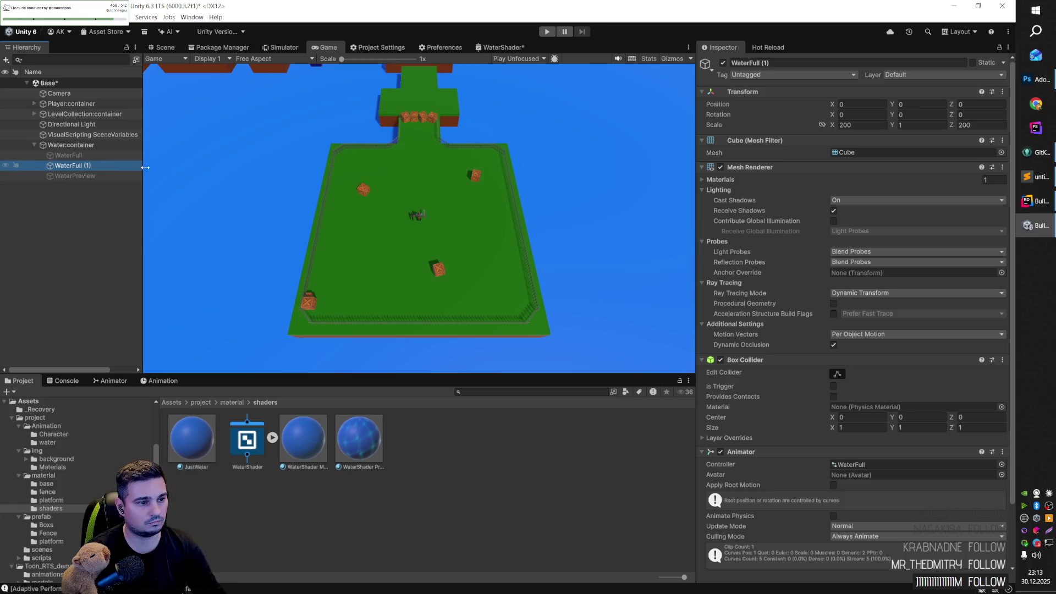
left_click(98, 165)
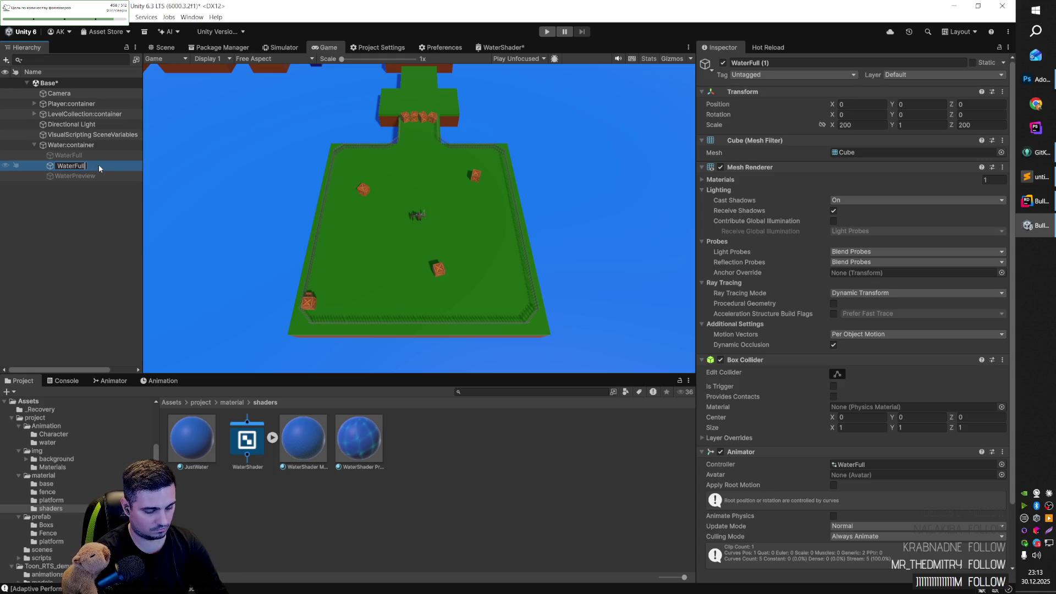
type("Simple")
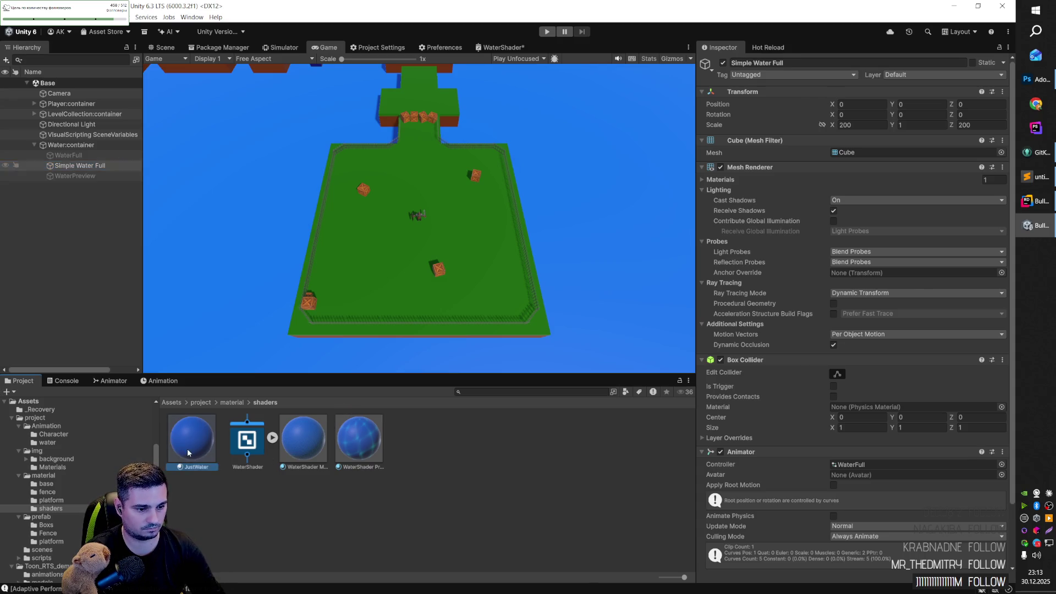
left_click(194, 467)
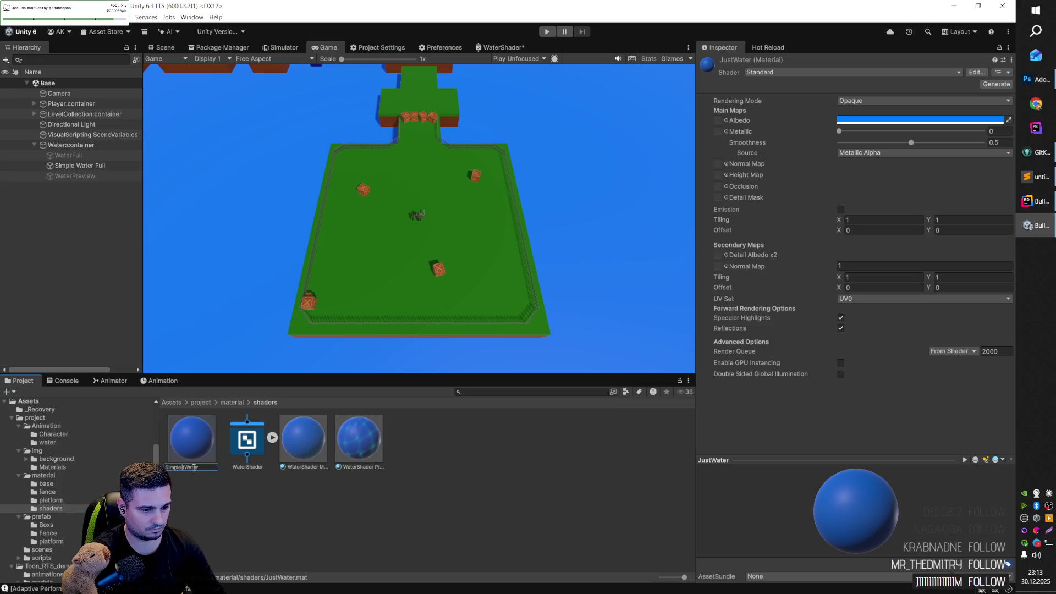
left_click(486, 463)
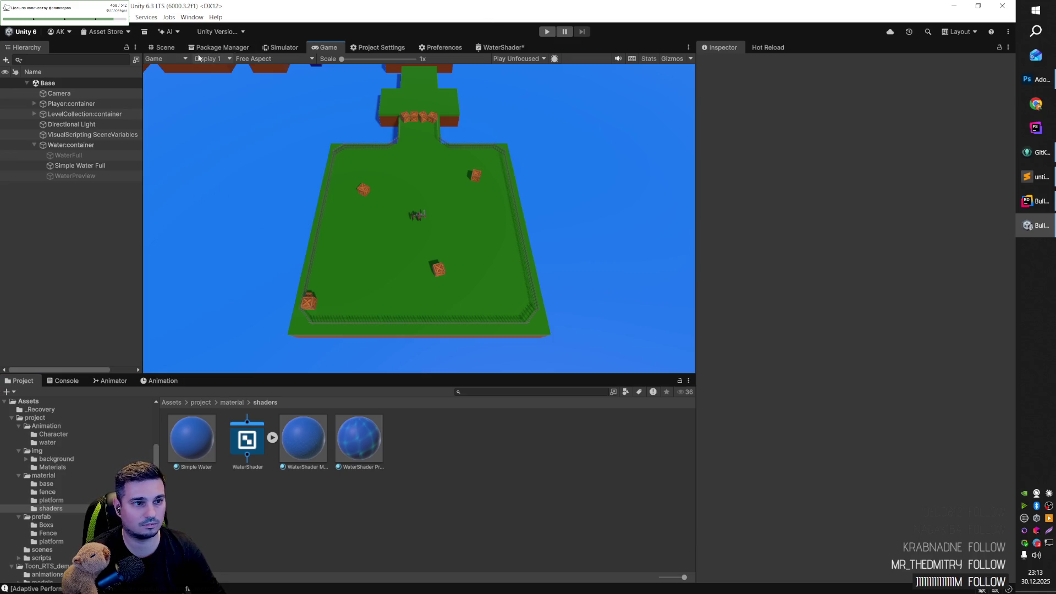
Step: Switch to the Scene view and orbit over the level toward the player and crates
left_click(162, 47)
mouse_move(377, 160)
left_mouse_down()
mouse_move(398, 183)
mouse_move(276, 207)
mouse_move(356, 165)
mouse_move(351, 174)
mouse_move(429, 194)
mouse_move(414, 209)
left_mouse_up()
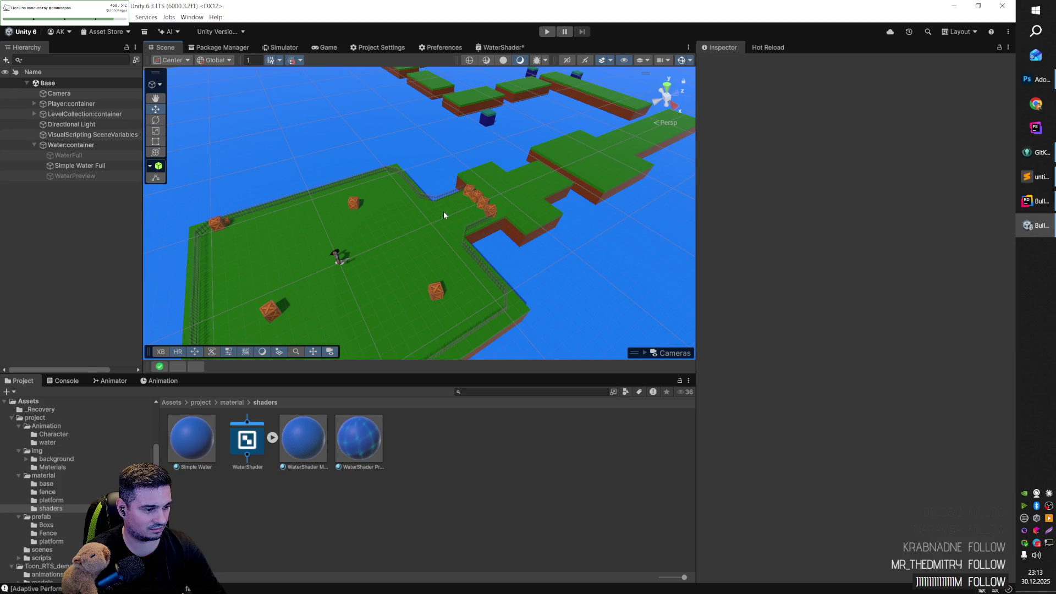
mouse_move(457, 199)
left_mouse_down()
mouse_move(545, 216)
mouse_move(549, 236)
mouse_move(519, 188)
left_mouse_up()
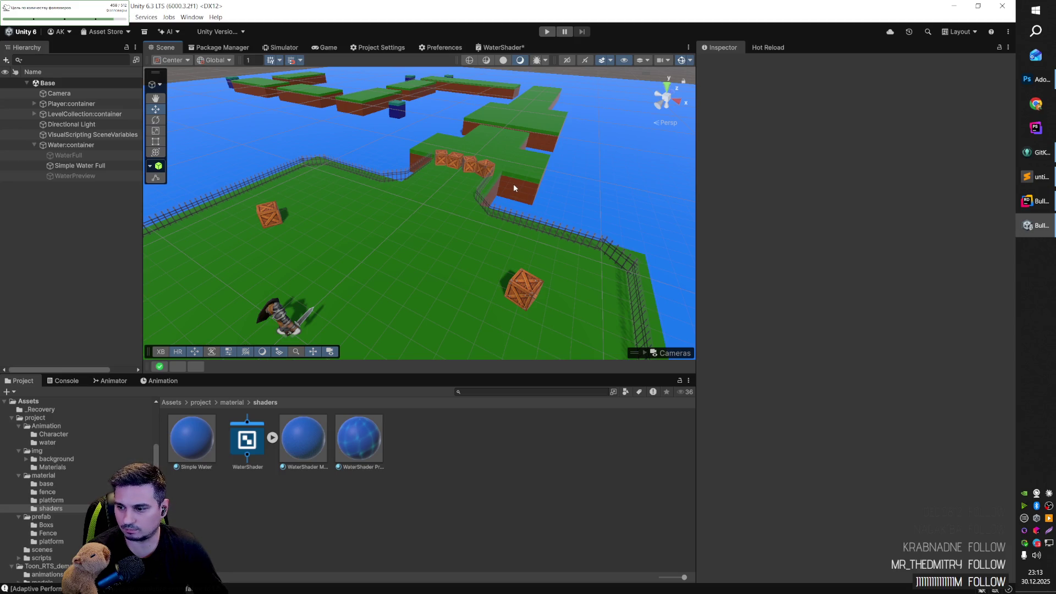
mouse_move(519, 185)
left_mouse_down()
mouse_move(394, 193)
mouse_move(424, 196)
left_mouse_up()
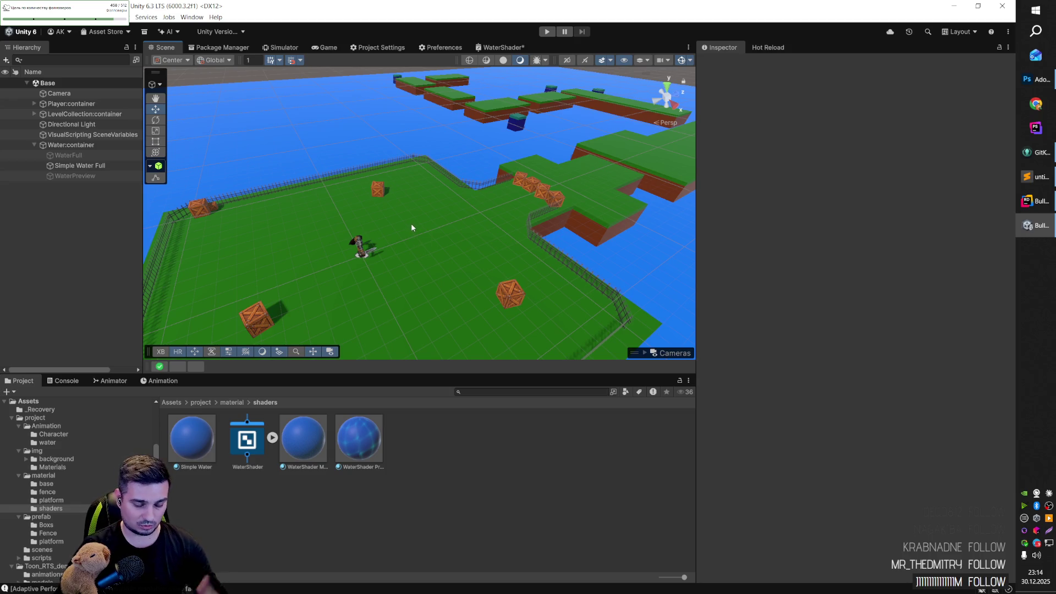
key("Up")
key("Up")
key("Up")
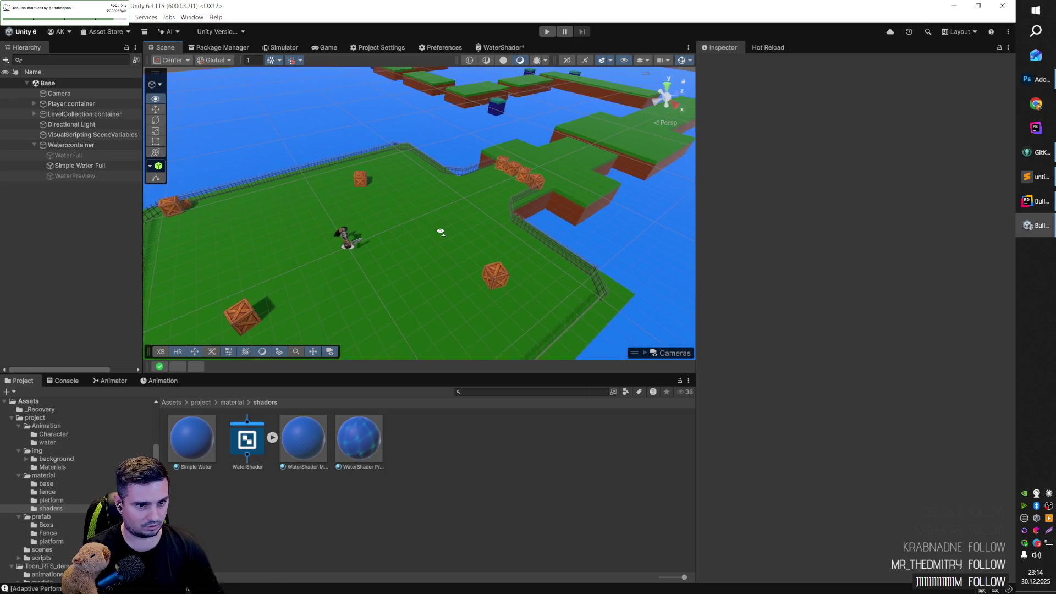
mouse_move(447, 219)
left_mouse_down()
mouse_move(422, 225)
mouse_move(521, 224)
mouse_move(481, 170)
mouse_move(495, 182)
mouse_move(490, 227)
mouse_move(539, 238)
mouse_move(462, 229)
mouse_move(513, 209)
left_mouse_up()
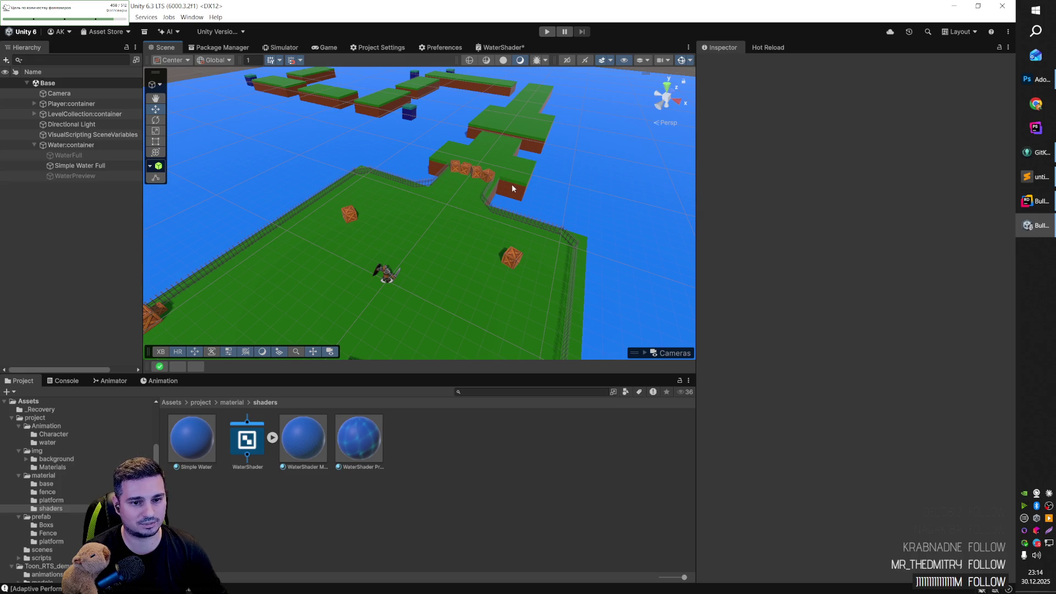
mouse_move(519, 192)
left_mouse_down()
mouse_move(441, 192)
mouse_move(539, 224)
left_mouse_up()
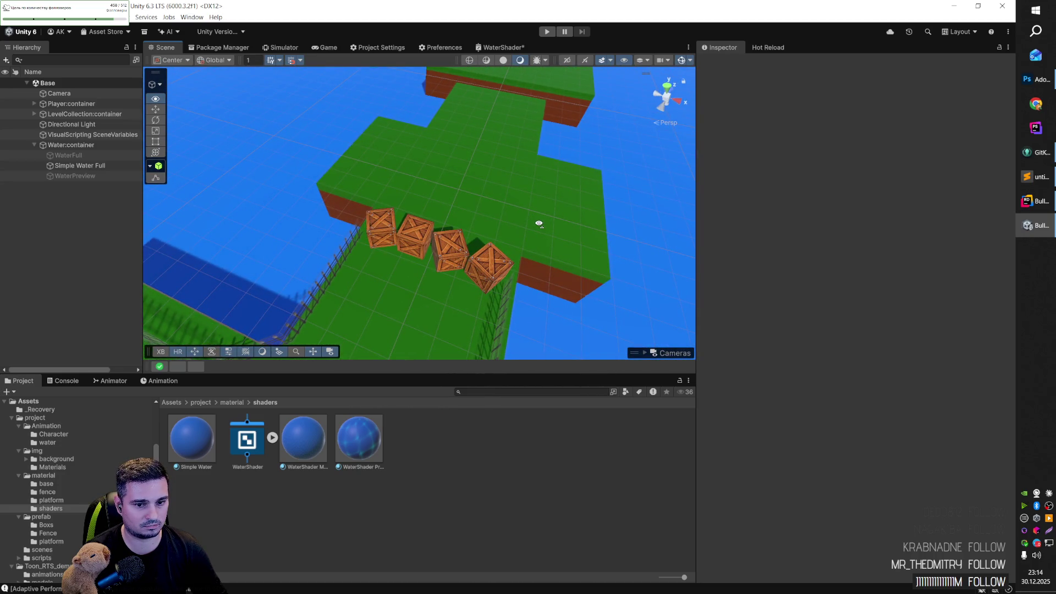
left_click_drag(456, 232, 447, 217)
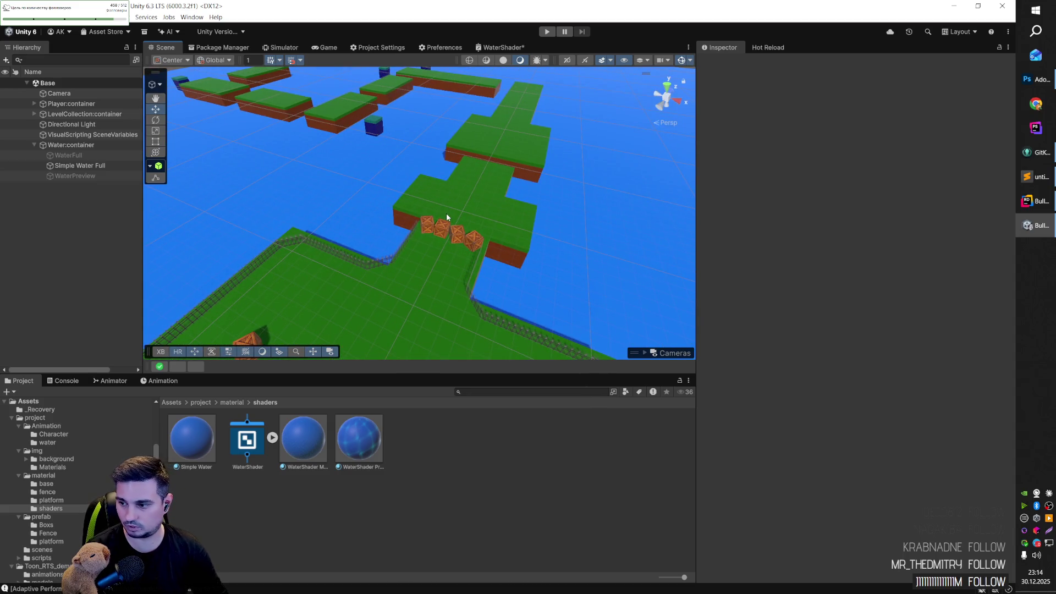
mouse_move(464, 210)
left_mouse_down()
mouse_move(456, 271)
mouse_move(536, 345)
mouse_move(272, 225)
mouse_move(120, 259)
mouse_move(271, 236)
mouse_move(161, 241)
mouse_move(240, 236)
mouse_move(419, 244)
mouse_move(391, 244)
left_mouse_up()
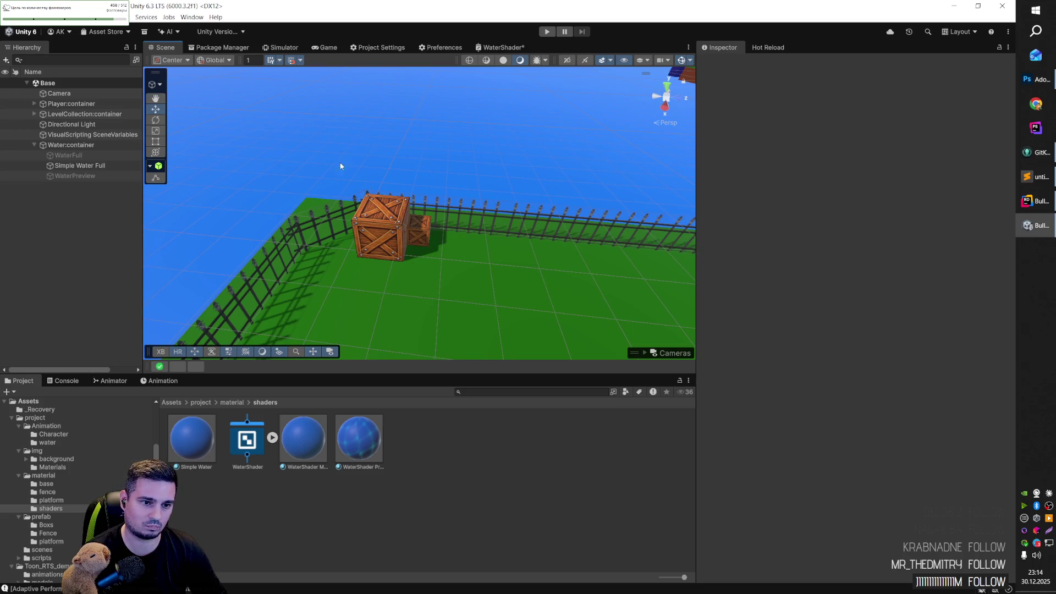
mouse_move(403, 234)
left_mouse_down()
mouse_move(662, 281)
mouse_move(608, 231)
mouse_move(536, 249)
mouse_move(243, 226)
mouse_move(488, 238)
mouse_move(471, 256)
left_mouse_up()
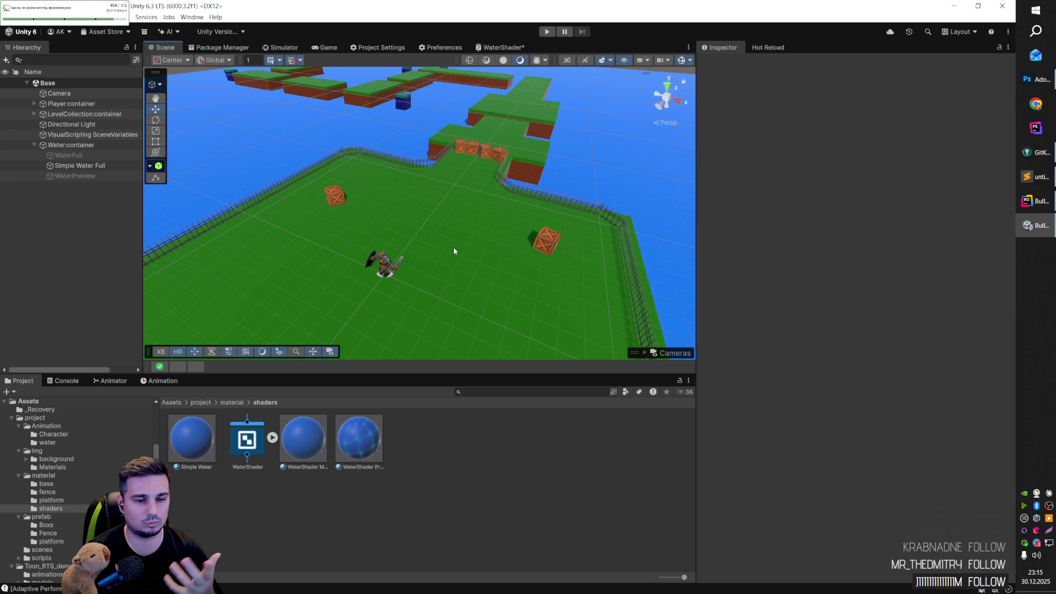
mouse_move(470, 240)
left_mouse_down()
mouse_move(328, 221)
mouse_move(313, 235)
left_mouse_up()
left_click(256, 226)
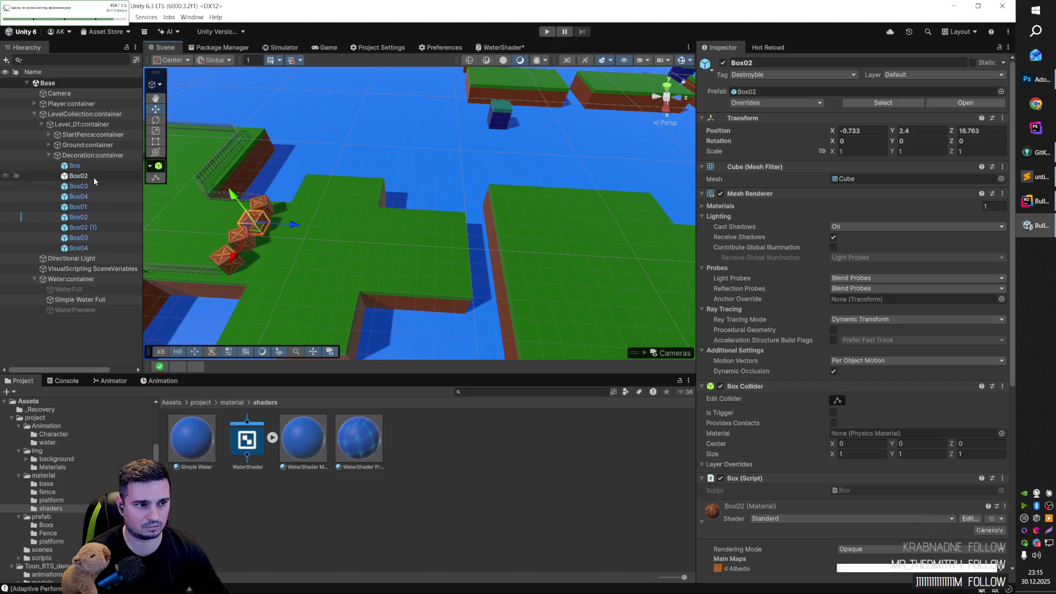
Step: Duplicate a crate as Box02 (2), scale it to 2 on all axes, and lower it
key("ctrl+d")
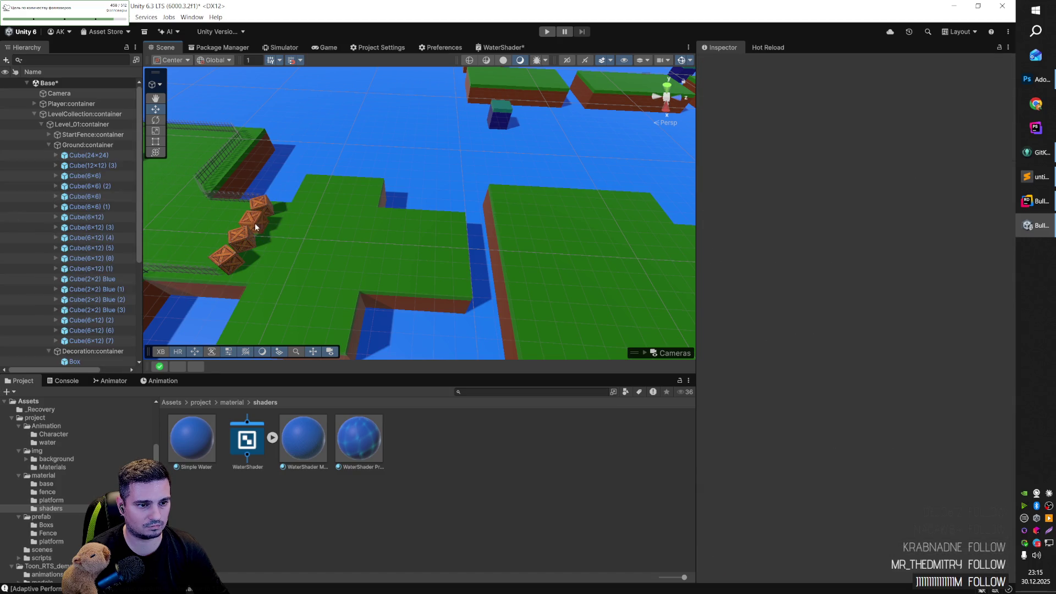
left_click(276, 232)
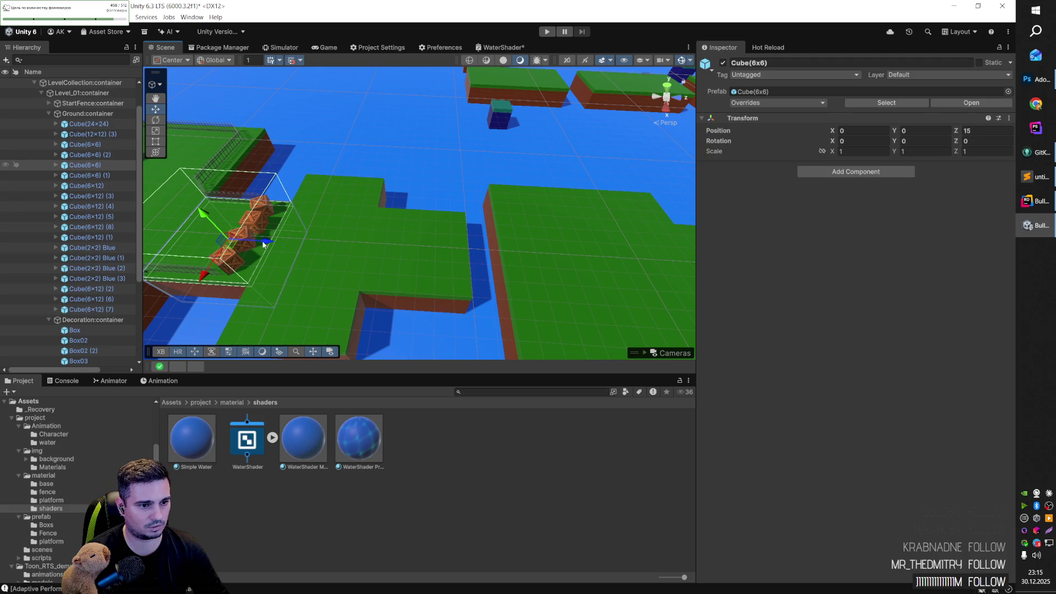
left_click(49, 113)
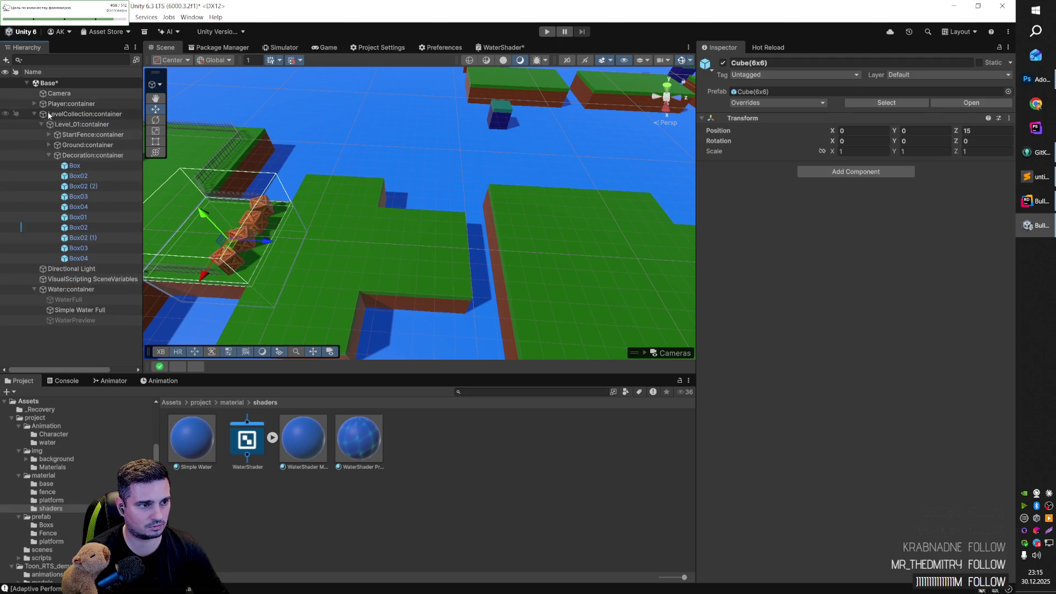
left_click(265, 223)
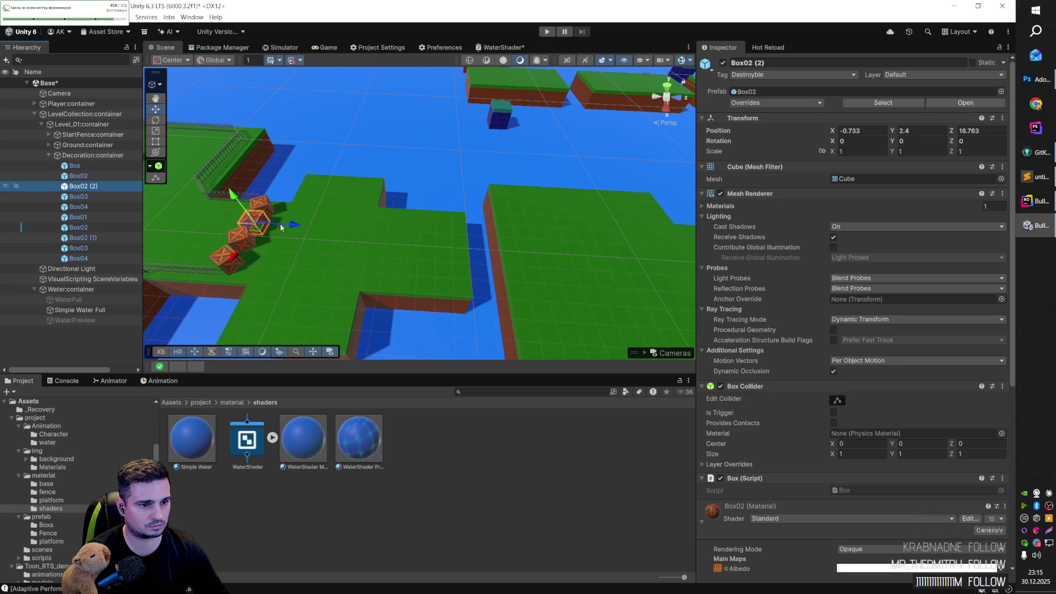
key("f")
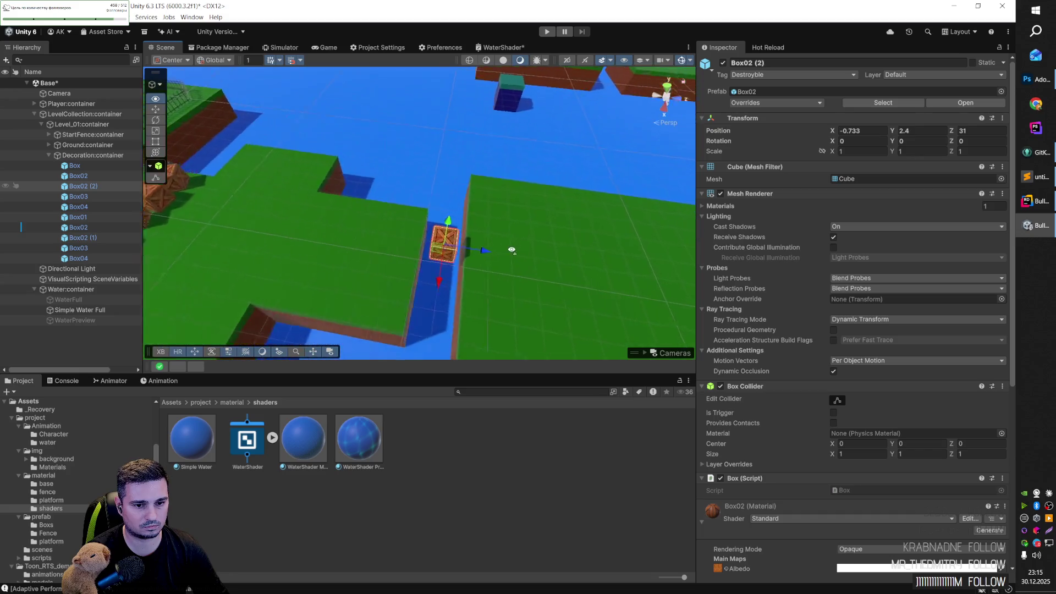
type("2")
key("Tab")
type("2")
key("Tab")
type("2")
mouse_move(427, 216)
left_mouse_down()
mouse_move(425, 286)
mouse_move(405, 266)
mouse_move(394, 210)
mouse_move(435, 224)
left_mouse_up()
mouse_move(525, 198)
left_mouse_down("alt")
mouse_move(246, 231)
mouse_move(502, 288)
mouse_move(265, 248)
left_mouse_up("alt")
Step: Duplicate the enlarged crate, scale the copy to 3, and shift it along X
key("ctrl+d")
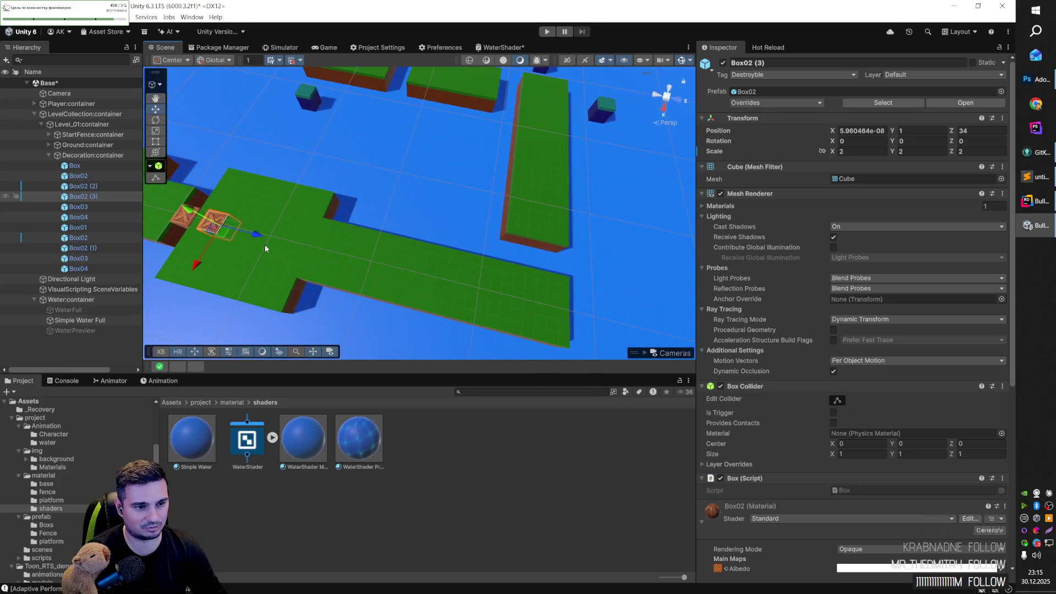
mouse_move(559, 274)
left_mouse_down("alt")
mouse_move(380, 322)
mouse_move(318, 299)
left_mouse_up("alt")
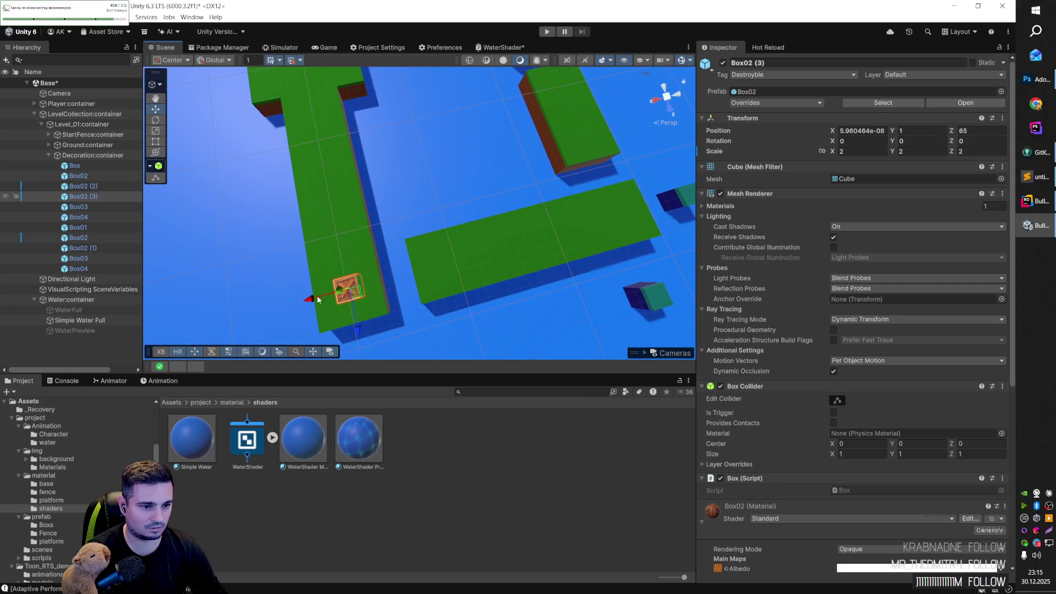
mouse_move(423, 297)
left_mouse_down("alt")
mouse_move(379, 235)
mouse_move(438, 231)
left_mouse_up("alt")
type("3")
key("Tab")
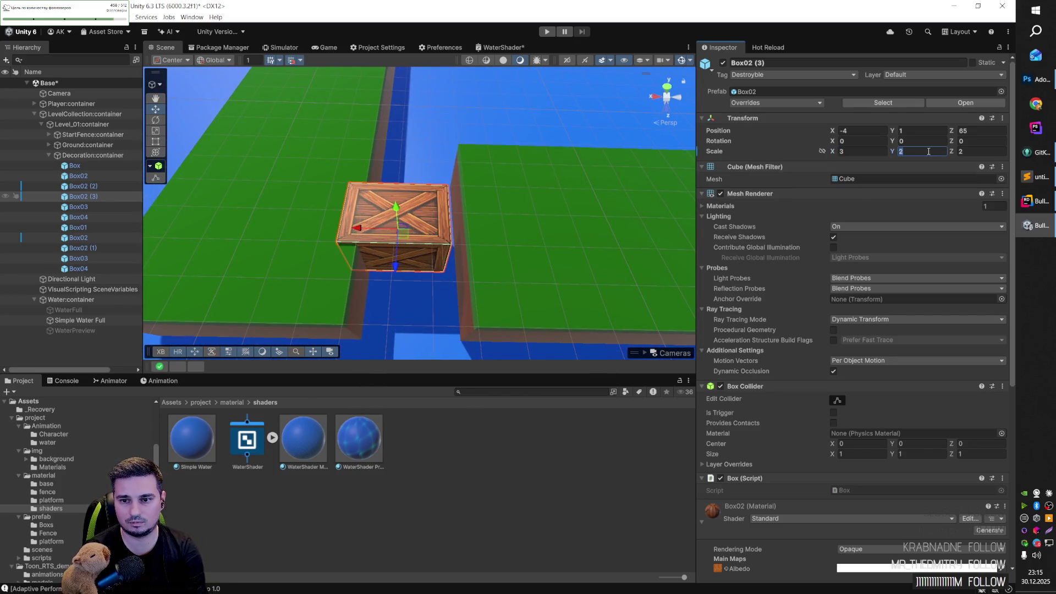
type("3")
key("Tab")
type("3")
mouse_move(385, 233)
left_mouse_down()
mouse_move(462, 217)
mouse_move(214, 213)
mouse_move(278, 160)
left_mouse_up()
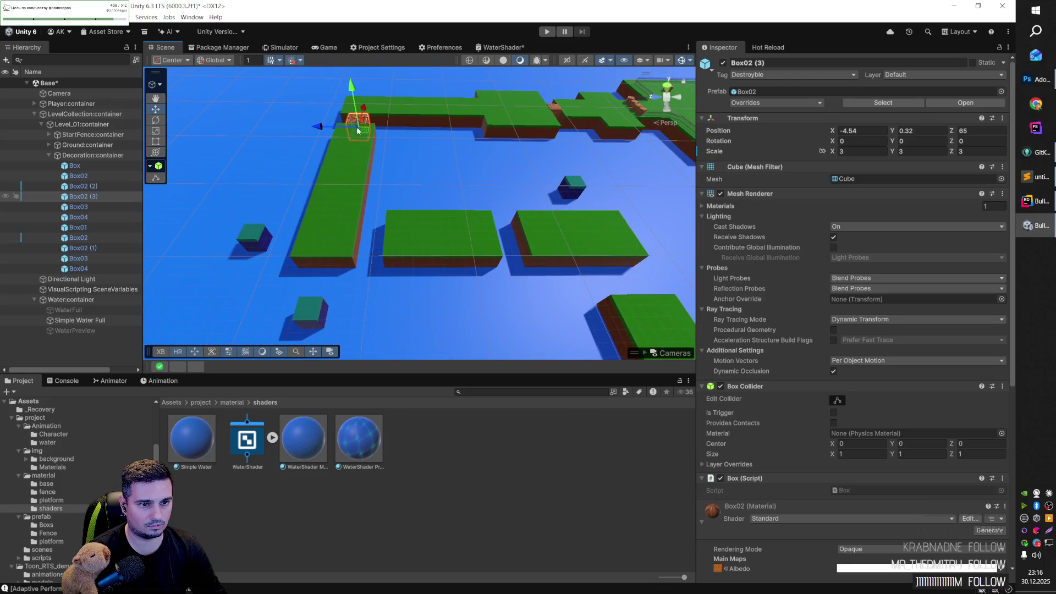
Step: Make two more crate copies, placing one at X -28 and centring one over a gap
key("ctrl+d")
left_click_drag(351, 131, 350, 131)
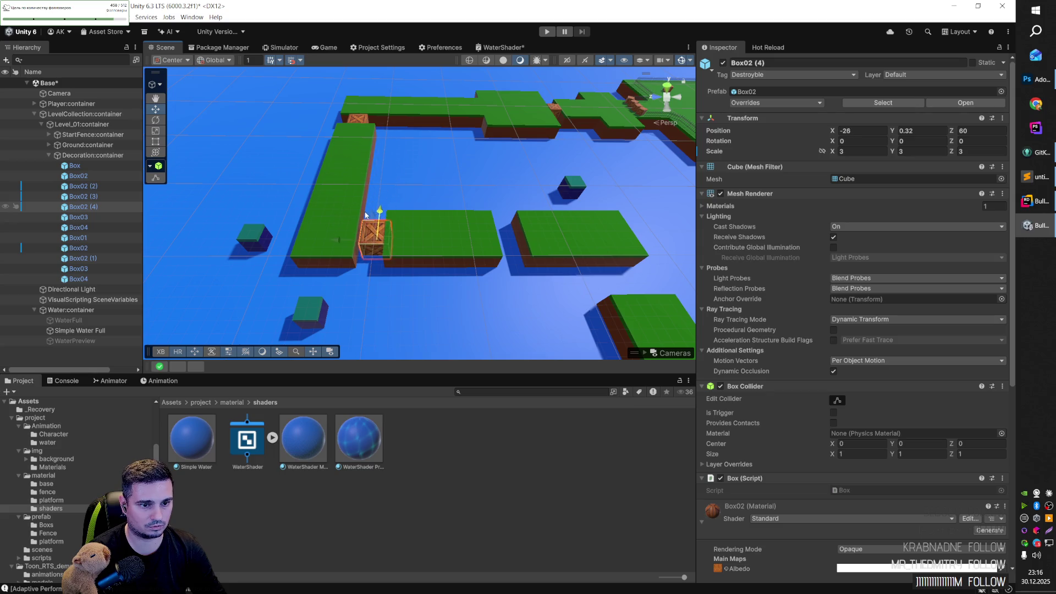
left_click_drag(365, 215, 374, 231)
key("f")
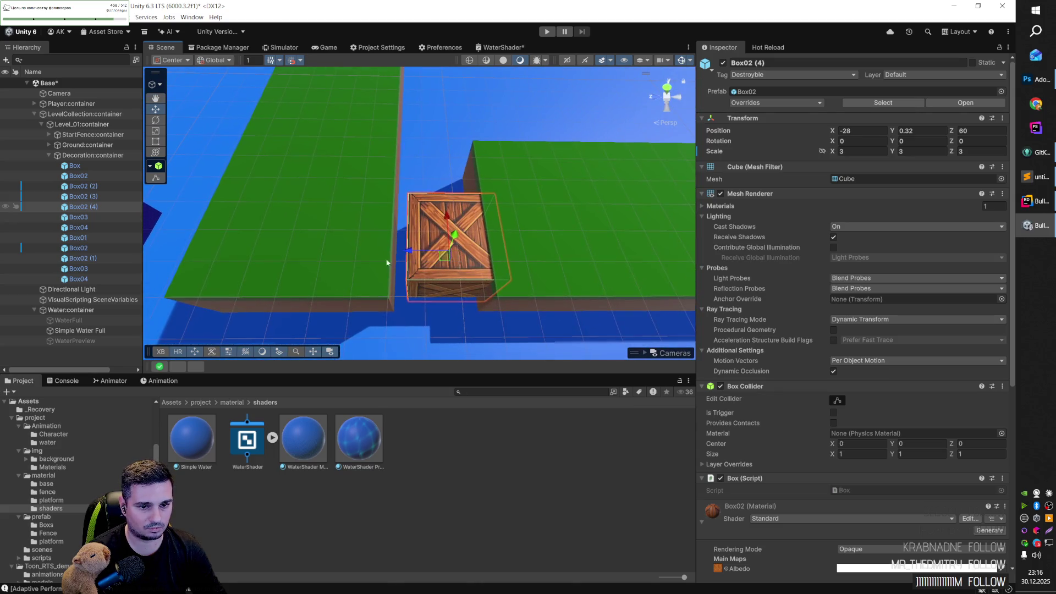
left_click_drag(416, 254, 430, 238)
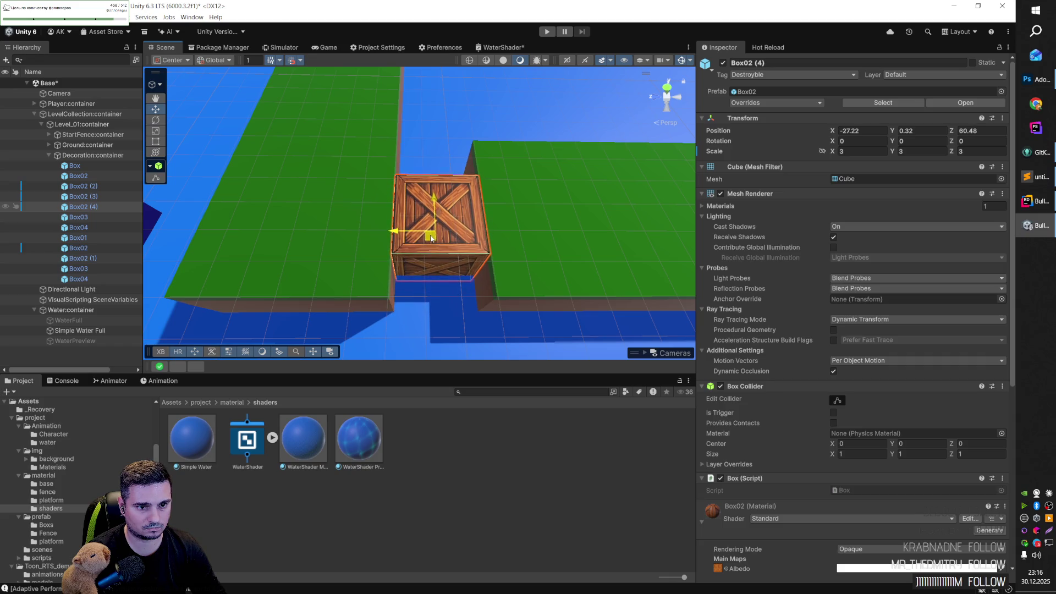
mouse_move(499, 218)
left_mouse_down()
mouse_move(512, 215)
mouse_move(497, 225)
left_mouse_up()
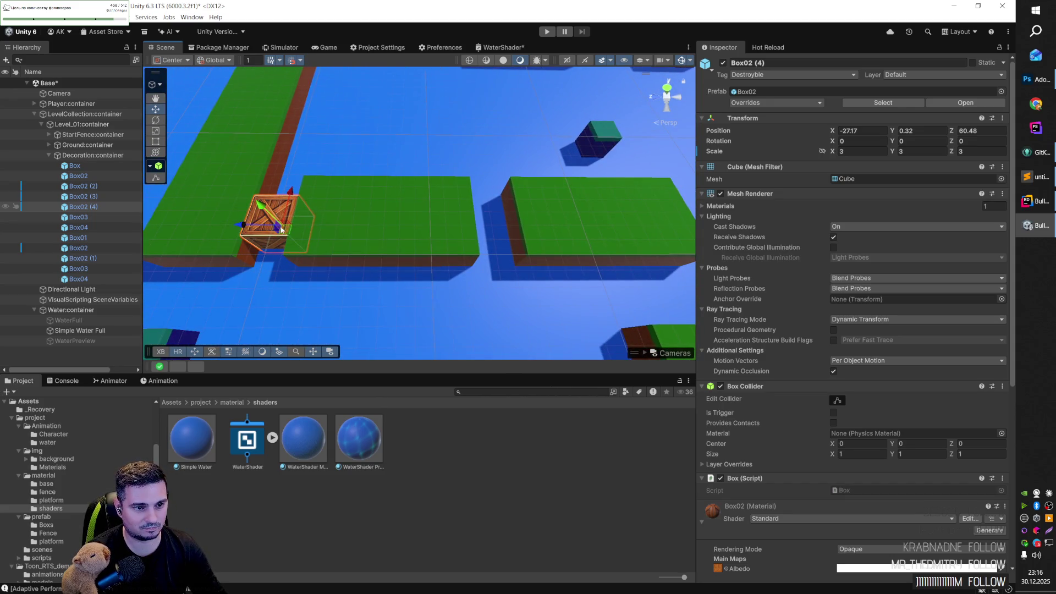
key("ctrl+d")
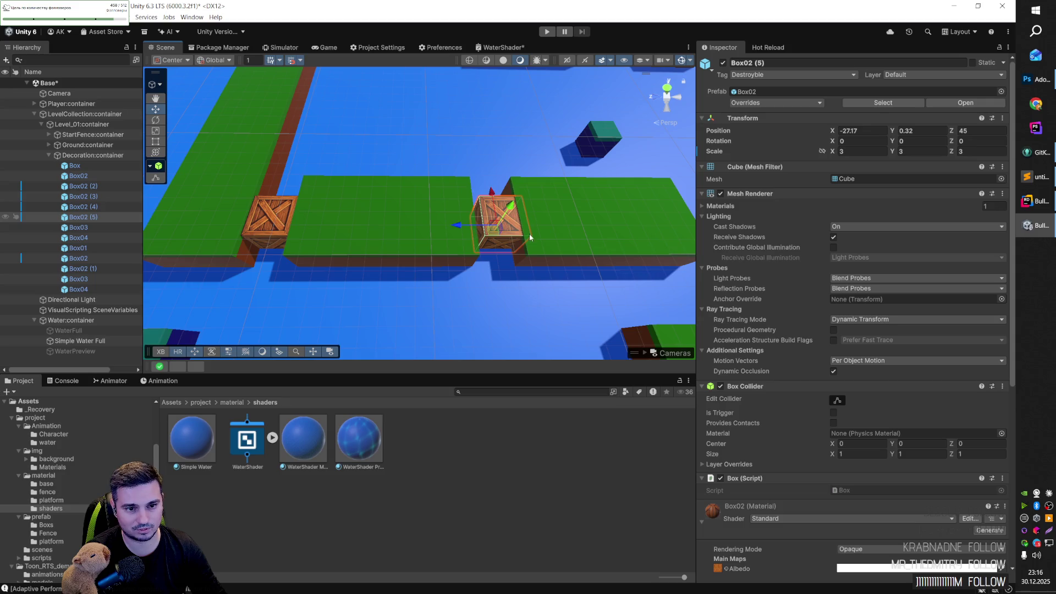
key("f")
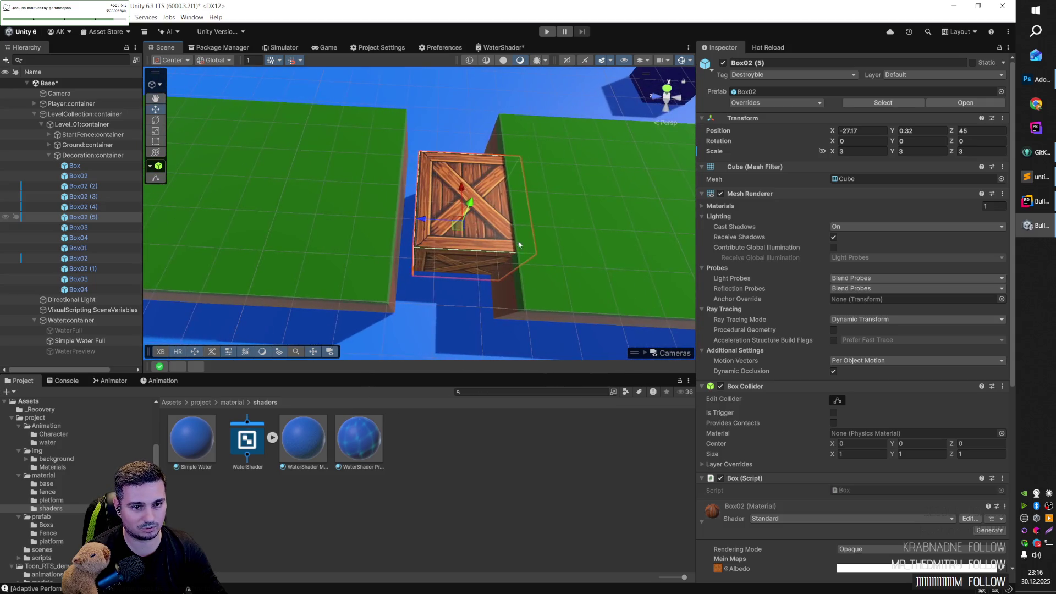
left_click_drag(425, 220, 578, 239)
Step: Duplicate again, move the copy to Z 38, scale it to 4, and lower it to water level
key("ctrl+d")
left_click_drag(269, 267, 414, 189)
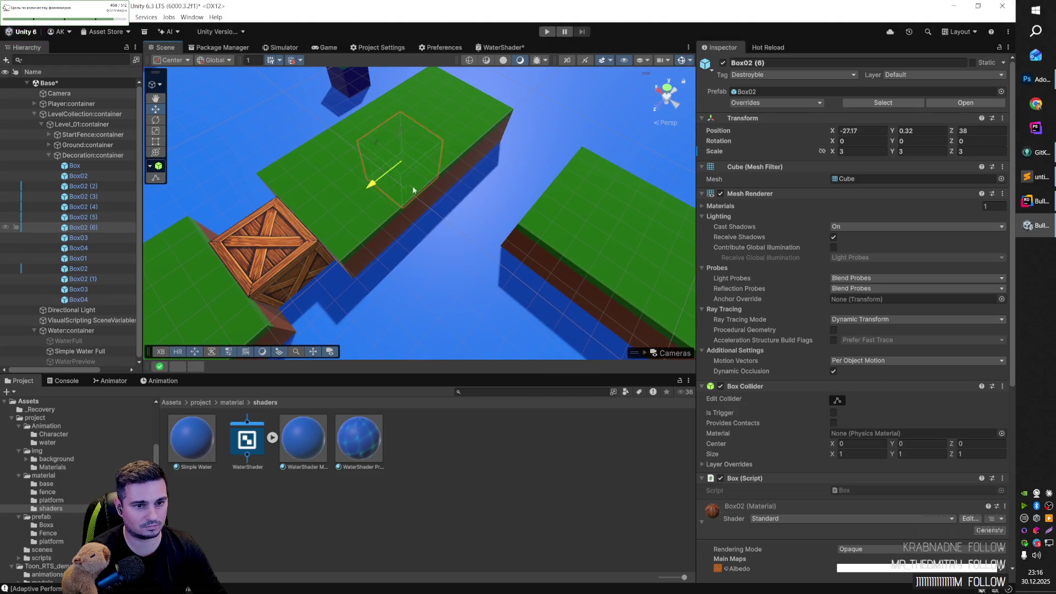
left_click_drag(411, 116, 477, 150)
key("f")
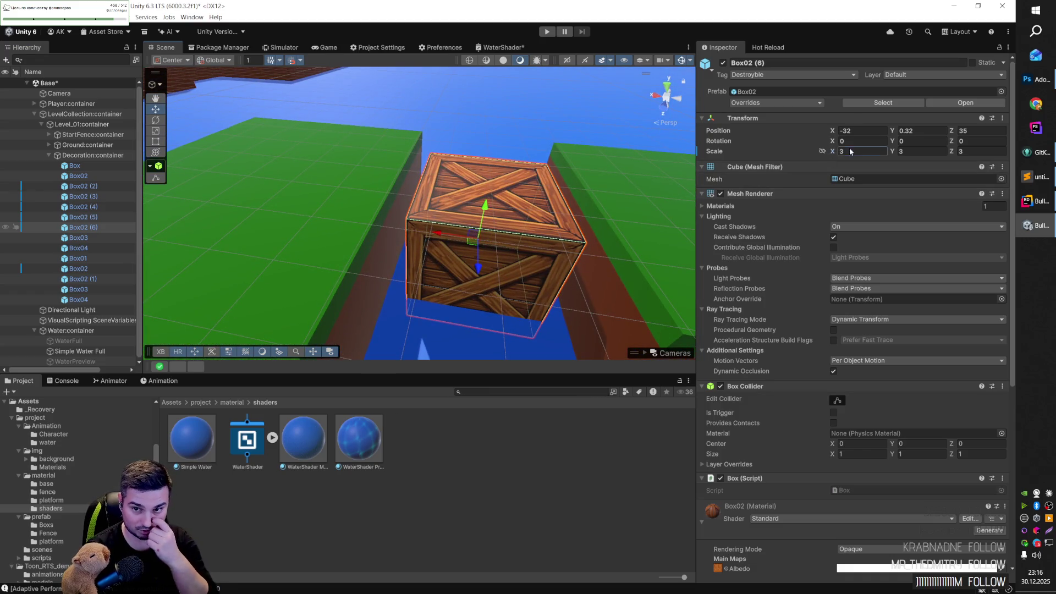
type("4")
left_click(921, 152)
type("4")
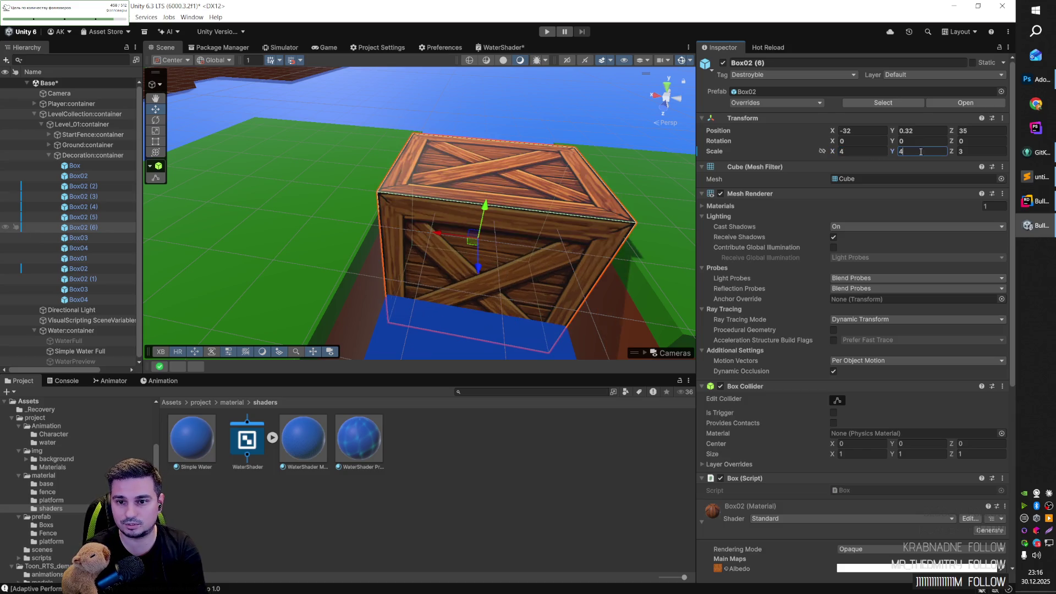
type("4")
mouse_move(479, 221)
left_mouse_down()
mouse_move(483, 229)
mouse_move(538, 183)
mouse_move(424, 224)
mouse_move(280, 228)
mouse_move(449, 232)
mouse_move(484, 215)
mouse_move(631, 260)
left_mouse_up()
scroll(483, 230, "down", 5)
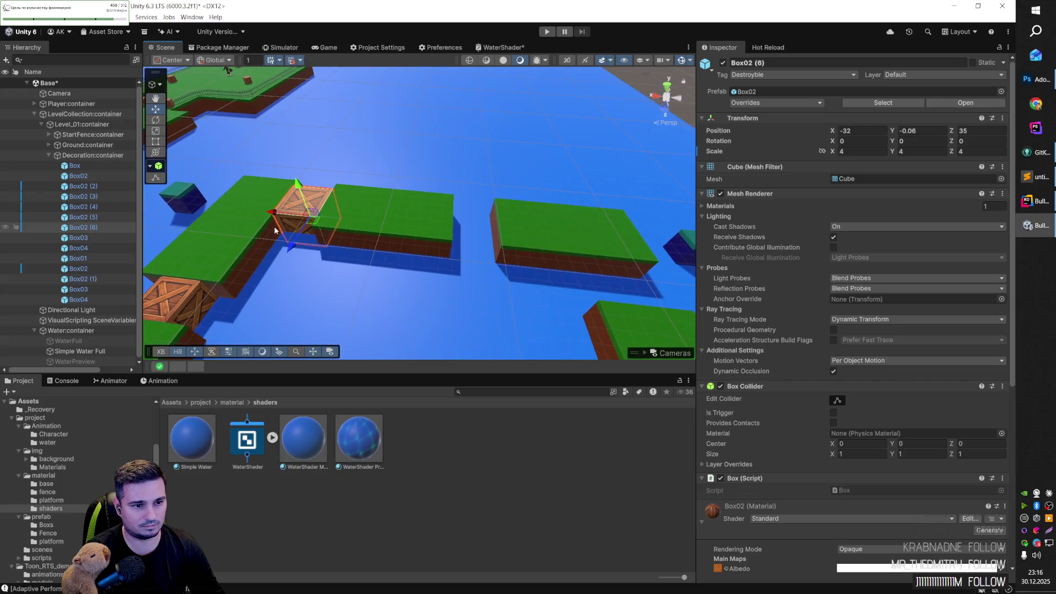
Step: Make two copies of the scale-4 crate, moving the last toward the far green platform
key("ctrl+d")
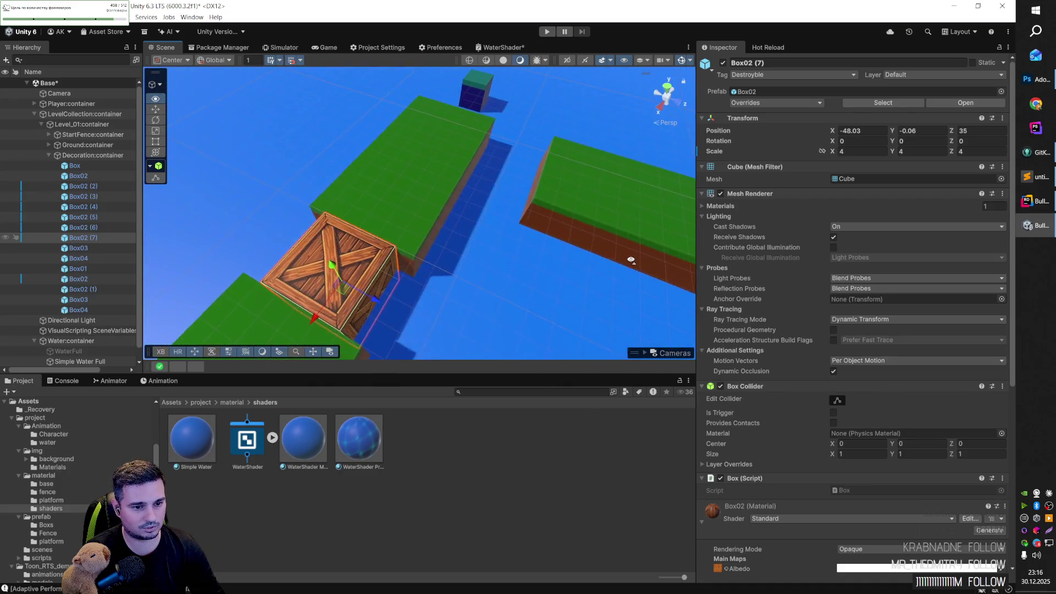
key("ctrl+d")
left_click_drag(319, 315, 395, 227)
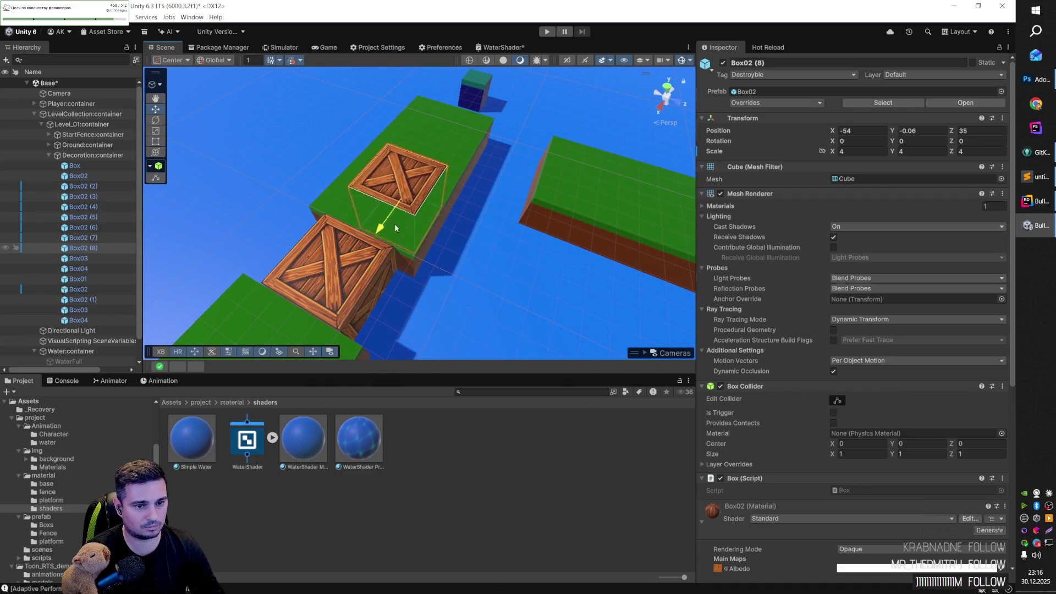
Step: Slide Box02 (8) onto the far green platform, then select Simple Water Full and enter Play mode
mouse_move(468, 158)
left_mouse_down()
mouse_move(534, 177)
mouse_move(488, 197)
left_mouse_up()
mouse_move(572, 154)
left_mouse_down()
mouse_move(526, 237)
mouse_move(273, 250)
mouse_move(461, 211)
mouse_move(493, 170)
mouse_move(298, 184)
mouse_move(294, 232)
mouse_move(323, 286)
mouse_move(262, 181)
left_mouse_up()
left_click(526, 237)
scroll(286, 204, "up", 5)
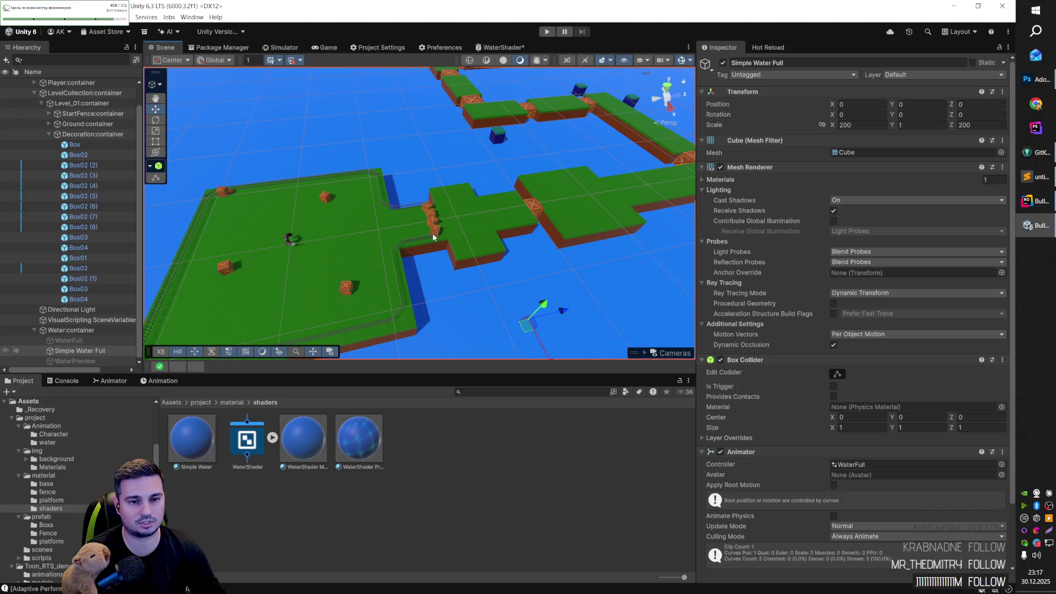
scroll(432, 234, "down", 3)
scroll(419, 231, "up", 6)
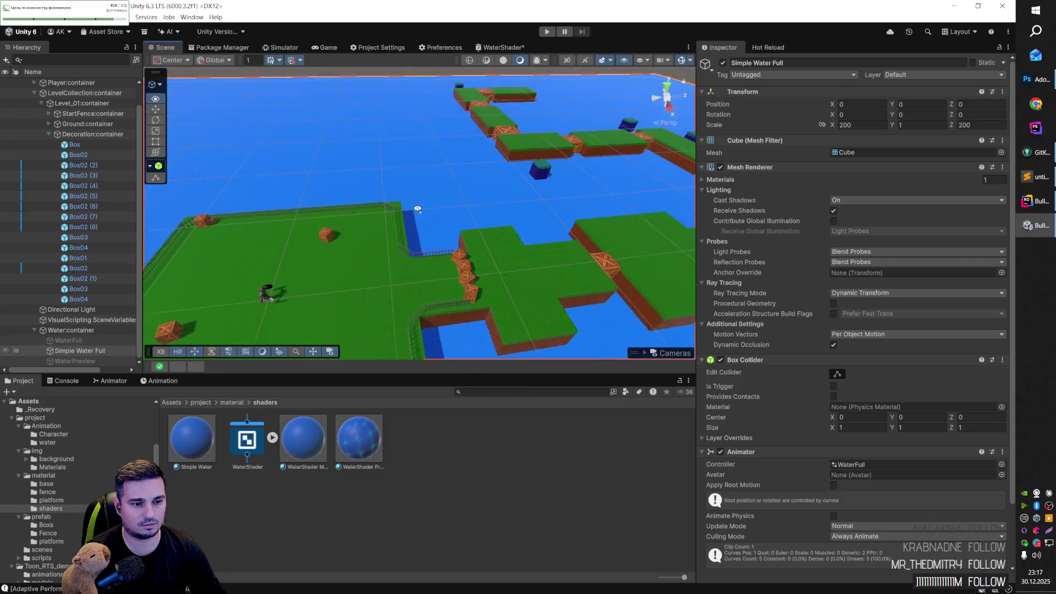
left_click(546, 34)
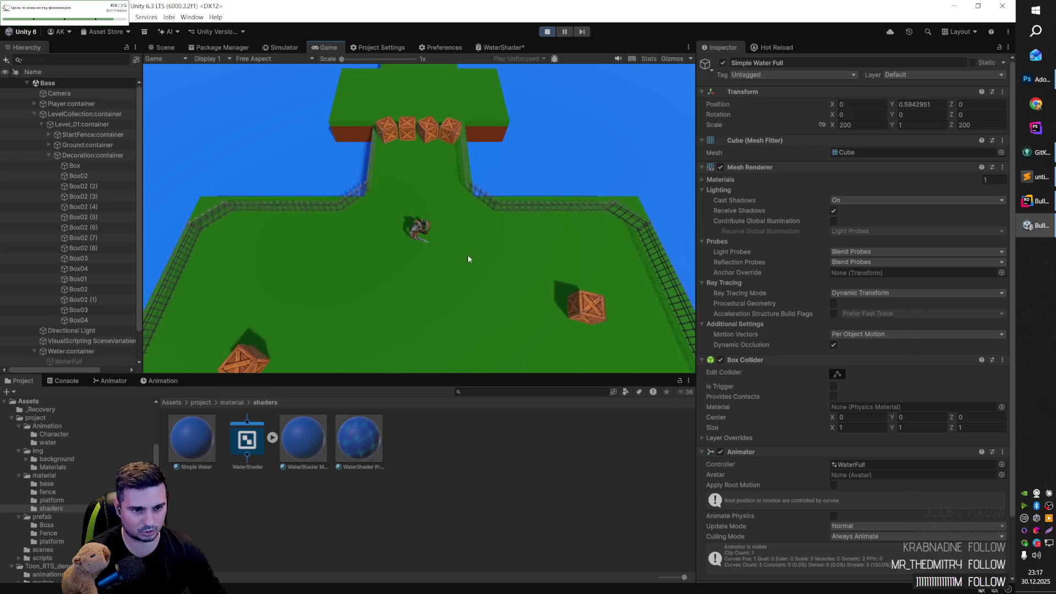
Step: Walk the character forward with W into the row of four crates on the path
scroll(734, 415, "down", 3)
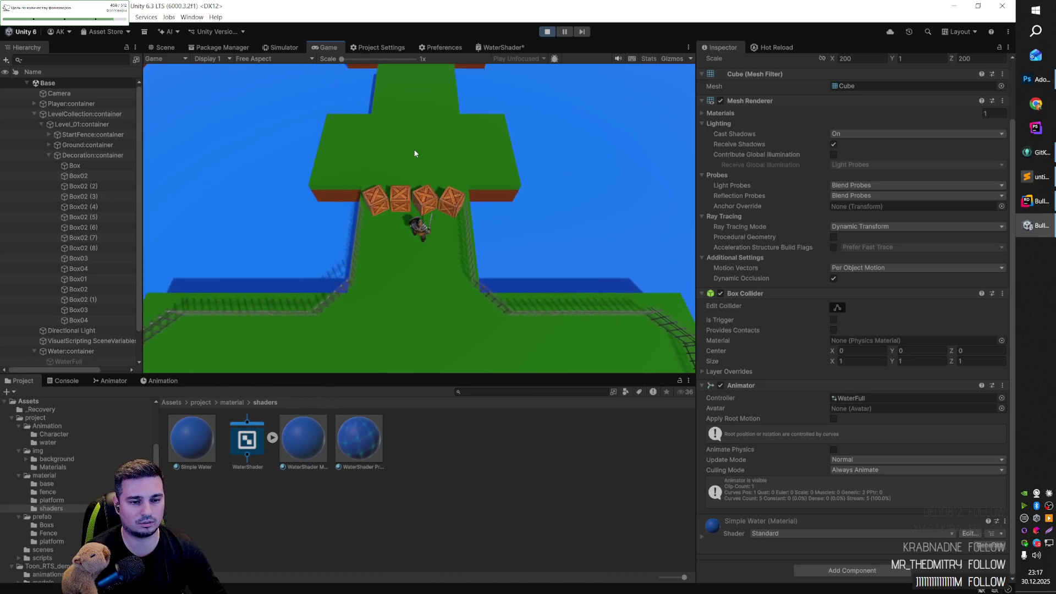
key("w")
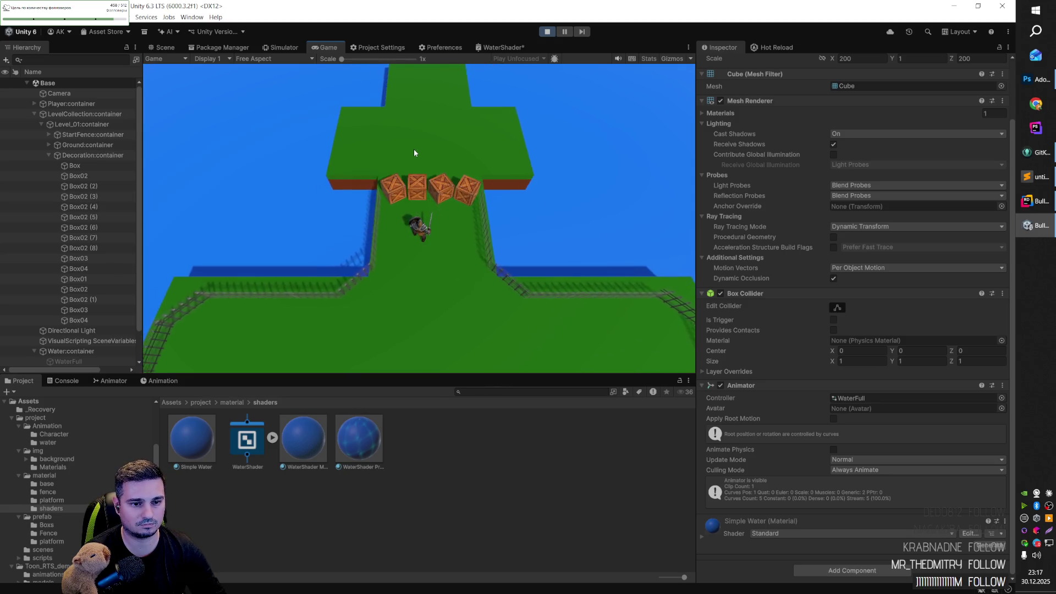
key("w")
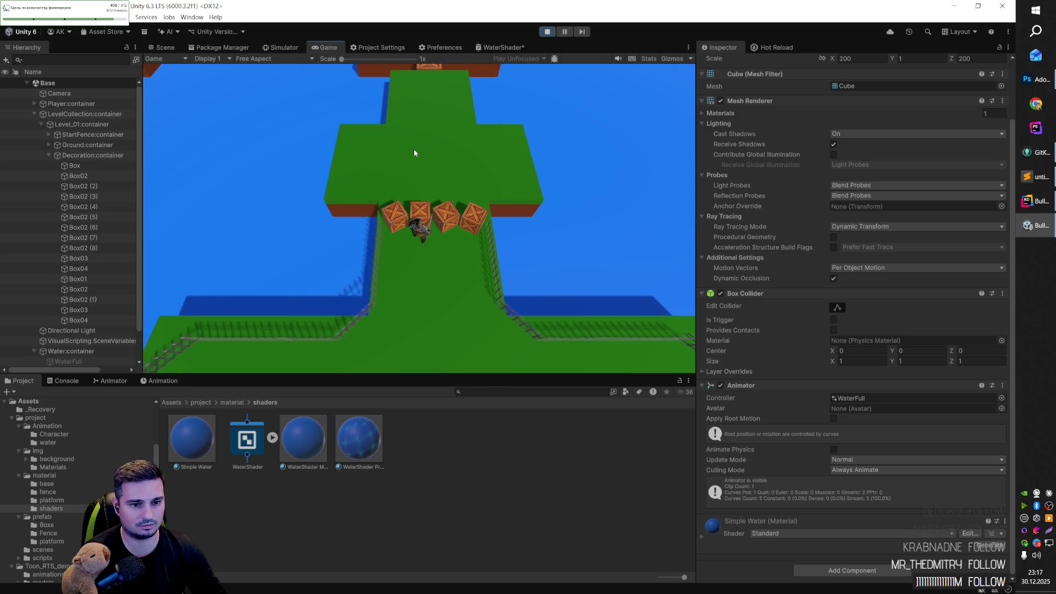
key("w")
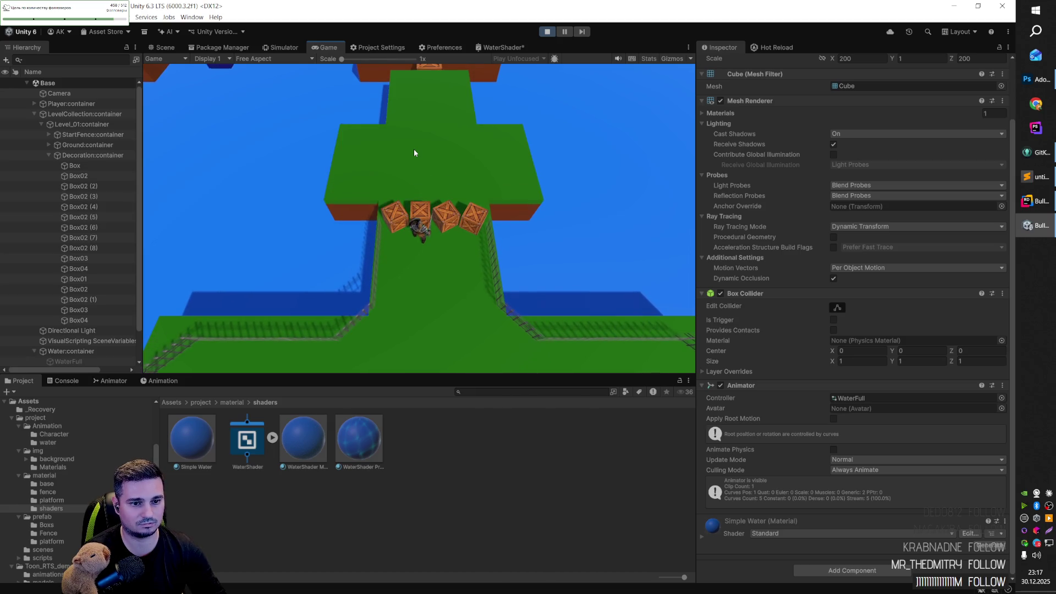
key("w")
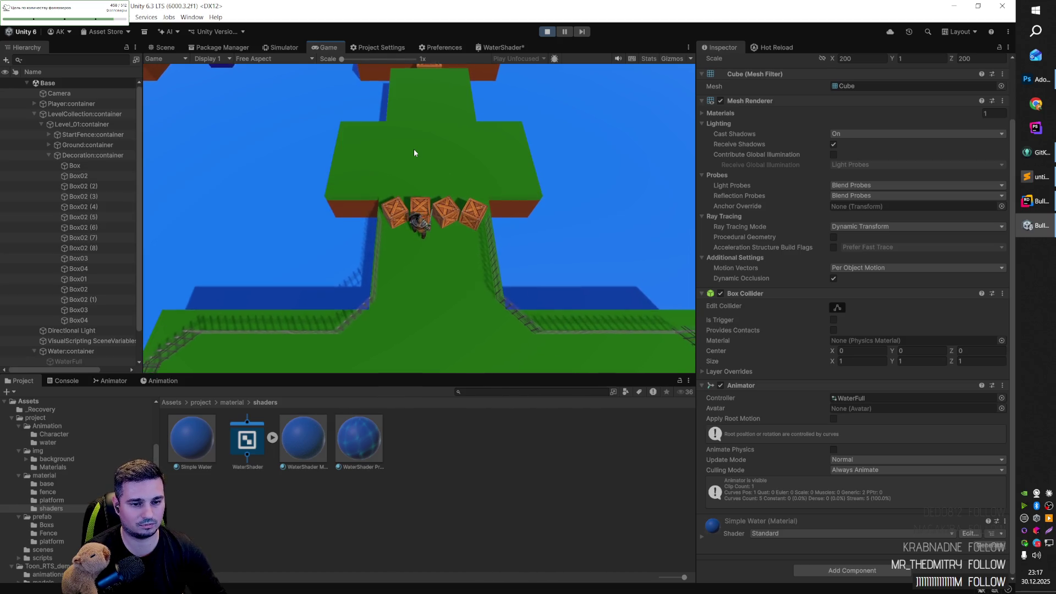
key("w")
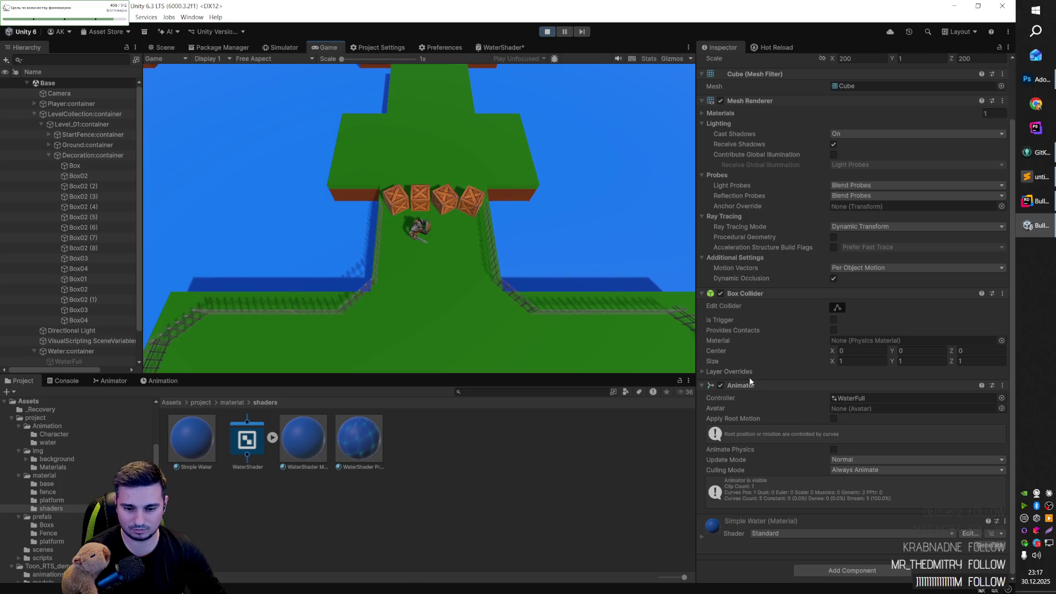
left_click(75, 115)
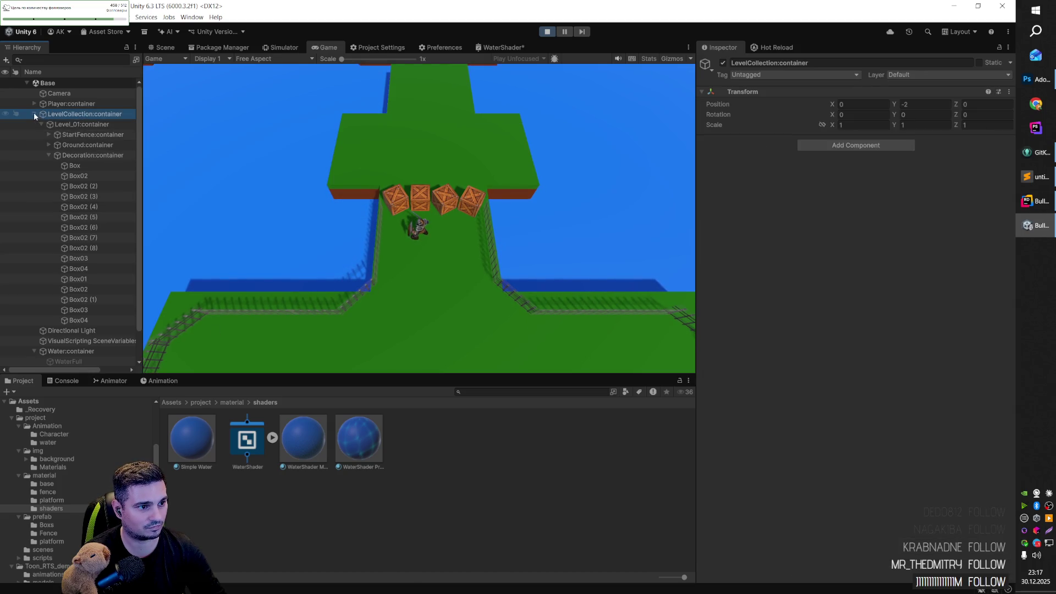
Step: Stop the playtest and return to the Scene view
left_click(34, 114)
left_click(69, 103)
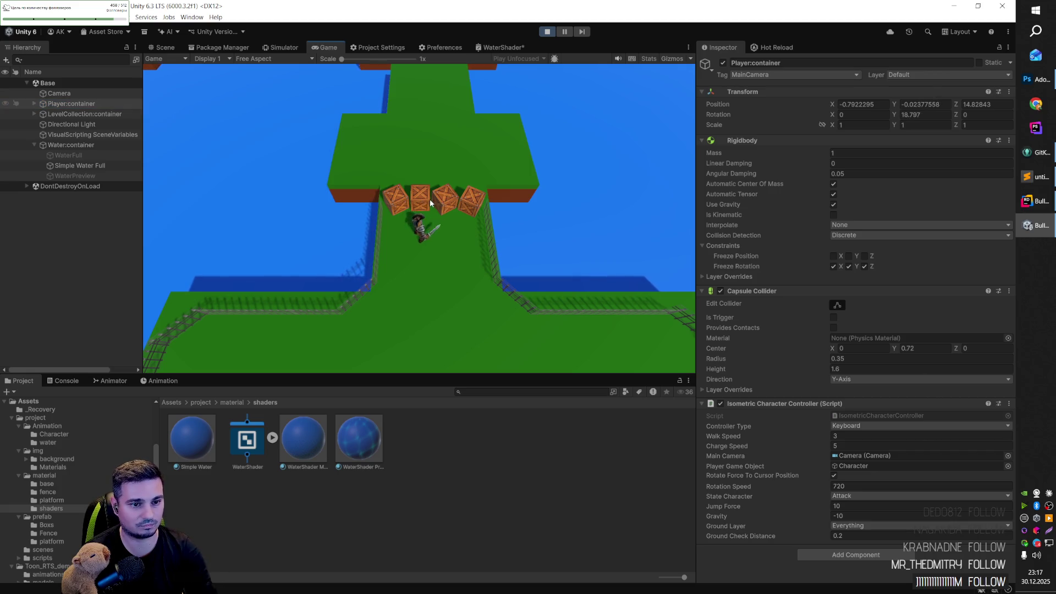
left_click(547, 31)
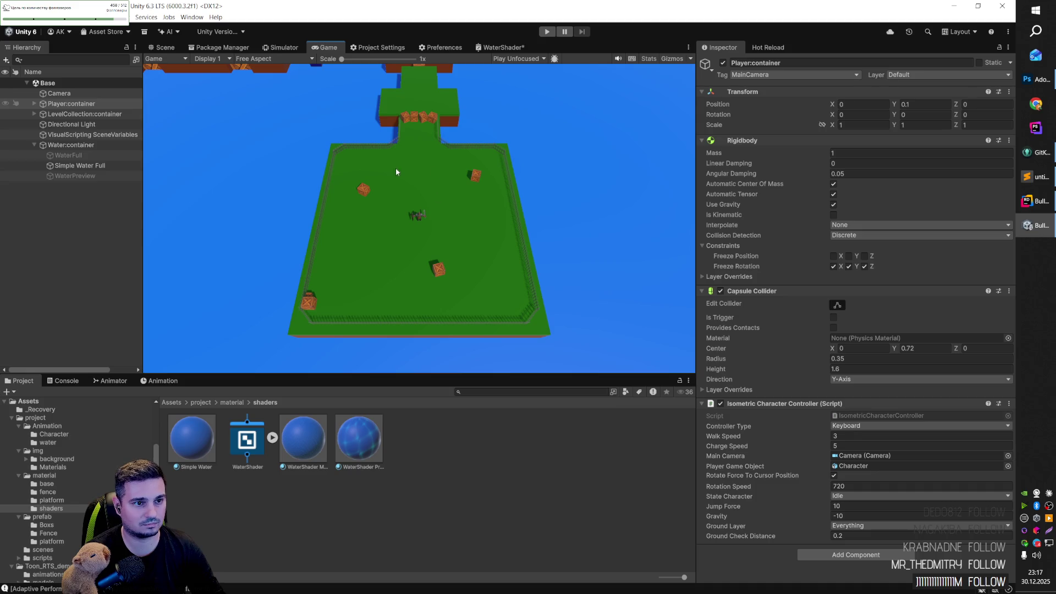
left_click(161, 47)
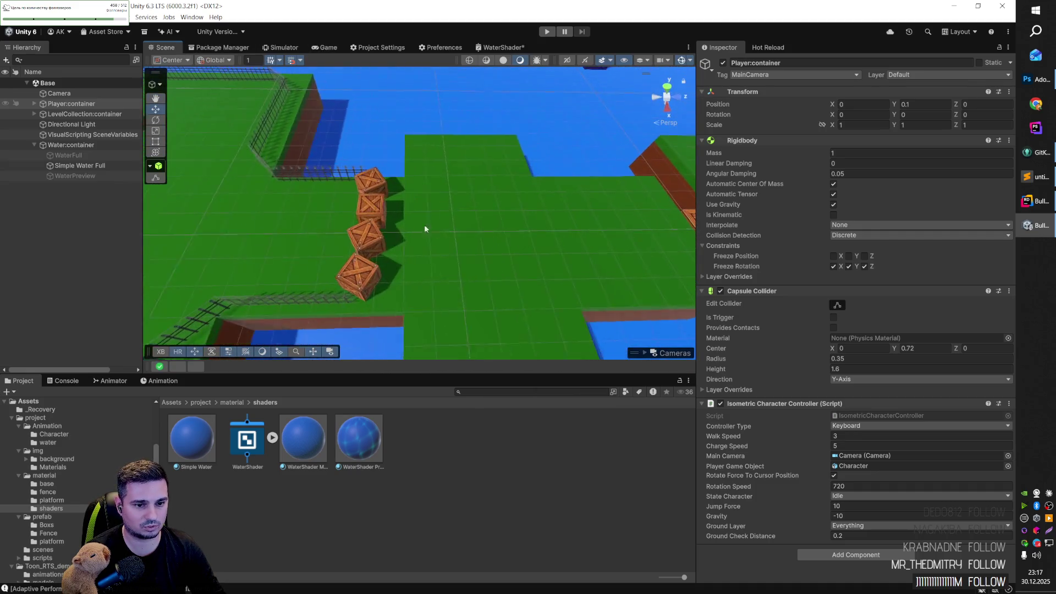
Step: Move Box03 and the crate below it right on the ground, then select Box and Box02
left_click(368, 254)
left_click(345, 282, "shift")
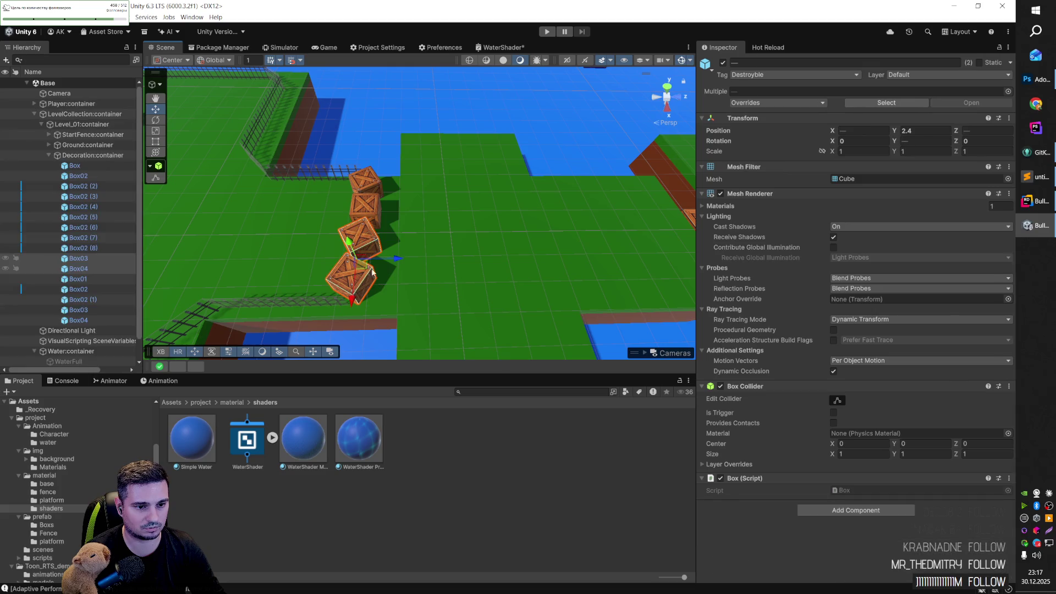
left_click_drag(382, 270, 438, 293)
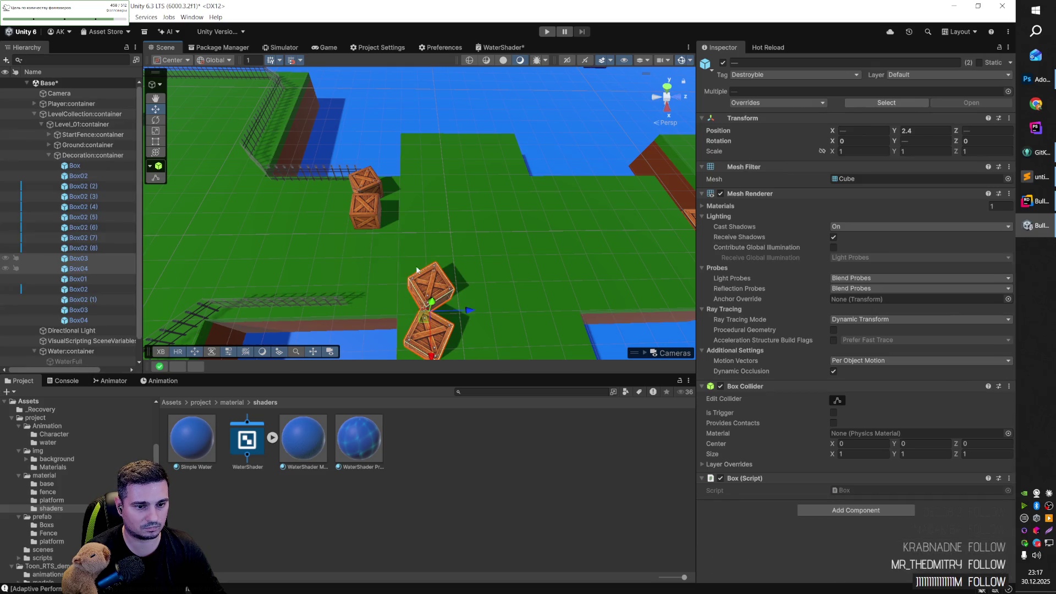
left_click(368, 183)
left_click(375, 215, "shift")
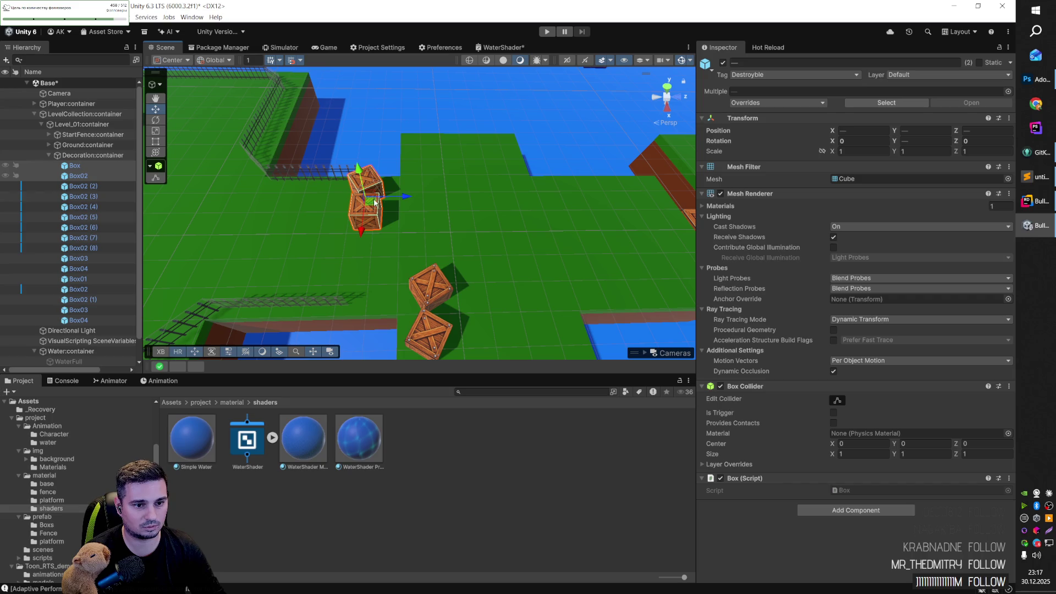
Step: Orbit the view over the water toward the large green platform
mouse_move(363, 221)
left_mouse_down()
mouse_move(526, 200)
mouse_move(466, 119)
mouse_move(341, 175)
mouse_move(337, 202)
mouse_move(370, 222)
mouse_move(349, 195)
left_mouse_up()
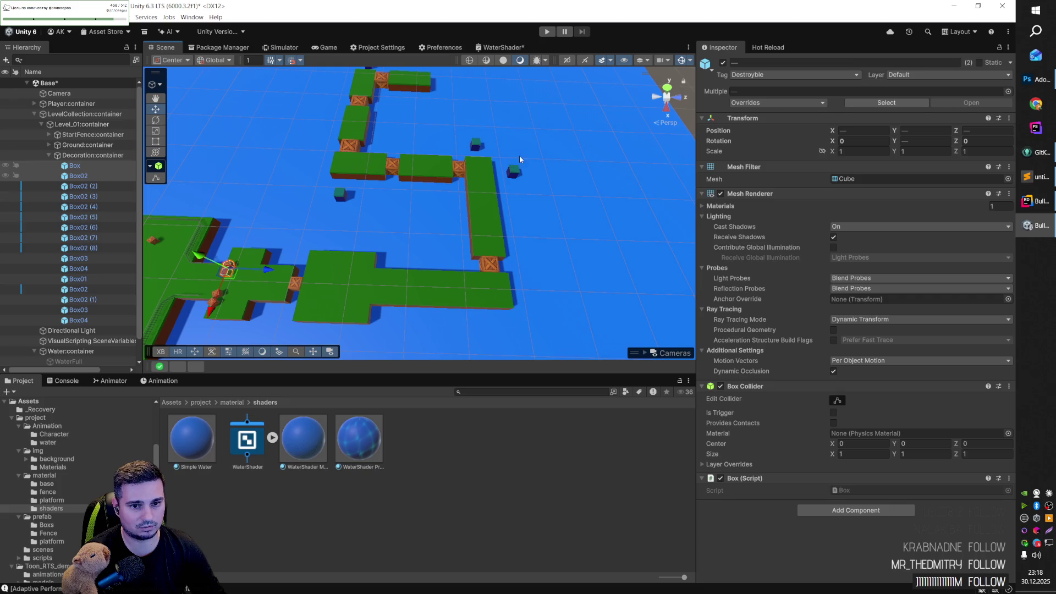
mouse_move(315, 250)
left_mouse_down()
mouse_move(308, 237)
mouse_move(366, 263)
left_mouse_up()
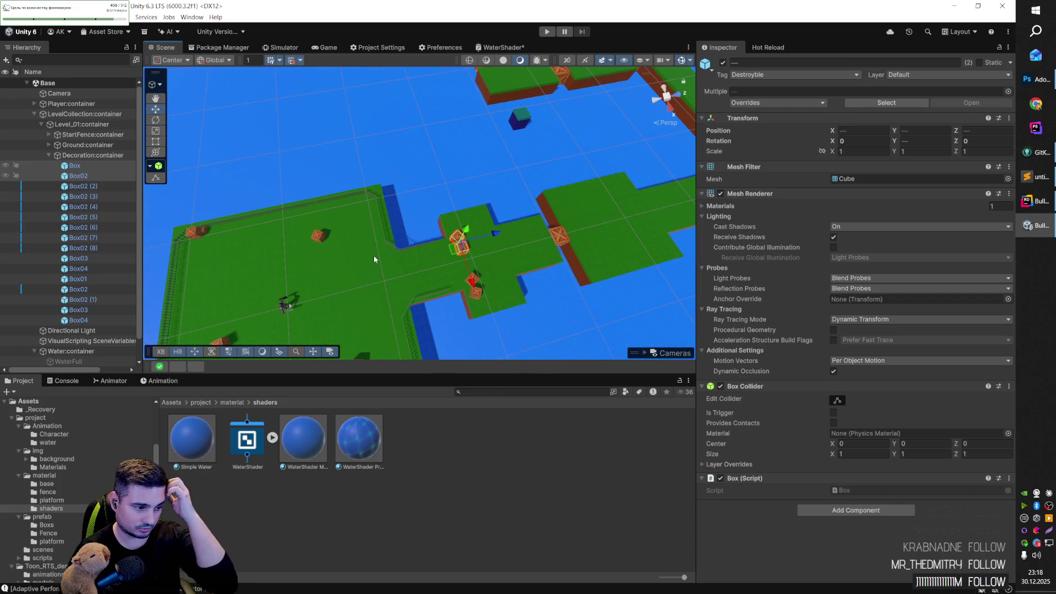
mouse_move(498, 216)
left_mouse_down()
mouse_move(454, 177)
mouse_move(366, 159)
mouse_move(536, 179)
left_mouse_up()
scroll(364, 161, "up", 5)
scroll(371, 164, "down", 3)
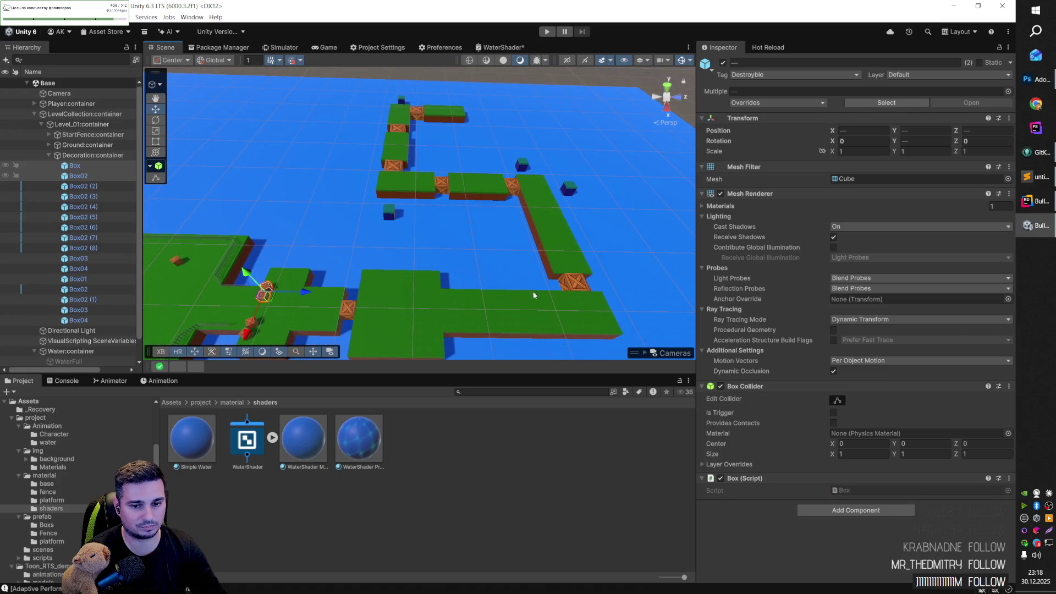
mouse_move(293, 284)
left_mouse_down()
mouse_move(302, 278)
mouse_move(278, 302)
mouse_move(315, 329)
mouse_move(229, 293)
left_mouse_up()
Step: Select the knight character and inspect its Bip001 and Bip001 Footsteps bones
left_click(333, 212)
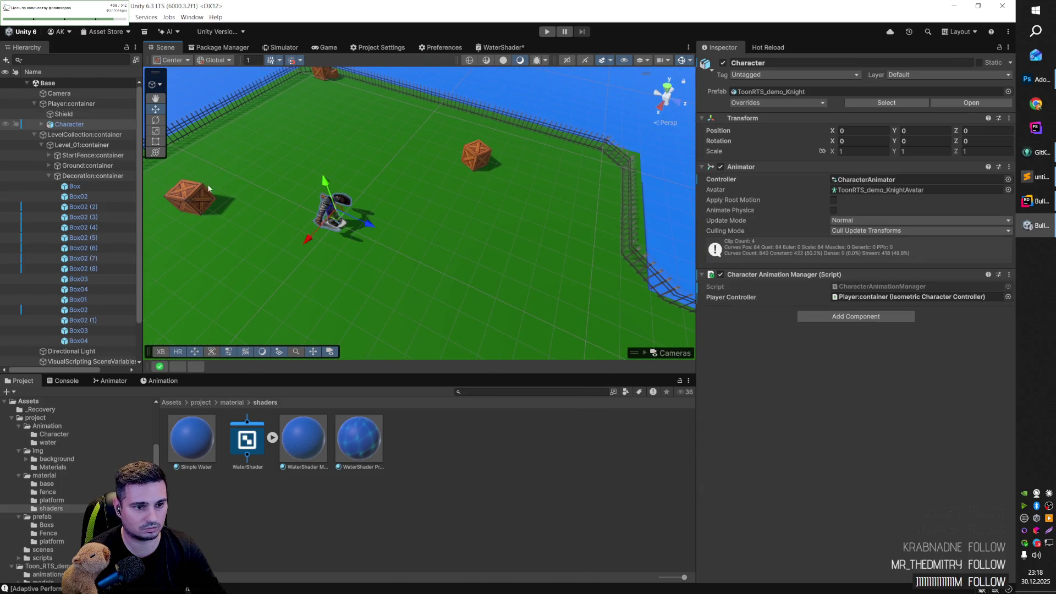
left_click(88, 134)
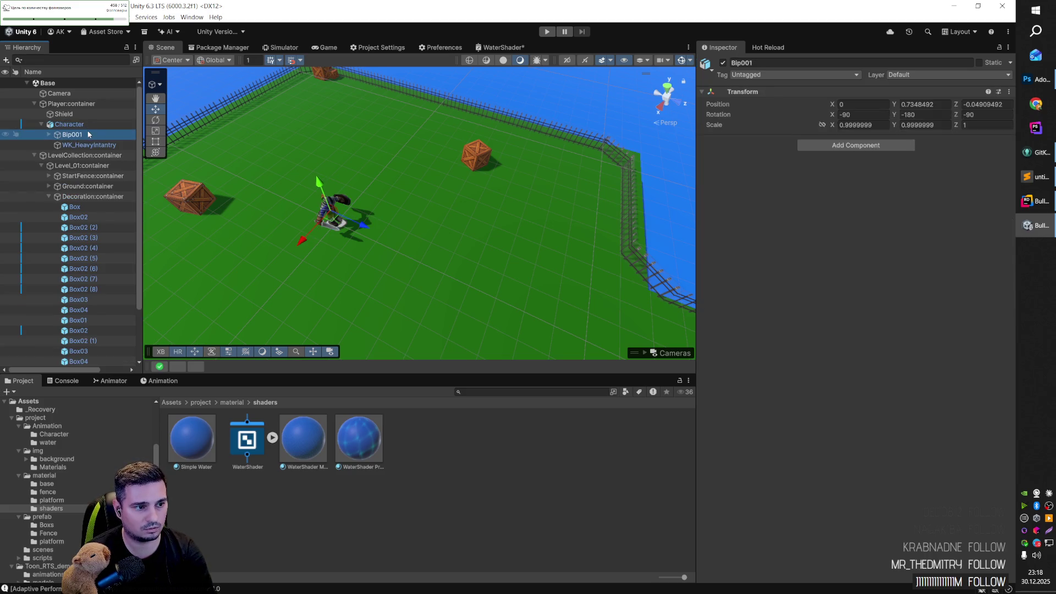
left_click(90, 145)
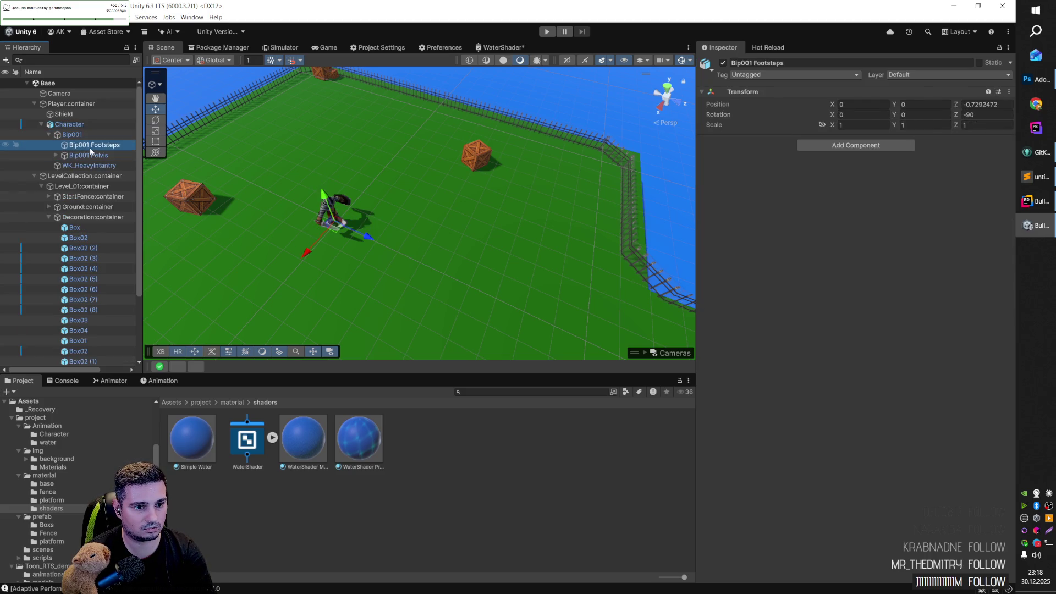
key("Up")
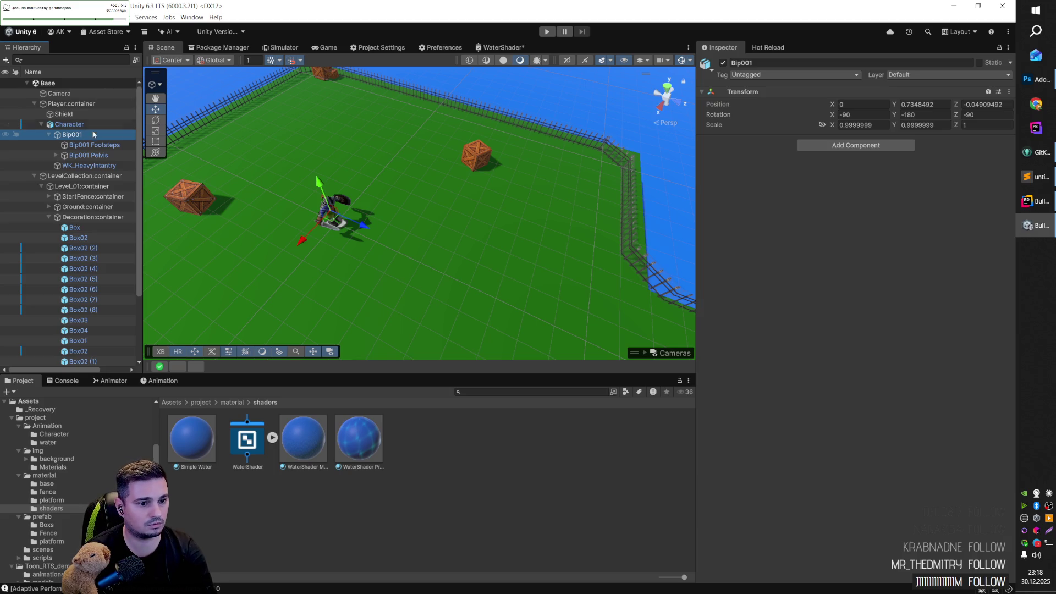
Step: Select the Shield object and frame it to view its Box Collider (0.65, 1.12, 0.17)
left_click(85, 123)
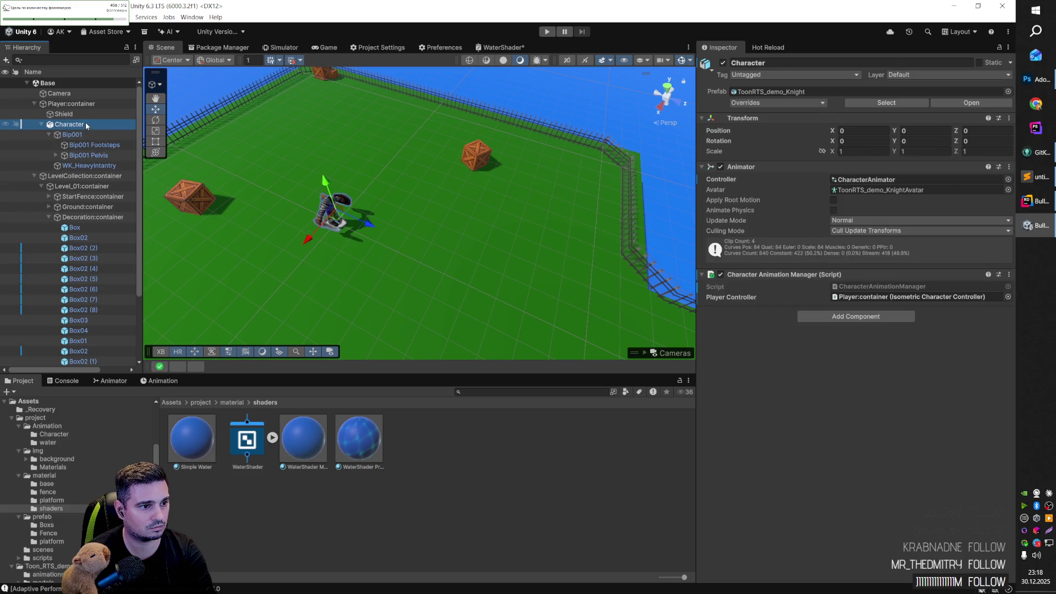
left_click(83, 115)
scroll(312, 196, "up", 2)
key("f")
mouse_move(362, 216)
left_mouse_down()
mouse_move(238, 198)
mouse_move(440, 213)
mouse_move(578, 207)
mouse_move(462, 215)
left_mouse_up()
scroll(462, 214, "down", 5)
scroll(460, 214, "up", 5)
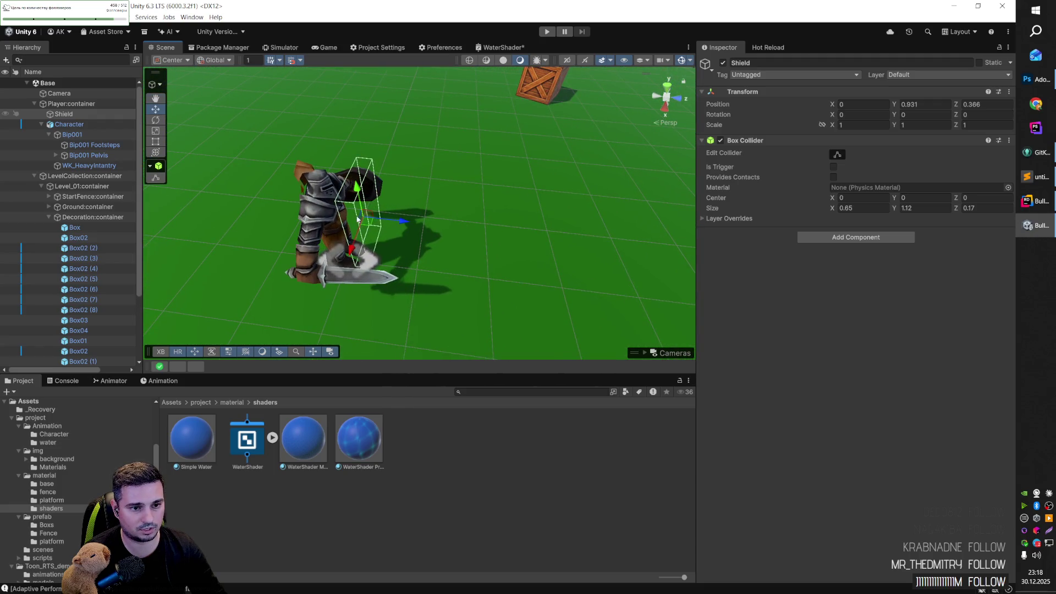
scroll(377, 219, "down", 3)
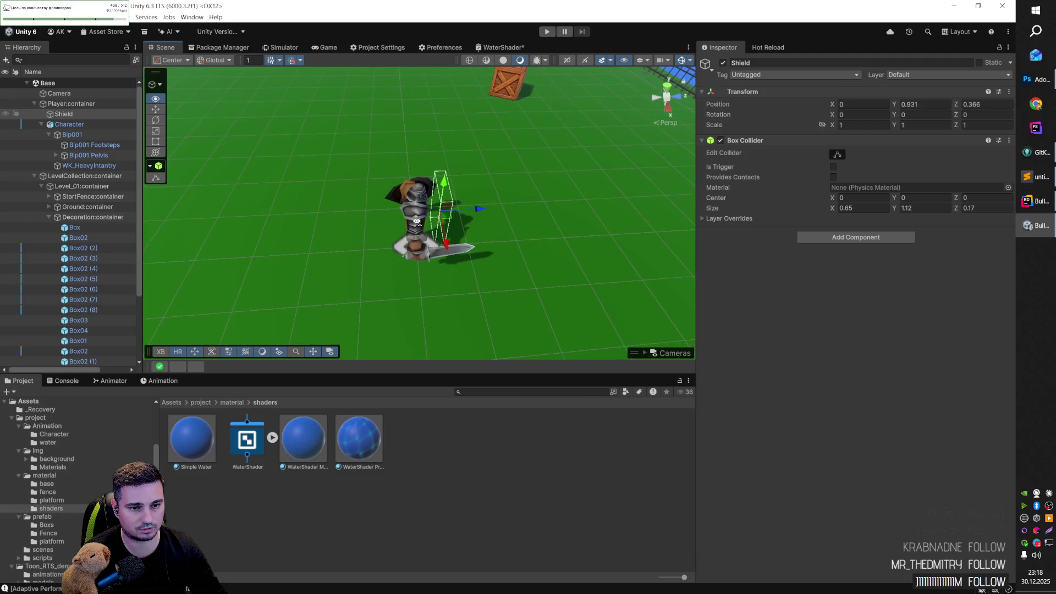